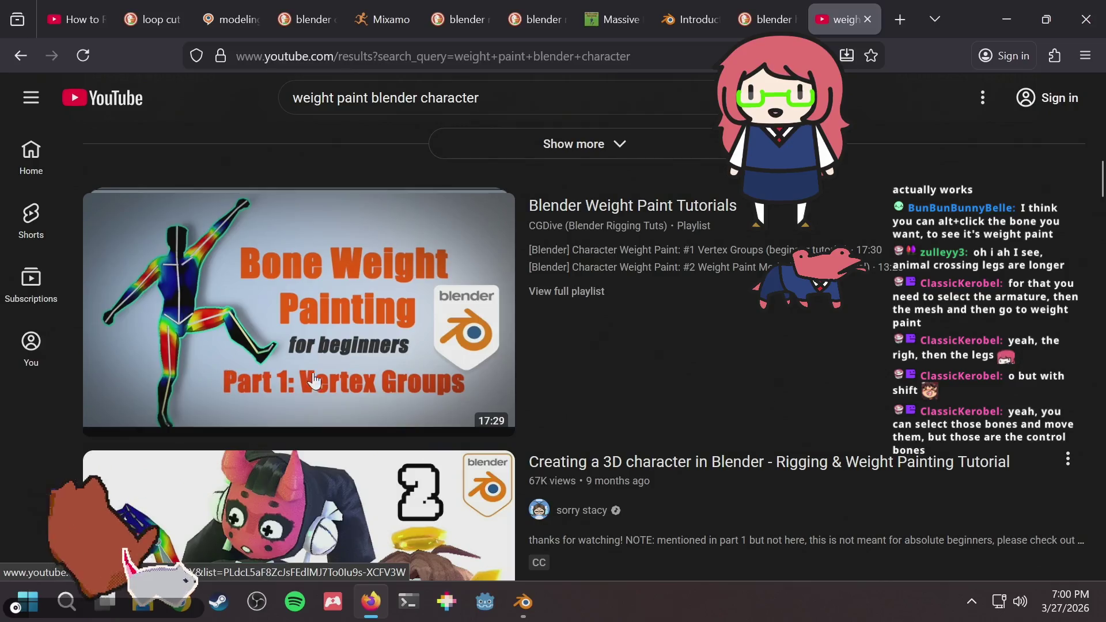
Open the Blender Weight Paint Tutorials playlist in a new tab and switch to it.
{"action": "mouse_move", "coordinate": [288, 369]}
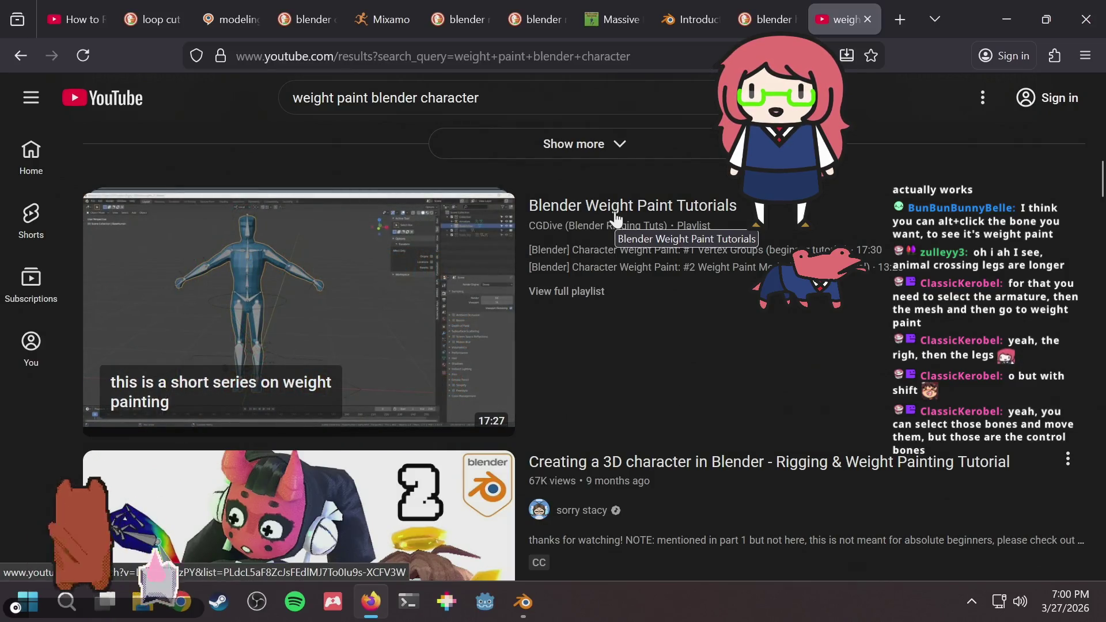
{"action": "middle_click", "coordinate": [614, 212]}
{"action": "key", "text": "ctrl+Tab"}
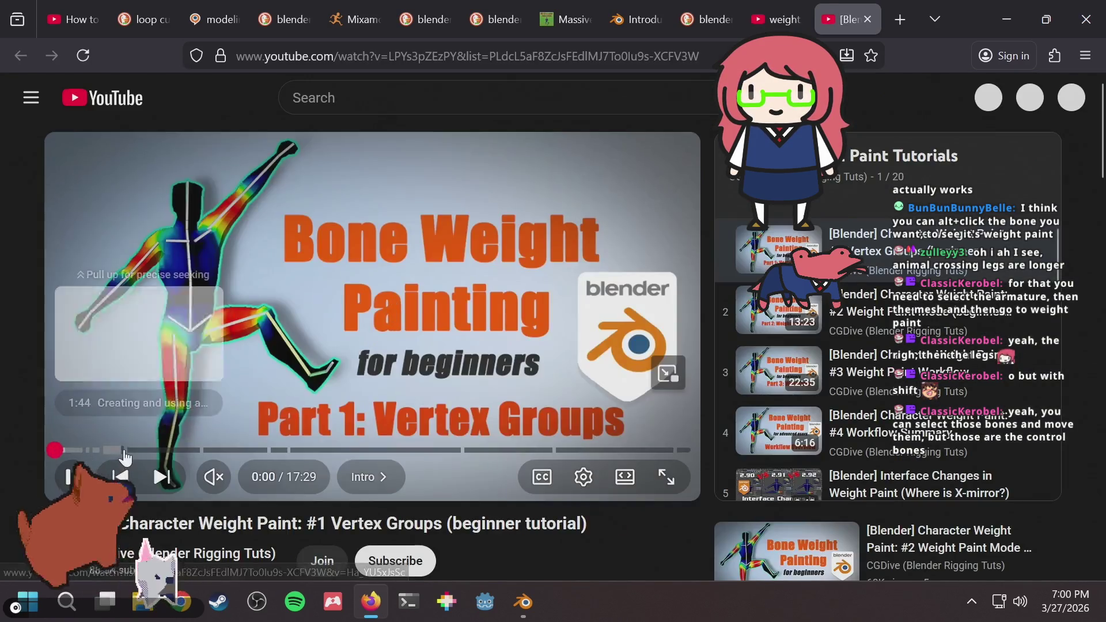
Skip the vertex groups tutorial ahead through 1:43, 2:52 and 9:03 to about 15:59.
{"action": "left_click", "coordinate": [128, 450]}
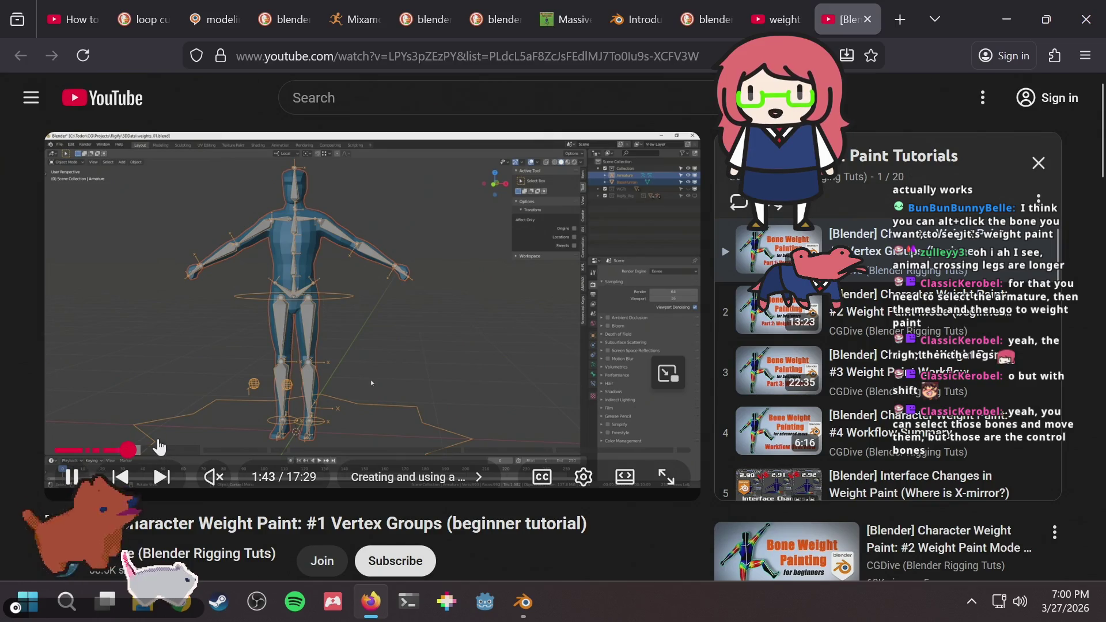
{"action": "left_click_drag", "start_coordinate": [166, 452], "coordinate": [262, 455]}
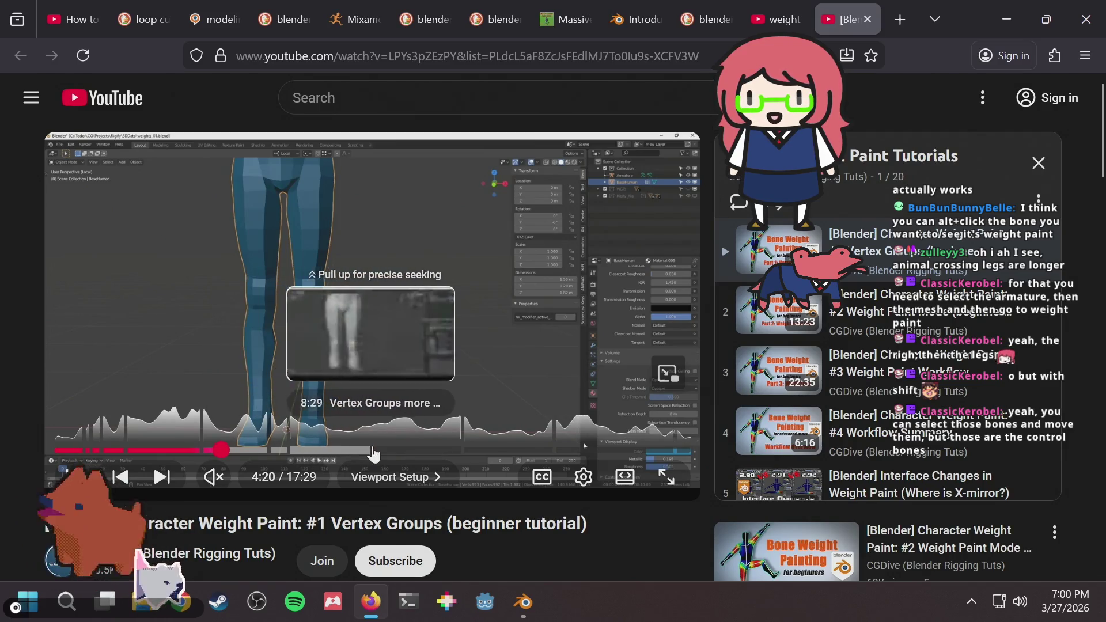
{"action": "left_click", "coordinate": [391, 451]}
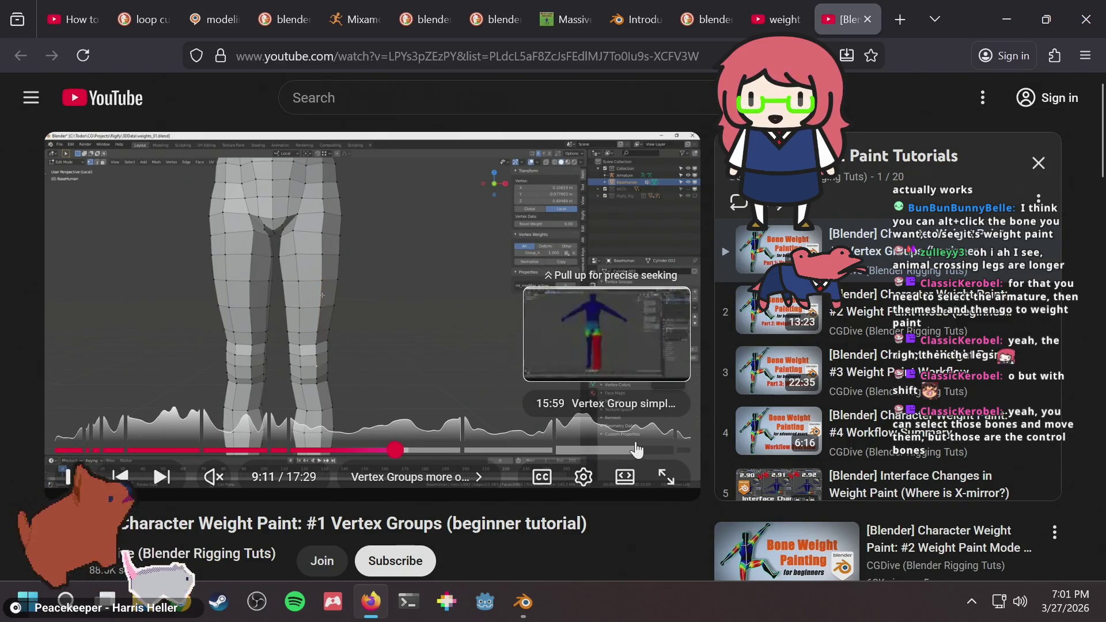
{"action": "left_click", "coordinate": [637, 450]}
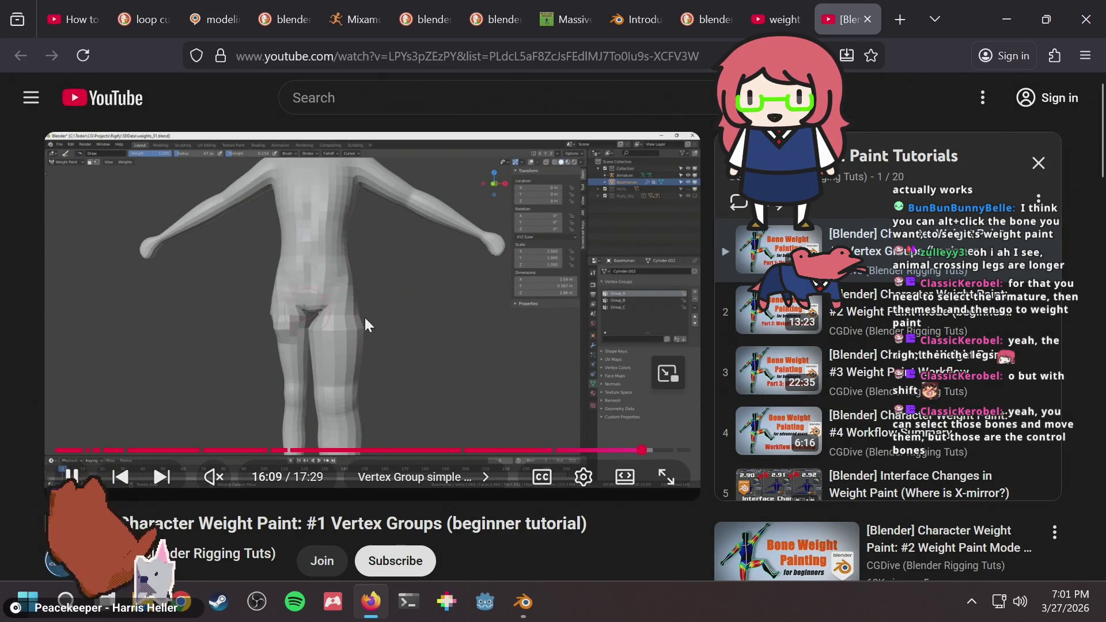
Pause the tutorial near 16 minutes and place the cursor in YouTube's search box.
{"action": "scroll", "coordinate": [225, 313], "scroll_direction": "down", "scroll_amount": 3}
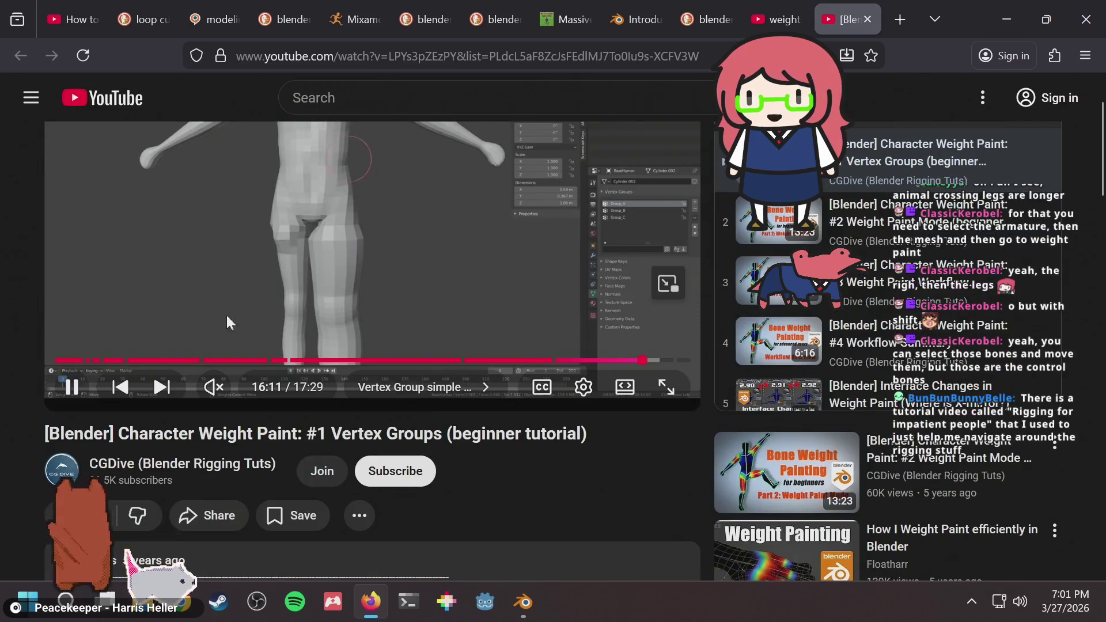
{"action": "scroll", "coordinate": [139, 350], "scroll_direction": "down", "scroll_amount": 3}
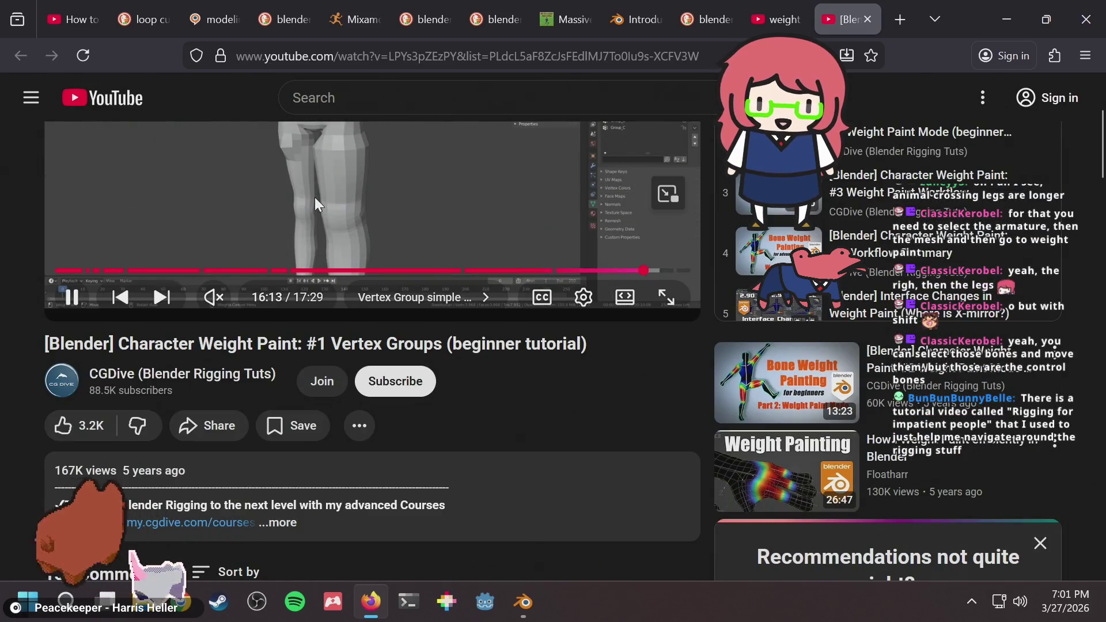
{"action": "scroll", "coordinate": [303, 193], "scroll_direction": "up", "scroll_amount": 6}
{"action": "left_click", "coordinate": [306, 288]}
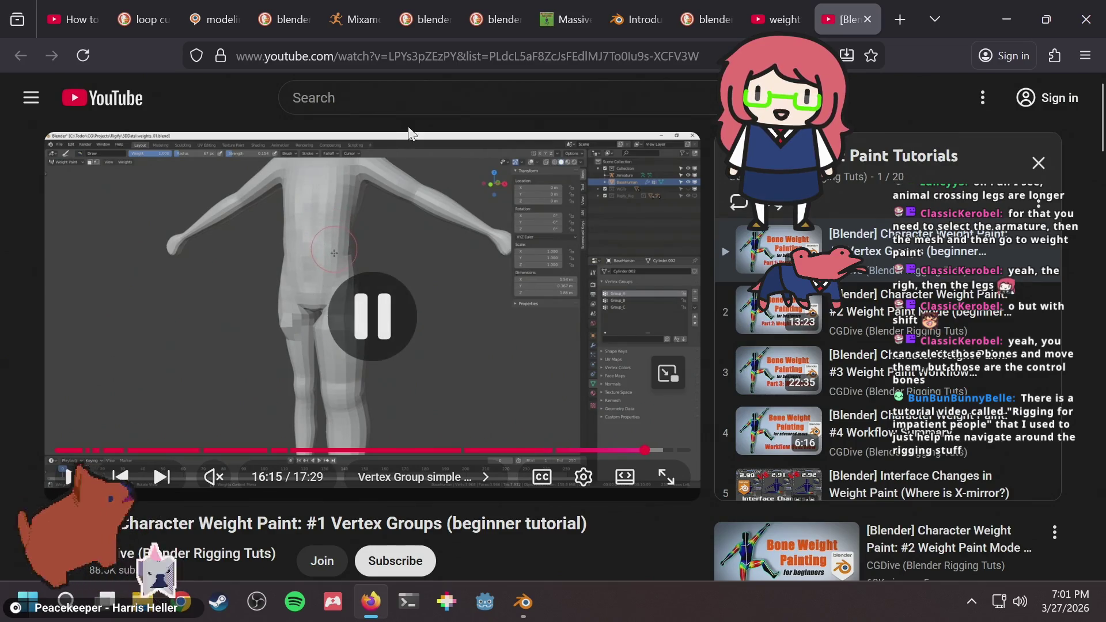
{"action": "left_click", "coordinate": [409, 103]}
Search YouTube for 'rigging for impatient' and open the 'Rigging for impatient people' video.
{"action": "type", "text": "rigging for"}
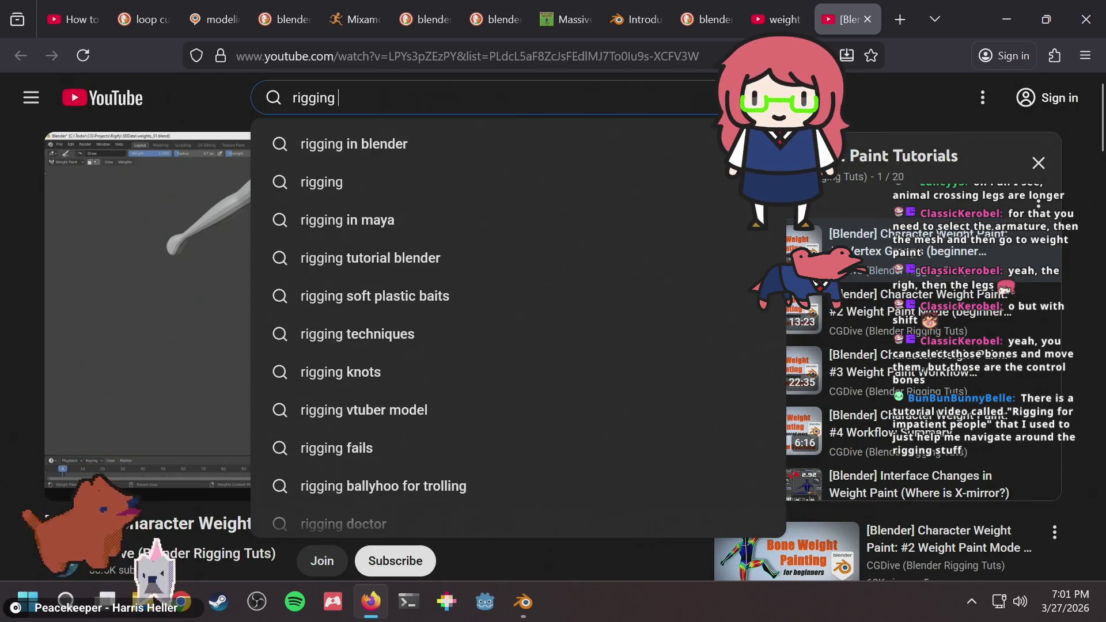
{"action": "key", "text": "Down"}
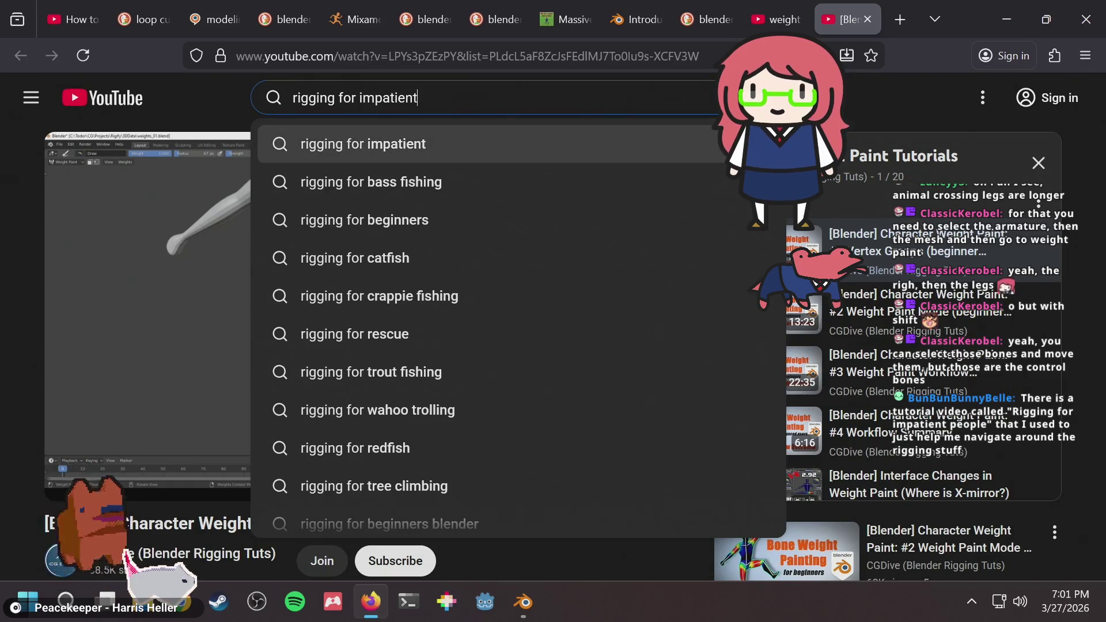
{"action": "key", "text": "Return"}
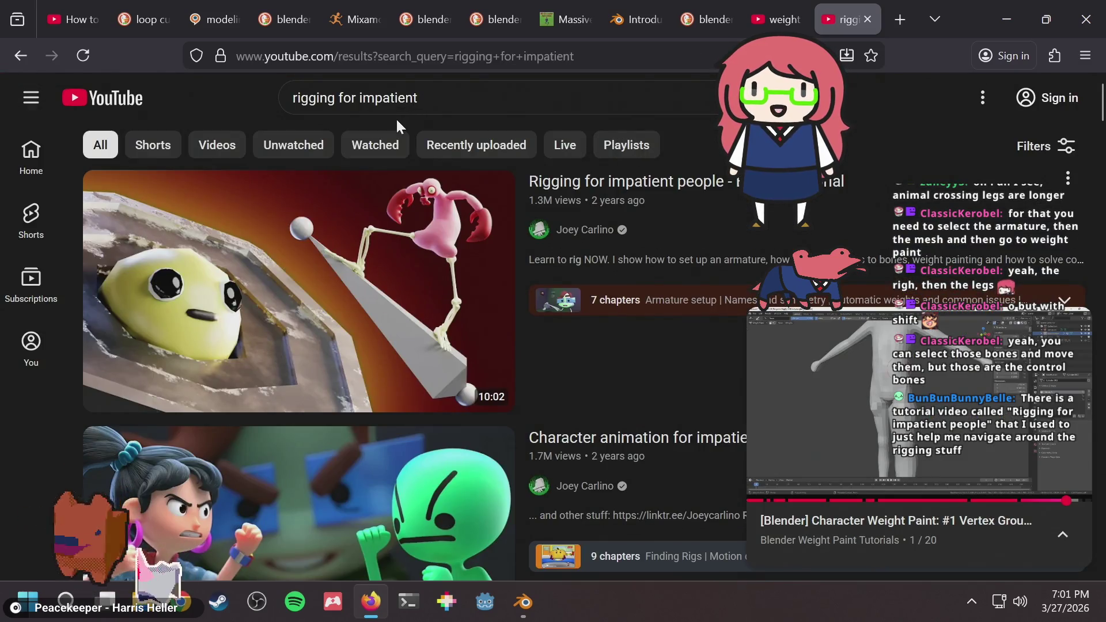
{"action": "mouse_move", "coordinate": [266, 290]}
{"action": "scroll", "coordinate": [265, 288], "scroll_direction": "down", "scroll_amount": 3}
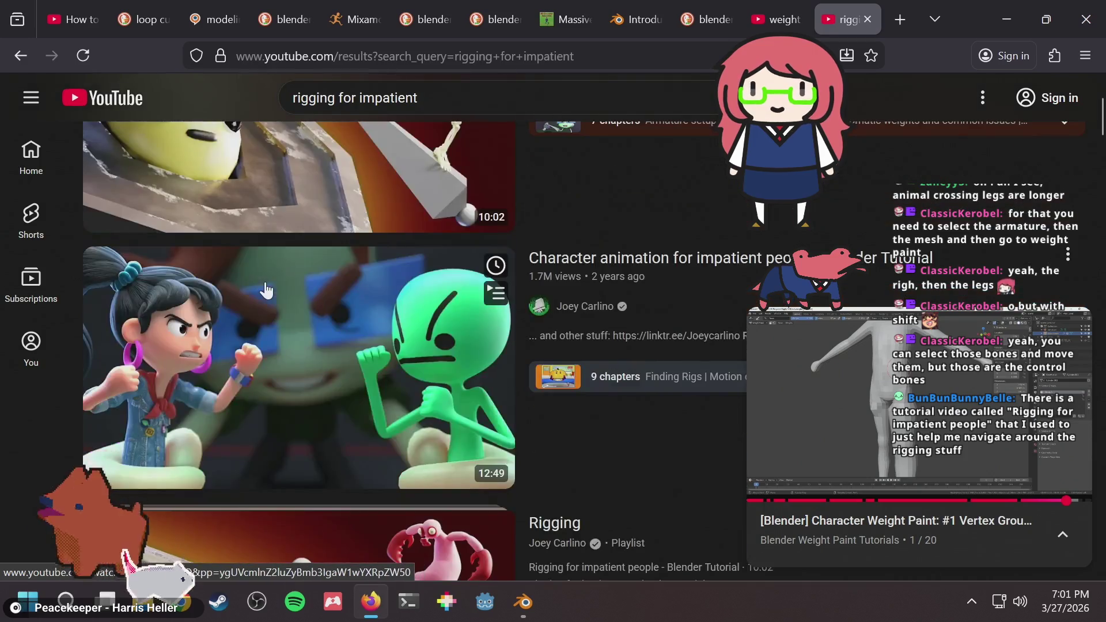
{"action": "scroll", "coordinate": [265, 288], "scroll_direction": "up", "scroll_amount": 3}
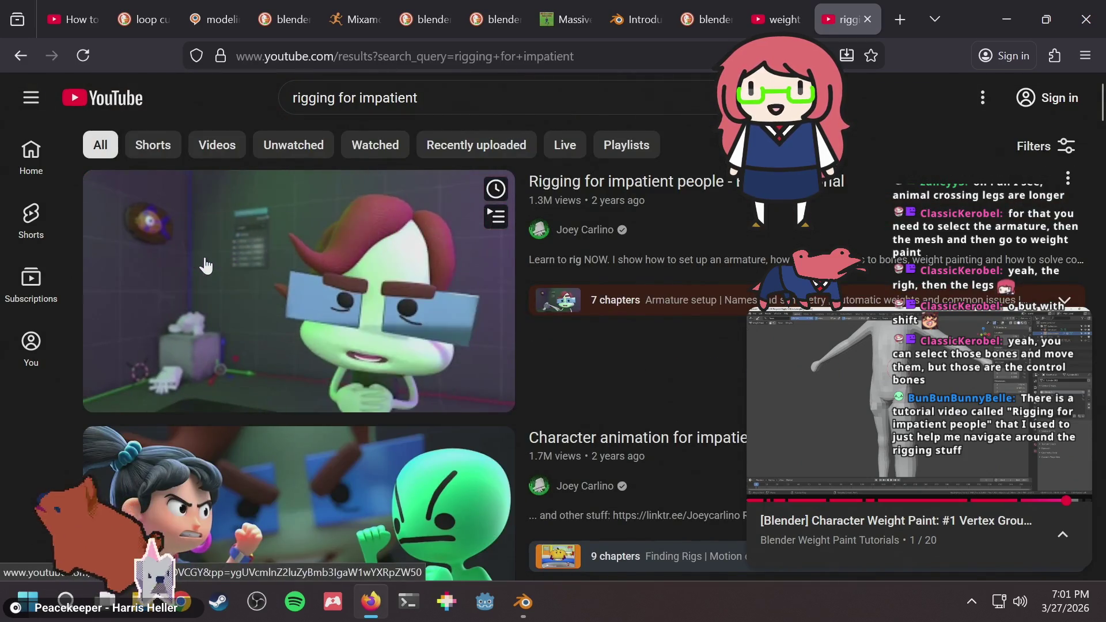
{"action": "left_click", "coordinate": [229, 270]}
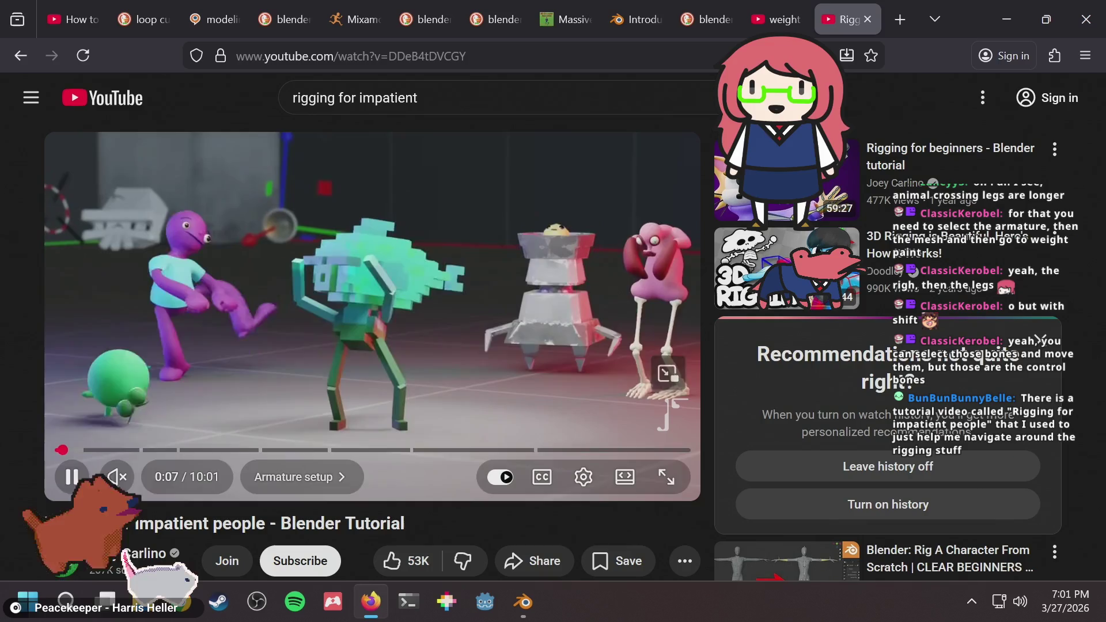
Jump the rigging video to 3:20 in the Weight tricks chapter and play it with subtitles.
{"action": "left_click", "coordinate": [137, 416]}
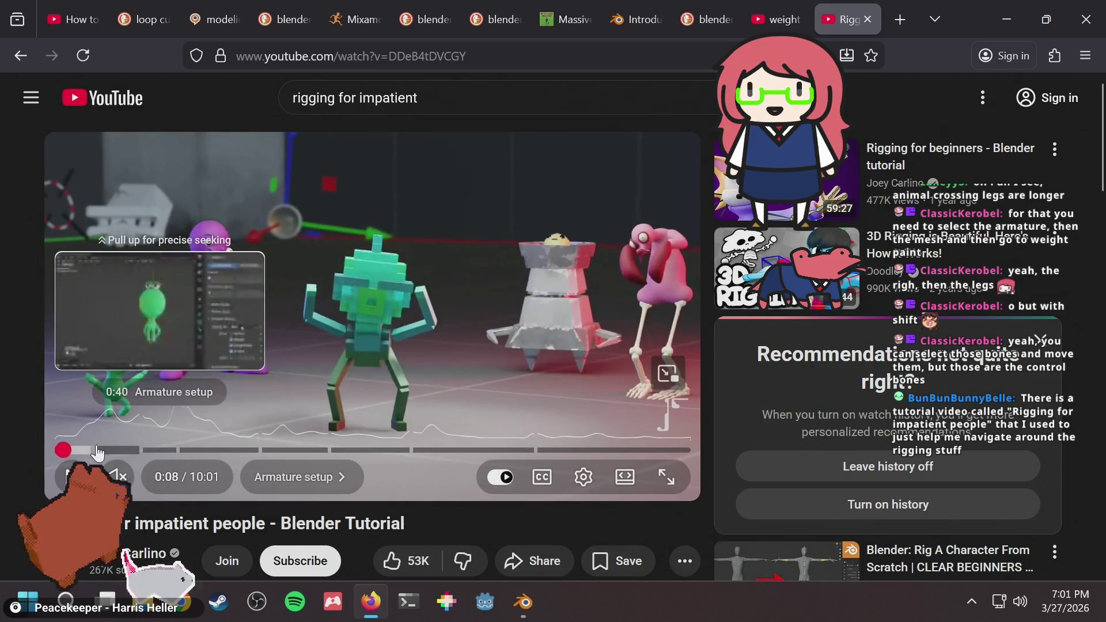
{"action": "left_click", "coordinate": [96, 450]}
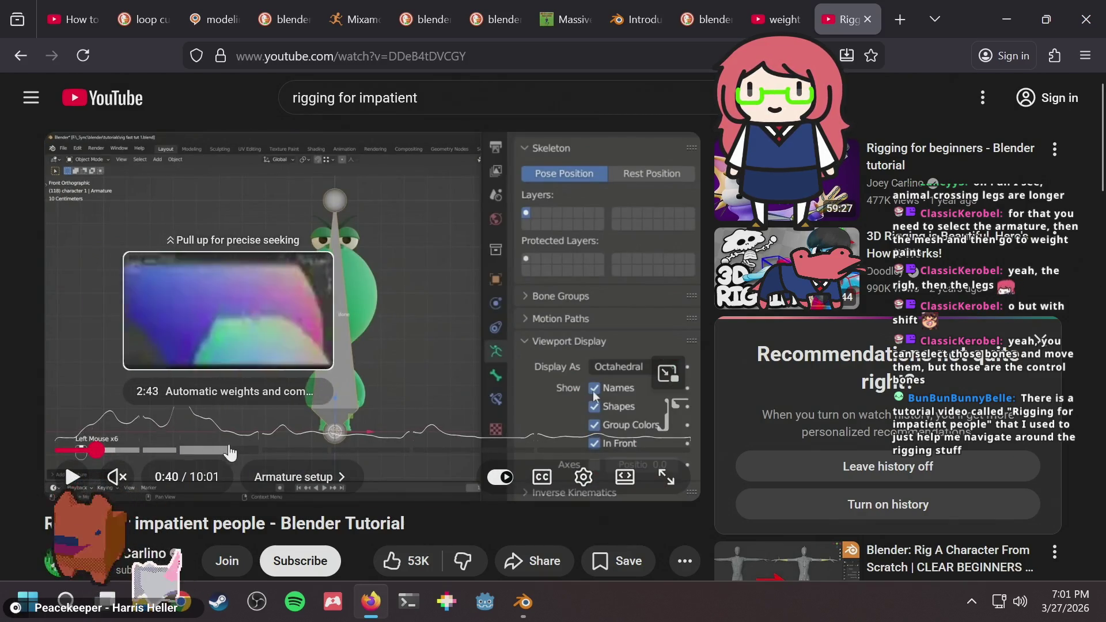
{"action": "left_click", "coordinate": [288, 450]}
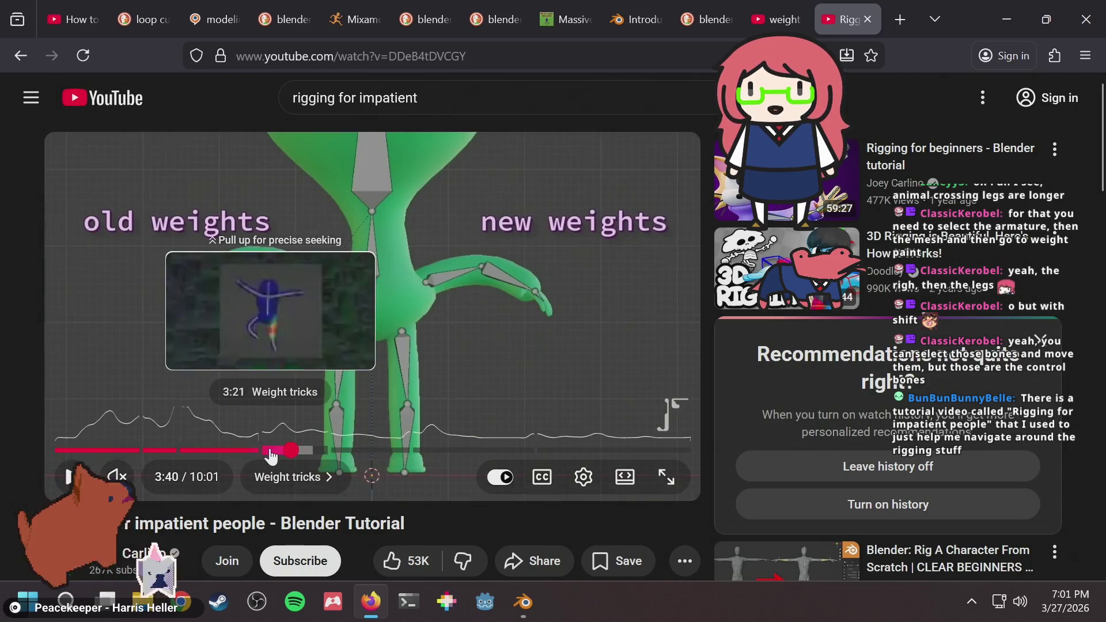
{"action": "left_click", "coordinate": [270, 452]}
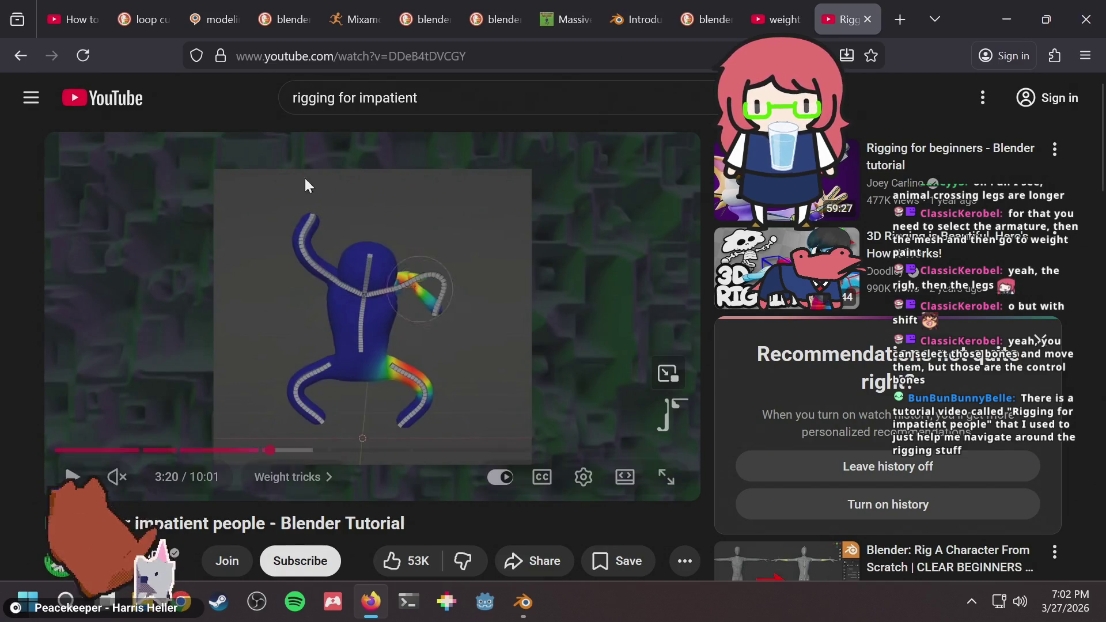
{"action": "left_click", "coordinate": [312, 244]}
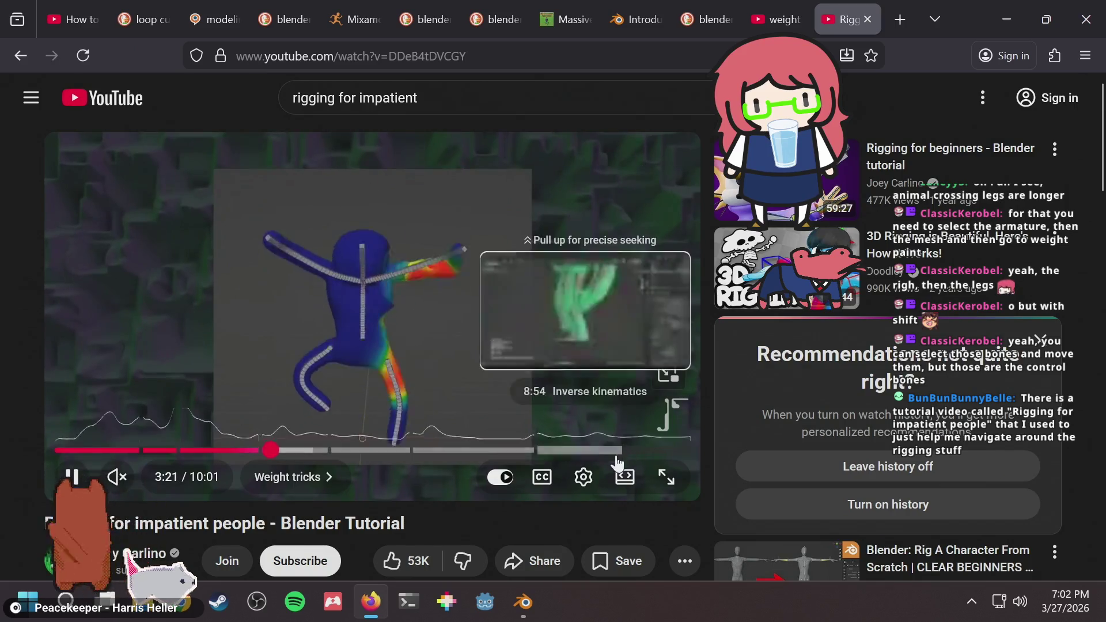
{"action": "left_click", "coordinate": [542, 477]}
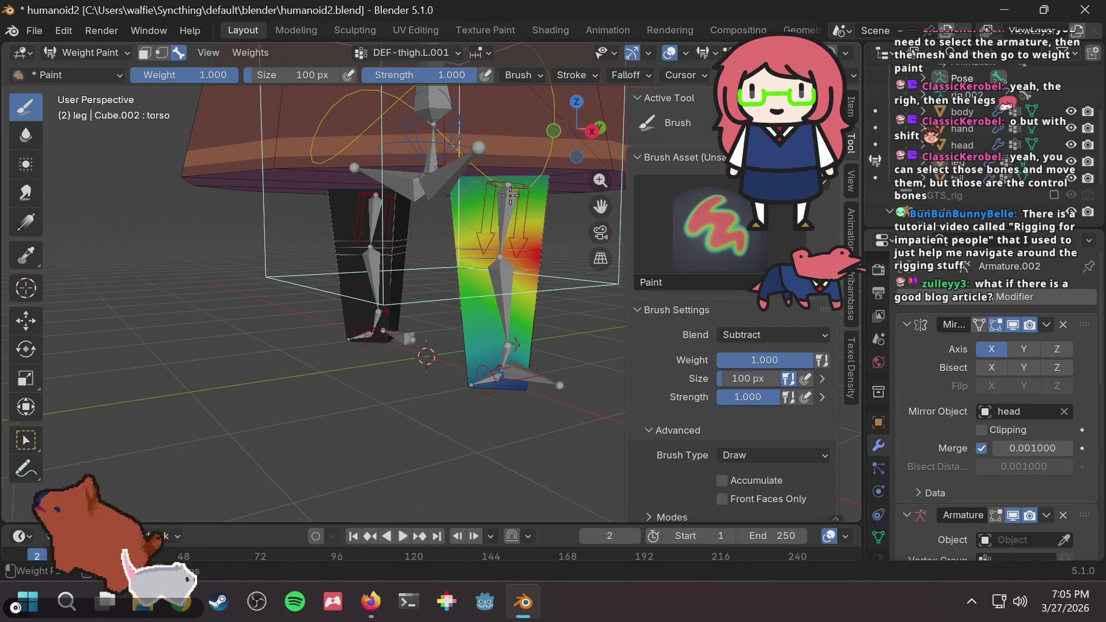
{"action": "middle_click_drag", "start_coordinate": [510, 196], "coordinate": [494, 217]}
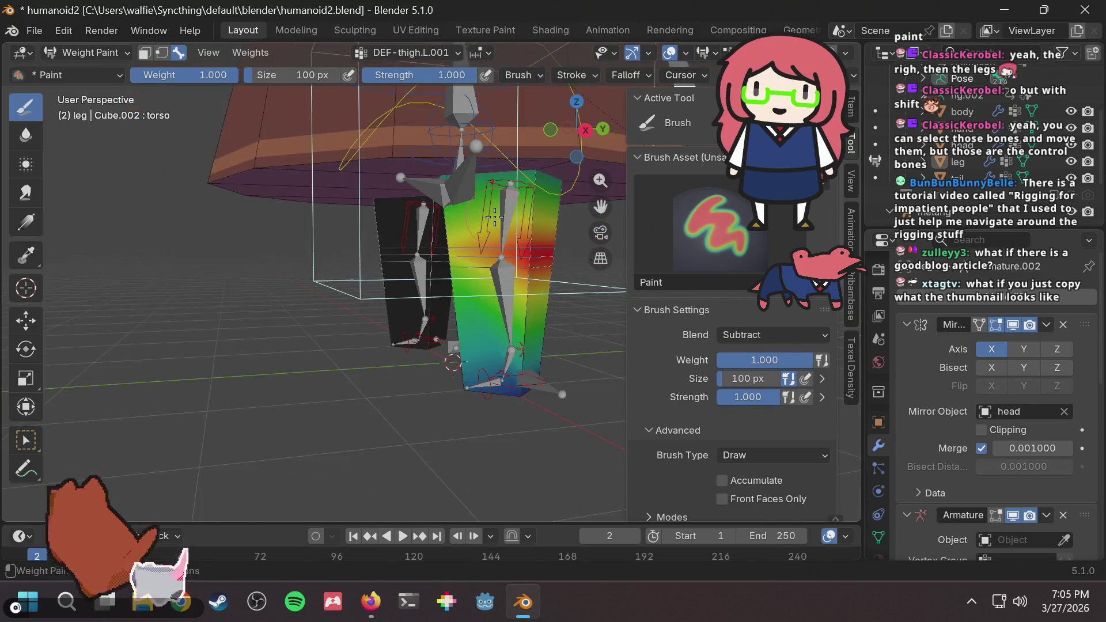
{"action": "key", "text": "alt+Tab"}
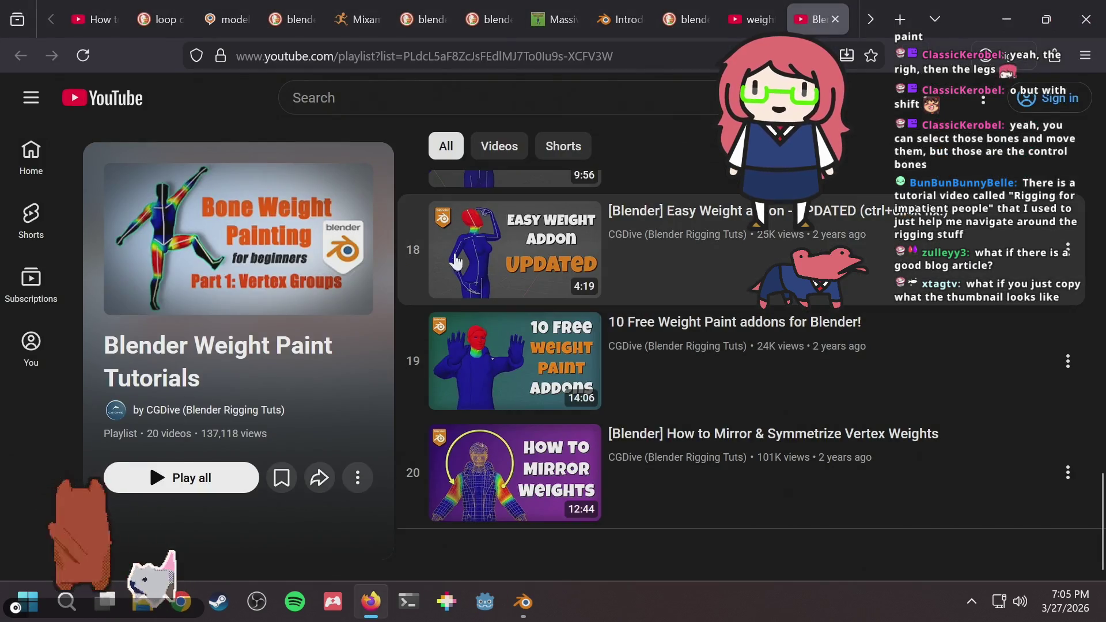
{"action": "scroll", "coordinate": [455, 262], "scroll_direction": "up", "scroll_amount": 5}
{"action": "scroll", "coordinate": [569, 251], "scroll_direction": "up", "scroll_amount": 12}
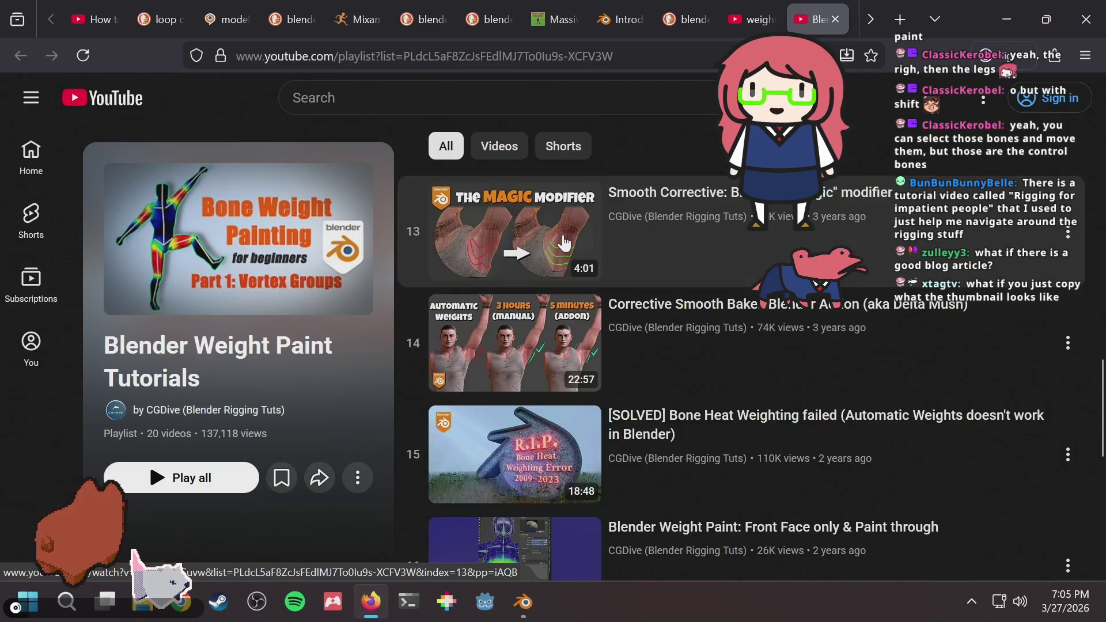
{"action": "scroll", "coordinate": [560, 236], "scroll_direction": "up", "scroll_amount": 10}
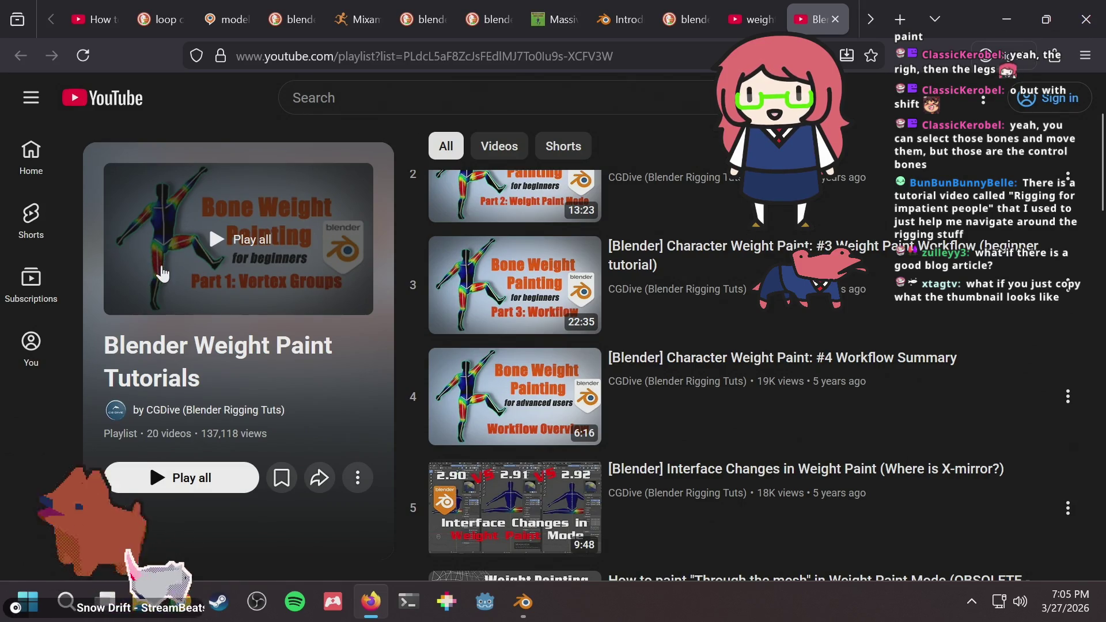
{"action": "key", "text": "alt+Tab"}
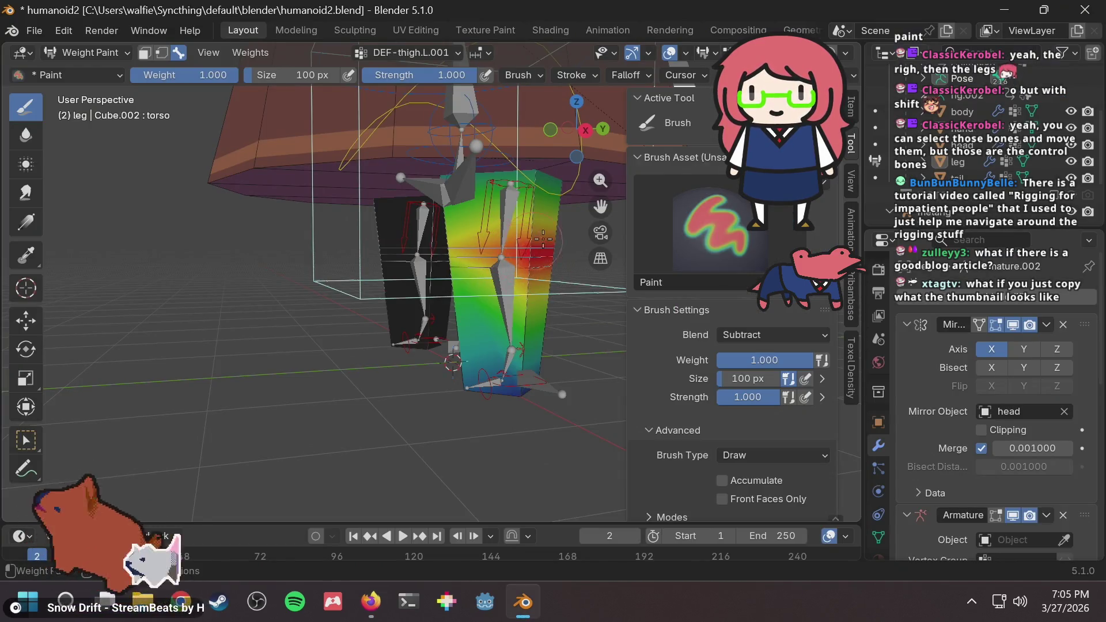
Glance at the browser playlist, then try a subtract stroke across the right leg and undo it.
{"action": "key", "text": "alt+Tab"}
{"action": "scroll", "coordinate": [576, 288], "scroll_direction": "up", "scroll_amount": 3}
{"action": "key", "text": "alt+Tab"}
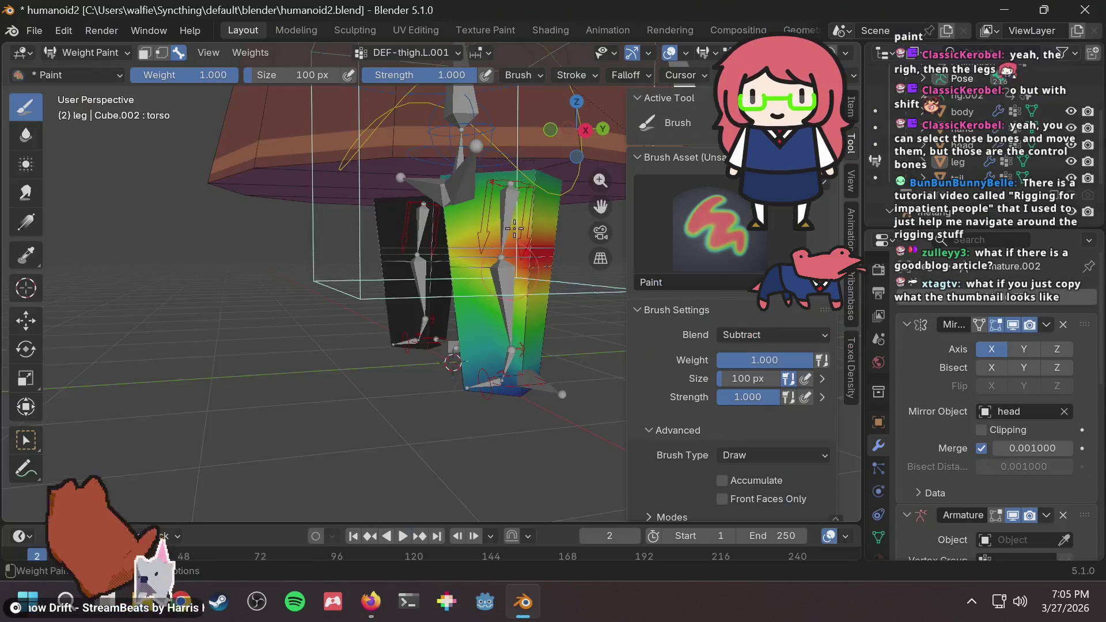
{"action": "mouse_move", "coordinate": [530, 257]}
{"action": "middle_mouse_down"}
{"action": "mouse_move", "coordinate": [451, 206]}
{"action": "mouse_move", "coordinate": [544, 252]}
{"action": "middle_mouse_up"}
{"action": "mouse_move", "coordinate": [543, 252]}
{"action": "left_mouse_down"}
{"action": "mouse_move", "coordinate": [438, 219]}
{"action": "mouse_move", "coordinate": [466, 270]}
{"action": "mouse_move", "coordinate": [385, 305]}
{"action": "left_mouse_up"}
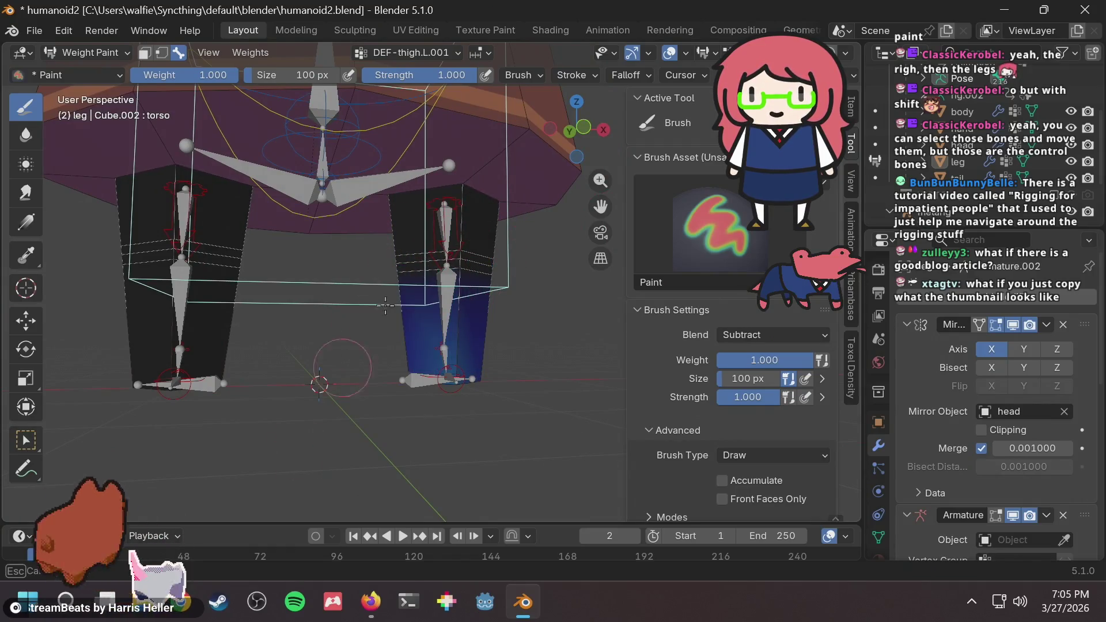
{"action": "key", "text": "ctrl+z"}
Orbit in close and lower the DEF-thigh.L.001 weights just below the red knee band.
{"action": "scroll", "coordinate": [427, 259], "scroll_direction": "up", "scroll_amount": 3}
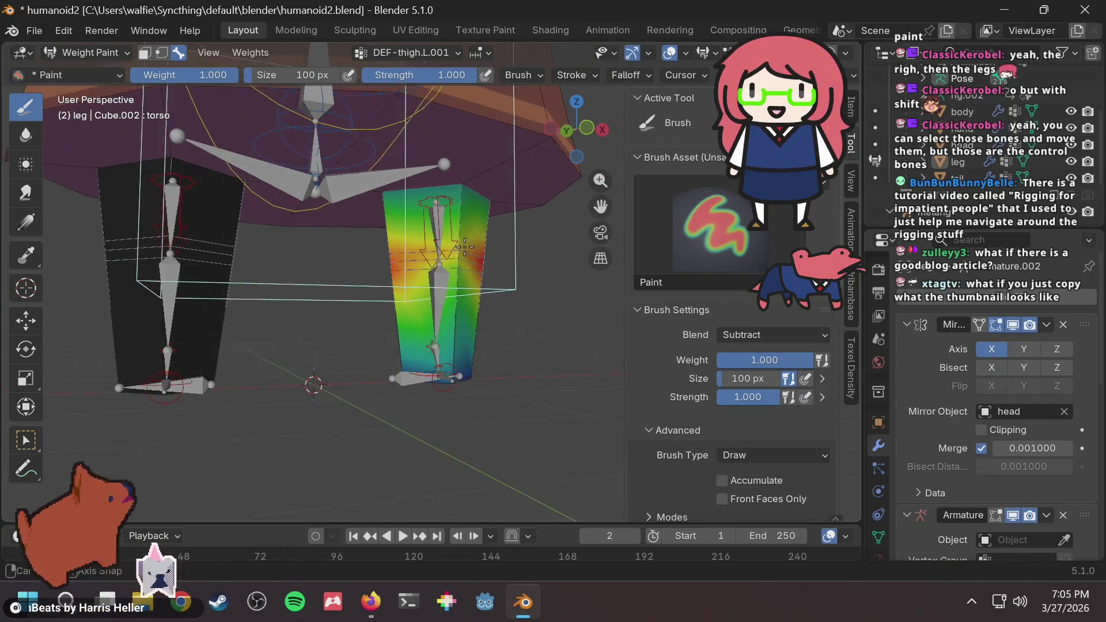
{"action": "middle_click_drag", "start_coordinate": [435, 241], "coordinate": [518, 261]}
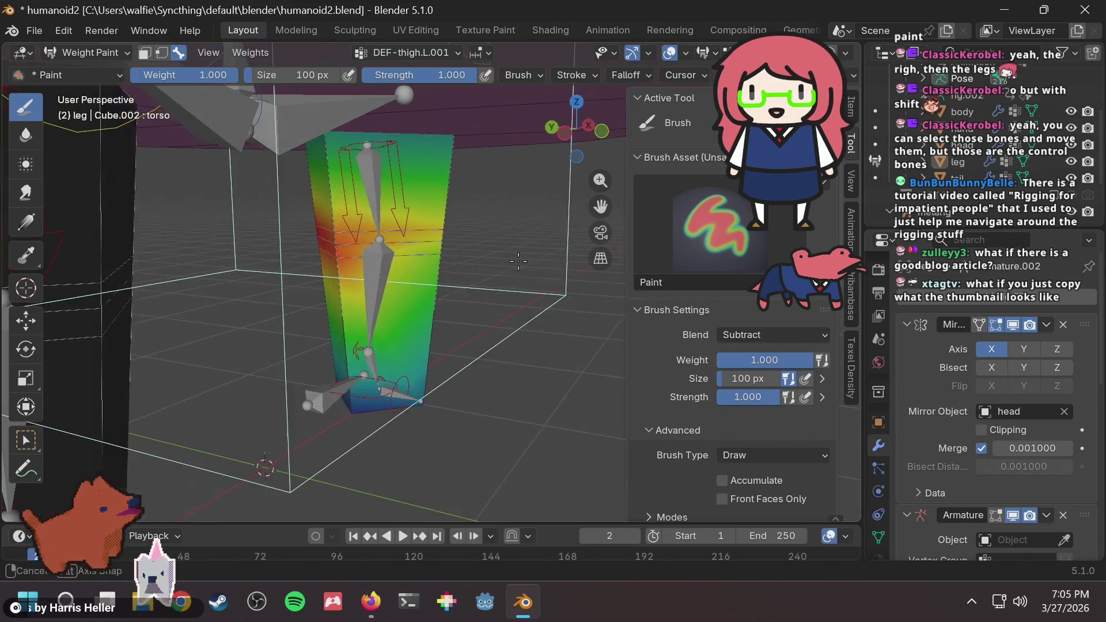
{"action": "middle_click_drag", "start_coordinate": [379, 242], "coordinate": [439, 272]}
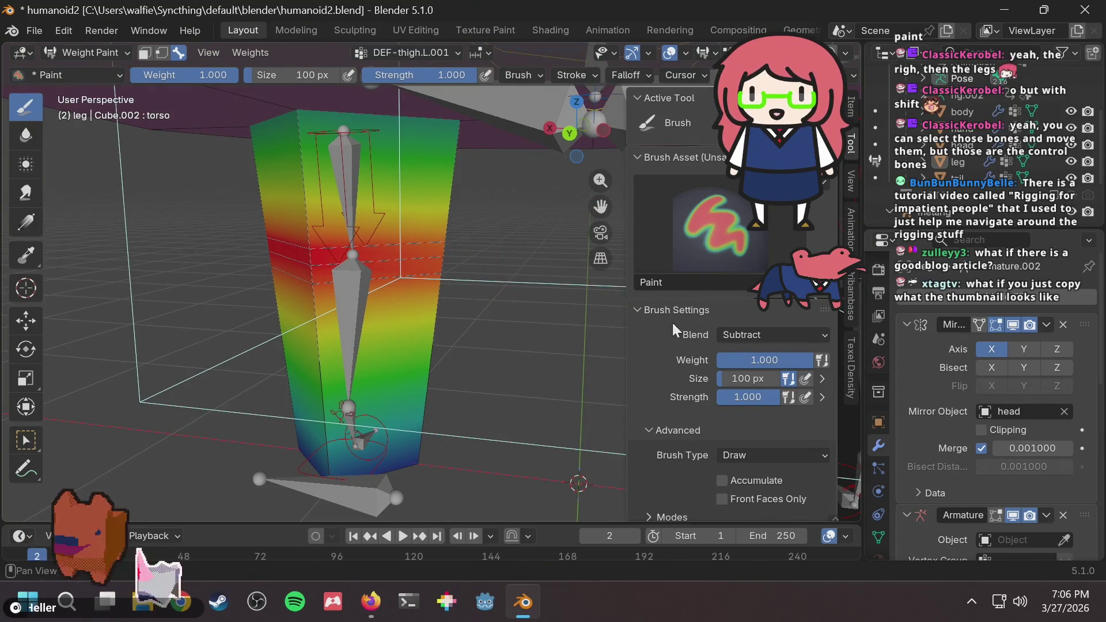
{"action": "scroll", "coordinate": [386, 287], "scroll_direction": "up", "scroll_amount": 3}
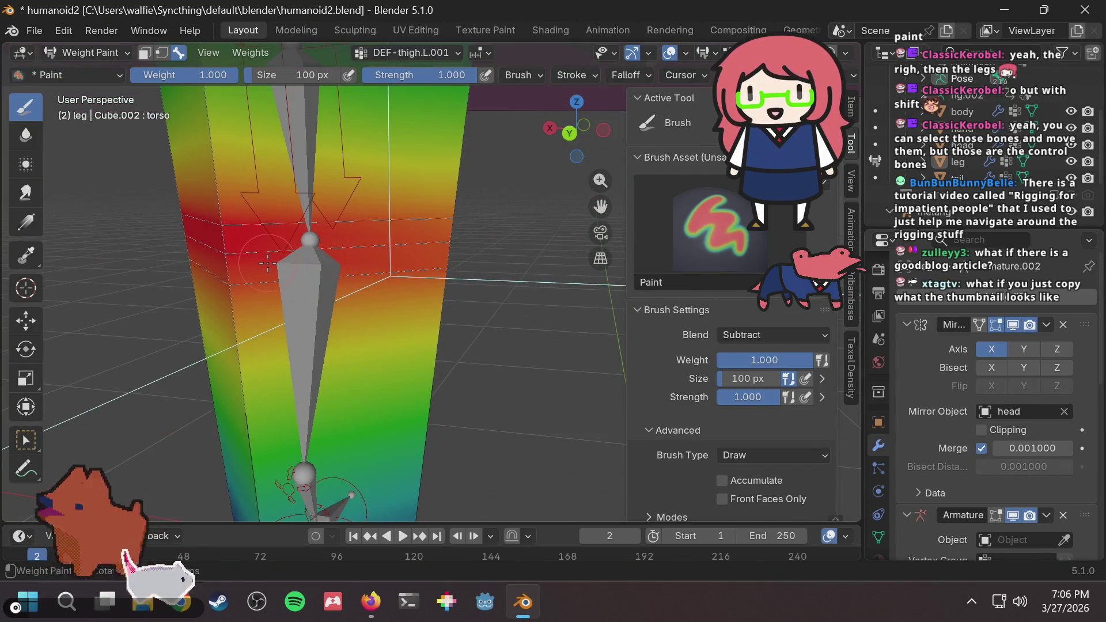
{"action": "middle_click_drag", "start_coordinate": [282, 253], "coordinate": [289, 257]}
{"action": "scroll", "coordinate": [218, 246], "scroll_direction": "up", "scroll_amount": 3}
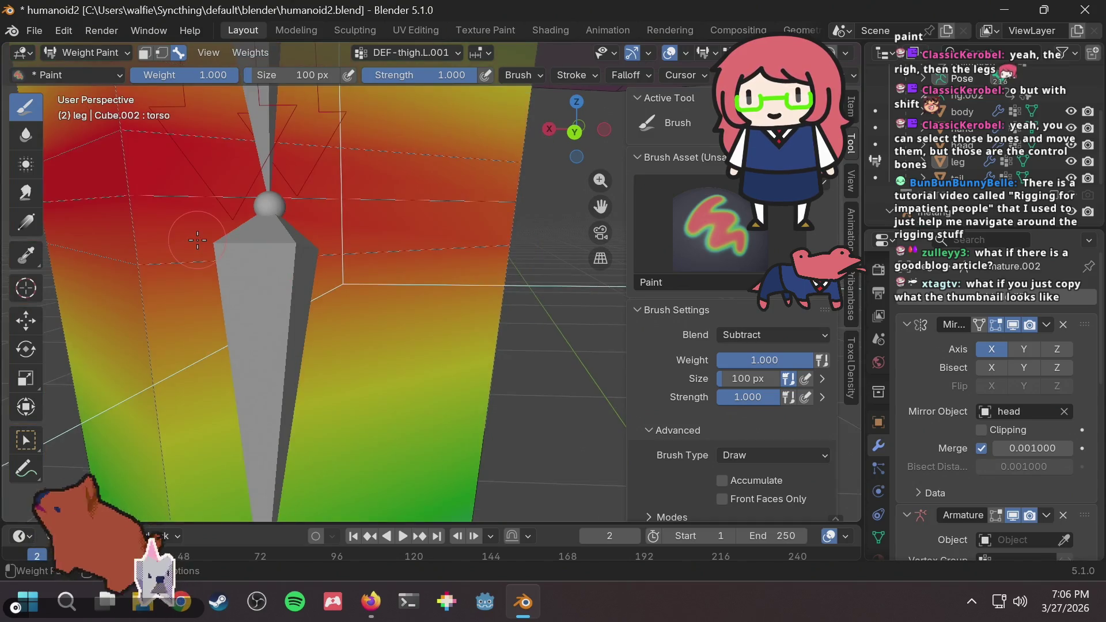
{"action": "middle_click_drag", "start_coordinate": [137, 257], "coordinate": [173, 263]}
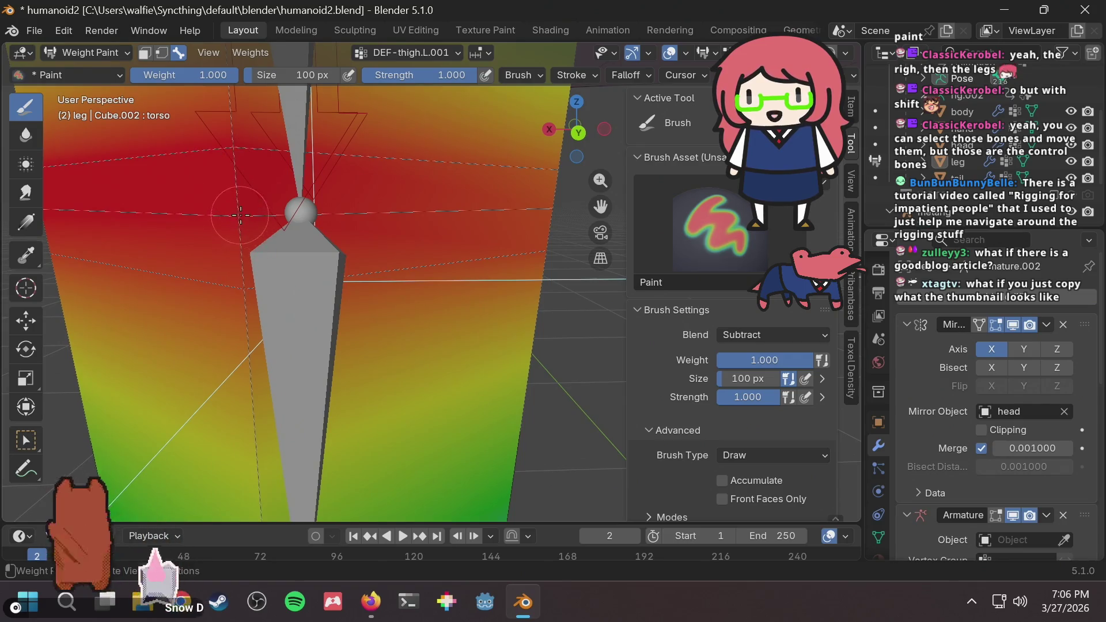
{"action": "scroll", "coordinate": [320, 235], "scroll_direction": "down", "scroll_amount": 2}
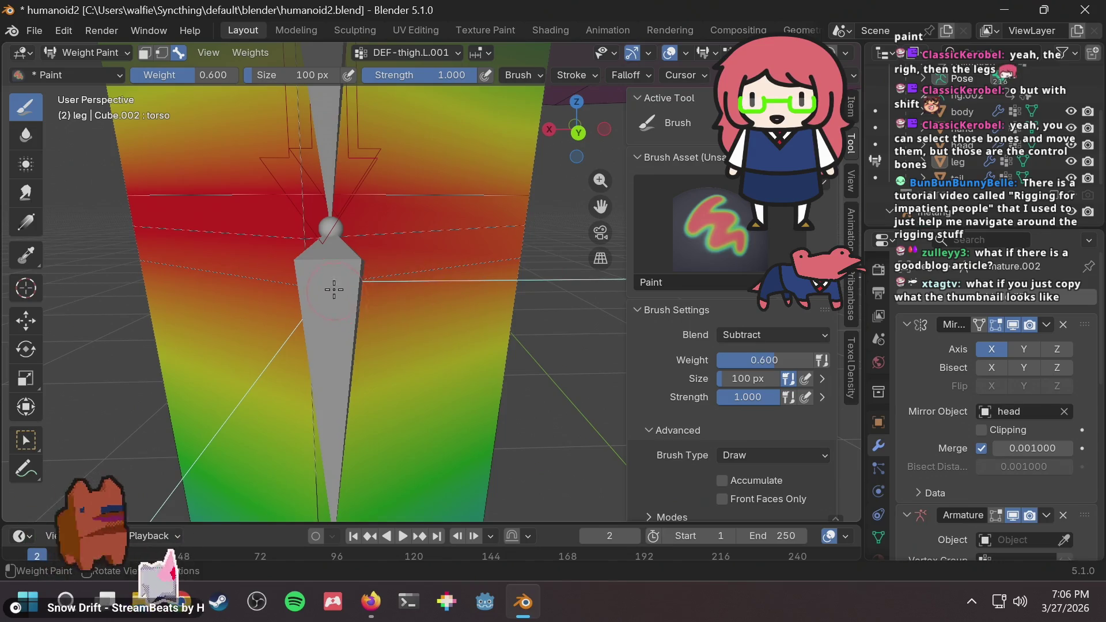
{"action": "left_click_drag", "start_coordinate": [334, 289], "coordinate": [300, 291]}
{"action": "key", "text": "ctrl+z"}
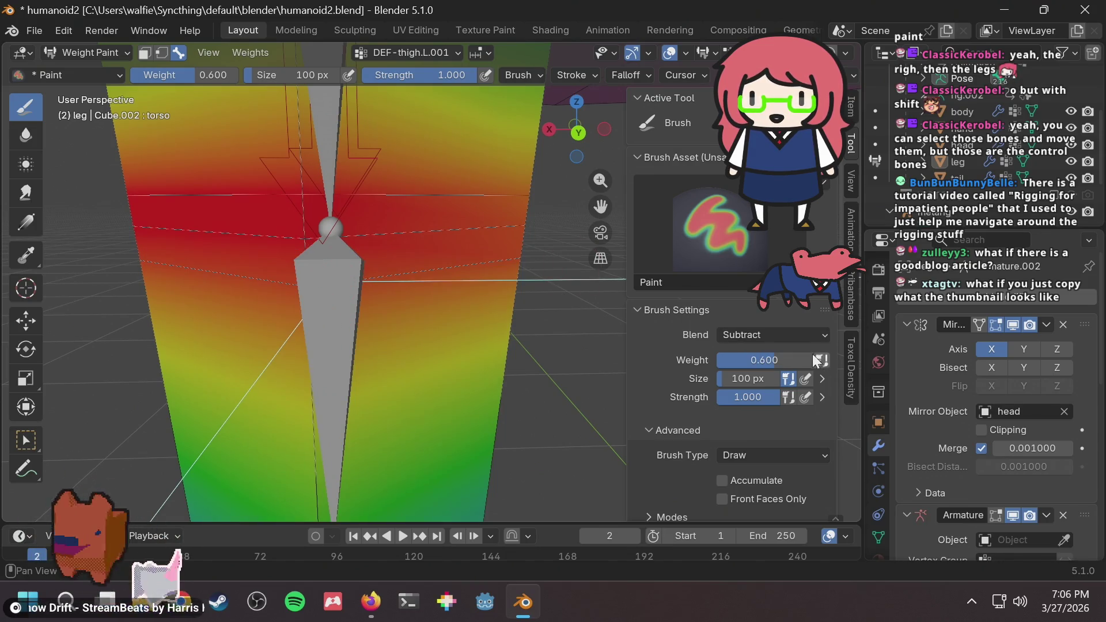
{"action": "left_click_drag", "start_coordinate": [293, 279], "coordinate": [303, 295]}
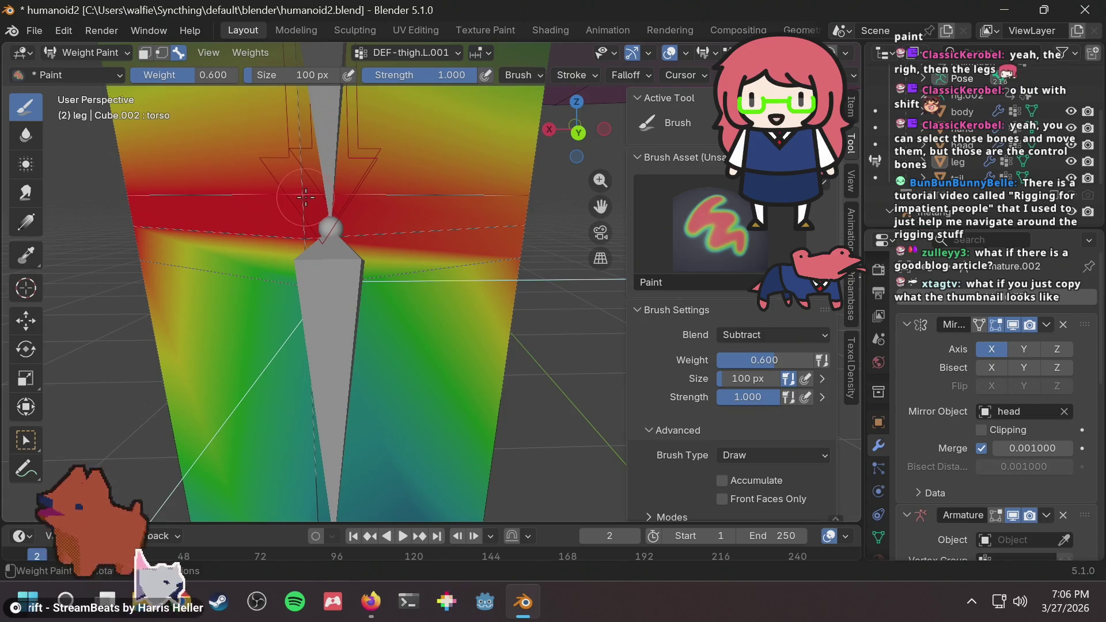
Orbit around to inspect the side of the leg after painting.
{"action": "mouse_move", "coordinate": [298, 183]}
{"action": "middle_mouse_down"}
{"action": "mouse_move", "coordinate": [442, 251]}
{"action": "mouse_move", "coordinate": [195, 256]}
{"action": "mouse_move", "coordinate": [223, 246]}
{"action": "middle_mouse_up"}
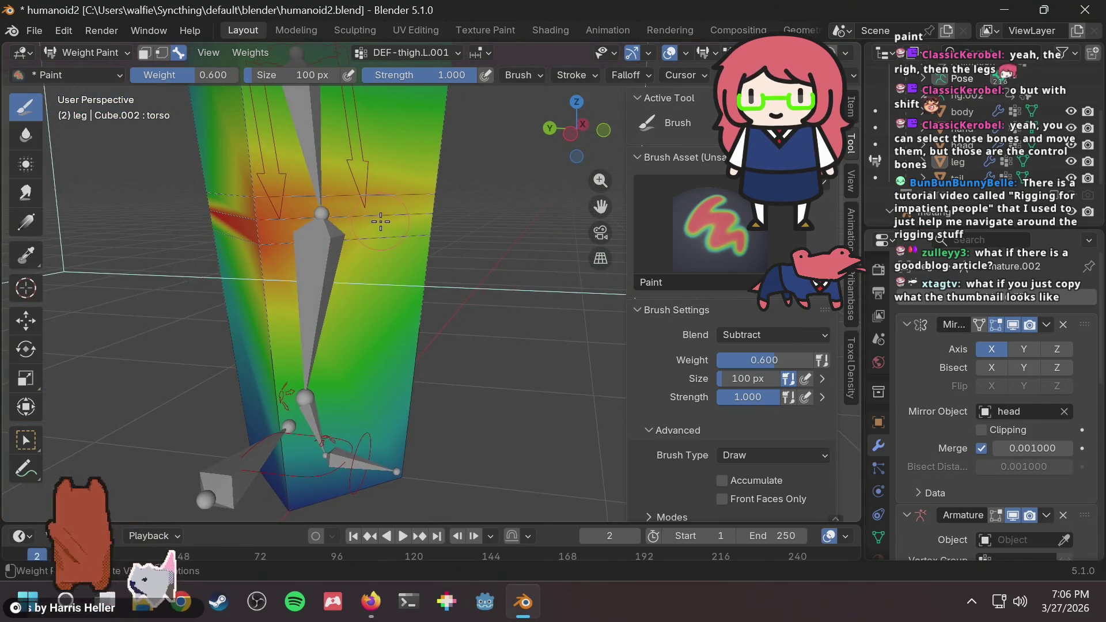
{"action": "middle_click_drag", "start_coordinate": [381, 221], "coordinate": [305, 185]}
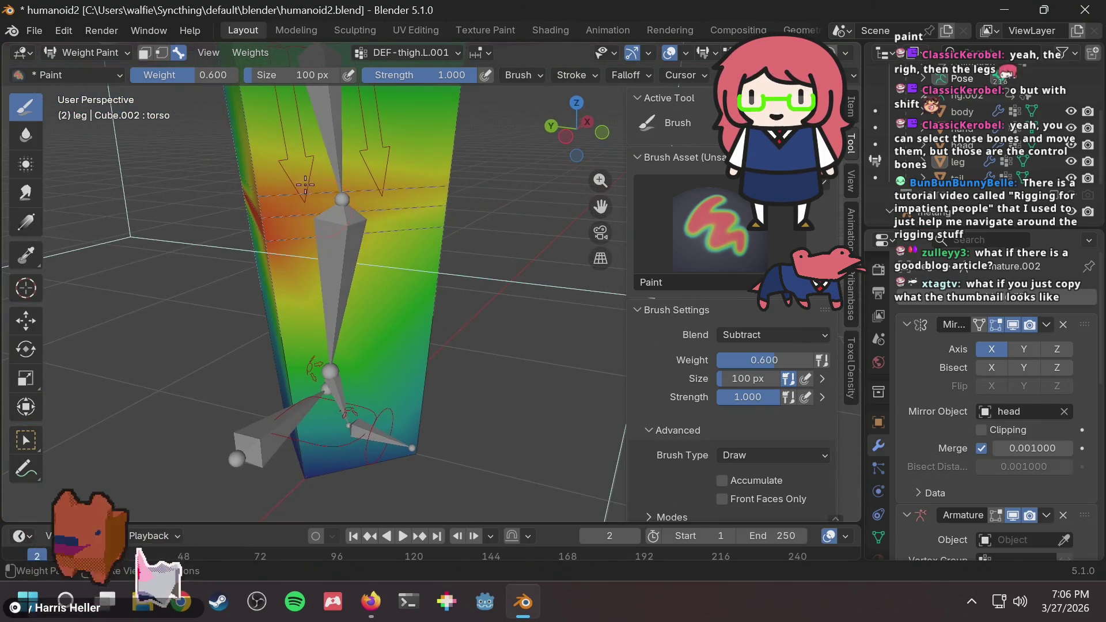
{"action": "left_click", "coordinate": [84, 50]}
Switch the leg to Object Mode and select the 'rig' object in the Outliner.
{"action": "left_click", "coordinate": [83, 71]}
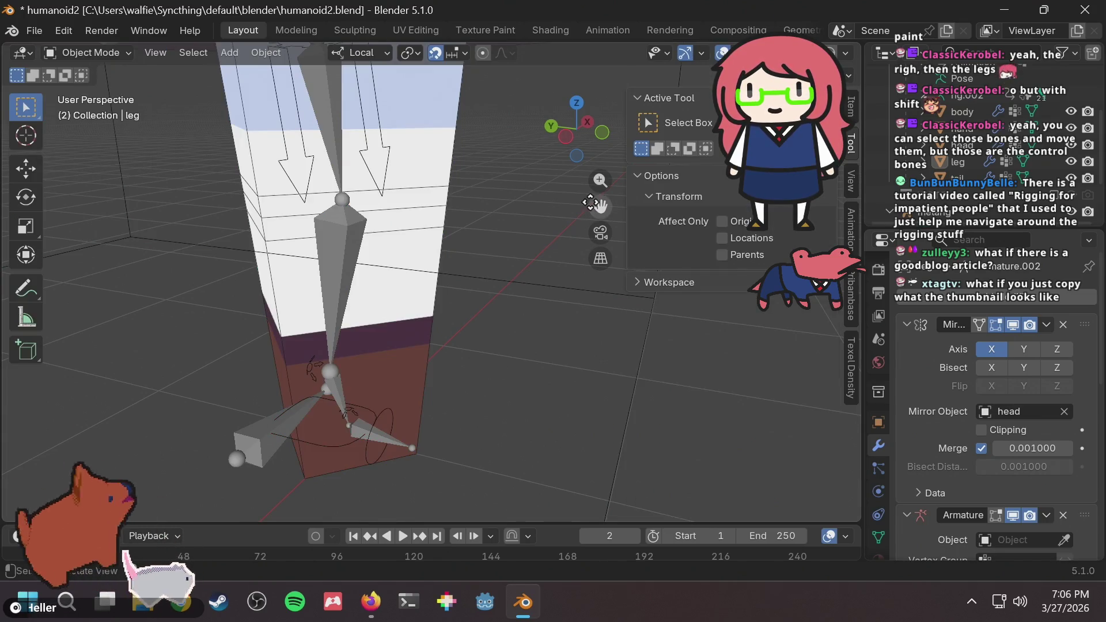
{"action": "left_click_drag", "start_coordinate": [591, 203], "coordinate": [444, 230]}
{"action": "left_click", "coordinate": [108, 47]}
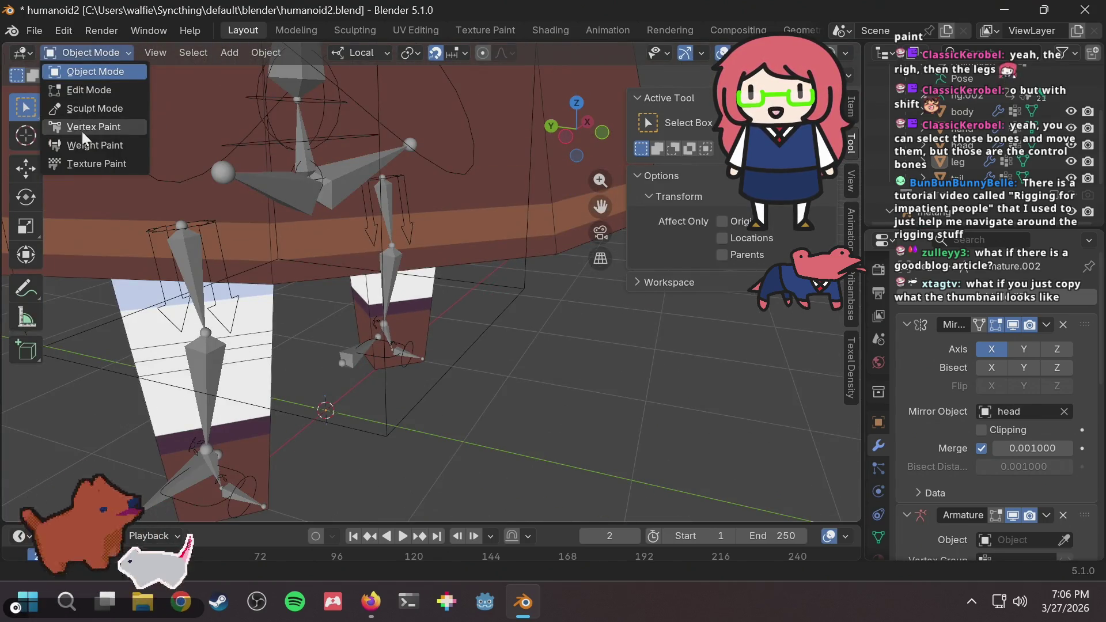
{"action": "left_click", "coordinate": [92, 68]}
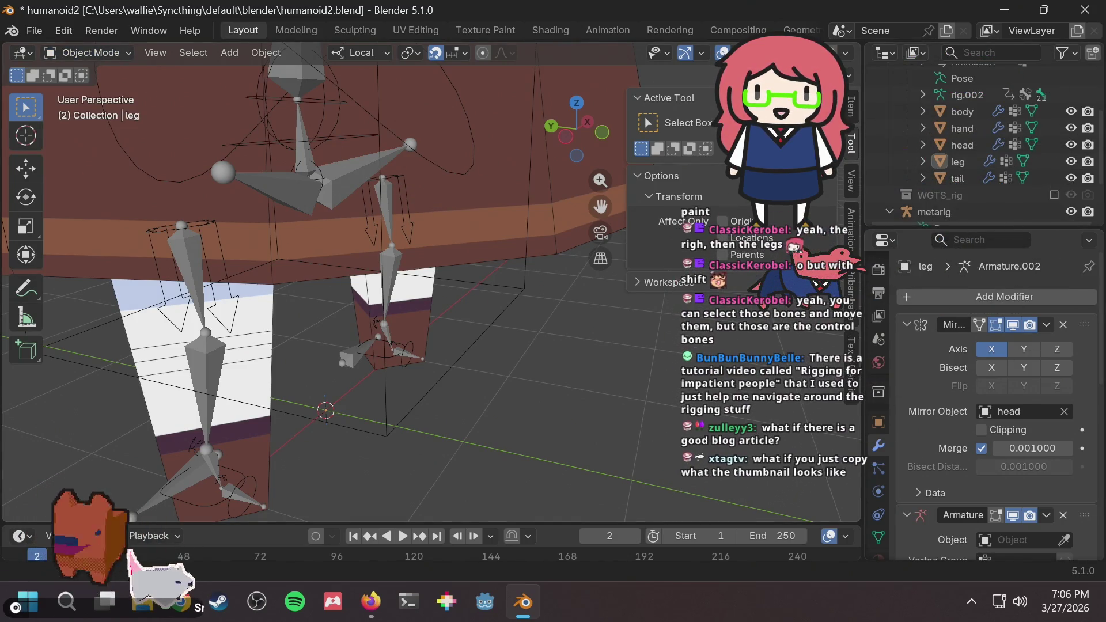
{"action": "scroll", "coordinate": [980, 64], "scroll_direction": "up", "scroll_amount": 2}
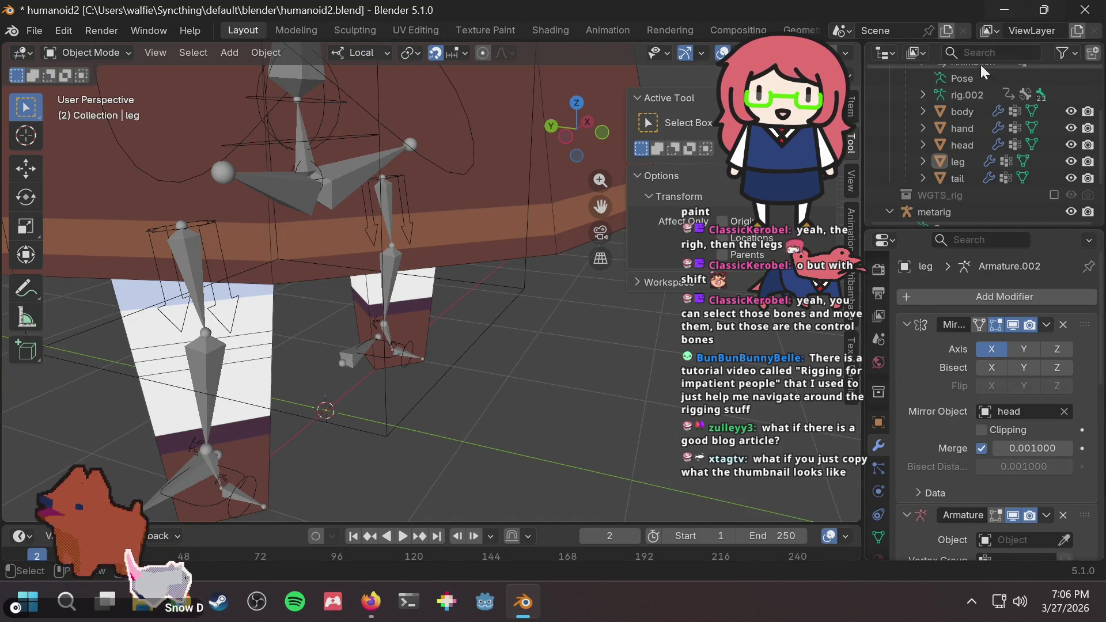
{"action": "left_click", "coordinate": [922, 84]}
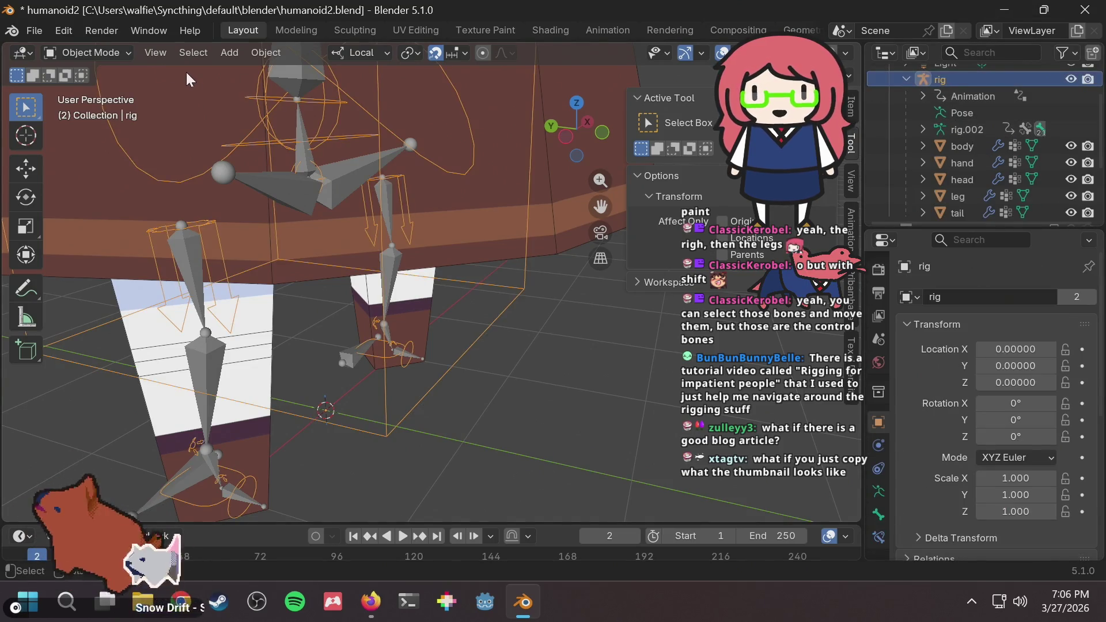
{"action": "left_click", "coordinate": [124, 50]}
Enter Pose Mode, test-move foot_ik.L and cancel, then return the leg to Weight Paint.
{"action": "left_click", "coordinate": [75, 107]}
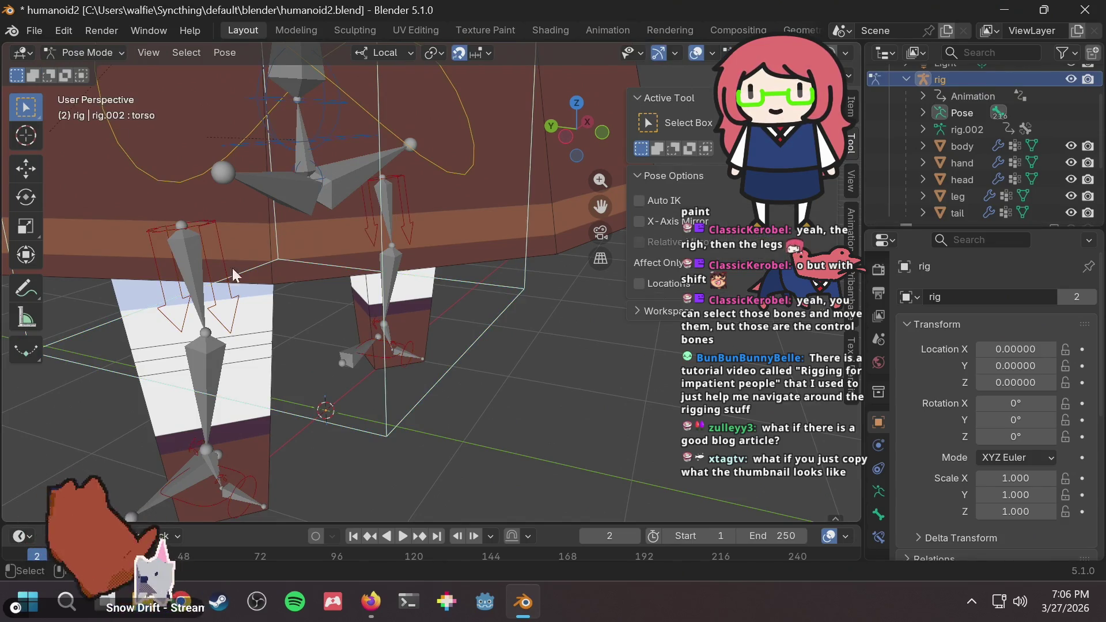
{"action": "left_click", "coordinate": [381, 355]}
{"action": "key", "text": "g"}
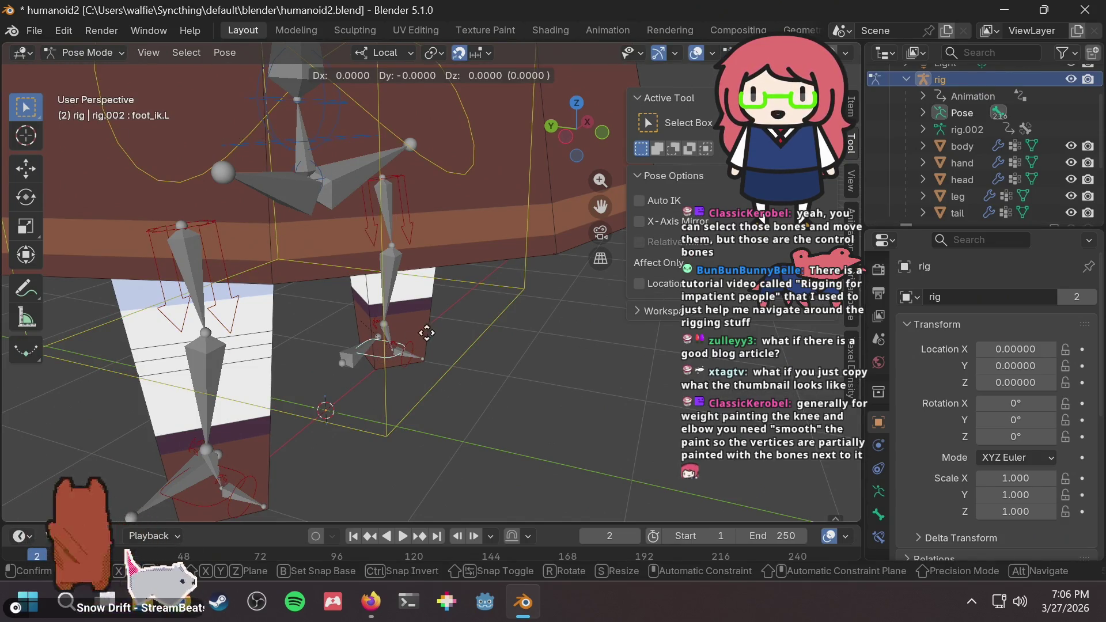
{"action": "scroll", "coordinate": [464, 328], "scroll_direction": "up", "scroll_amount": 5, "text": "alt"}
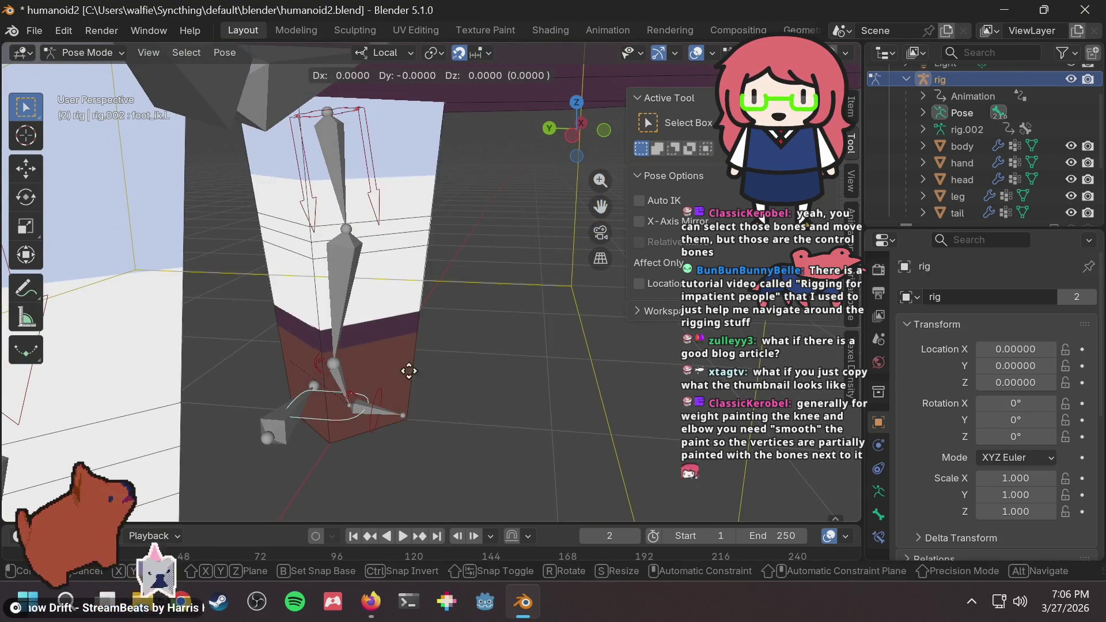
{"action": "key", "text": "Escape"}
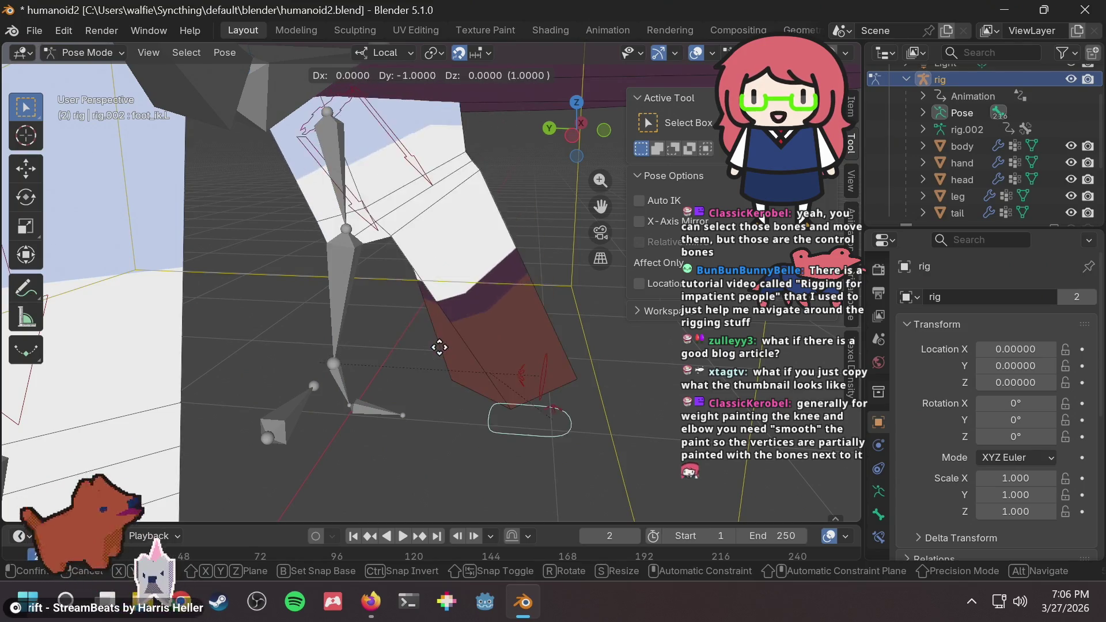
{"action": "key", "text": "ctrl+z"}
{"action": "key", "text": "ctrl+Tab"}
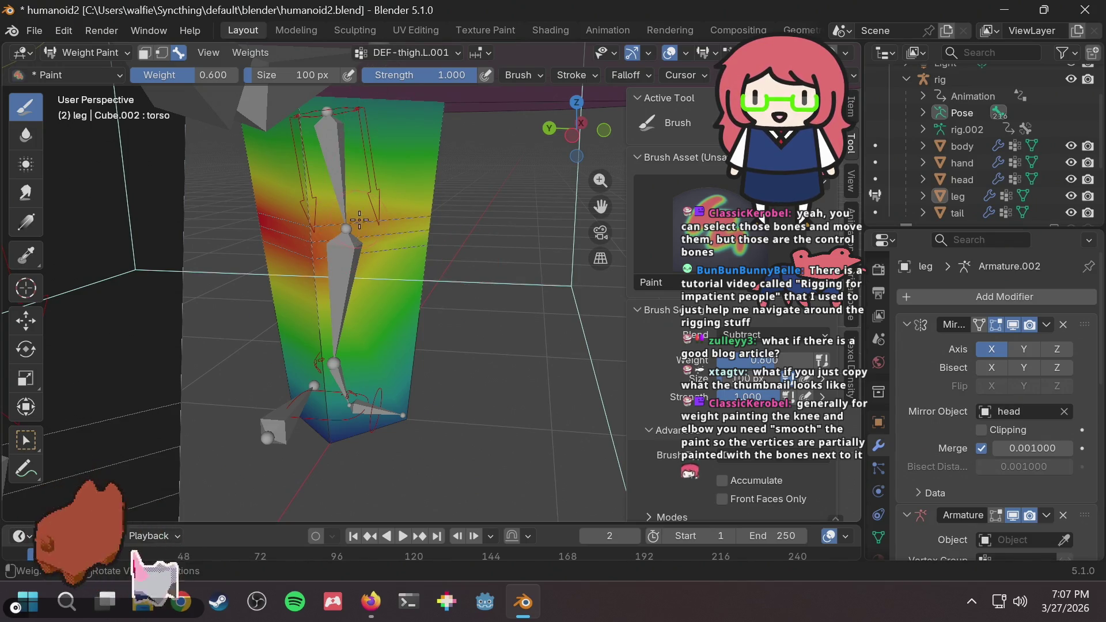
{"action": "mouse_move", "coordinate": [410, 254]}
{"action": "middle_mouse_down"}
{"action": "mouse_move", "coordinate": [440, 273]}
{"action": "mouse_move", "coordinate": [419, 280]}
{"action": "middle_mouse_up"}
{"action": "scroll", "coordinate": [380, 270], "scroll_direction": "up", "scroll_amount": 4}
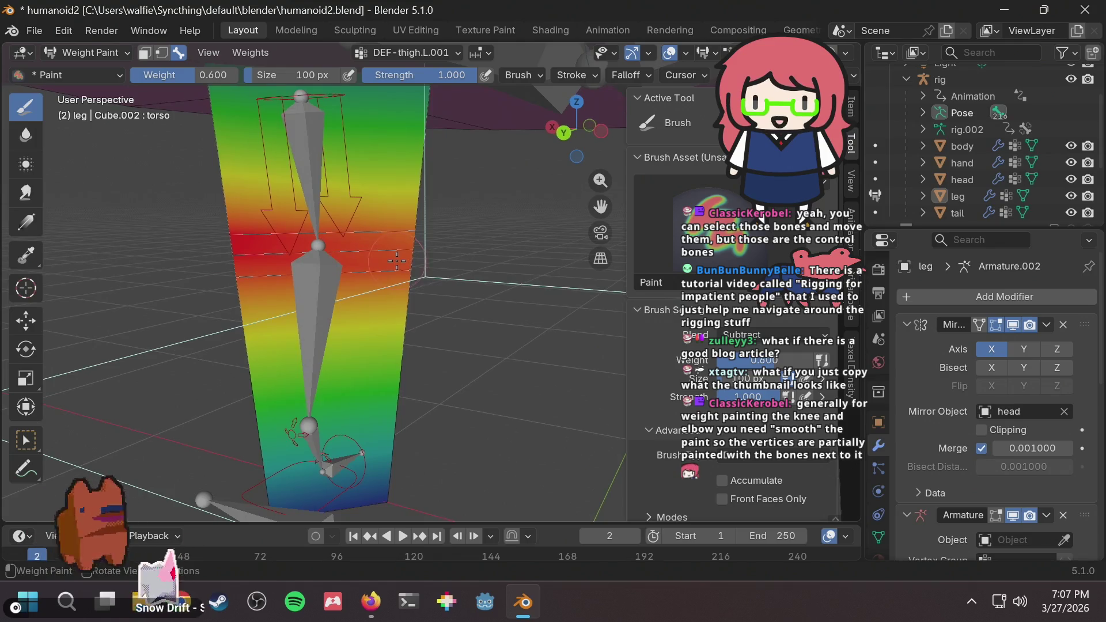
{"action": "middle_click_drag", "start_coordinate": [279, 257], "coordinate": [325, 262]}
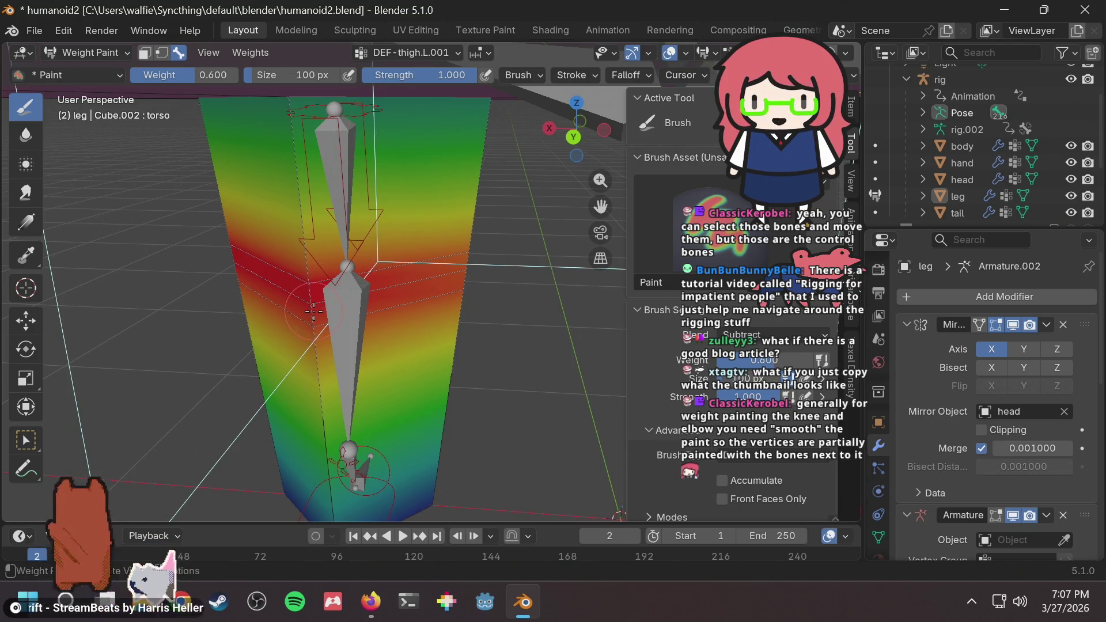
{"action": "middle_click_drag", "start_coordinate": [344, 335], "coordinate": [409, 315]}
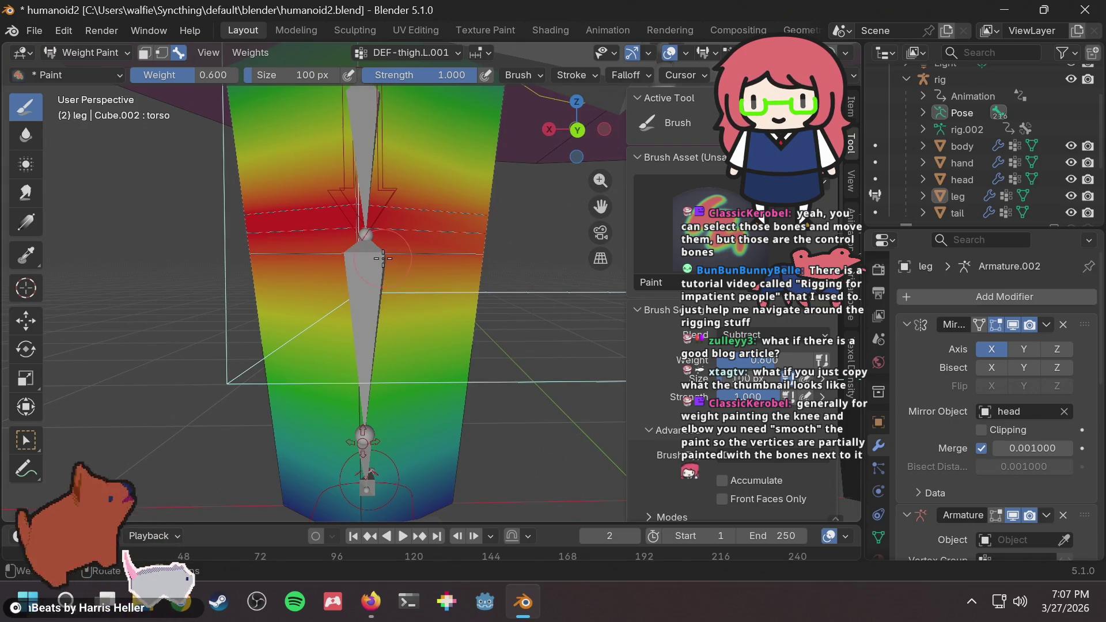
{"action": "scroll", "coordinate": [415, 235], "scroll_direction": "up", "scroll_amount": 1}
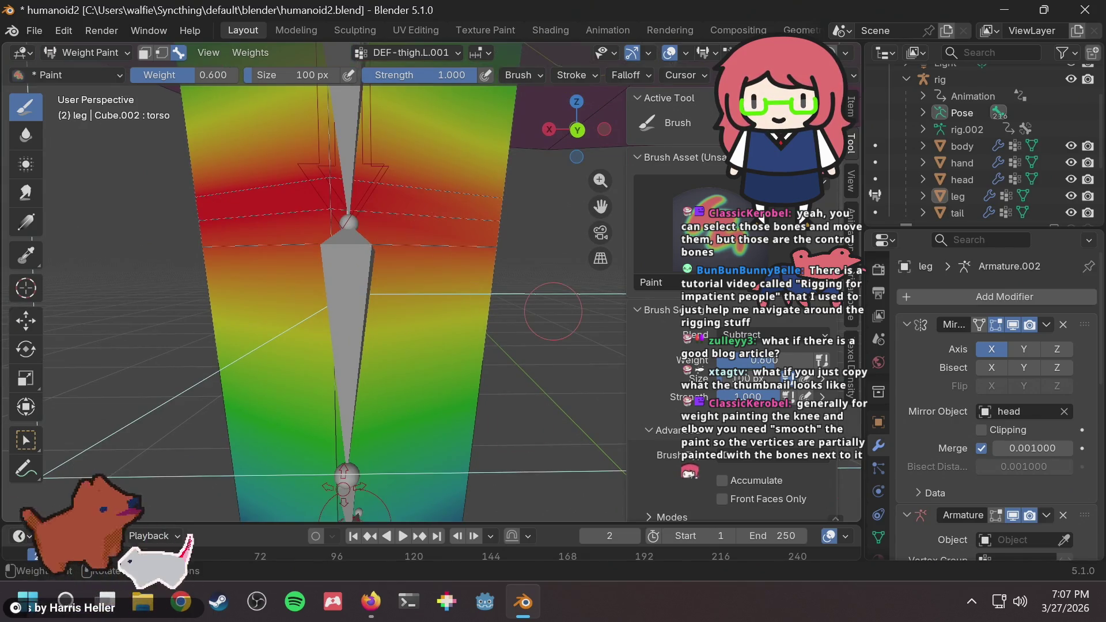
Change the brush blend from Subtract to Mix and paint a test stroke over the knee.
{"action": "left_click", "coordinate": [733, 336]}
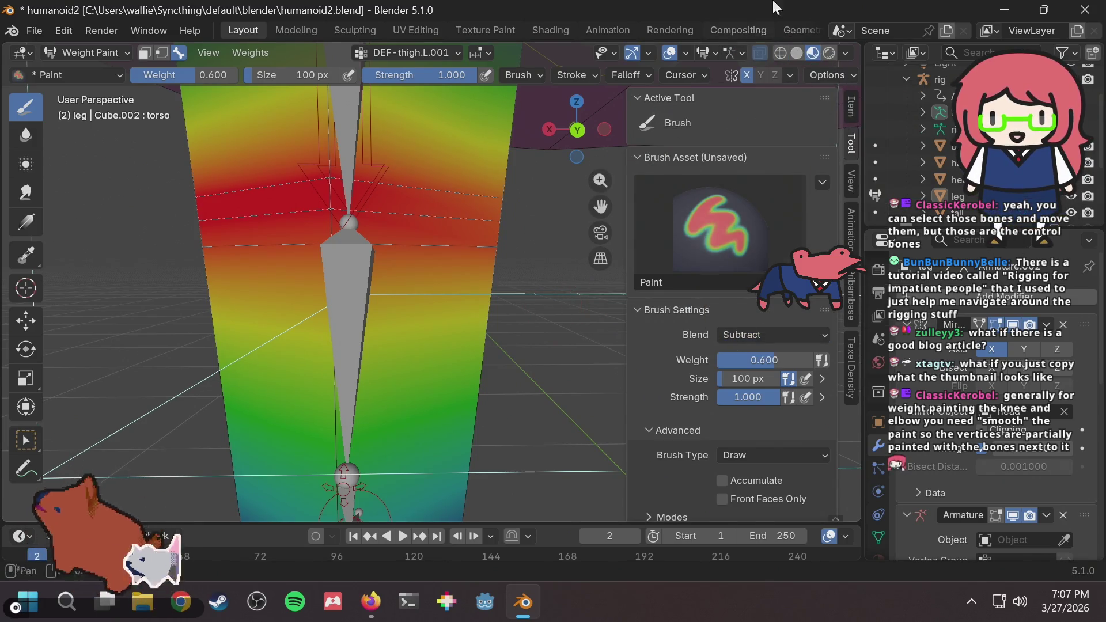
{"action": "left_click", "coordinate": [749, 332]}
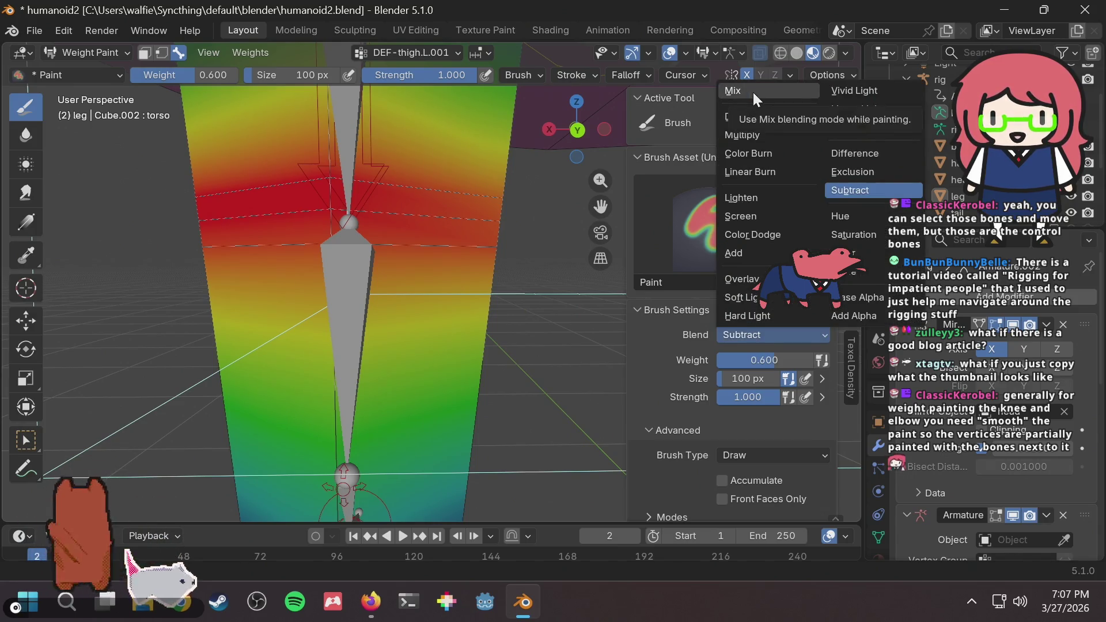
{"action": "left_click", "coordinate": [727, 335]}
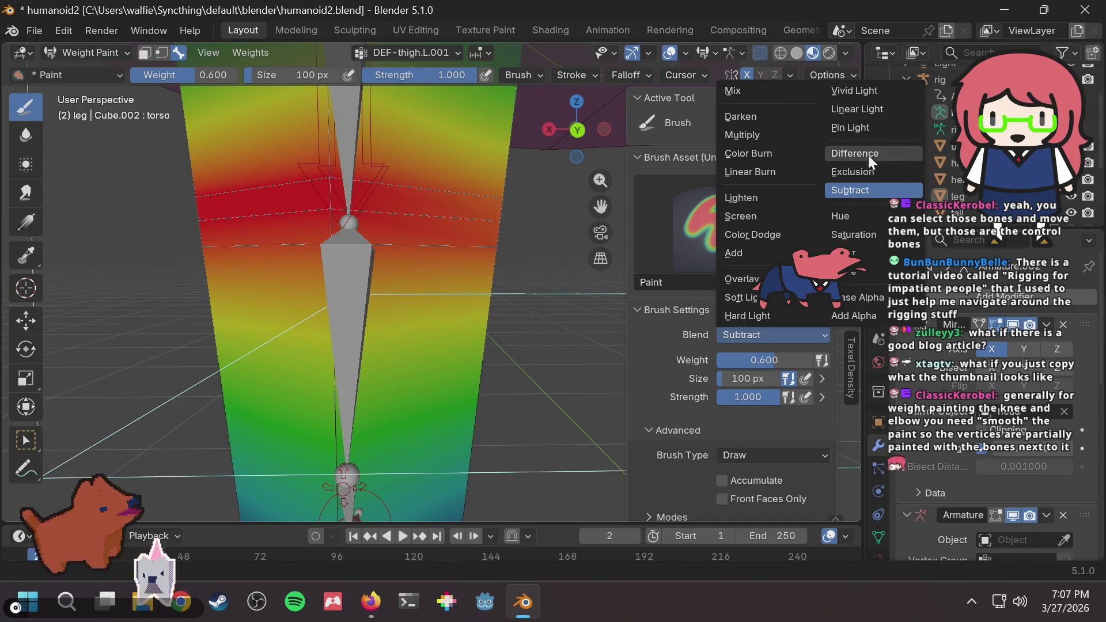
{"action": "left_click", "coordinate": [764, 91]}
{"action": "left_click_drag", "start_coordinate": [301, 270], "coordinate": [349, 225]}
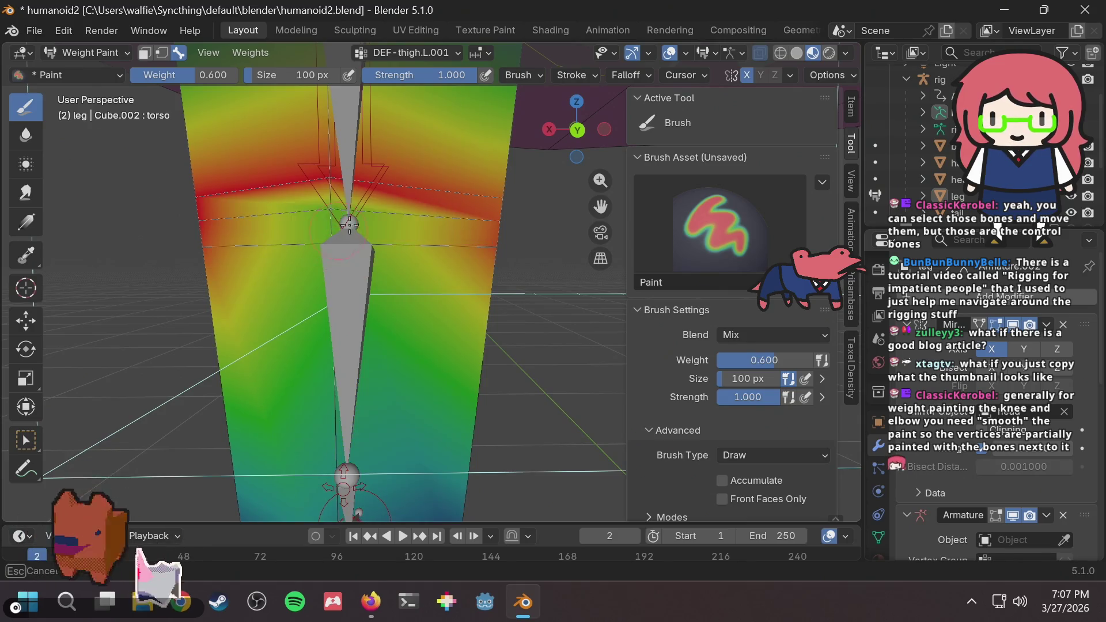
Undo the last stroke and soften the weights above the red knee band.
{"action": "key", "text": "ctrl+z"}
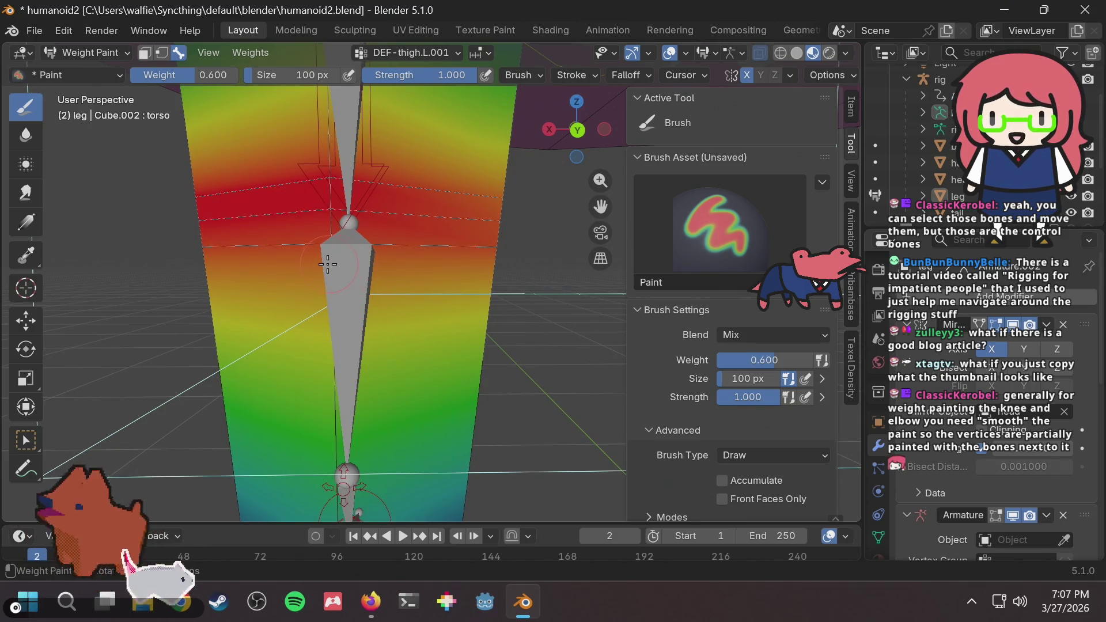
{"action": "left_click_drag", "start_coordinate": [328, 169], "coordinate": [346, 223]}
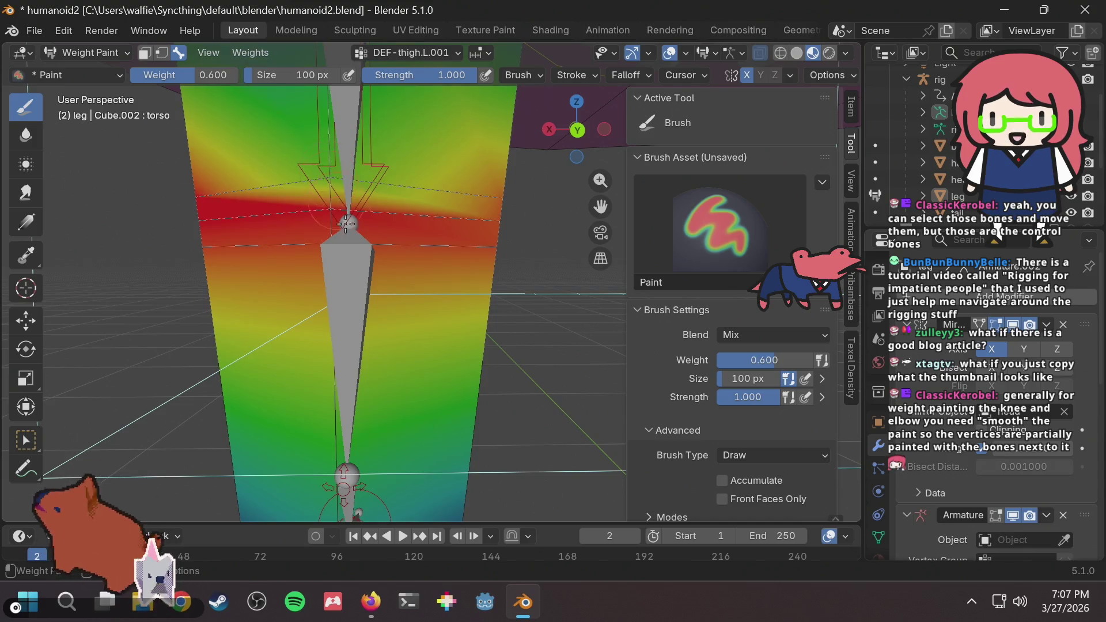
{"action": "middle_click_drag", "start_coordinate": [344, 274], "coordinate": [380, 271]}
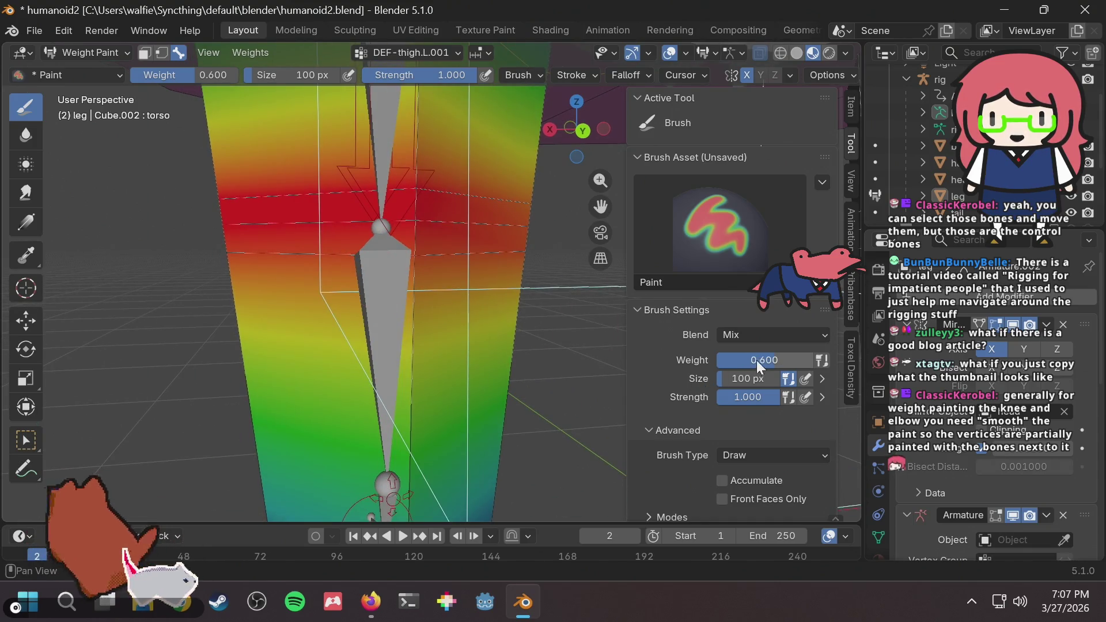
Raise the brush weight to 0.900 and paint over the knee band and down the lower leg.
{"action": "left_click_drag", "start_coordinate": [756, 360], "coordinate": [780, 361]}
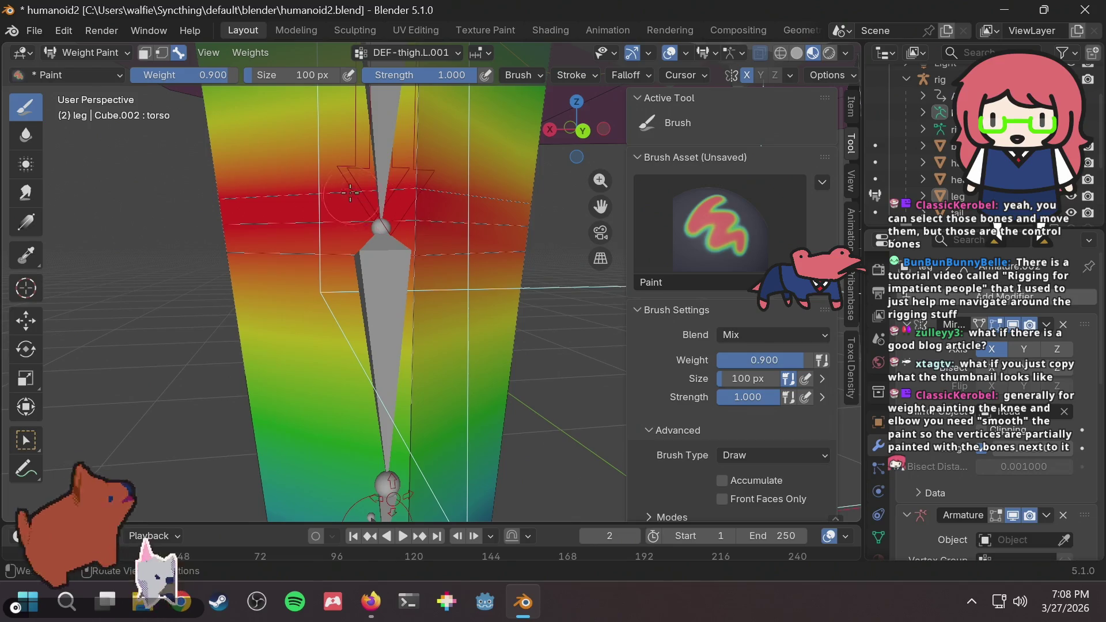
{"action": "left_click_drag", "start_coordinate": [392, 181], "coordinate": [413, 176]}
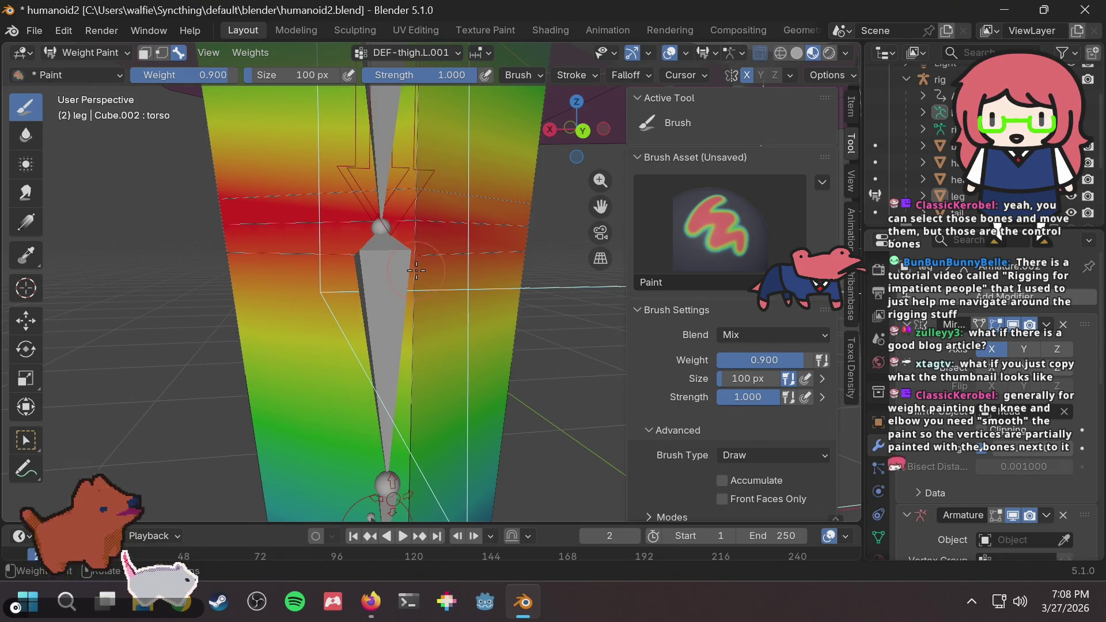
{"action": "middle_click_drag", "start_coordinate": [416, 271], "coordinate": [402, 266]}
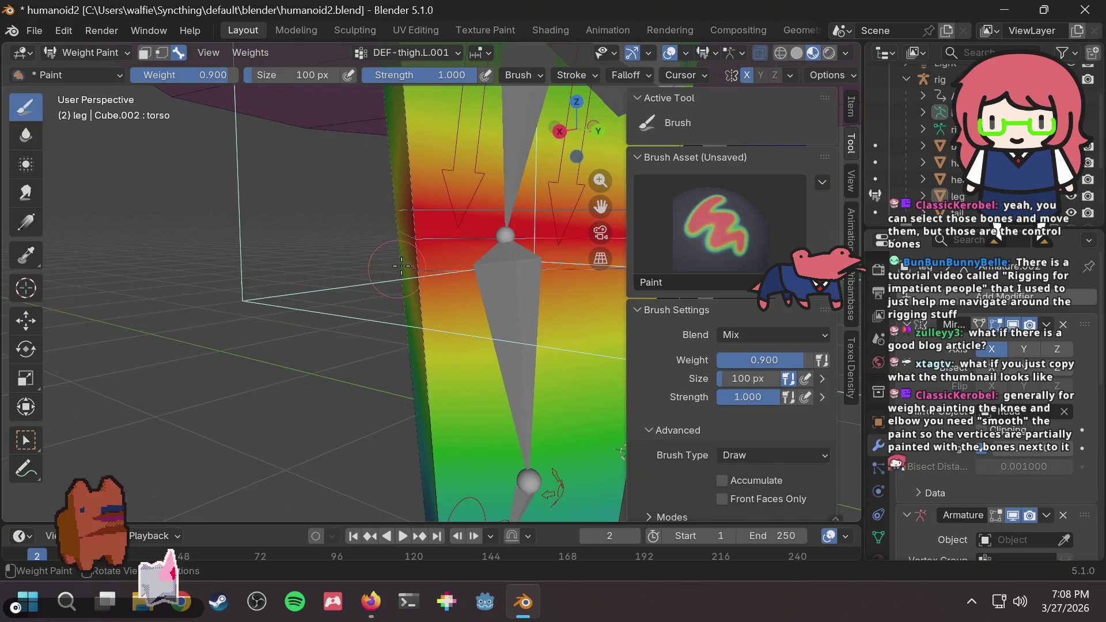
{"action": "left_click_drag", "start_coordinate": [402, 265], "coordinate": [416, 273]}
{"action": "mouse_move", "coordinate": [405, 236]}
{"action": "middle_mouse_down"}
{"action": "mouse_move", "coordinate": [522, 310]}
{"action": "mouse_move", "coordinate": [407, 242]}
{"action": "middle_mouse_up"}
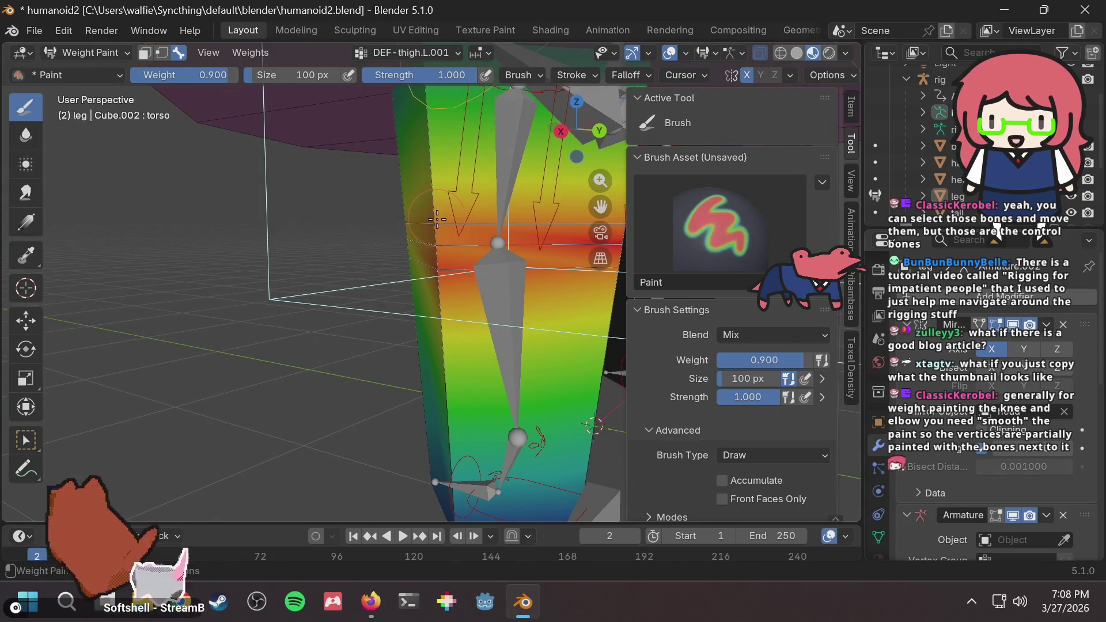
{"action": "mouse_move", "coordinate": [544, 288]}
{"action": "middle_mouse_down"}
{"action": "mouse_move", "coordinate": [717, 288]}
{"action": "mouse_move", "coordinate": [299, 297]}
{"action": "mouse_move", "coordinate": [364, 226]}
{"action": "middle_mouse_up"}
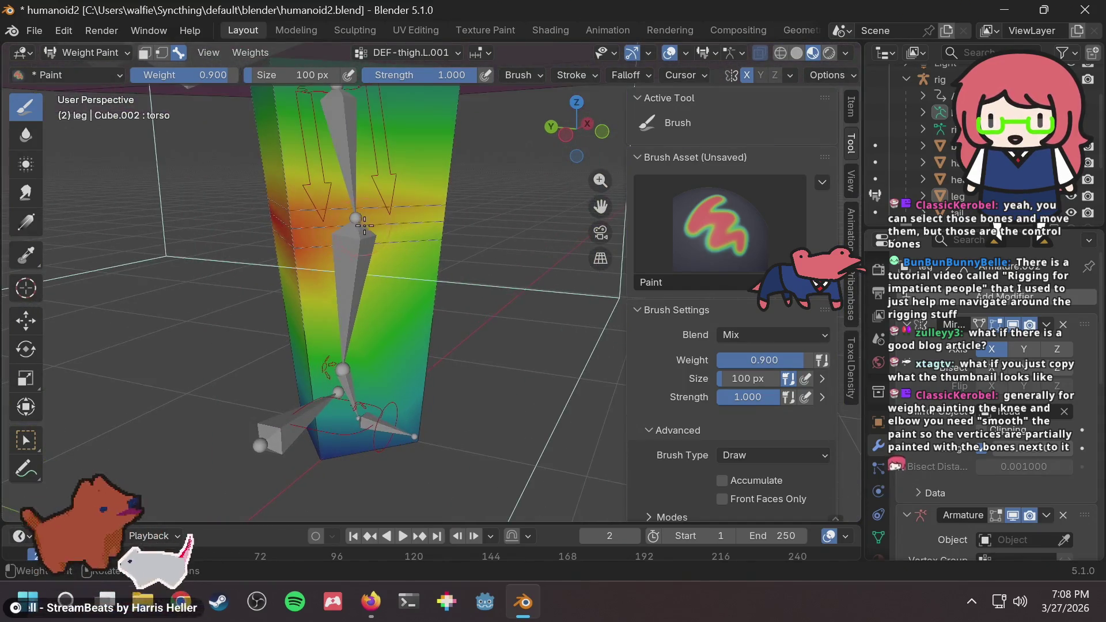
{"action": "left_click_drag", "start_coordinate": [440, 191], "coordinate": [442, 273]}
{"action": "middle_click_drag", "start_coordinate": [441, 273], "coordinate": [389, 224], "text": "ctrl"}
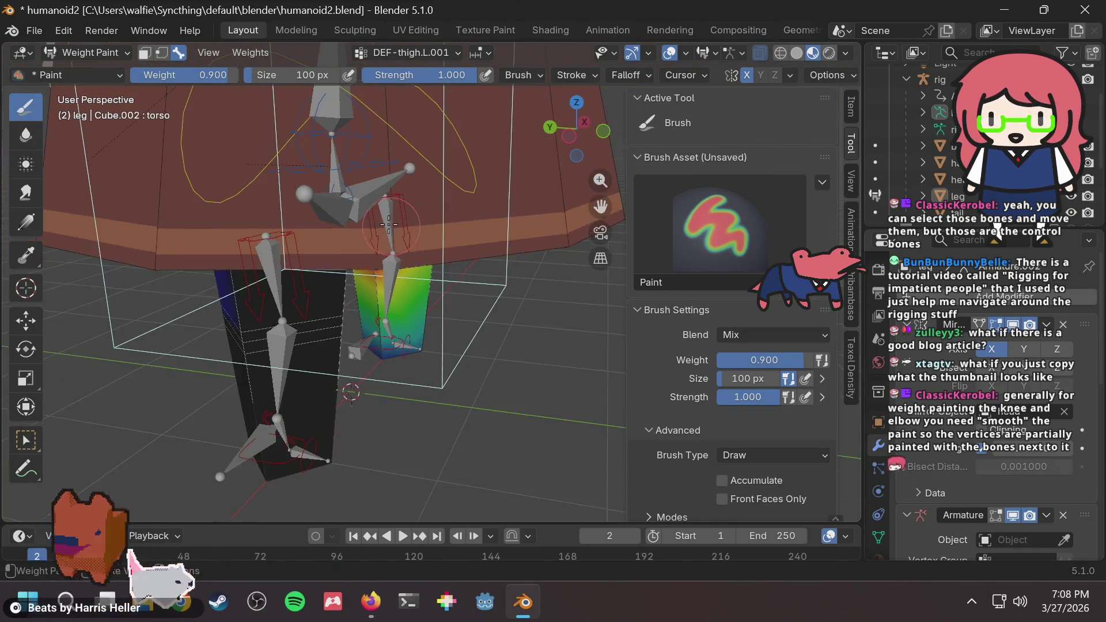
Zoom in on the legs and toggle the leg mesh out of Weight Paint with Tab.
{"action": "left_click", "coordinate": [75, 58]}
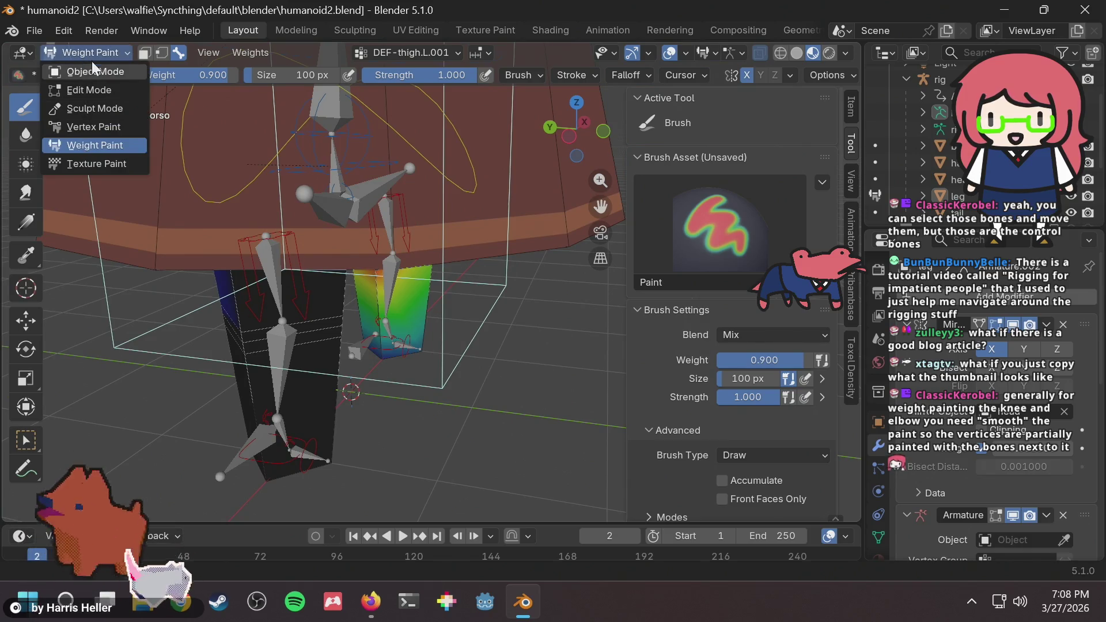
{"action": "left_click", "coordinate": [91, 51]}
{"action": "middle_click_drag", "start_coordinate": [391, 289], "coordinate": [438, 308]}
{"action": "middle_click_drag", "start_coordinate": [435, 352], "coordinate": [433, 352]}
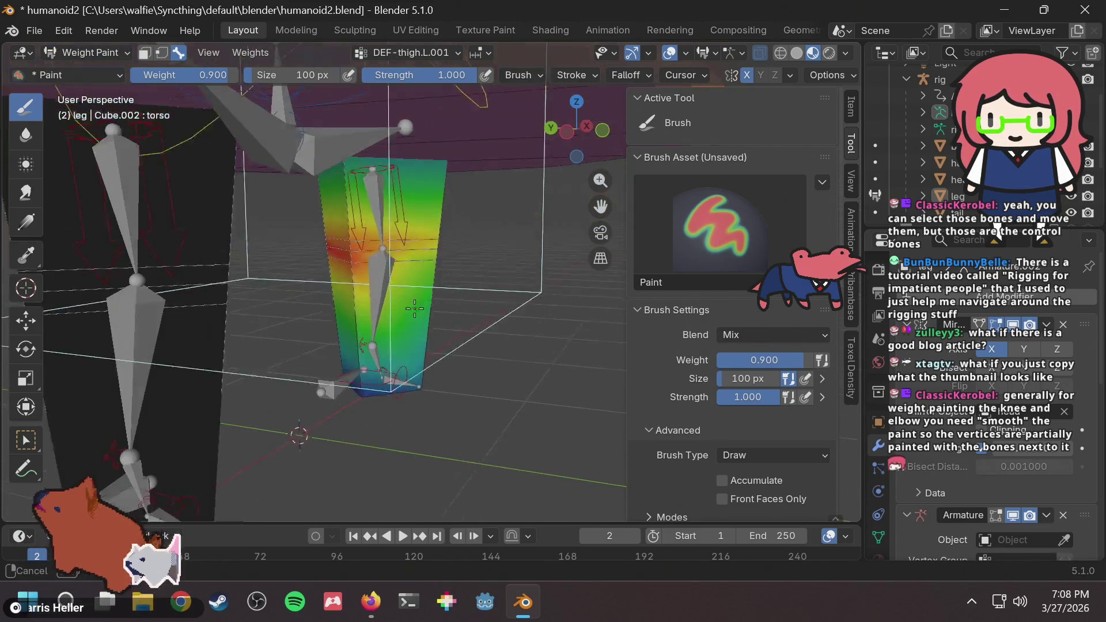
{"action": "key", "text": "Tab"}
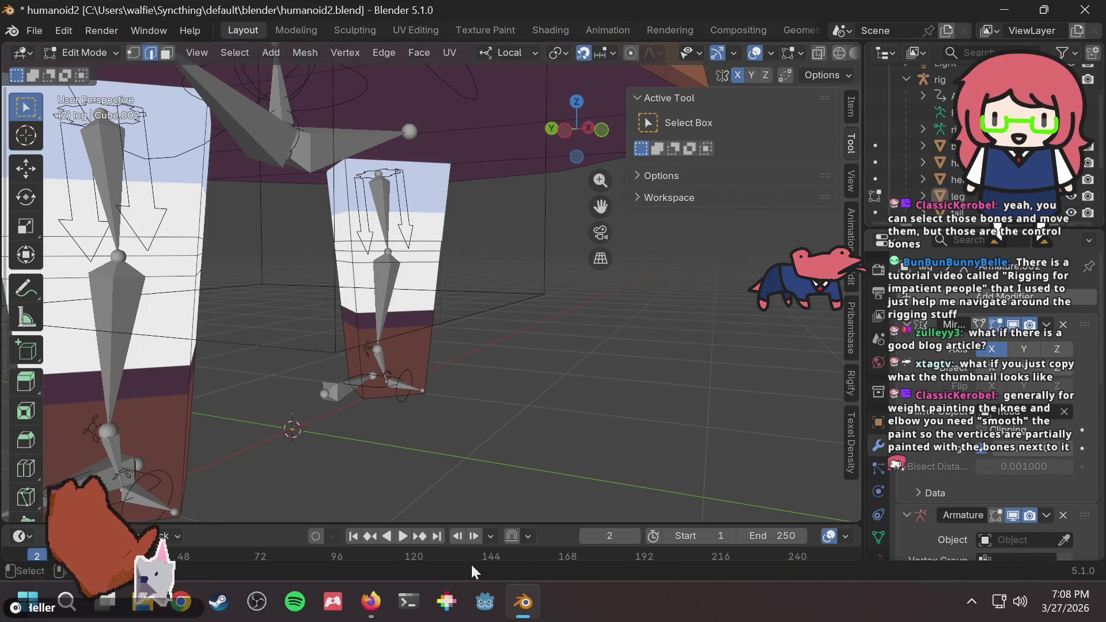
Switch to Object Mode, select the rig in the Outliner, and enter Pose Mode.
{"action": "left_click", "coordinate": [88, 51]}
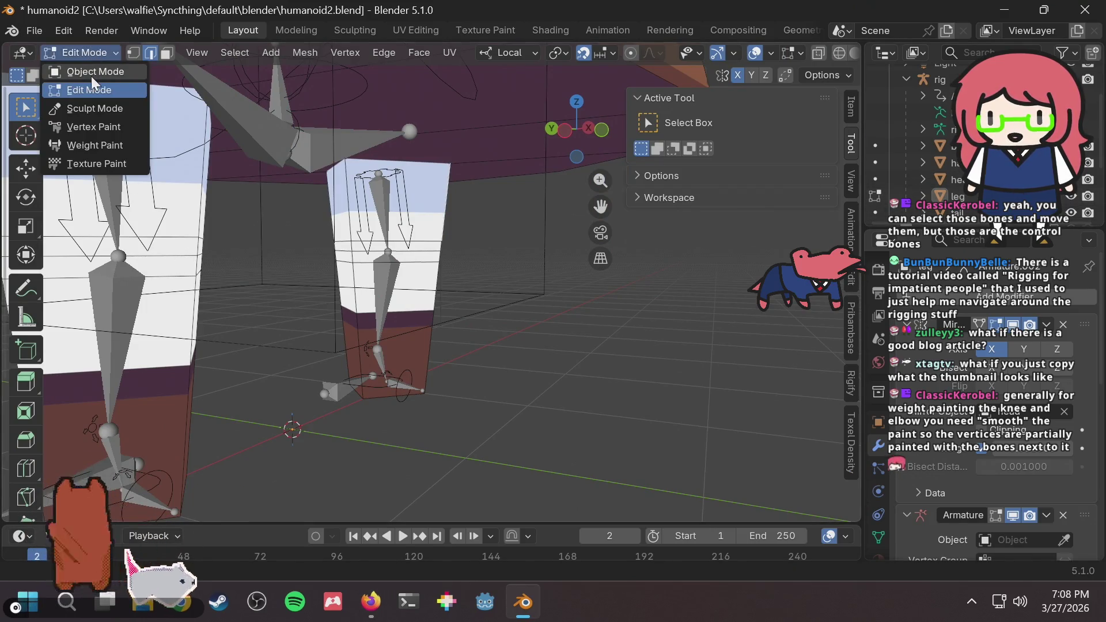
{"action": "left_click", "coordinate": [91, 75]}
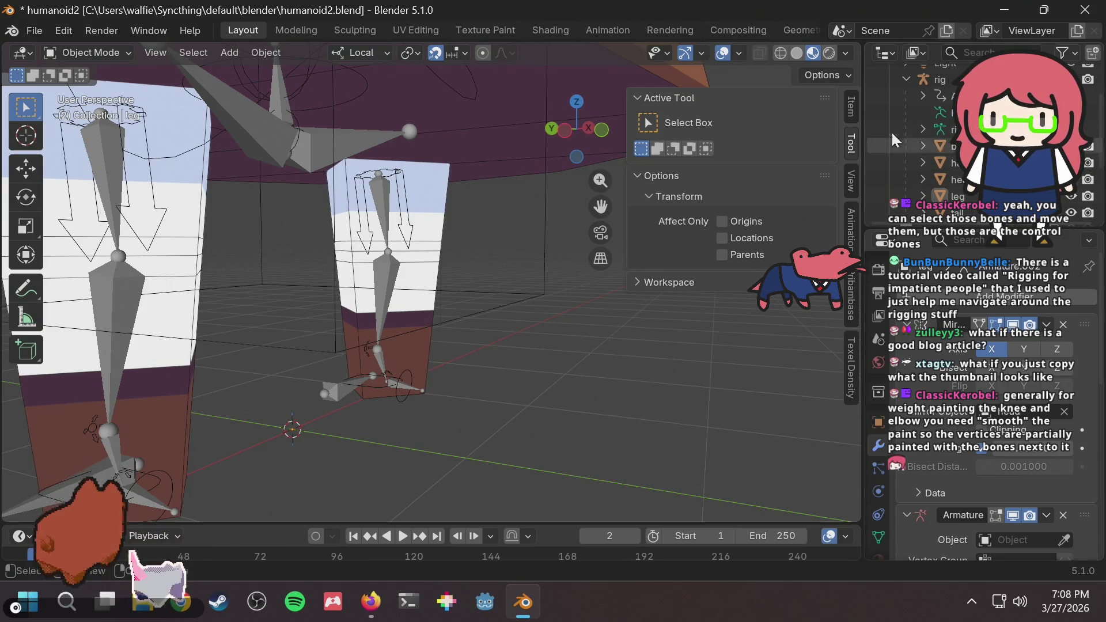
{"action": "left_click", "coordinate": [940, 80]}
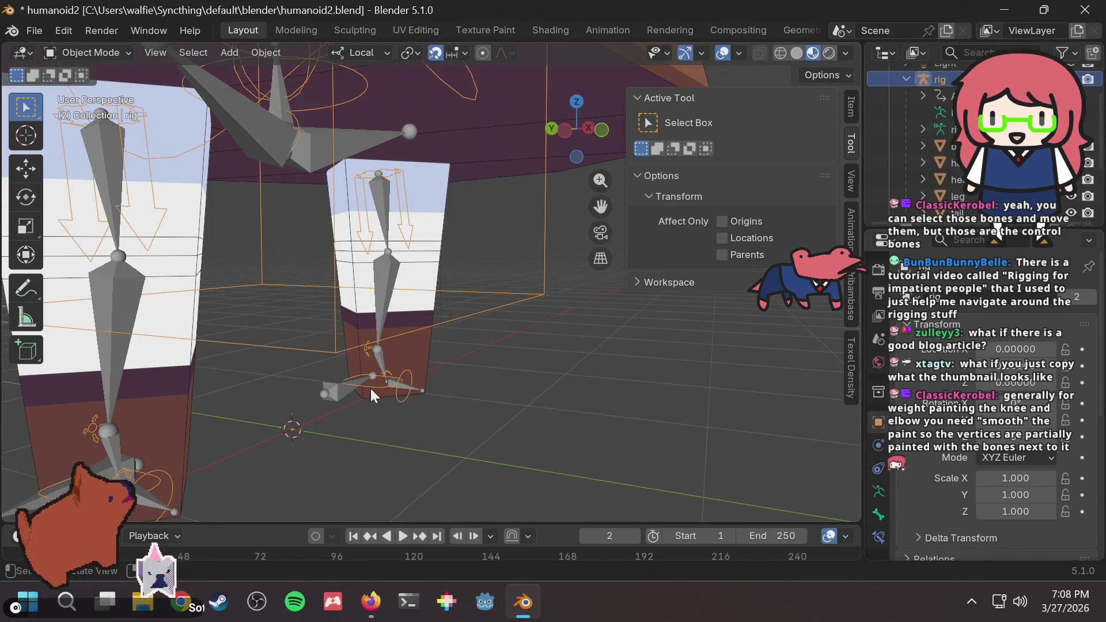
{"action": "left_click", "coordinate": [364, 425]}
{"action": "left_click", "coordinate": [97, 52]}
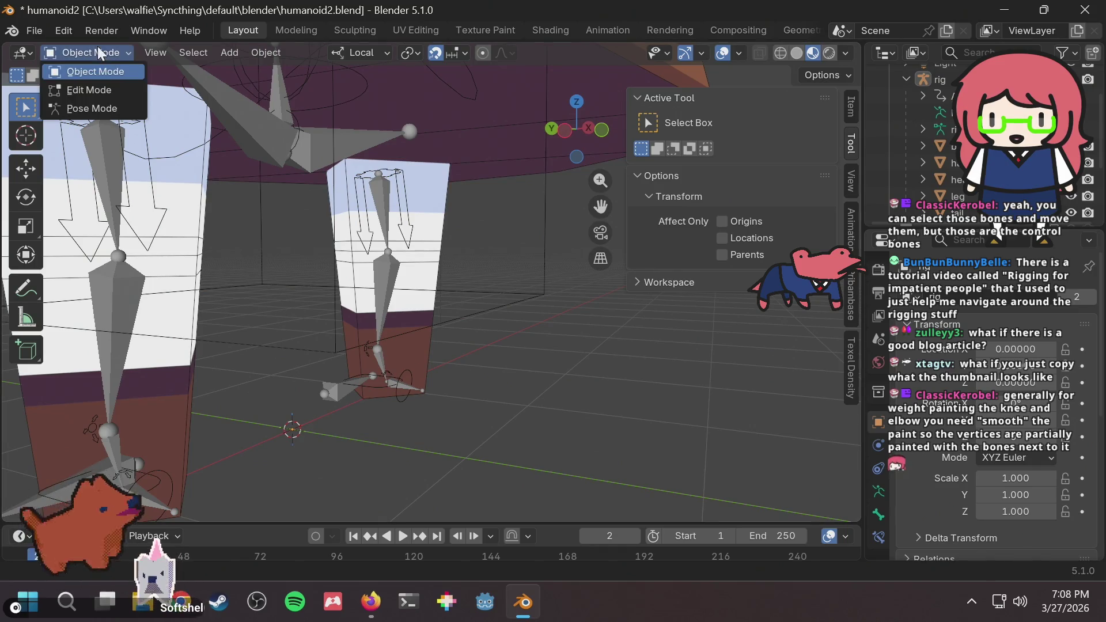
{"action": "left_click", "coordinate": [92, 104]}
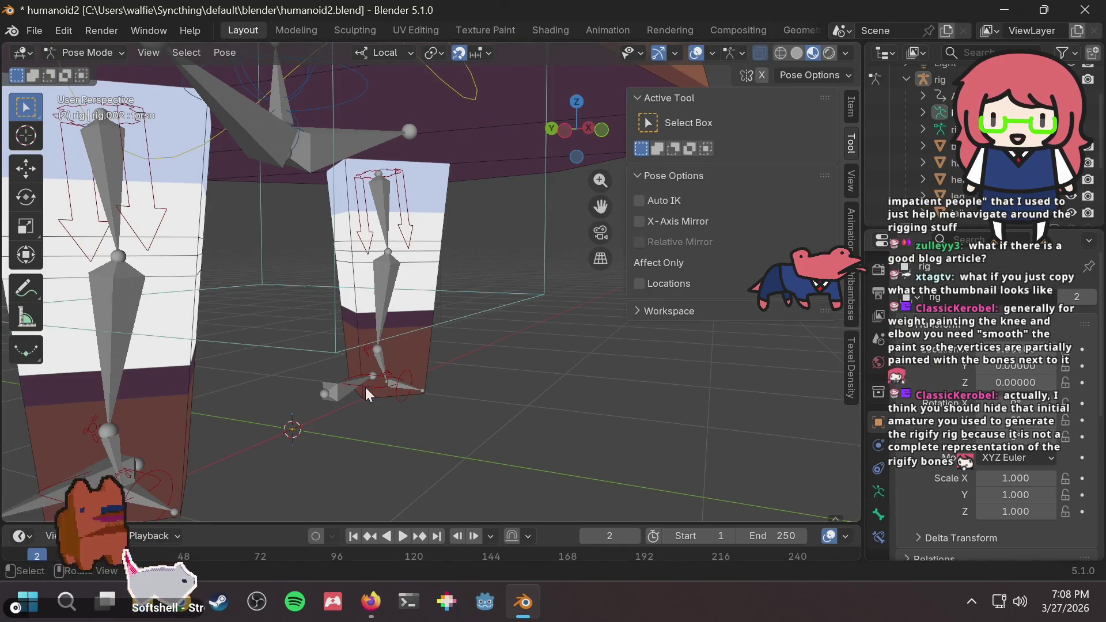
{"action": "mouse_move", "coordinate": [367, 385]}
{"action": "left_mouse_down"}
{"action": "mouse_move", "coordinate": [469, 317]}
{"action": "mouse_move", "coordinate": [456, 350]}
{"action": "mouse_move", "coordinate": [469, 306]}
{"action": "mouse_move", "coordinate": [459, 333]}
{"action": "mouse_move", "coordinate": [460, 319]}
{"action": "left_mouse_up"}
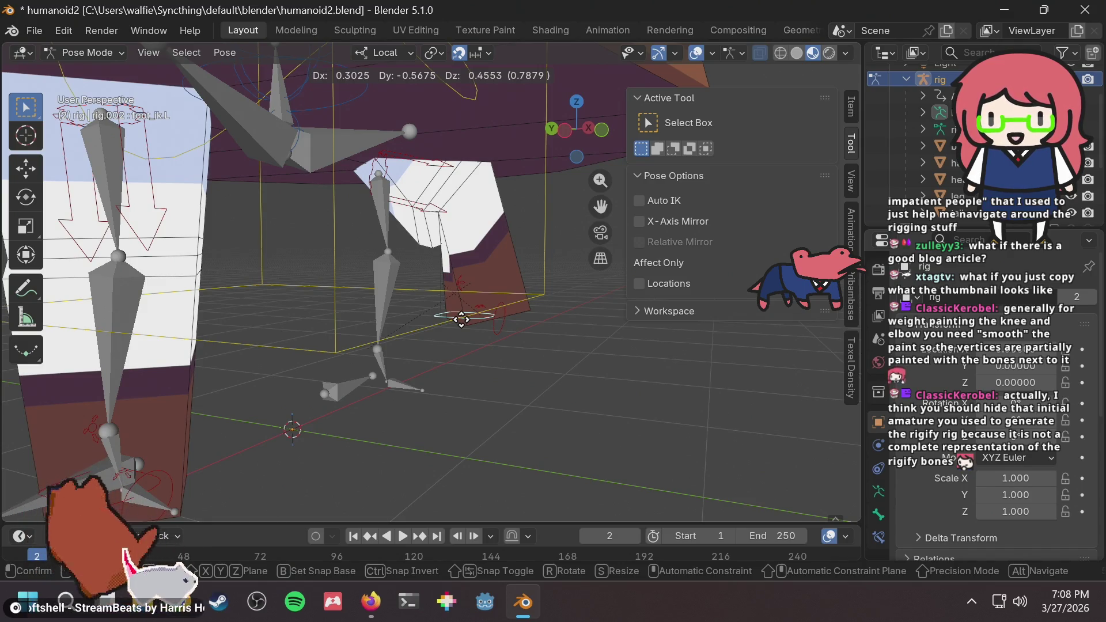
{"action": "right_click", "coordinate": [460, 319]}
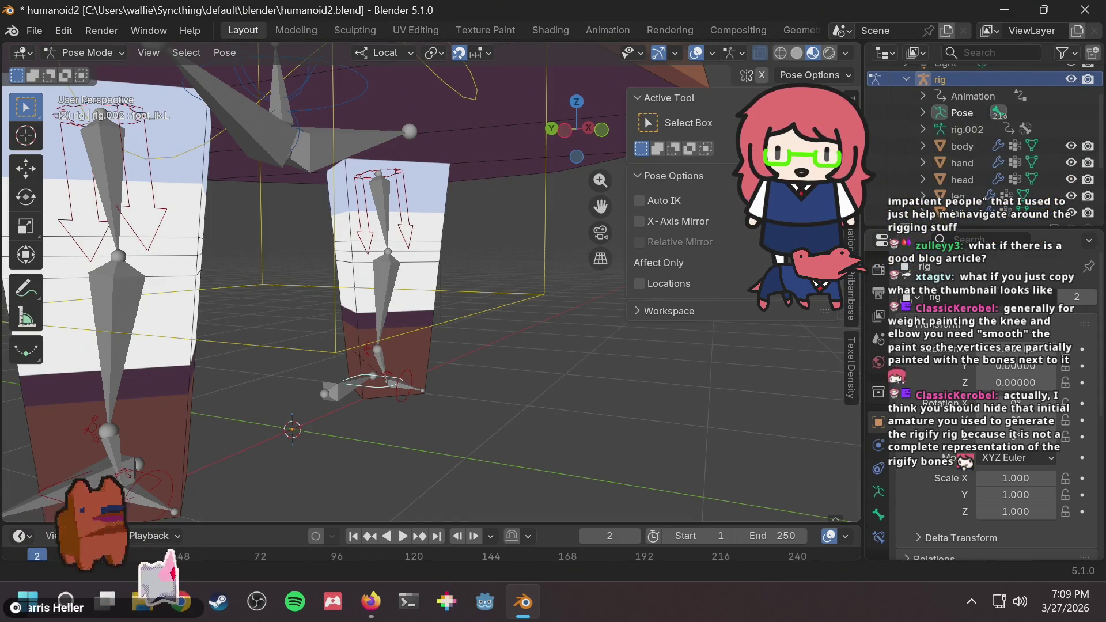
Toggle the metarig's visibility in the Outliner off and on twice.
{"action": "scroll", "coordinate": [952, 129], "scroll_direction": "down", "scroll_amount": 4}
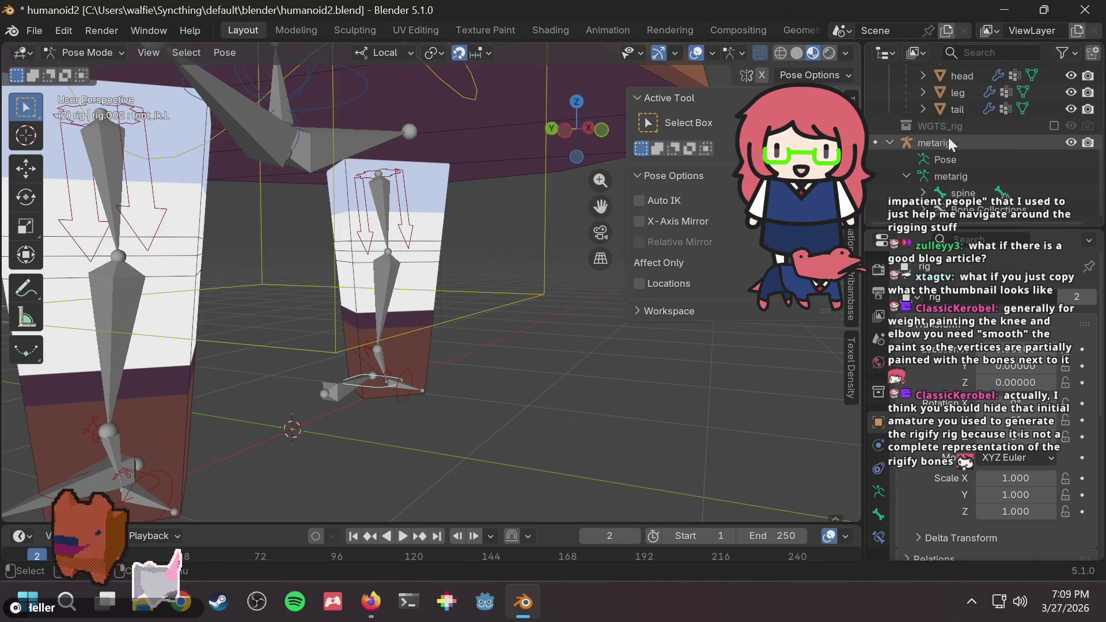
{"action": "left_click", "coordinate": [1071, 142]}
{"action": "left_click", "coordinate": [1070, 142]}
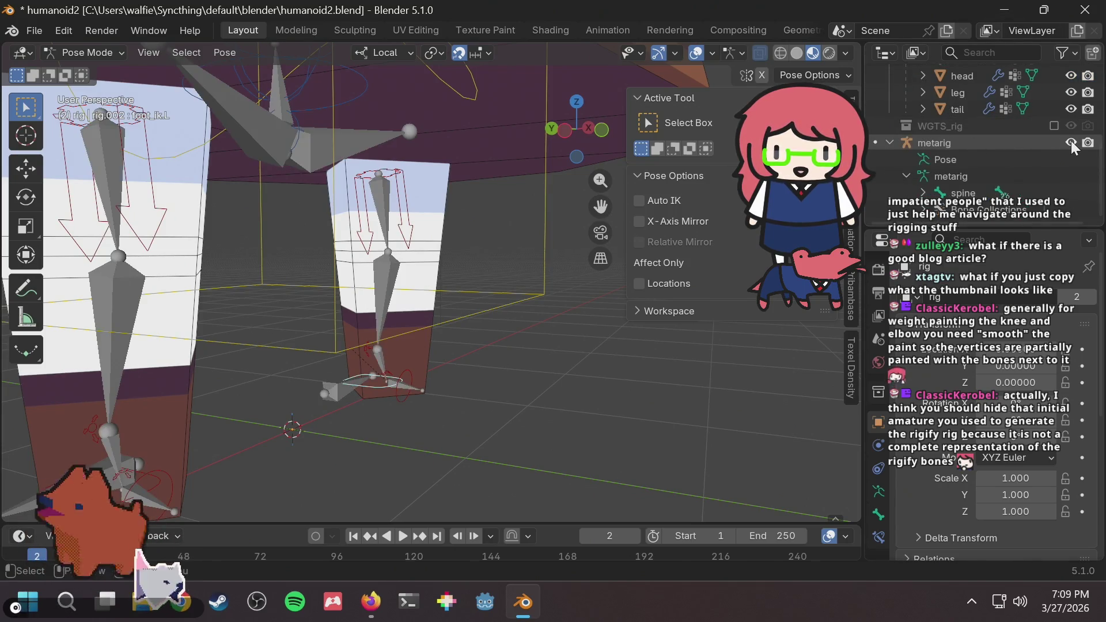
{"action": "left_click", "coordinate": [1071, 142]}
{"action": "left_click", "coordinate": [1070, 143]}
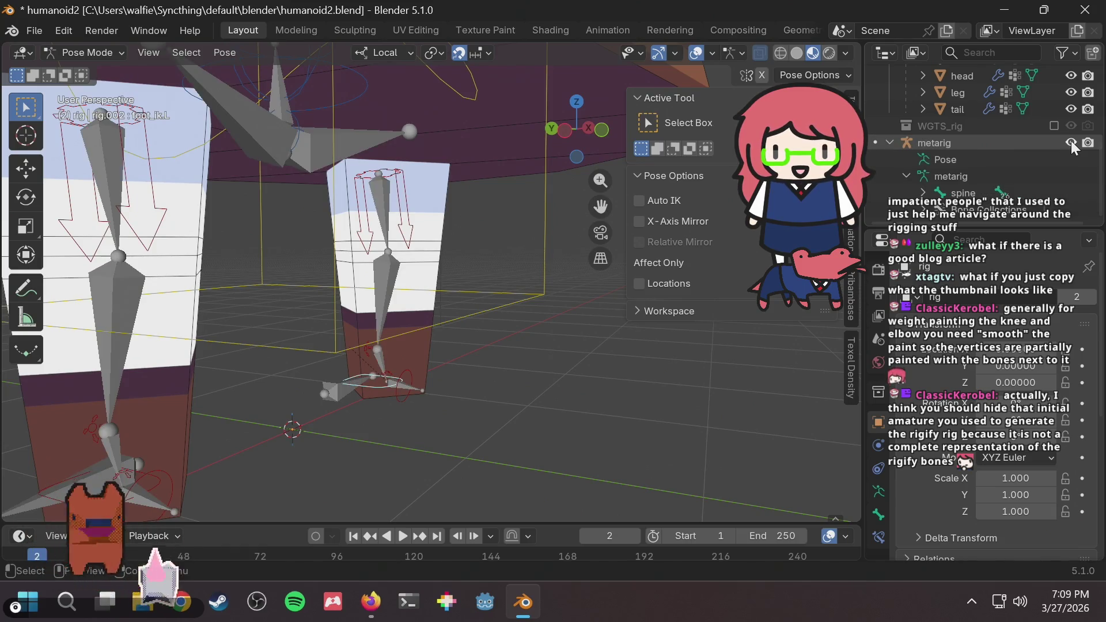
{"action": "left_click", "coordinate": [600, 258]}
Step back with undo until the leg mesh is in Weight Paint mode again.
{"action": "key", "text": "ctrl+z"}
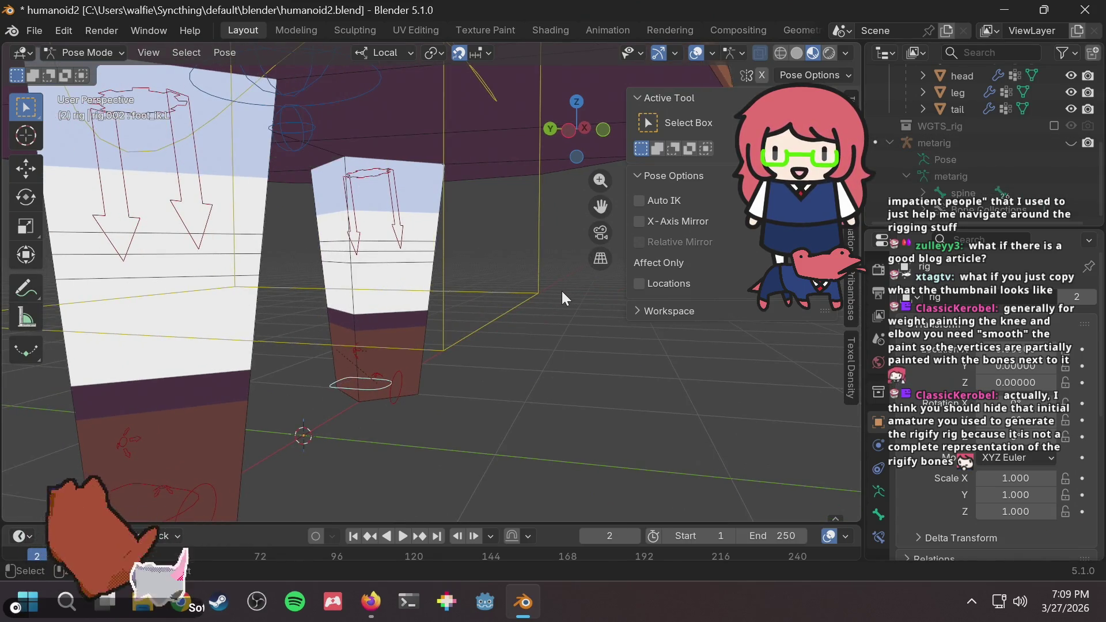
{"action": "key", "text": "ctrl+z"}
{"action": "key", "text": "ctrl+z"}
{"action": "key", "text": "ctrl+z"}
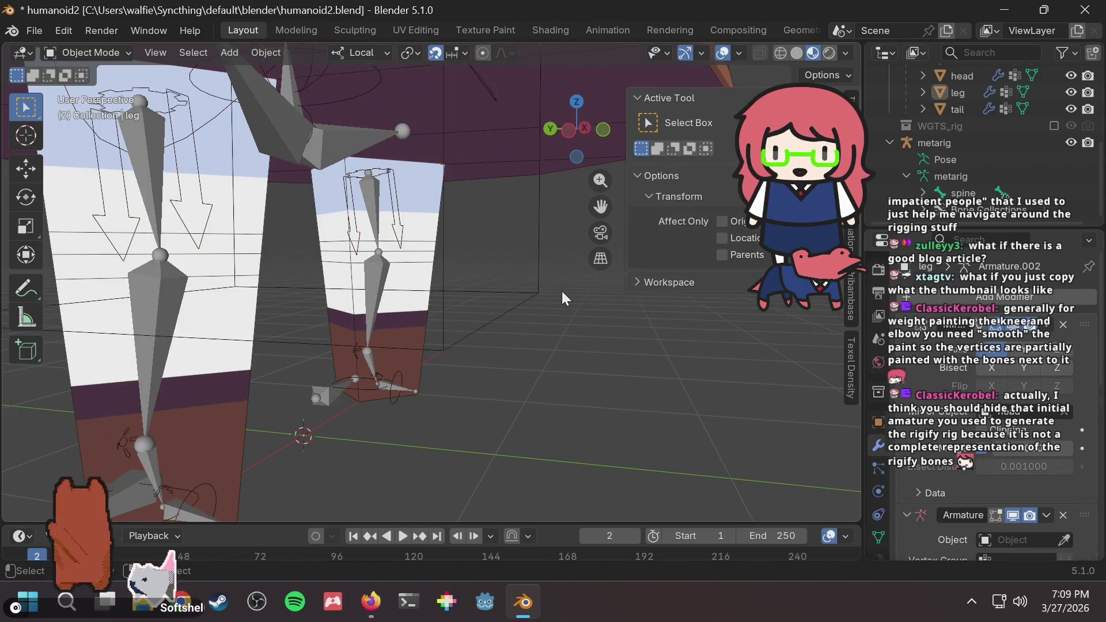
{"action": "key", "text": "ctrl+z"}
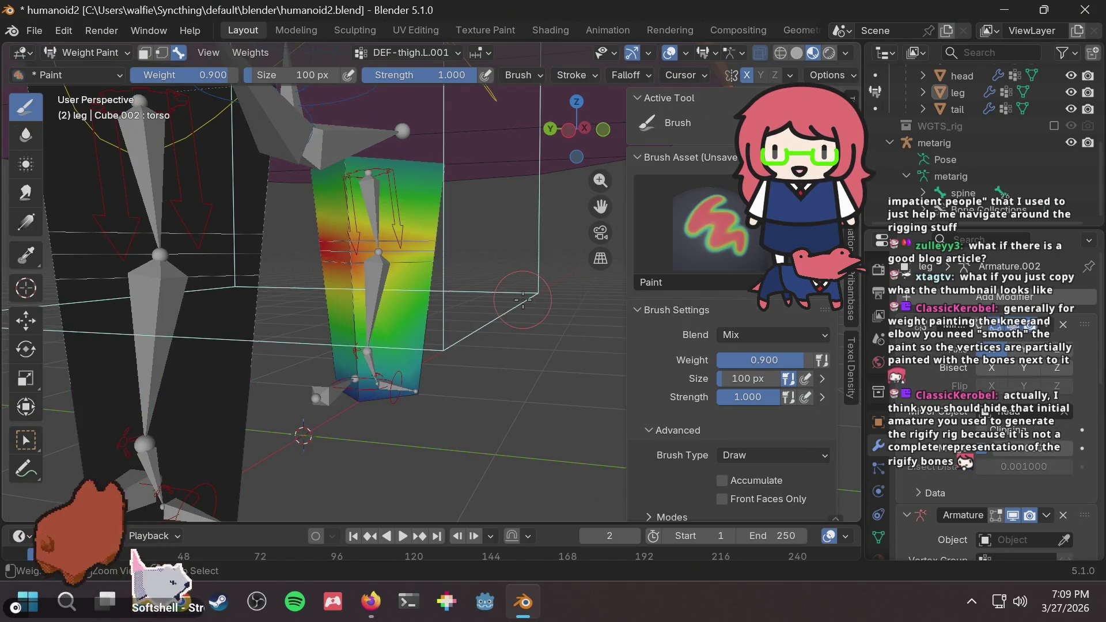
{"action": "key", "text": "ctrl+z"}
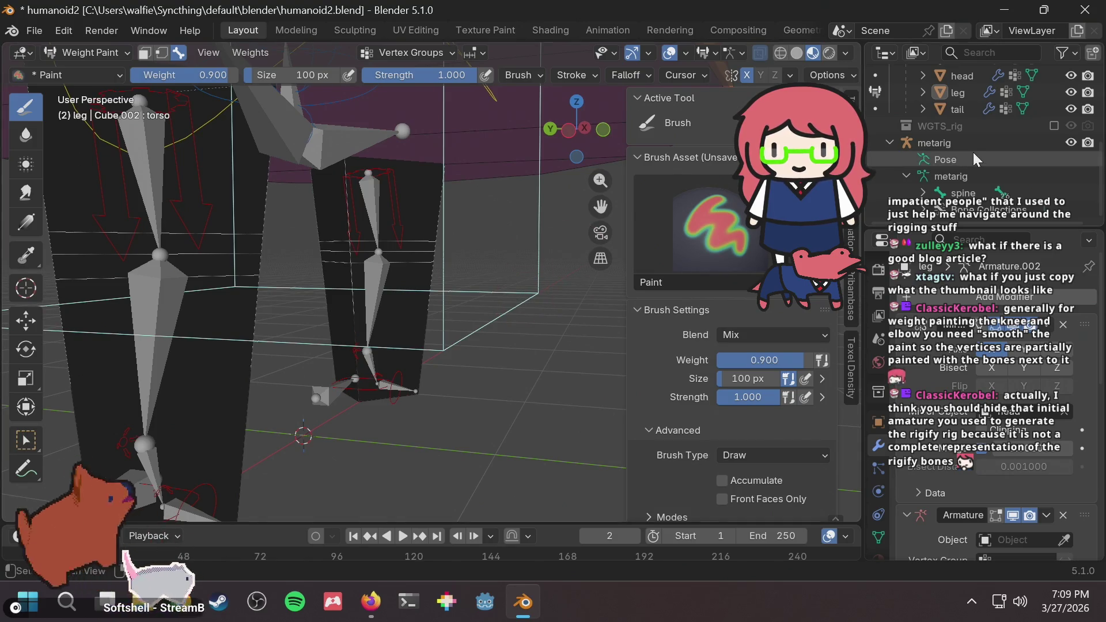
Select metarig and view Collection, then World properties with Background strength 1.000.
{"action": "left_click", "coordinate": [1005, 144]}
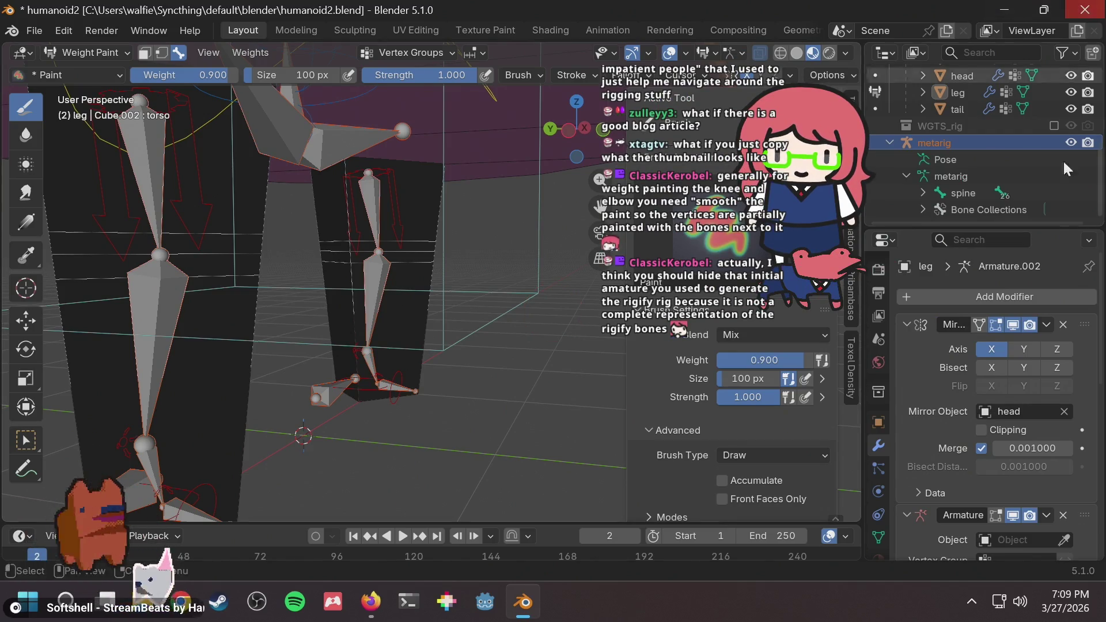
{"action": "scroll", "coordinate": [1100, 407], "scroll_direction": "down", "scroll_amount": 5}
{"action": "scroll", "coordinate": [1100, 408], "scroll_direction": "down", "scroll_amount": 6}
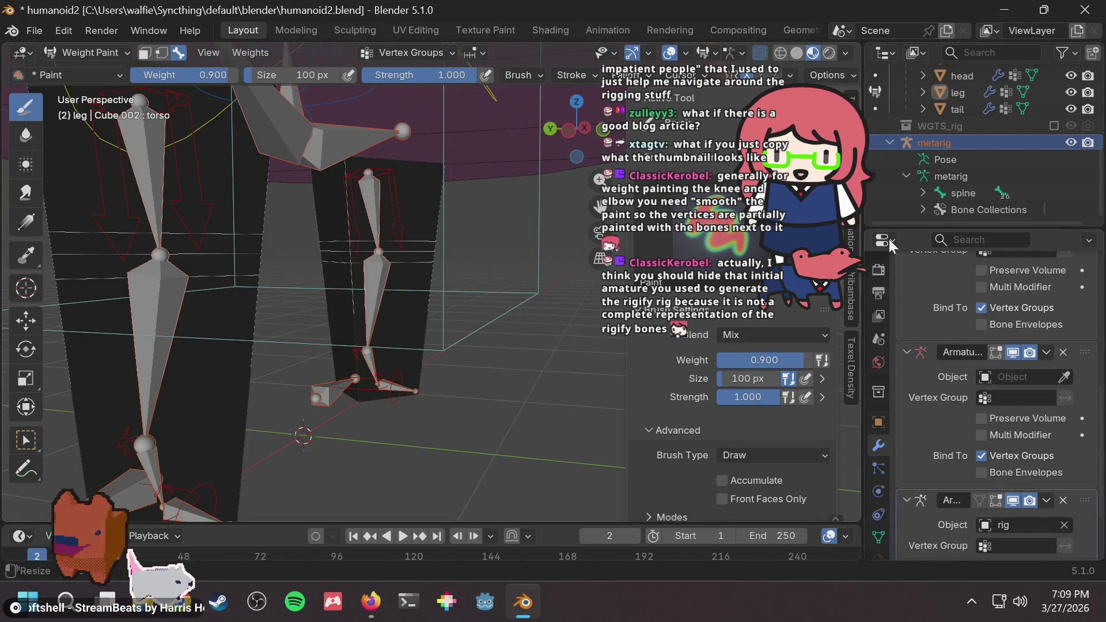
{"action": "left_click", "coordinate": [878, 391]}
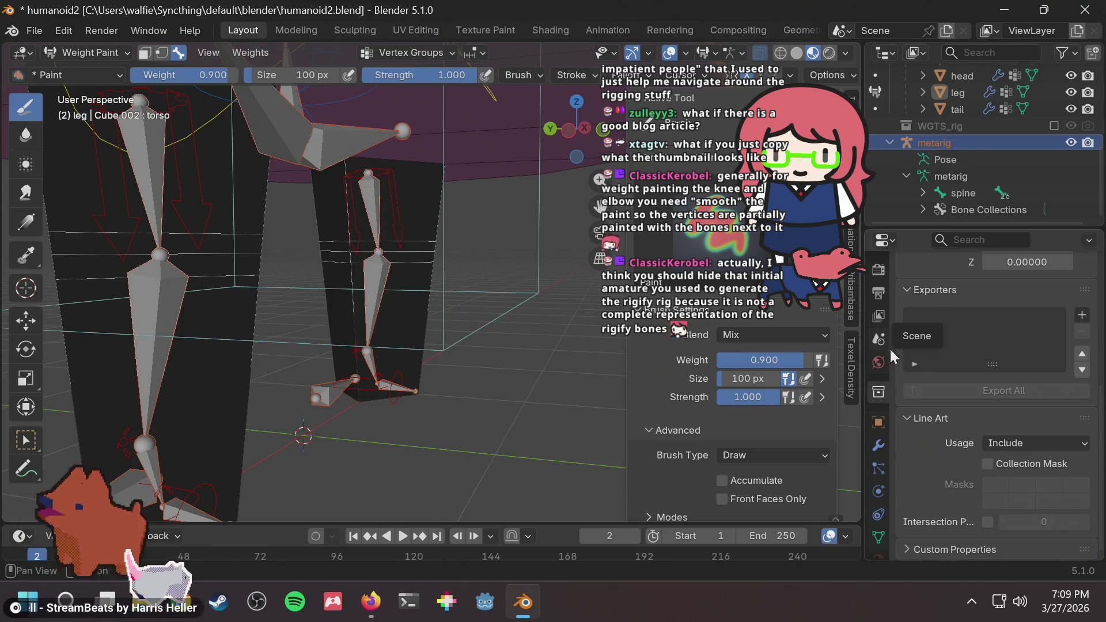
{"action": "left_click", "coordinate": [879, 358]}
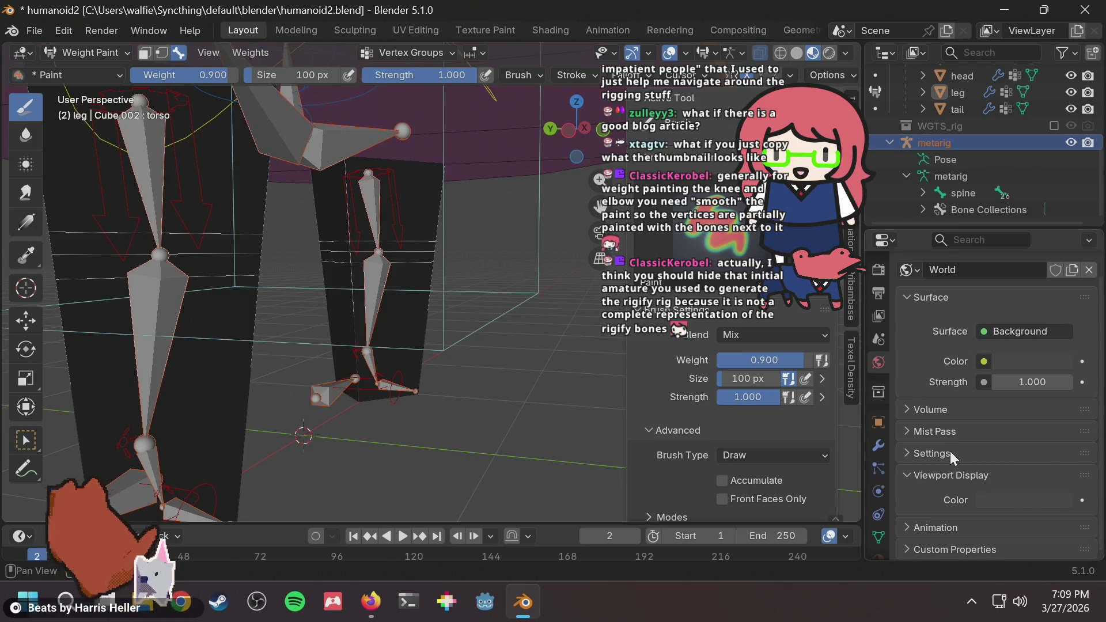
Return to Object Mode and select the metarig armature.
{"action": "left_click", "coordinate": [953, 156]}
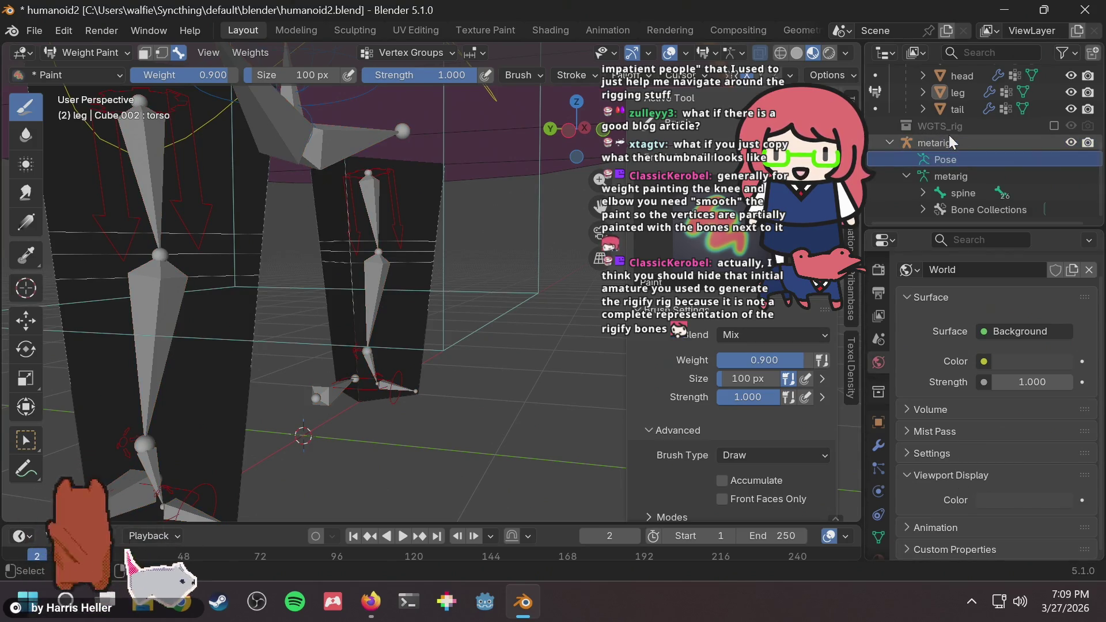
{"action": "left_click", "coordinate": [951, 147]}
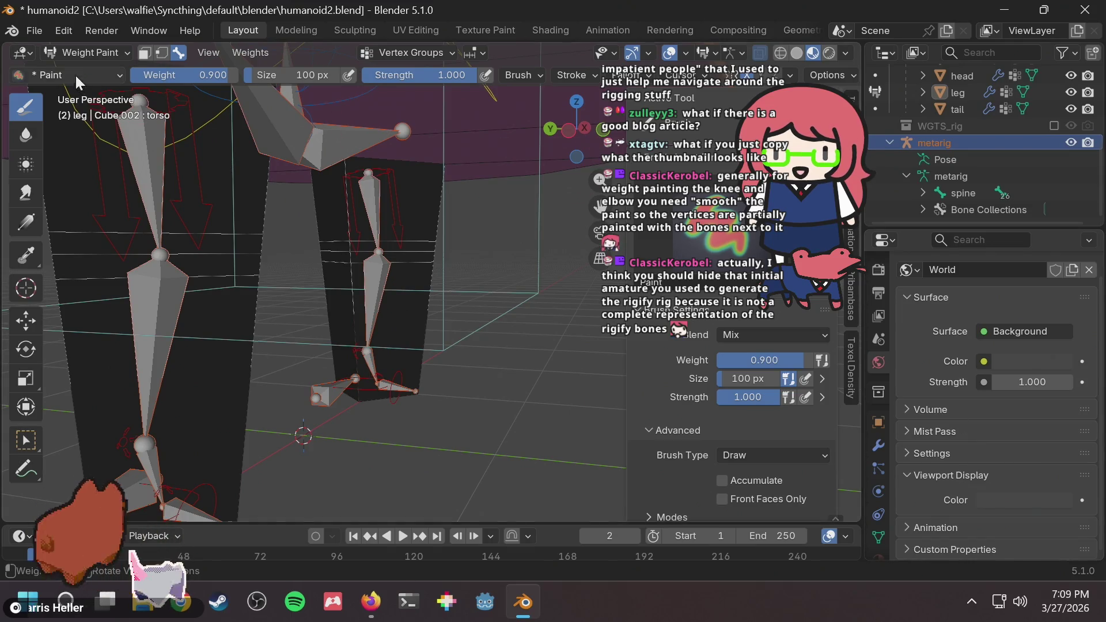
{"action": "left_click", "coordinate": [89, 55]}
{"action": "left_click", "coordinate": [91, 71]}
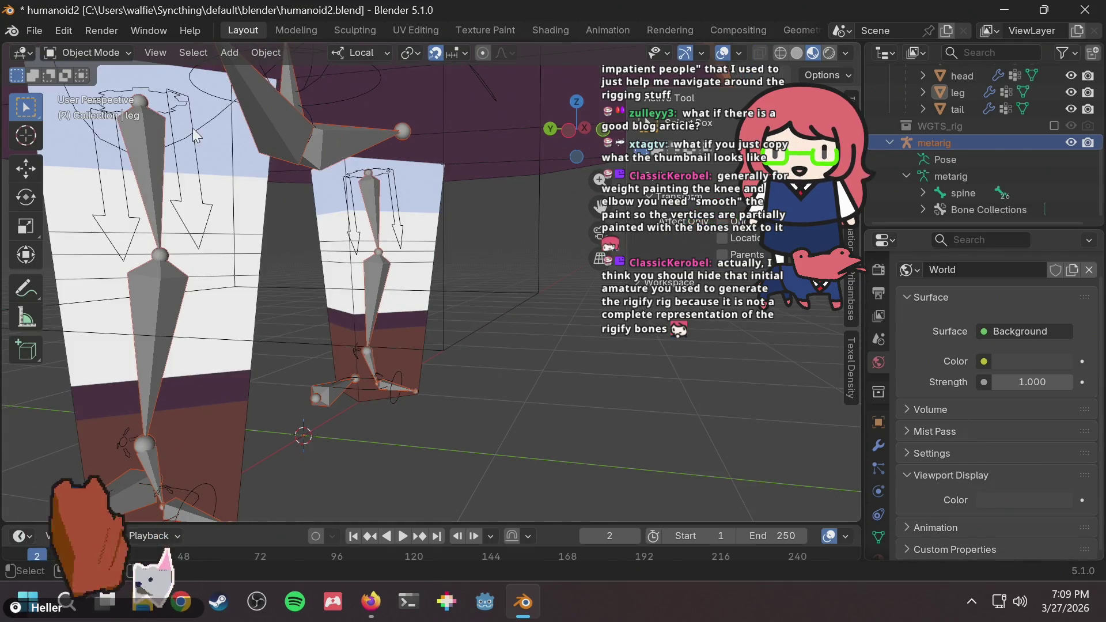
{"action": "left_click", "coordinate": [933, 452]}
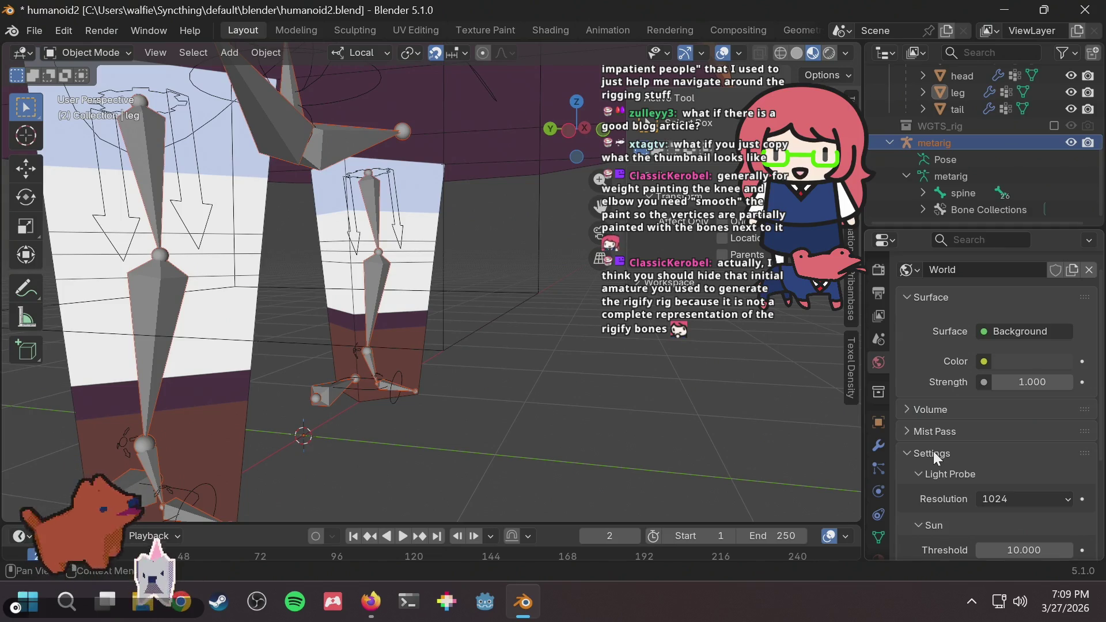
{"action": "left_click", "coordinate": [933, 452]}
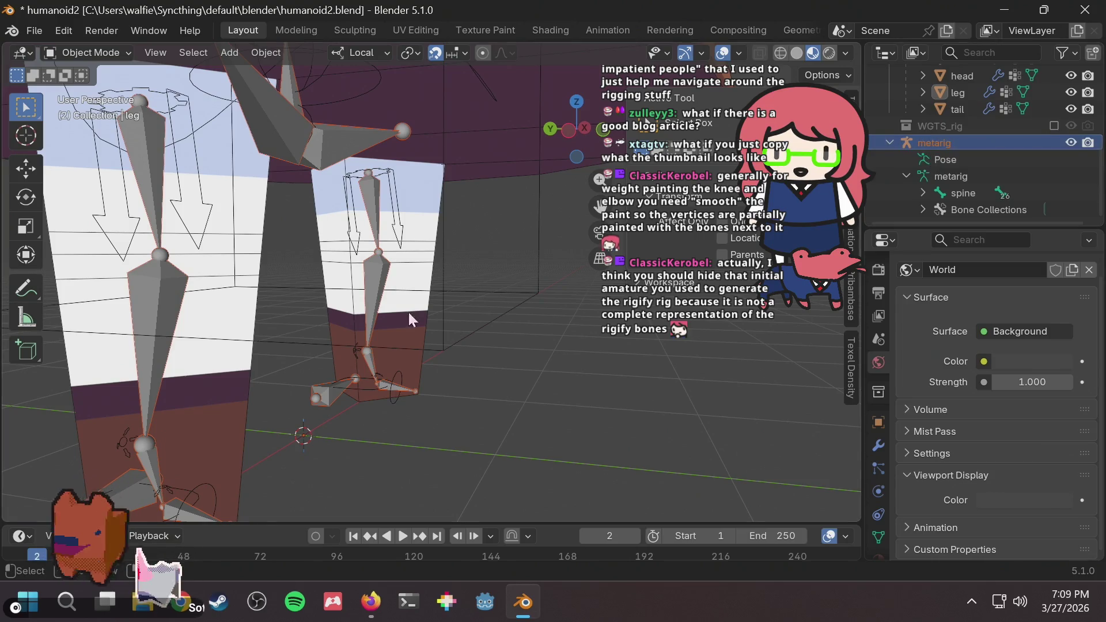
{"action": "left_click", "coordinate": [368, 270]}
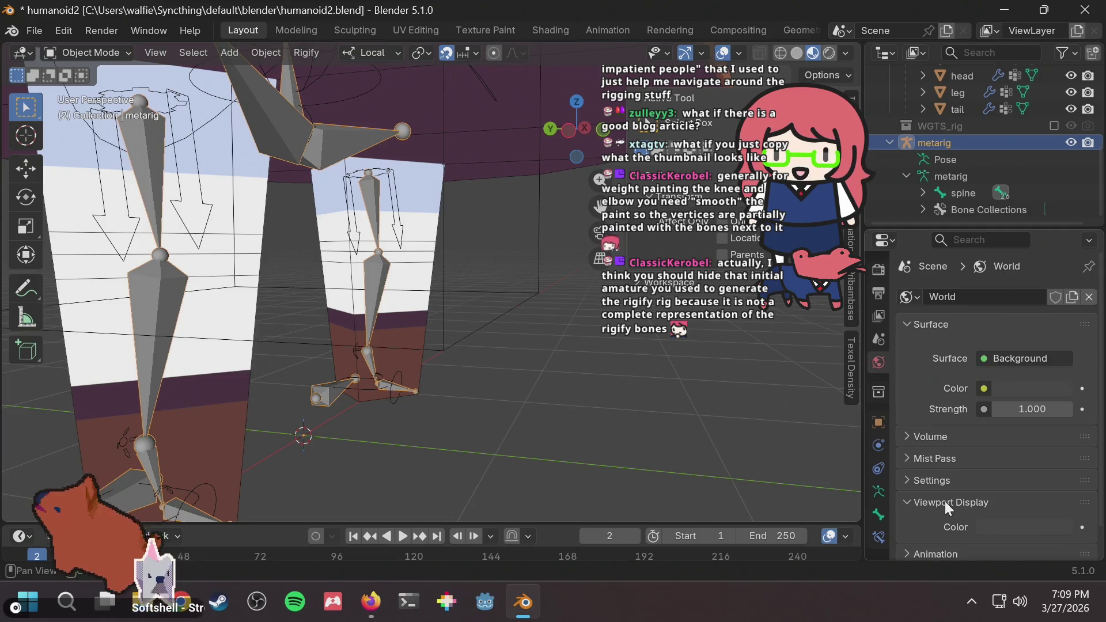
Inspect the thigh.R bone's Viewport Display options in the Bone properties.
{"action": "scroll", "coordinate": [536, 286], "scroll_direction": "down", "scroll_amount": 2}
{"action": "scroll", "coordinate": [537, 281], "scroll_direction": "up", "scroll_amount": 3}
{"action": "scroll", "coordinate": [1007, 438], "scroll_direction": "down", "scroll_amount": 1}
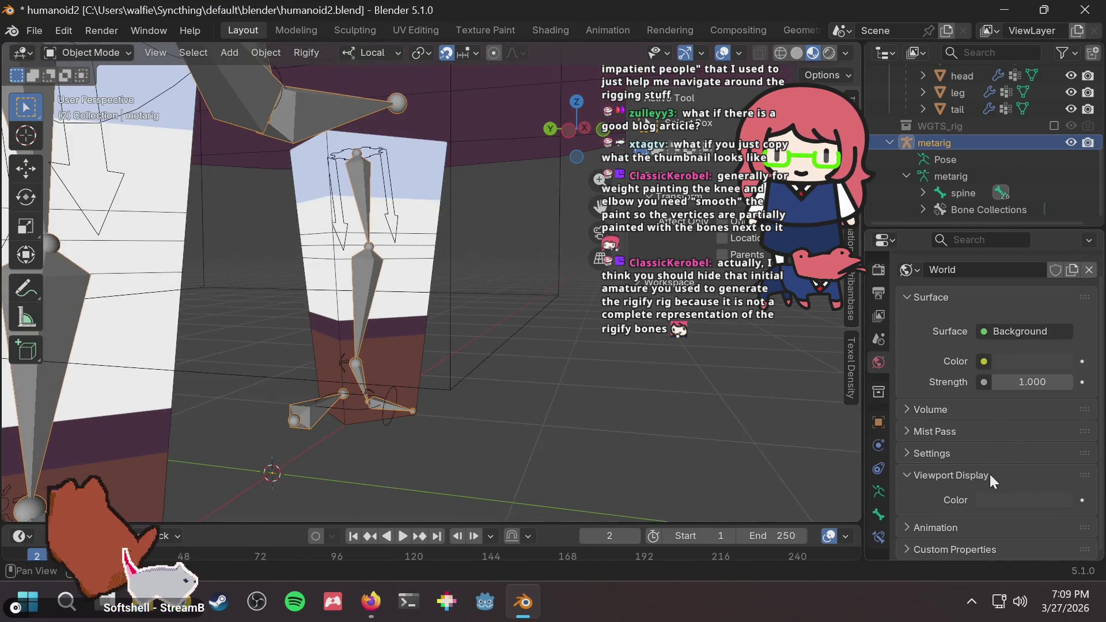
{"action": "left_click", "coordinate": [917, 453]}
{"action": "left_click", "coordinate": [917, 452]}
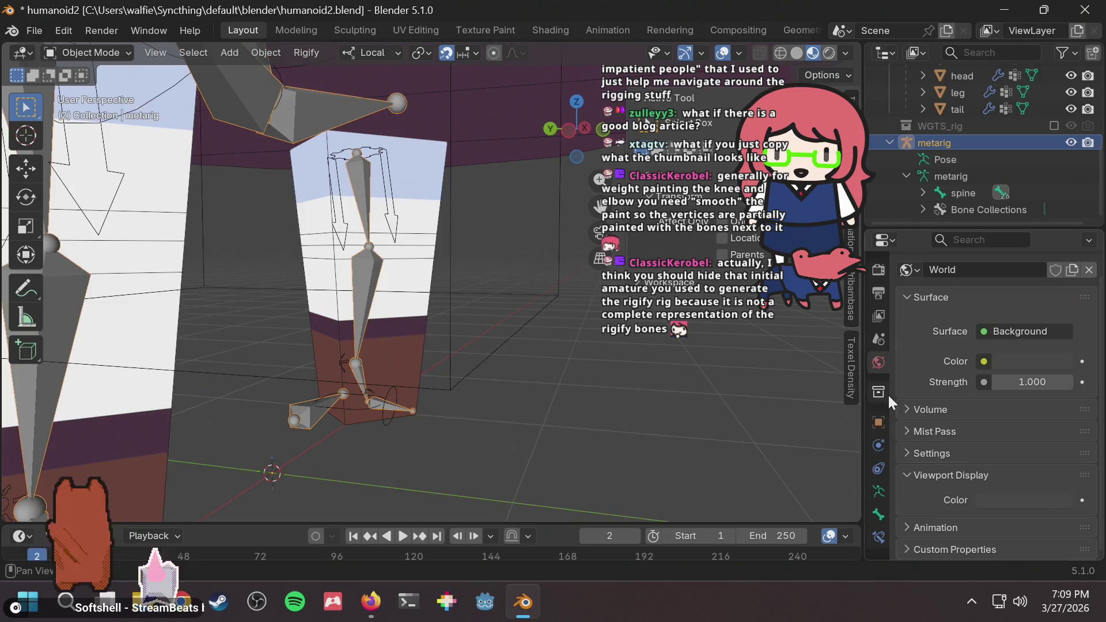
{"action": "left_click", "coordinate": [878, 491]}
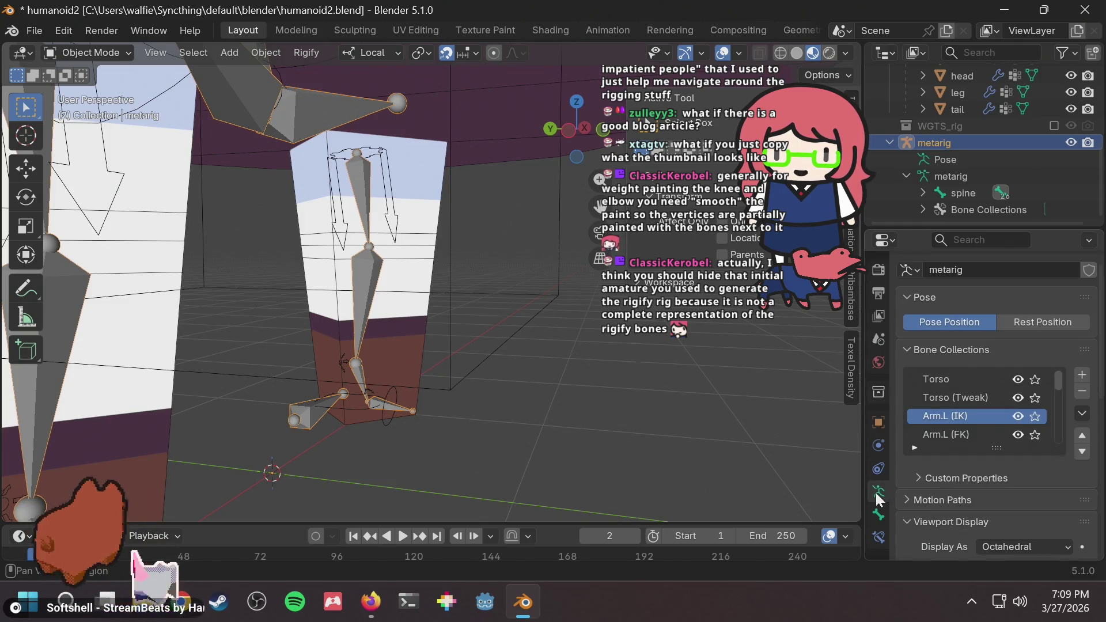
{"action": "scroll", "coordinate": [965, 471], "scroll_direction": "down", "scroll_amount": 10}
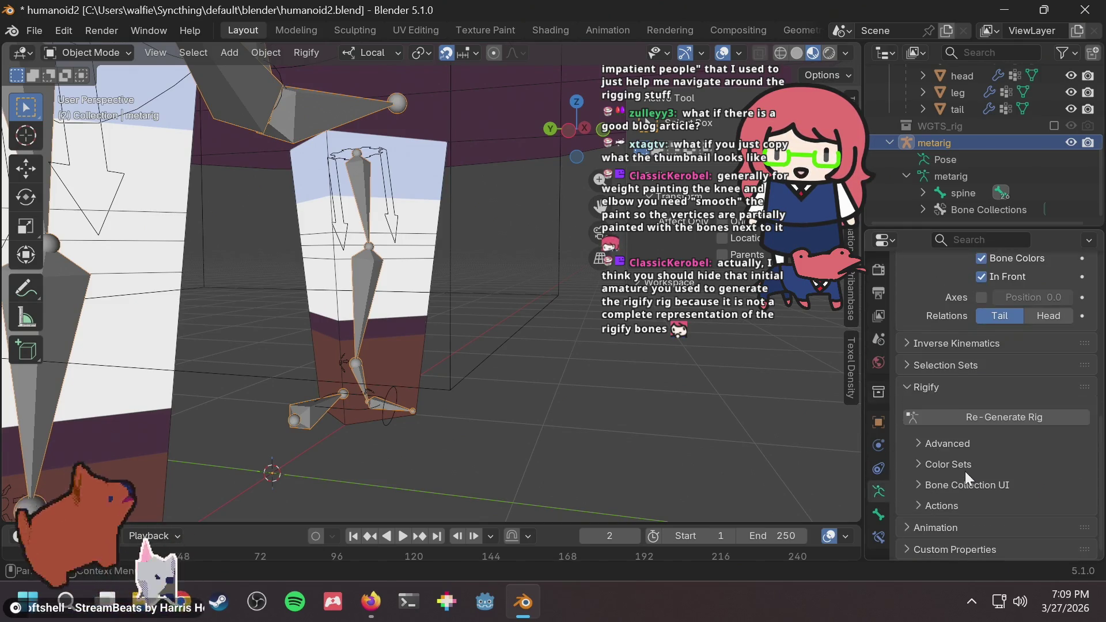
{"action": "left_click", "coordinate": [879, 513]}
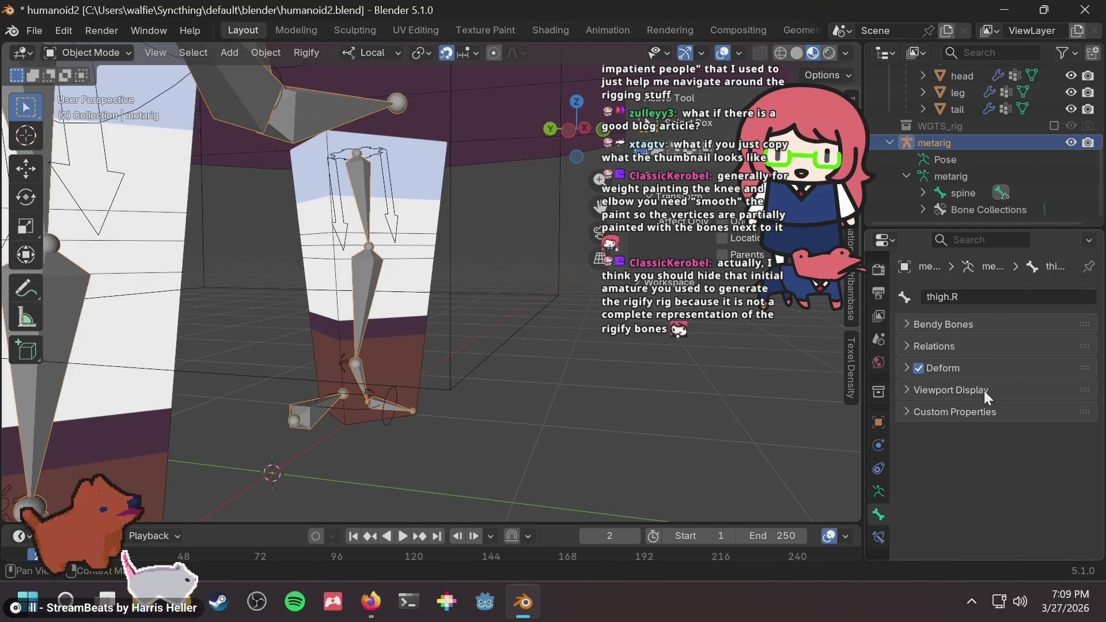
{"action": "left_click", "coordinate": [924, 390]}
{"action": "scroll", "coordinate": [930, 435], "scroll_direction": "down", "scroll_amount": 10}
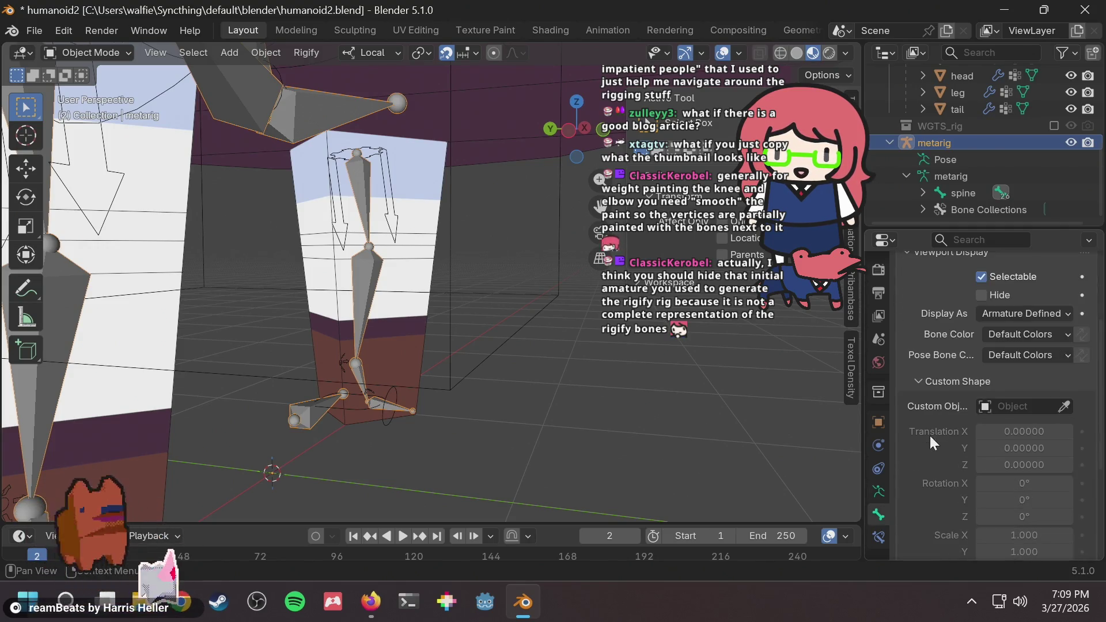
{"action": "scroll", "coordinate": [934, 420], "scroll_direction": "up", "scroll_amount": 10}
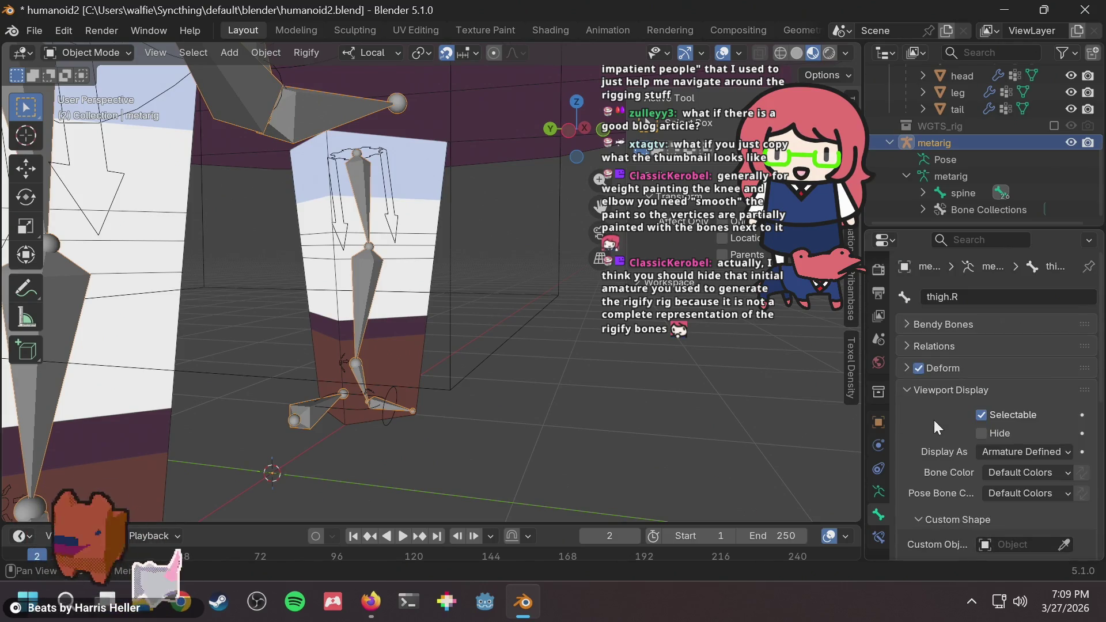
Turn off In Front in the metarig armature's Viewport Display settings.
{"action": "left_click", "coordinate": [879, 490]}
{"action": "scroll", "coordinate": [975, 503], "scroll_direction": "down", "scroll_amount": 5}
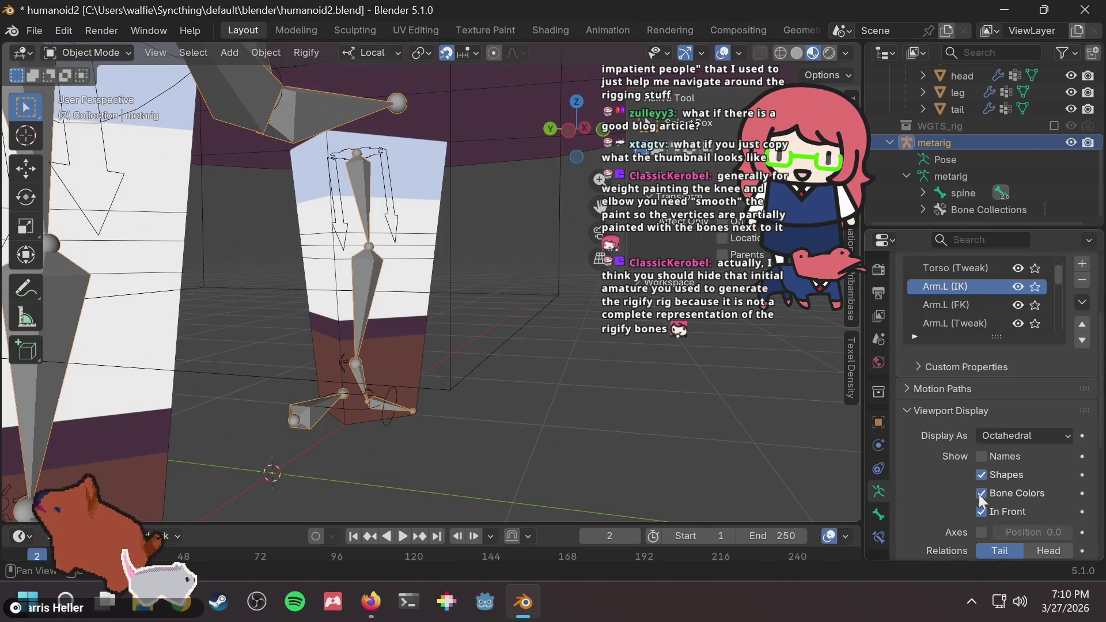
{"action": "left_click", "coordinate": [975, 502]}
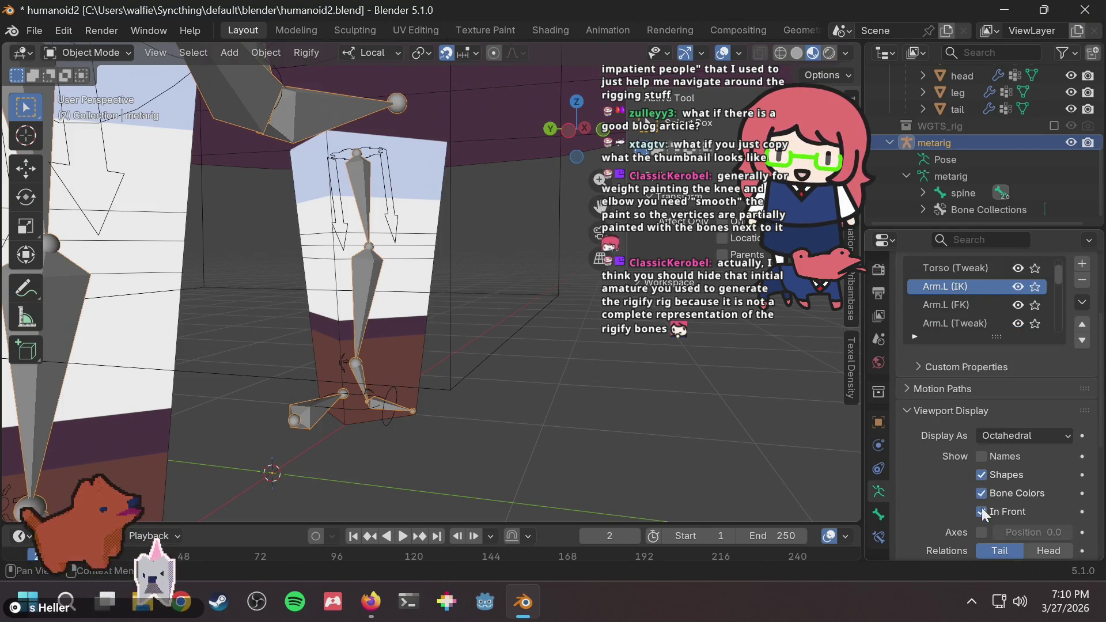
Select the generated rig in the Outliner and orbit down onto the character.
{"action": "left_click", "coordinate": [533, 416]}
{"action": "scroll", "coordinate": [994, 170], "scroll_direction": "up", "scroll_amount": 4}
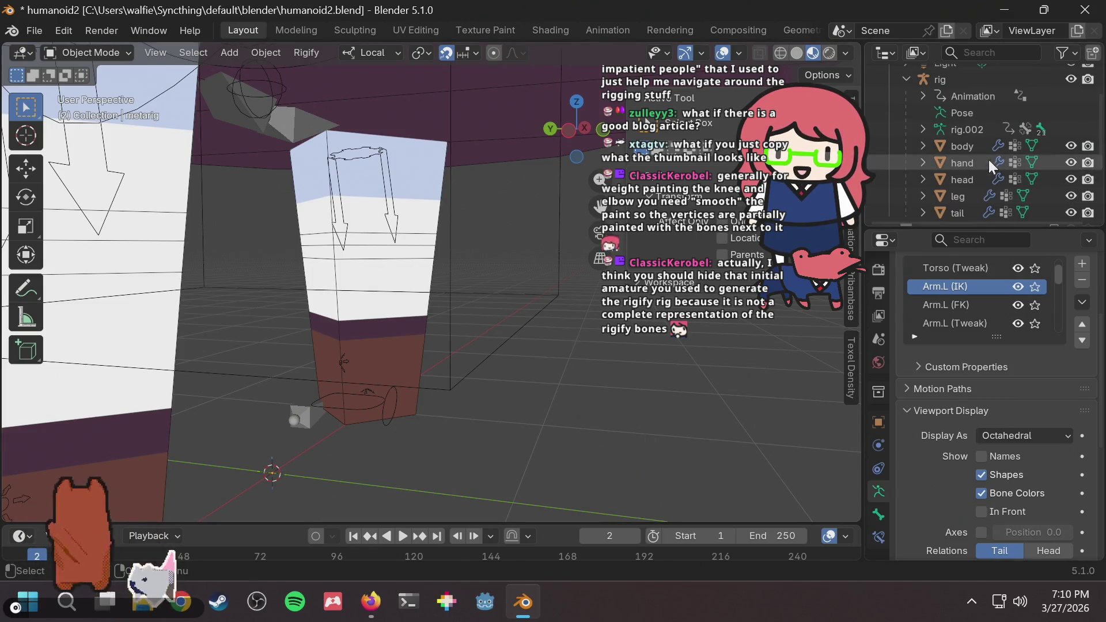
{"action": "left_click", "coordinate": [948, 79]}
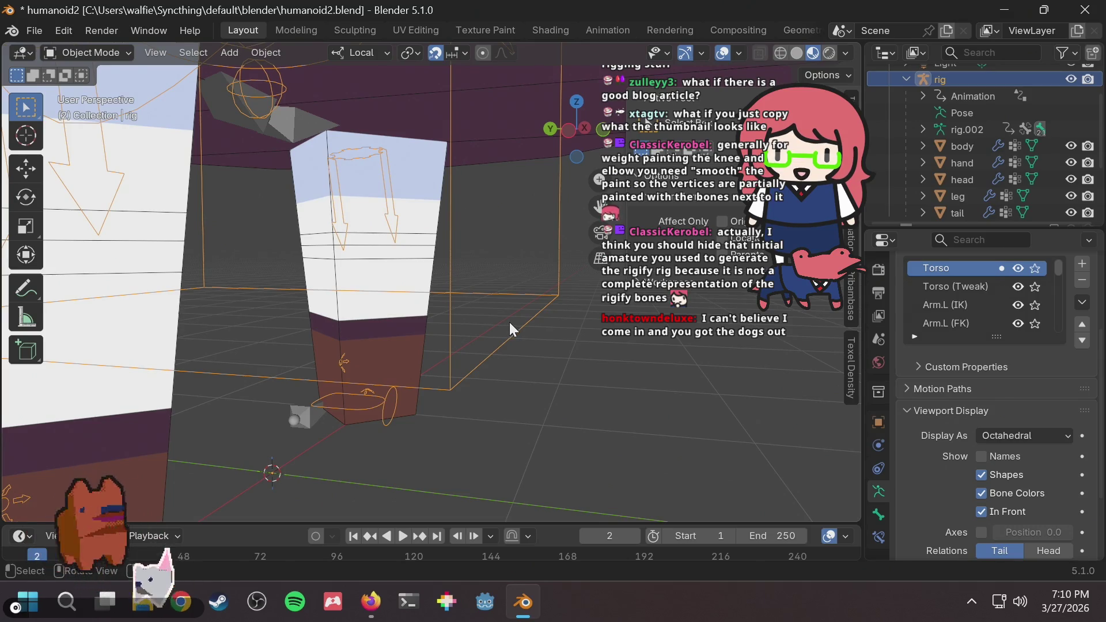
{"action": "key", "text": "s"}
{"action": "middle_click_drag", "start_coordinate": [506, 328], "coordinate": [506, 328]}
{"action": "mouse_move", "coordinate": [507, 243]}
{"action": "middle_mouse_down"}
{"action": "mouse_move", "coordinate": [438, 328]}
{"action": "mouse_move", "coordinate": [451, 272]}
{"action": "mouse_move", "coordinate": [523, 180]}
{"action": "mouse_move", "coordinate": [492, 229]}
{"action": "mouse_move", "coordinate": [473, 299]}
{"action": "middle_mouse_up"}
{"action": "scroll", "coordinate": [472, 304], "scroll_direction": "up", "scroll_amount": 8}
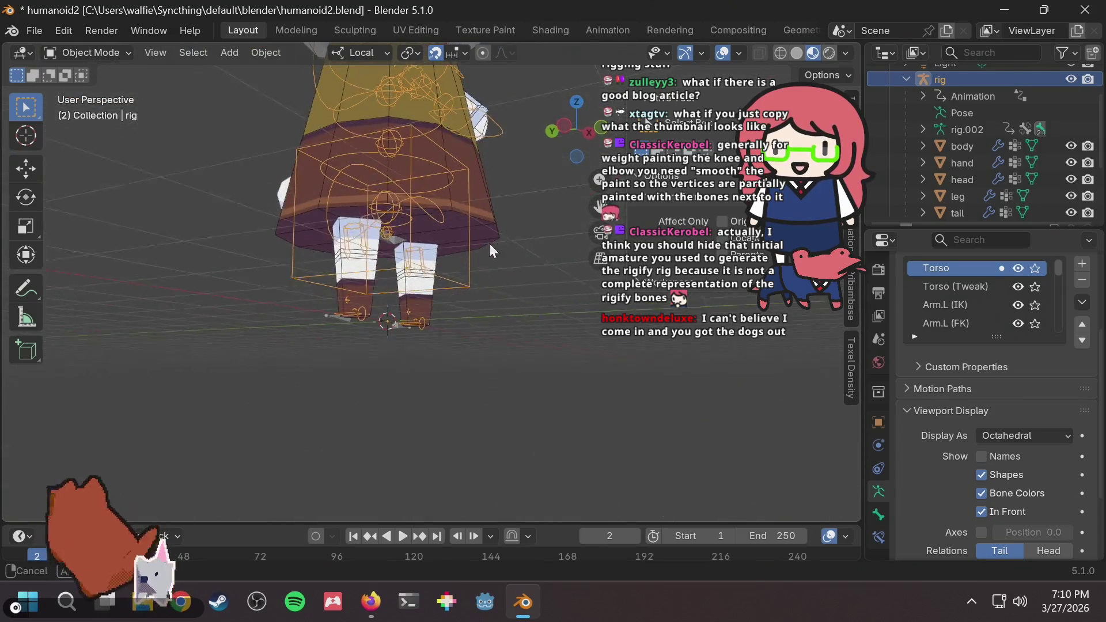
{"action": "scroll", "coordinate": [467, 252], "scroll_direction": "up", "scroll_amount": 4}
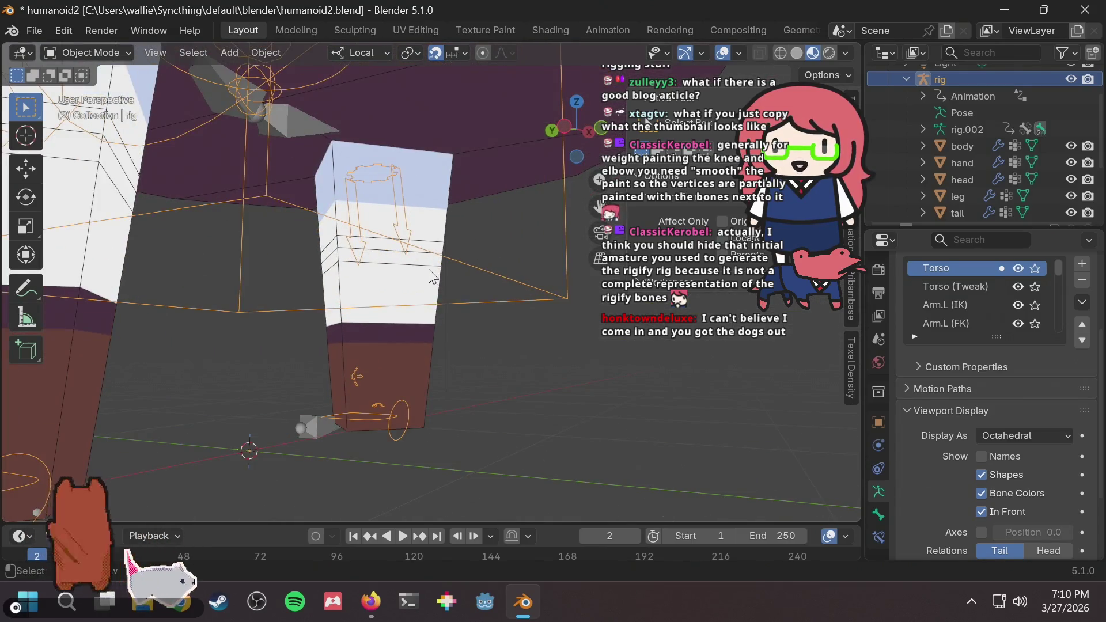
{"action": "scroll", "coordinate": [391, 410], "scroll_direction": "up", "scroll_amount": 2}
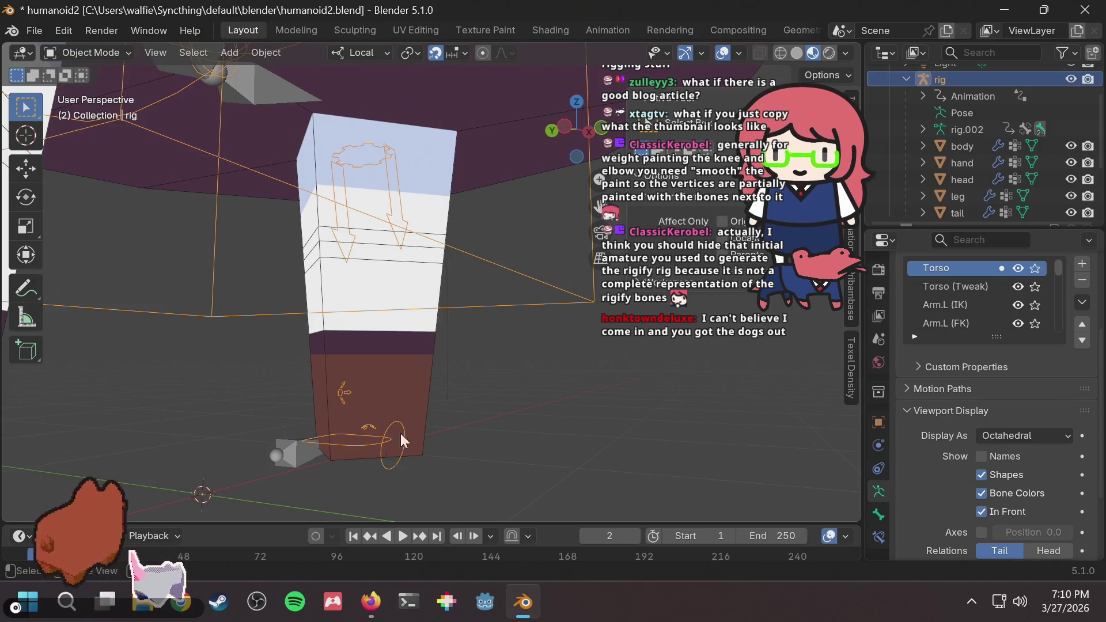
Select the leg mesh, a metarig bone and the rig's torso control in turn, then deselect.
{"action": "left_click", "coordinate": [366, 156]}
{"action": "left_click", "coordinate": [307, 456]}
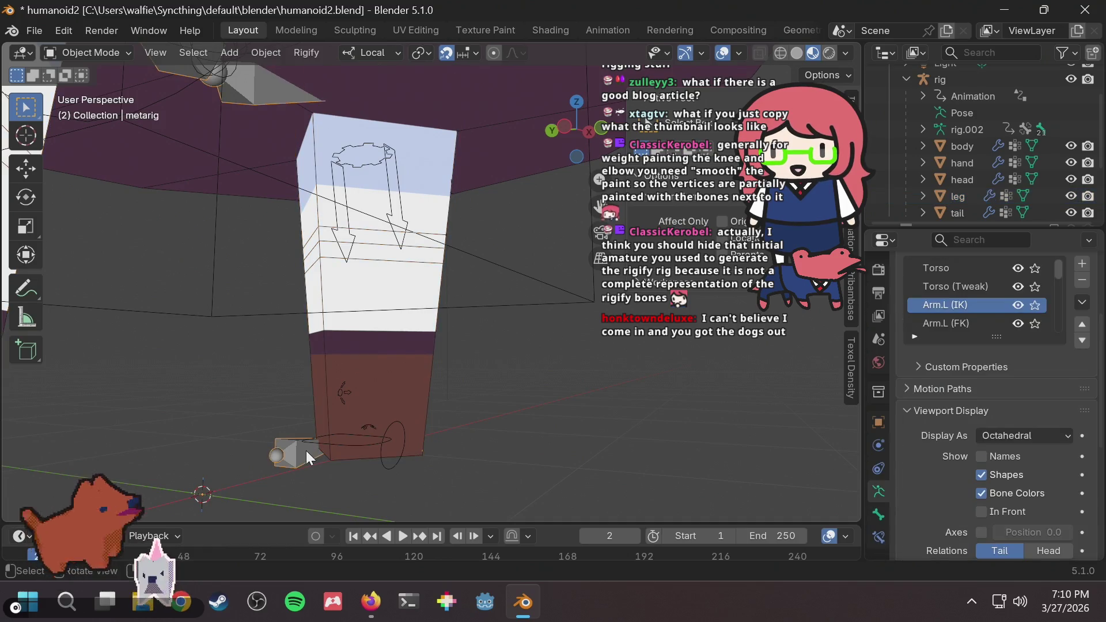
{"action": "left_click", "coordinate": [360, 443]}
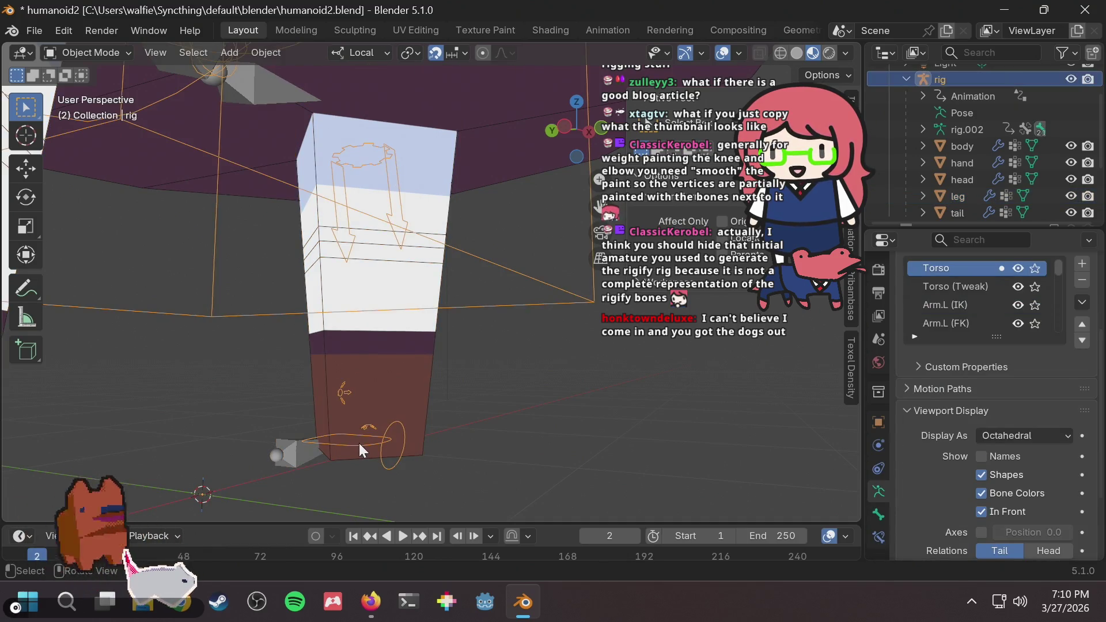
{"action": "left_click", "coordinate": [413, 446]}
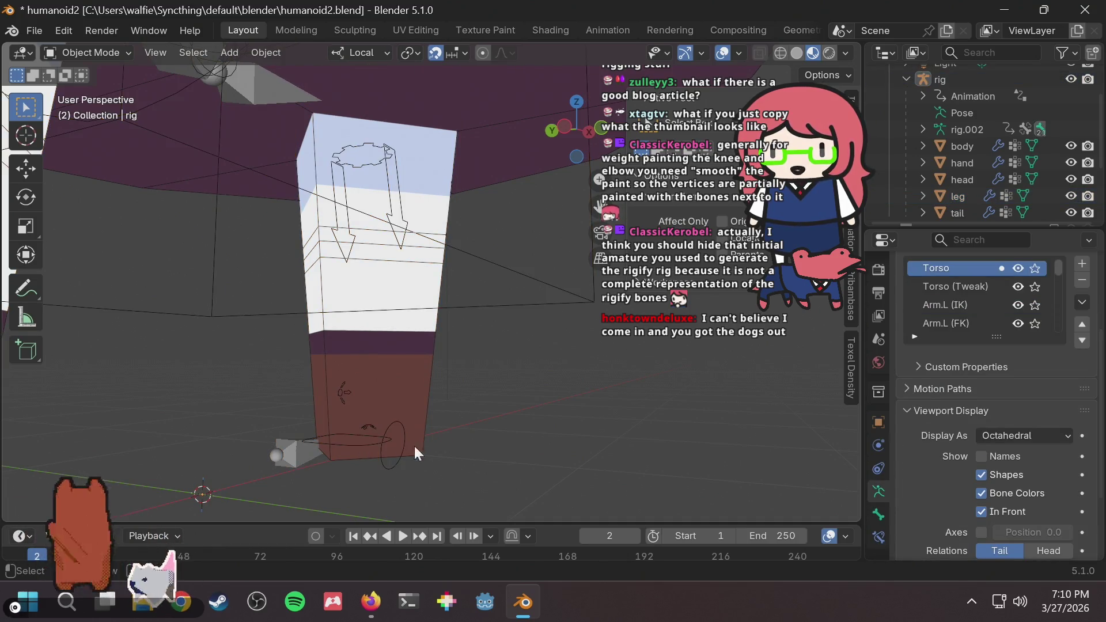
{"action": "left_click", "coordinate": [365, 431]}
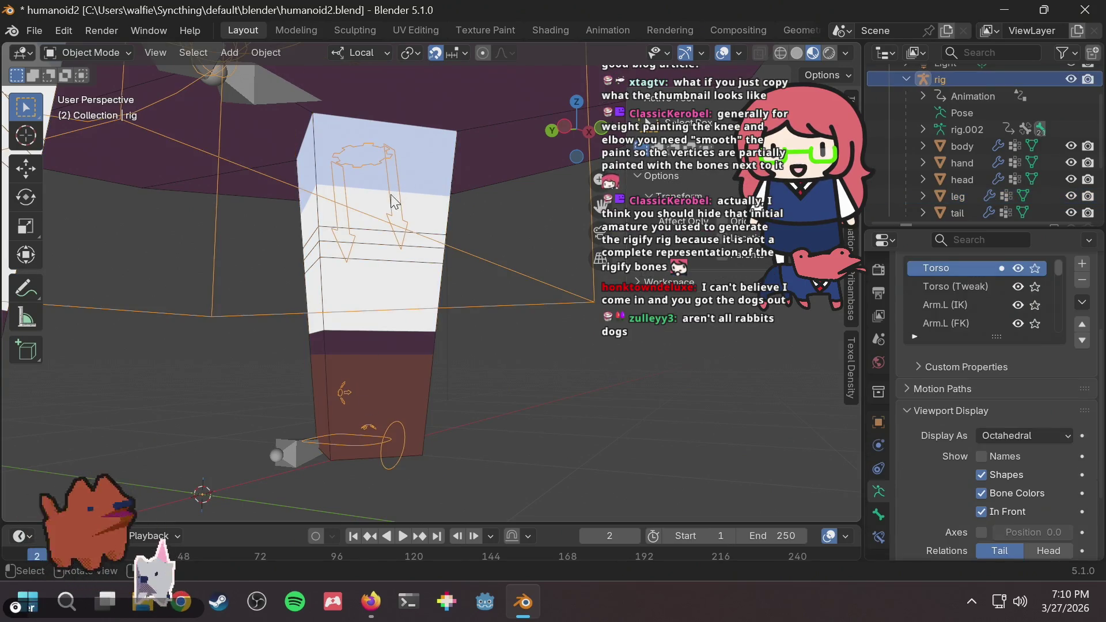
{"action": "left_click", "coordinate": [542, 361]}
Orbit around the leg and switch off In Front for the rig's bones.
{"action": "scroll", "coordinate": [545, 361], "scroll_direction": "up", "scroll_amount": 4}
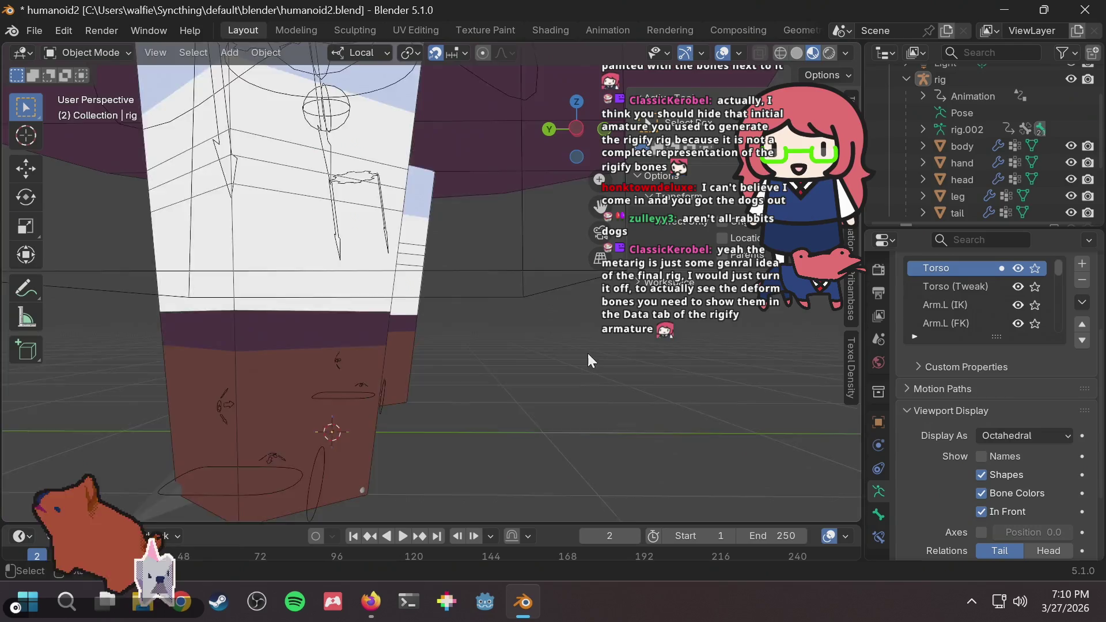
{"action": "scroll", "coordinate": [581, 348], "scroll_direction": "down", "scroll_amount": 2}
{"action": "mouse_move", "coordinate": [571, 344]}
{"action": "middle_mouse_down"}
{"action": "mouse_move", "coordinate": [454, 361]}
{"action": "mouse_move", "coordinate": [471, 320]}
{"action": "mouse_move", "coordinate": [494, 311]}
{"action": "middle_mouse_up"}
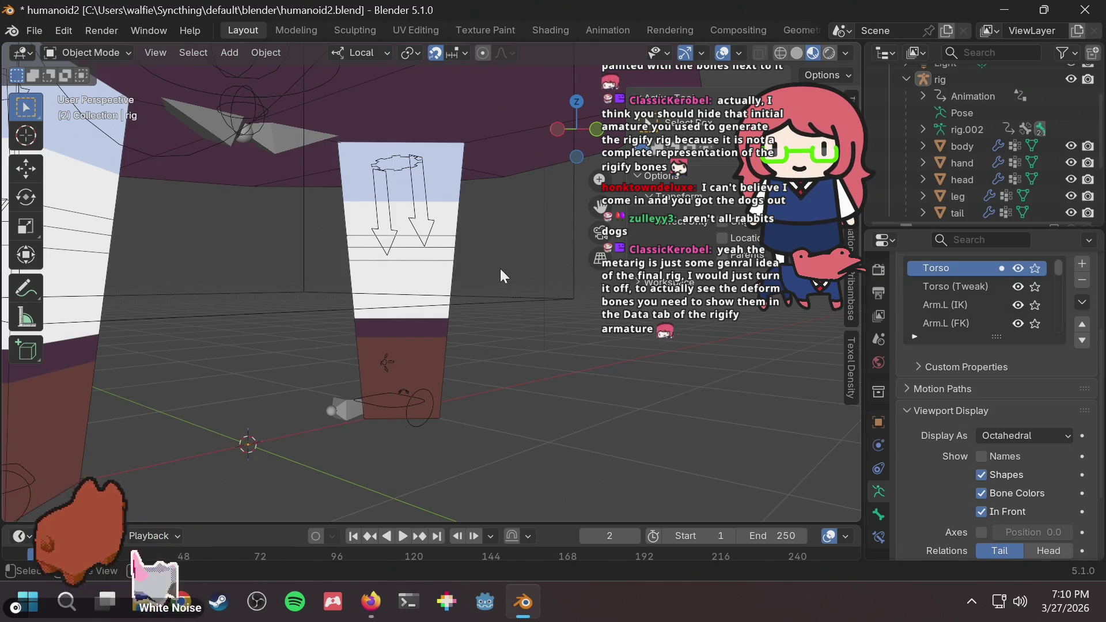
{"action": "middle_click_drag", "start_coordinate": [500, 260], "coordinate": [514, 248]}
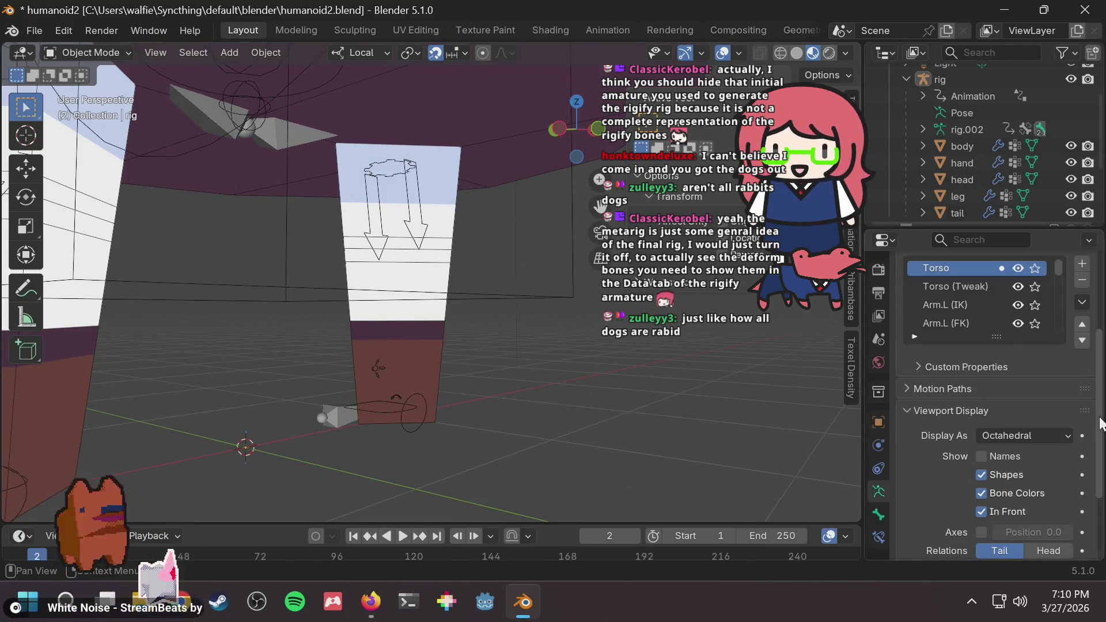
{"action": "scroll", "coordinate": [1089, 425], "scroll_direction": "down", "scroll_amount": 4}
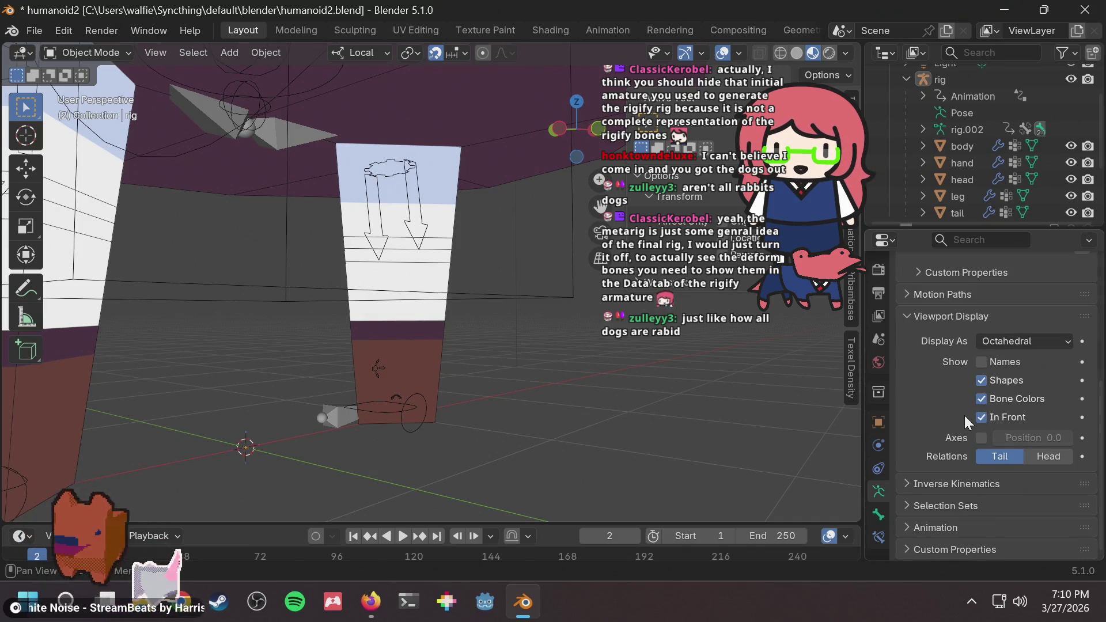
{"action": "left_click", "coordinate": [981, 413]}
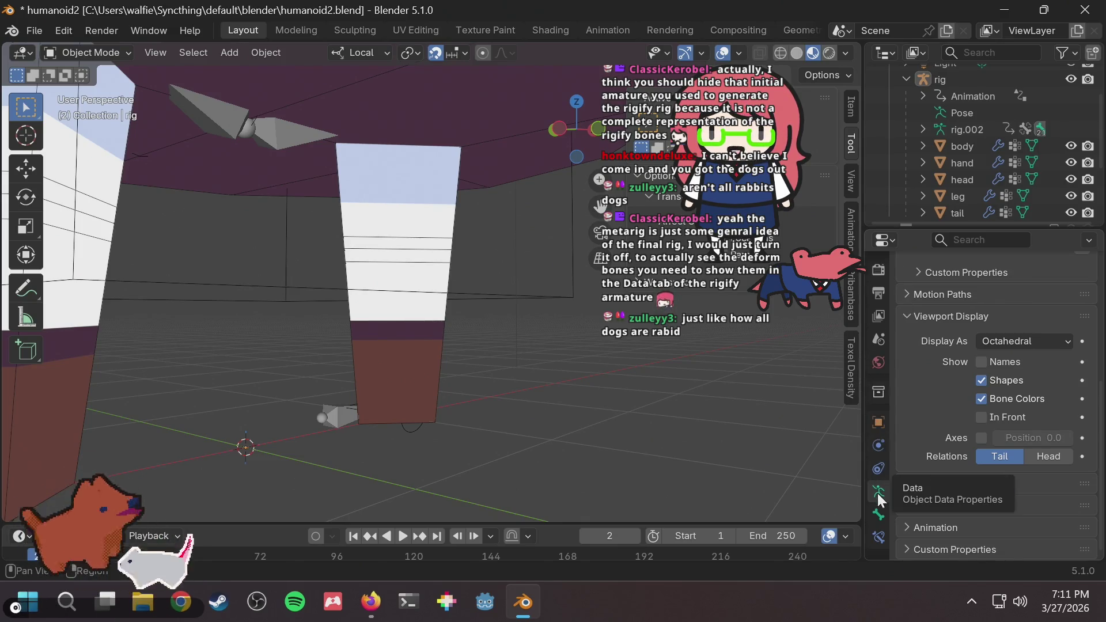
{"action": "left_click", "coordinate": [955, 68]}
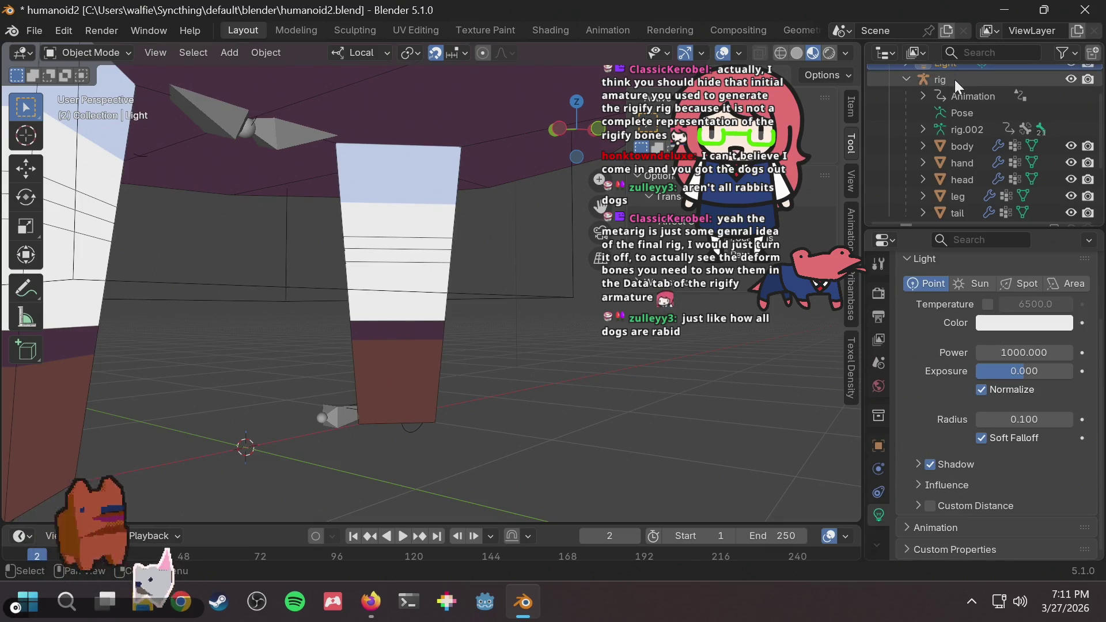
{"action": "left_click", "coordinate": [955, 79]}
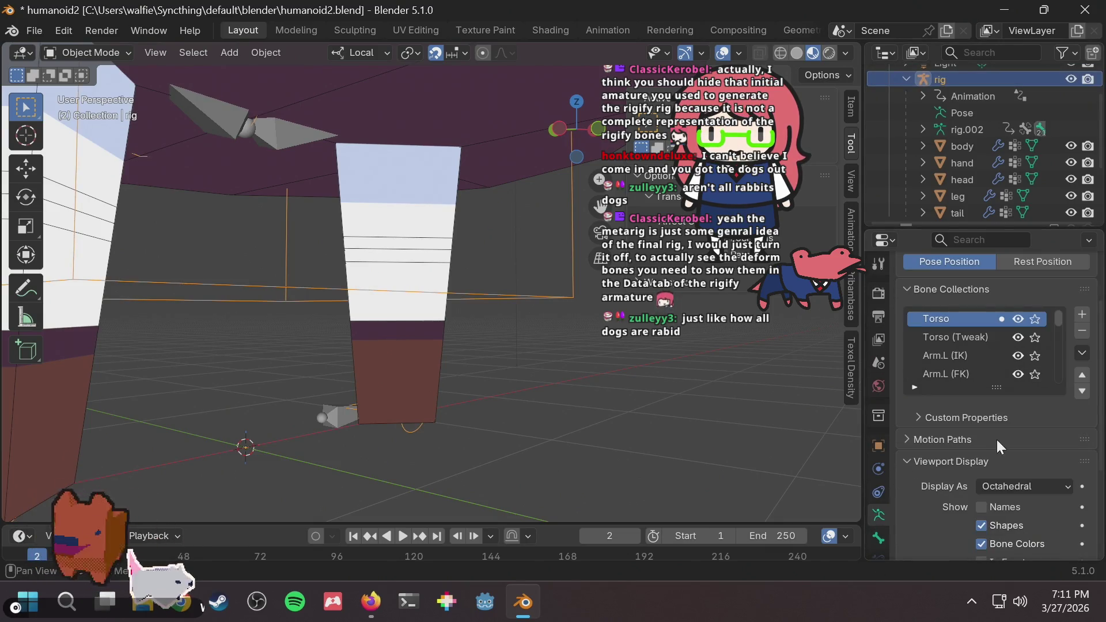
{"action": "scroll", "coordinate": [1079, 407], "scroll_direction": "down", "scroll_amount": 5}
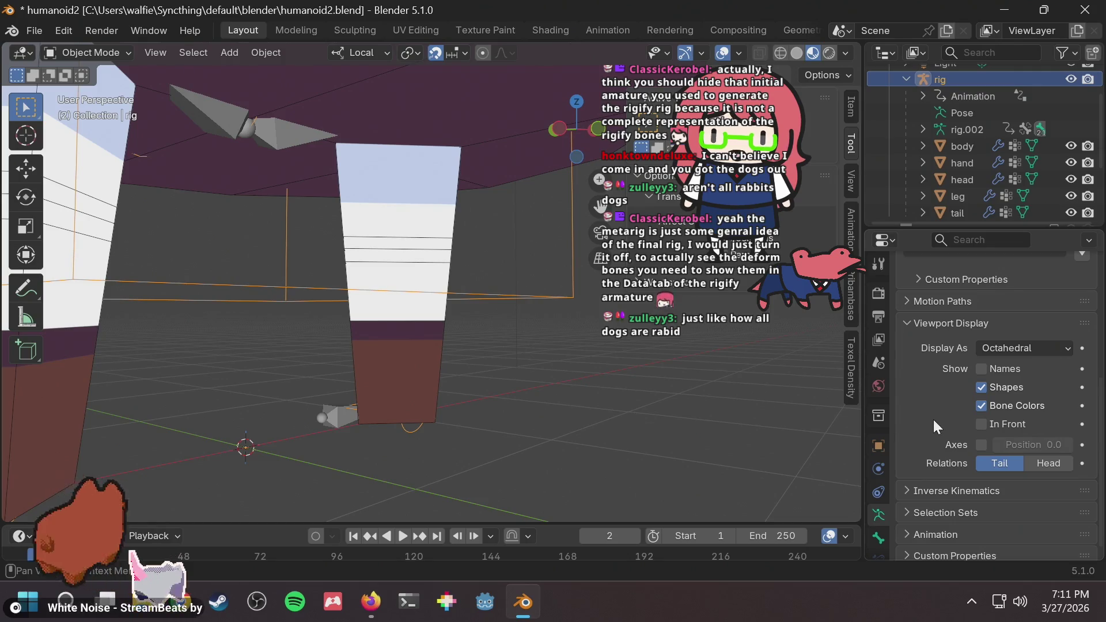
{"action": "scroll", "coordinate": [945, 435], "scroll_direction": "down", "scroll_amount": 1}
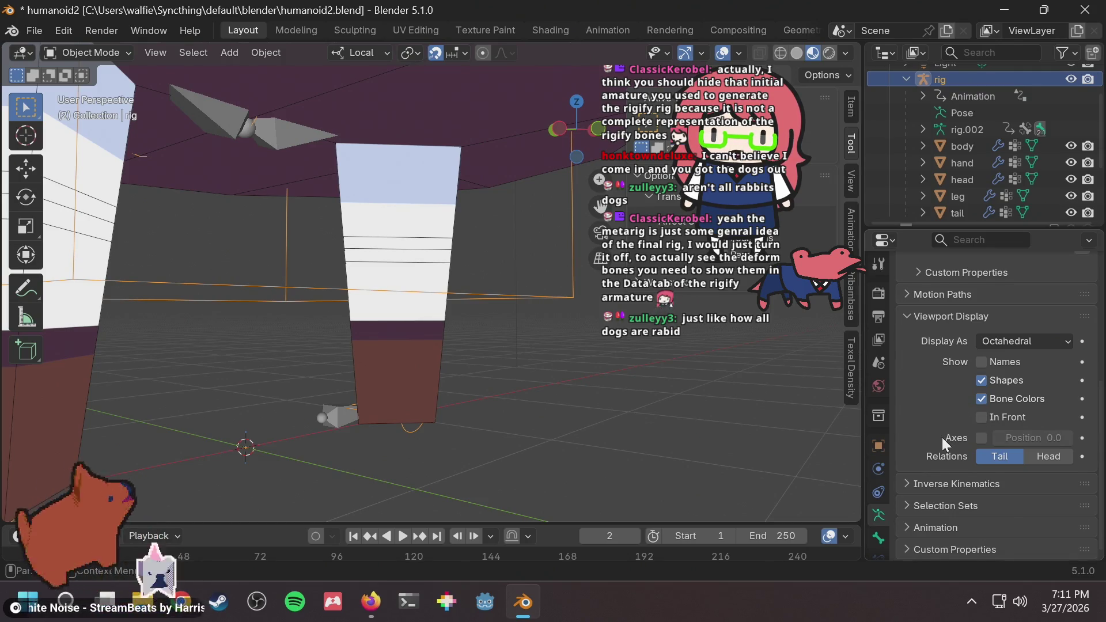
{"action": "scroll", "coordinate": [942, 437], "scroll_direction": "up", "scroll_amount": 4}
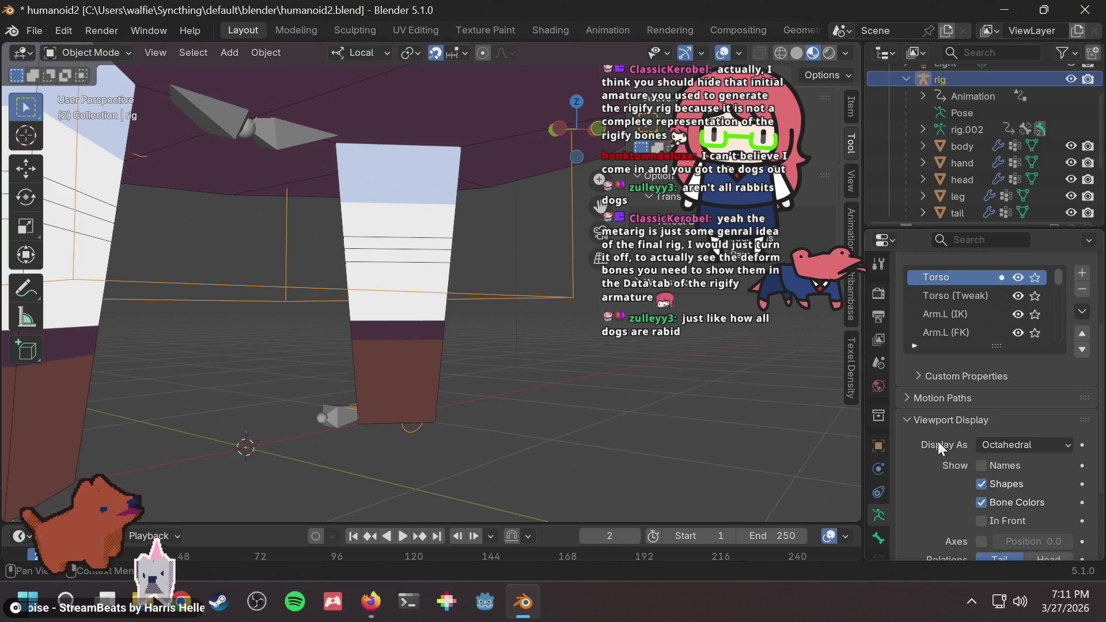
{"action": "scroll", "coordinate": [947, 398], "scroll_direction": "down", "scroll_amount": 4}
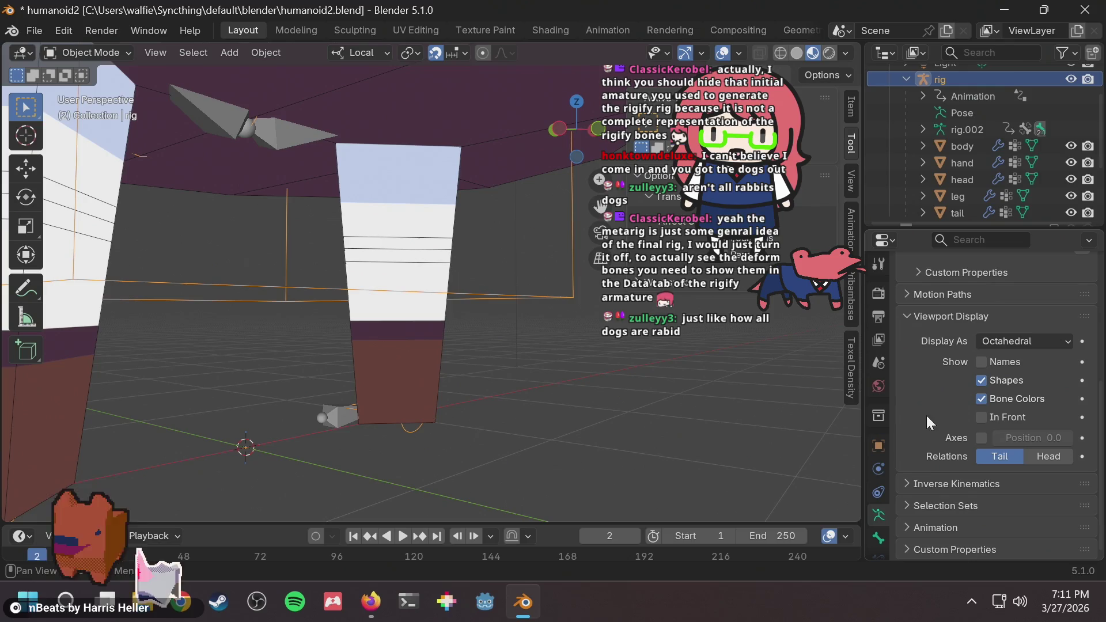
{"action": "left_click", "coordinate": [903, 289]}
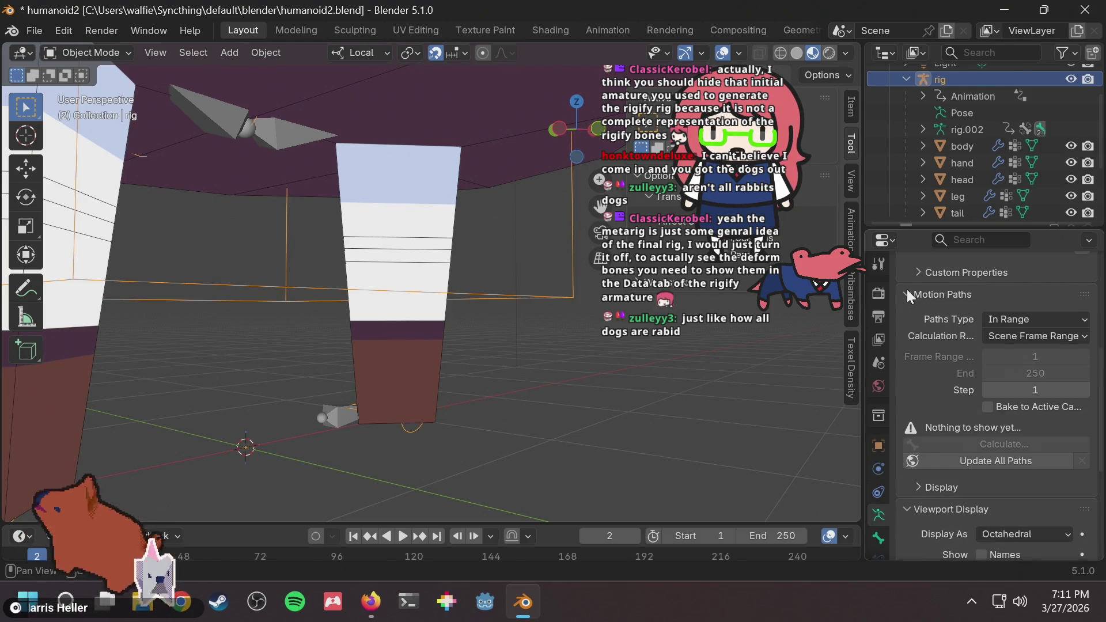
{"action": "left_click", "coordinate": [907, 289]}
{"action": "scroll", "coordinate": [883, 489], "scroll_direction": "down", "scroll_amount": 2}
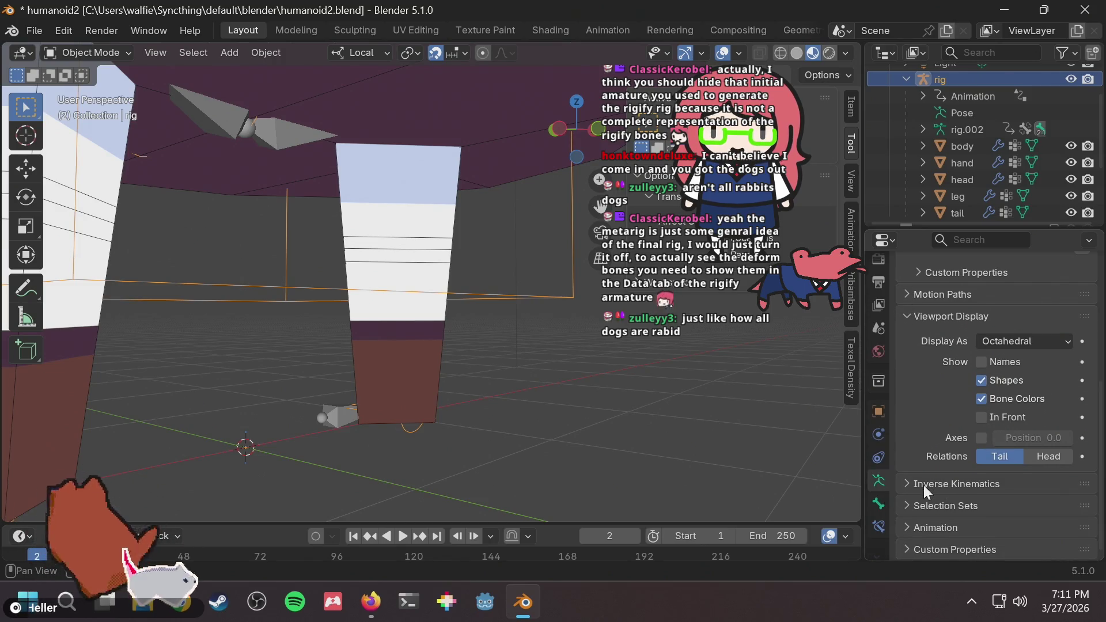
{"action": "scroll", "coordinate": [930, 417], "scroll_direction": "up", "scroll_amount": 5}
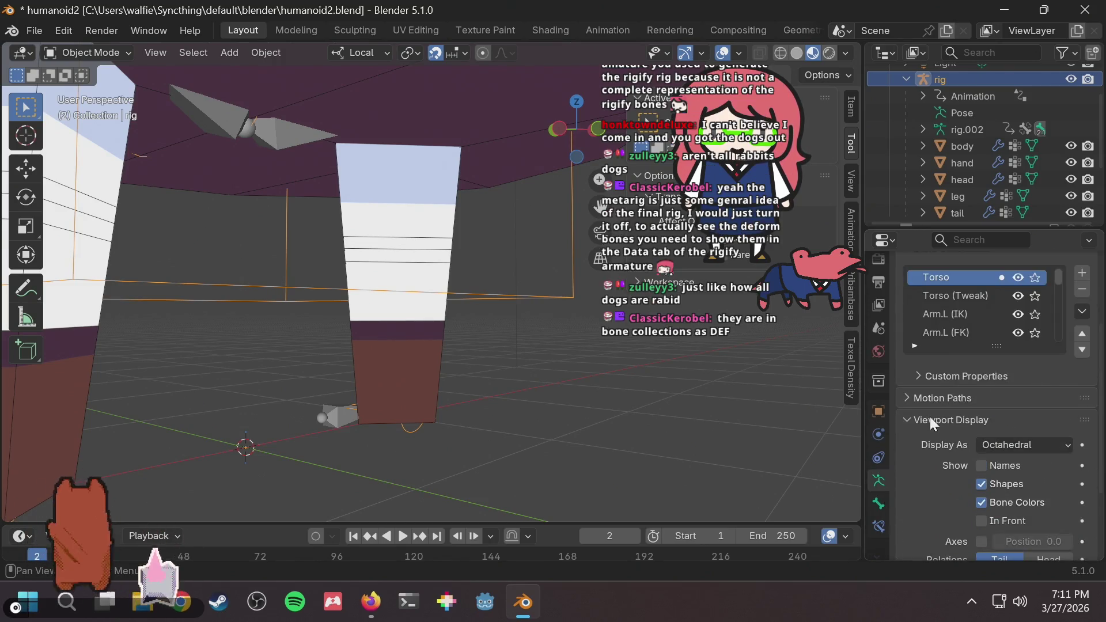
{"action": "scroll", "coordinate": [929, 417], "scroll_direction": "down", "scroll_amount": 3}
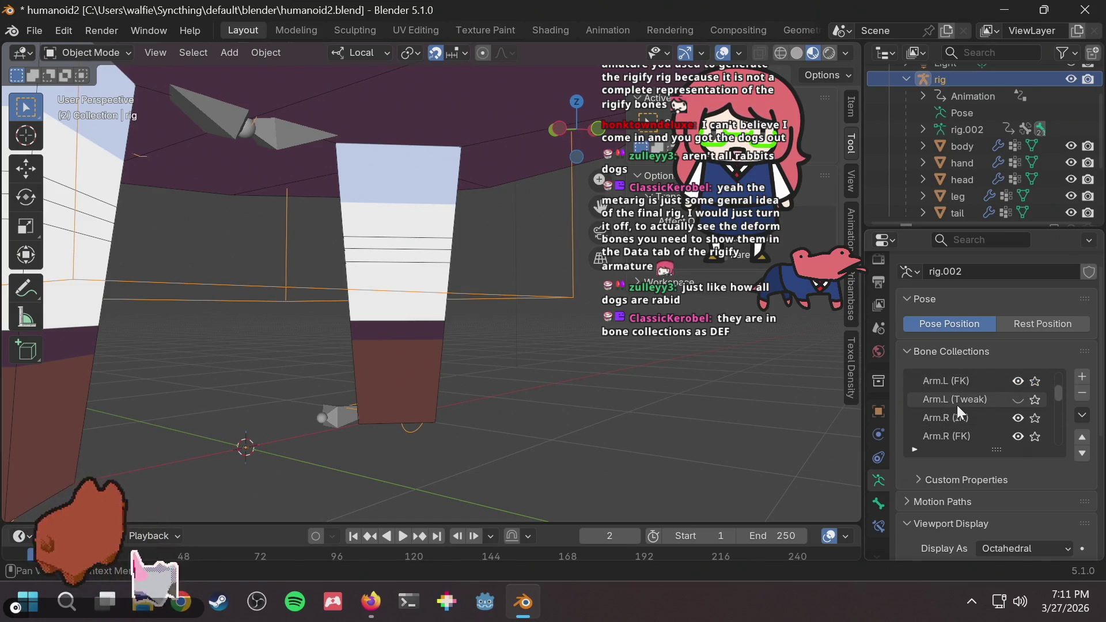
{"action": "scroll", "coordinate": [979, 416], "scroll_direction": "up", "scroll_amount": 3}
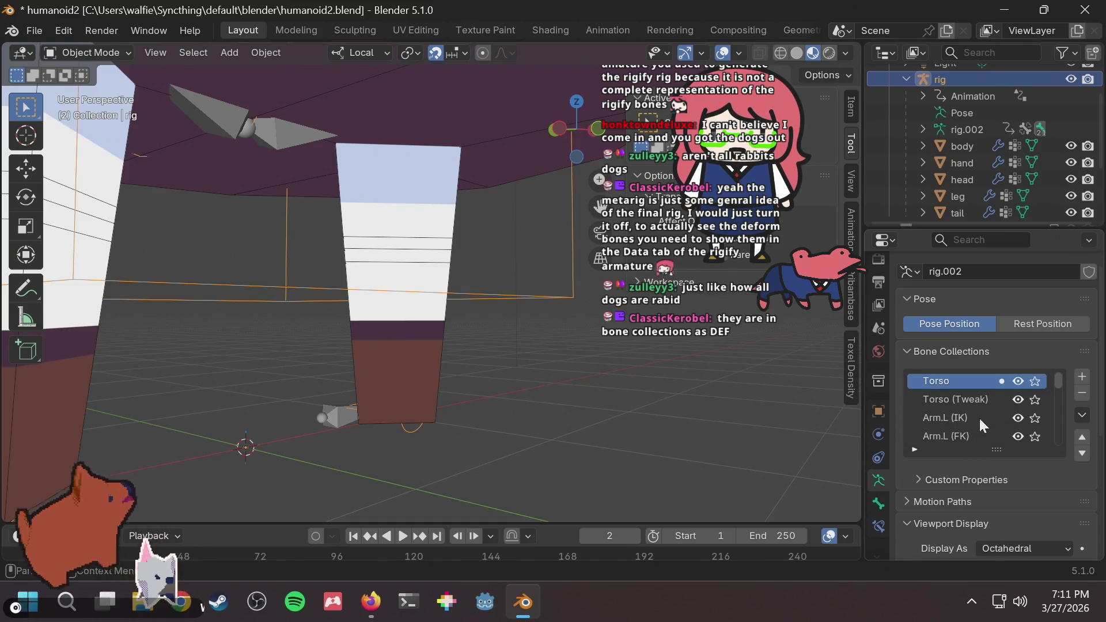
{"action": "scroll", "coordinate": [967, 402], "scroll_direction": "down", "scroll_amount": 2}
{"action": "scroll", "coordinate": [966, 402], "scroll_direction": "down", "scroll_amount": 10}
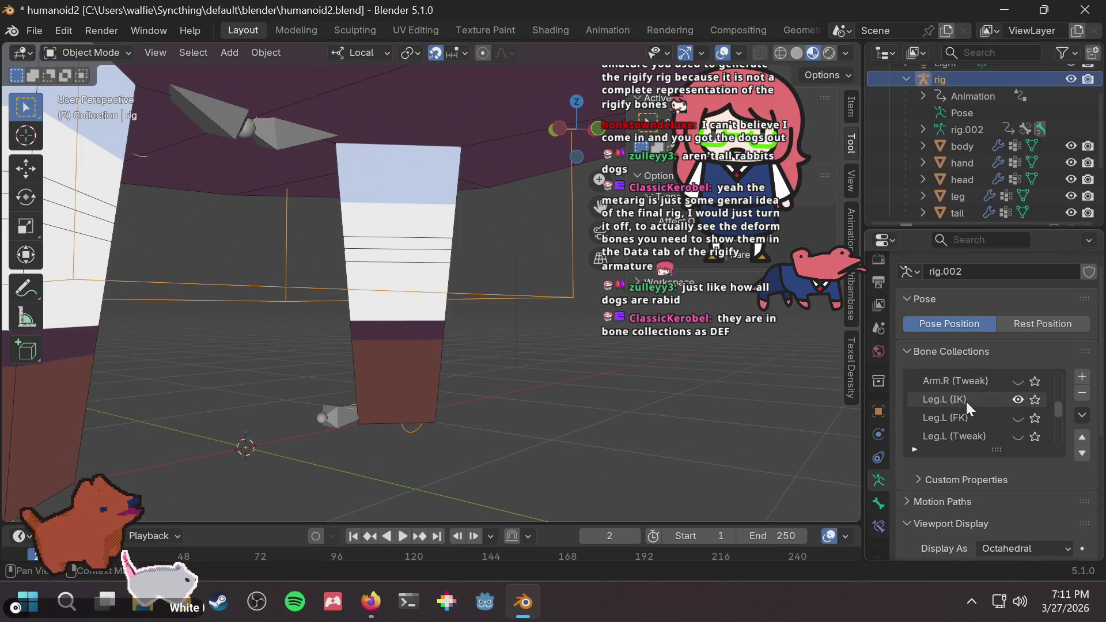
{"action": "scroll", "coordinate": [966, 402], "scroll_direction": "down", "scroll_amount": 2}
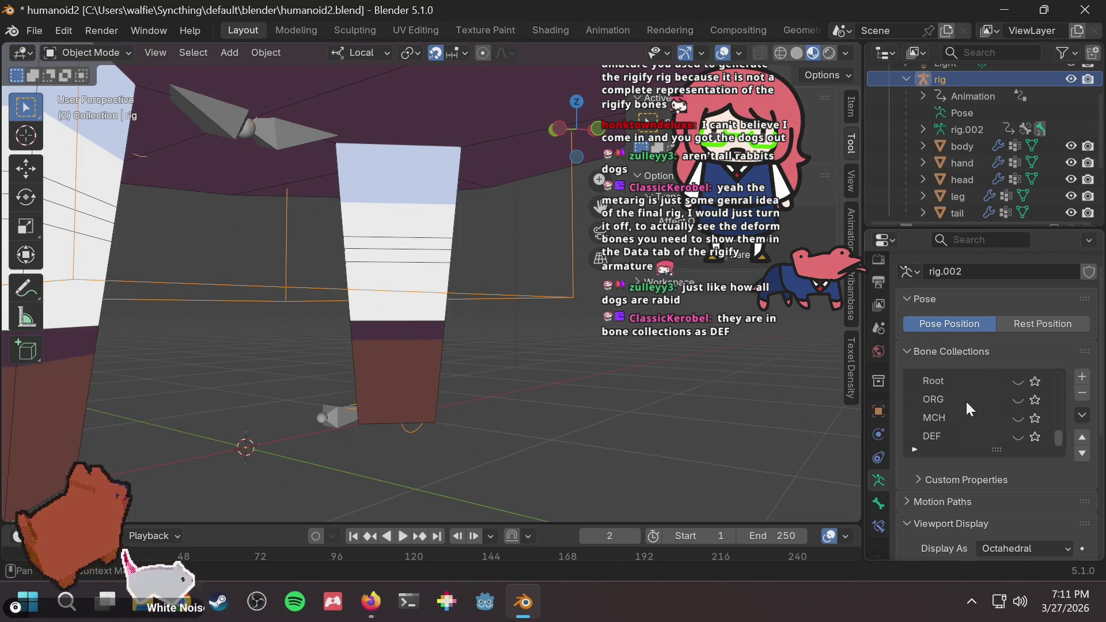
{"action": "left_click", "coordinate": [934, 433]}
{"action": "left_click", "coordinate": [1018, 435]}
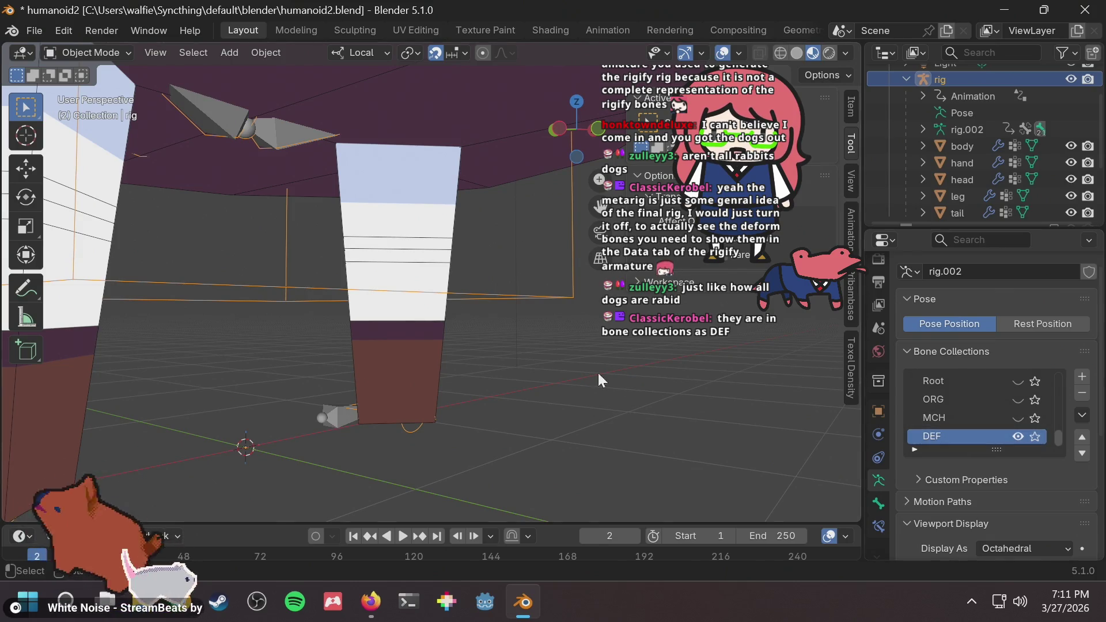
{"action": "mouse_move", "coordinate": [596, 371]}
{"action": "middle_mouse_down"}
{"action": "mouse_move", "coordinate": [420, 333]}
{"action": "mouse_move", "coordinate": [441, 352]}
{"action": "middle_mouse_up"}
{"action": "scroll", "coordinate": [441, 351], "scroll_direction": "down", "scroll_amount": 3}
{"action": "scroll", "coordinate": [475, 323], "scroll_direction": "up", "scroll_amount": 2}
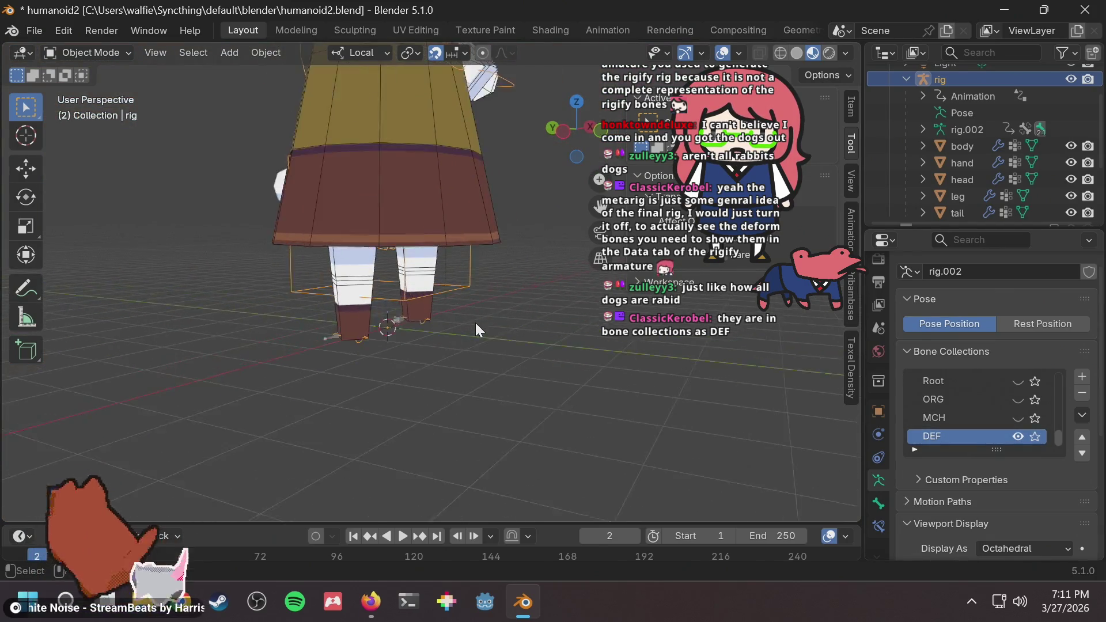
{"action": "scroll", "coordinate": [475, 322], "scroll_direction": "down", "scroll_amount": 4}
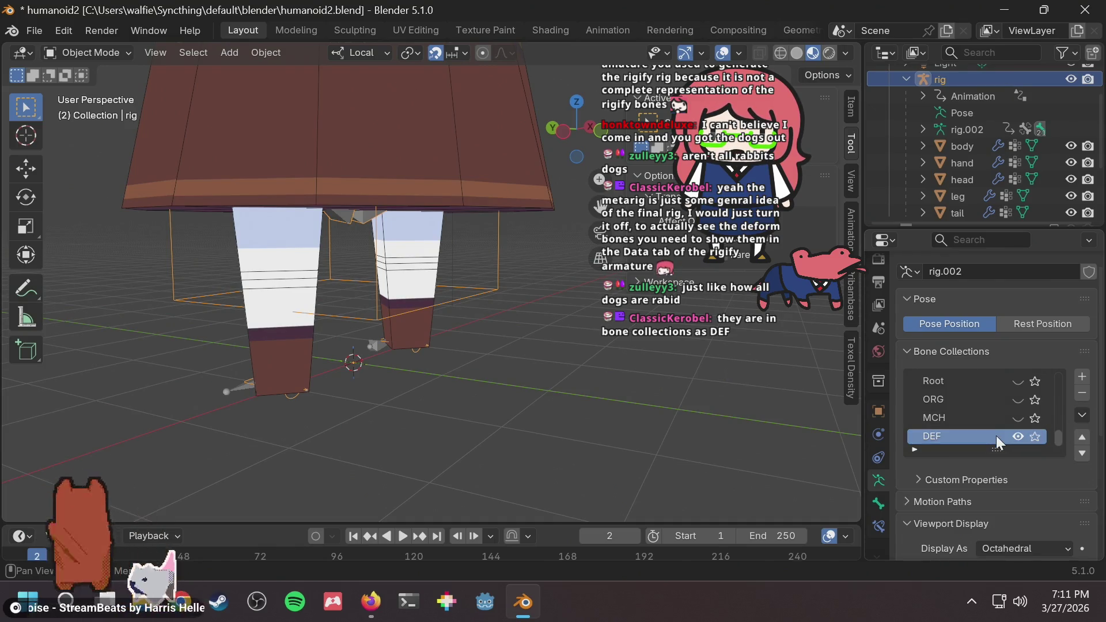
{"action": "left_click", "coordinate": [1034, 436]}
{"action": "left_click", "coordinate": [1035, 436]}
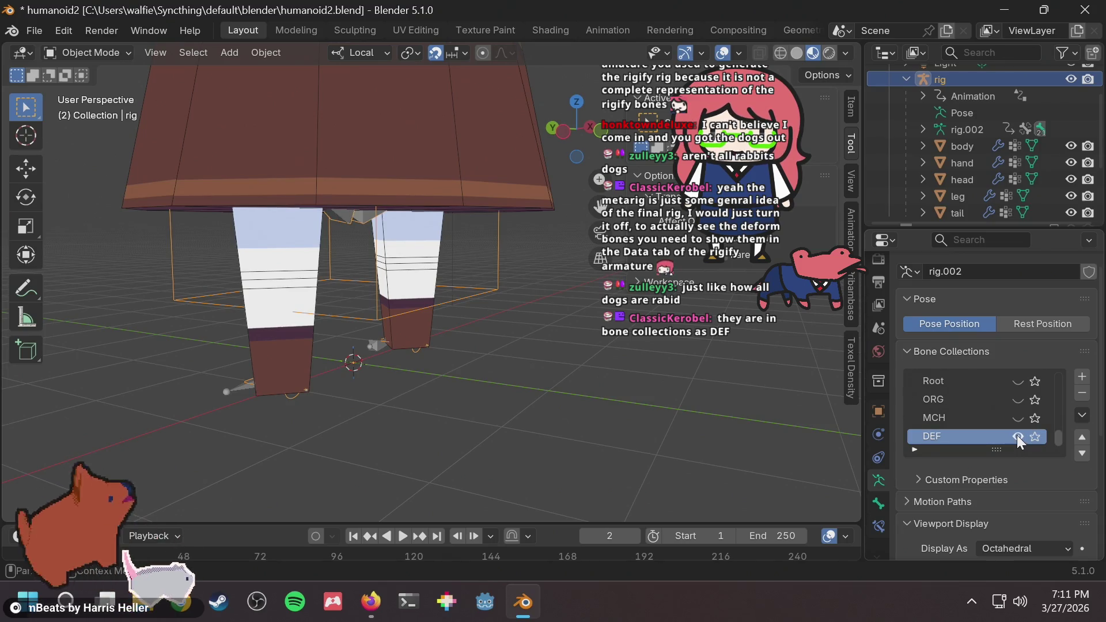
{"action": "left_click", "coordinate": [1017, 434]}
{"action": "left_click", "coordinate": [1019, 433]}
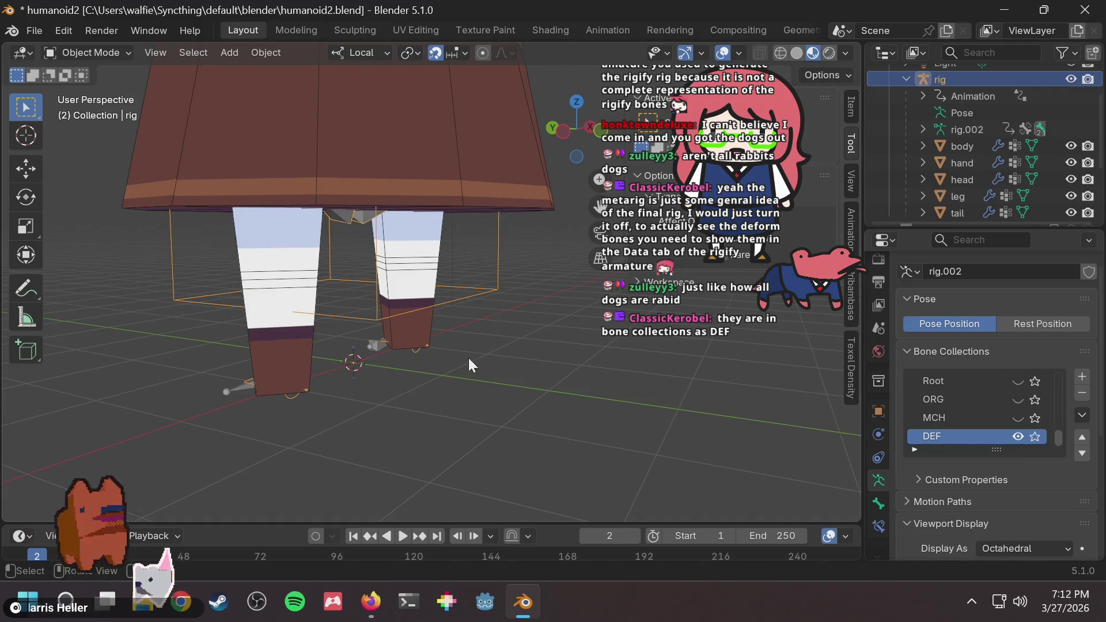
{"action": "scroll", "coordinate": [468, 365], "scroll_direction": "up", "scroll_amount": 5}
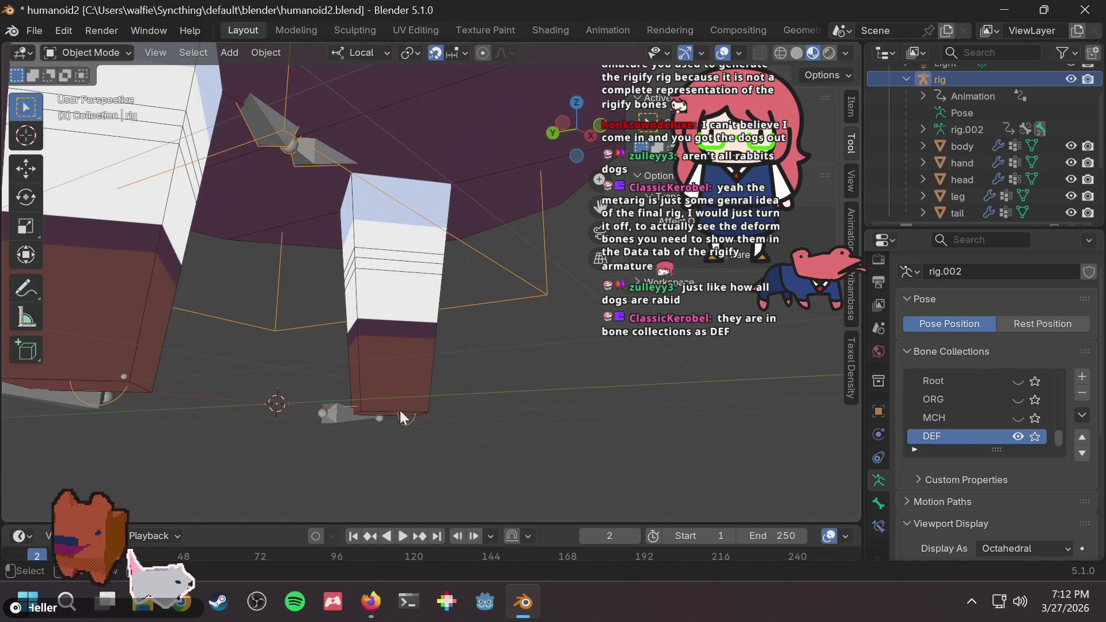
{"action": "scroll", "coordinate": [434, 386], "scroll_direction": "down", "scroll_amount": 4}
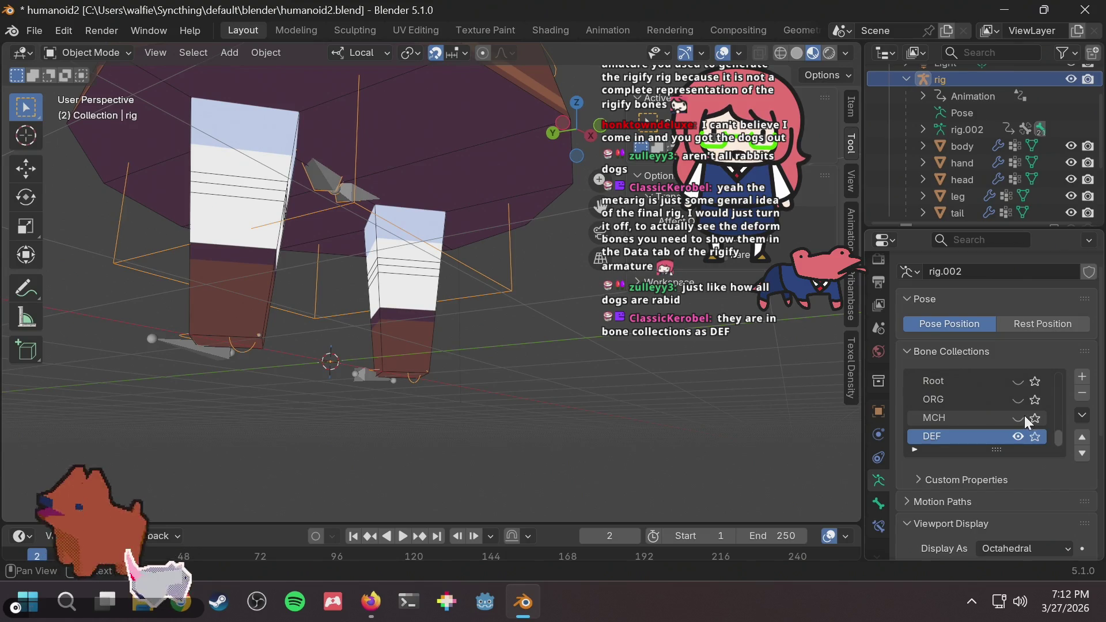
{"action": "scroll", "coordinate": [993, 457], "scroll_direction": "down", "scroll_amount": 6}
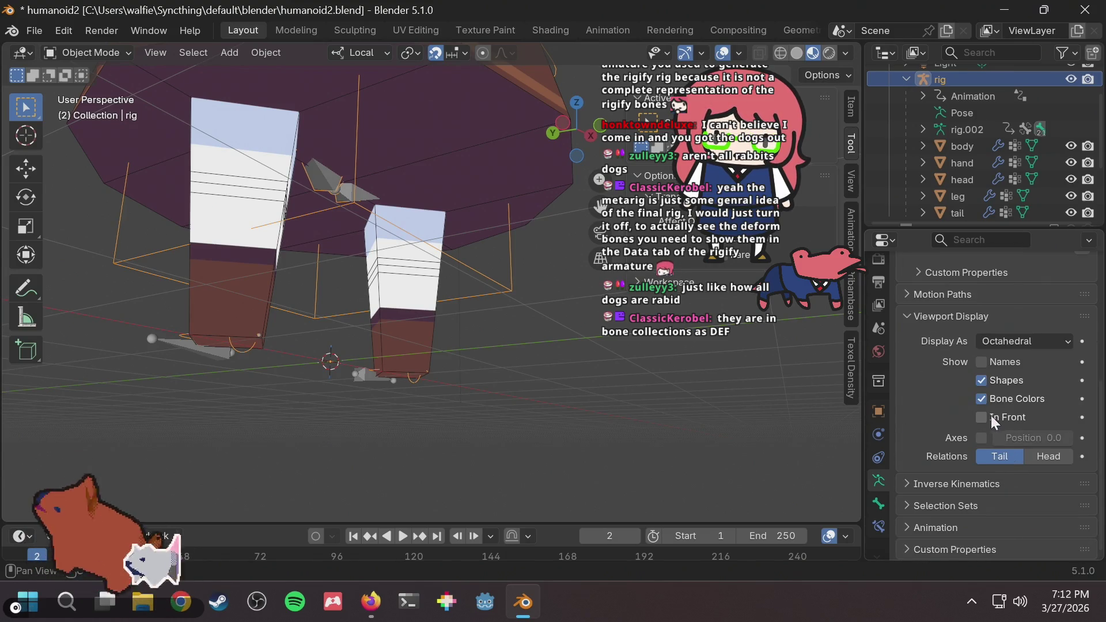
Re-enable In Front on the rig and orbit around the leg to see its bones.
{"action": "left_click", "coordinate": [982, 416]}
{"action": "mouse_move", "coordinate": [368, 363]}
{"action": "middle_mouse_down"}
{"action": "mouse_move", "coordinate": [416, 361]}
{"action": "mouse_move", "coordinate": [469, 323]}
{"action": "mouse_move", "coordinate": [458, 311]}
{"action": "middle_mouse_up"}
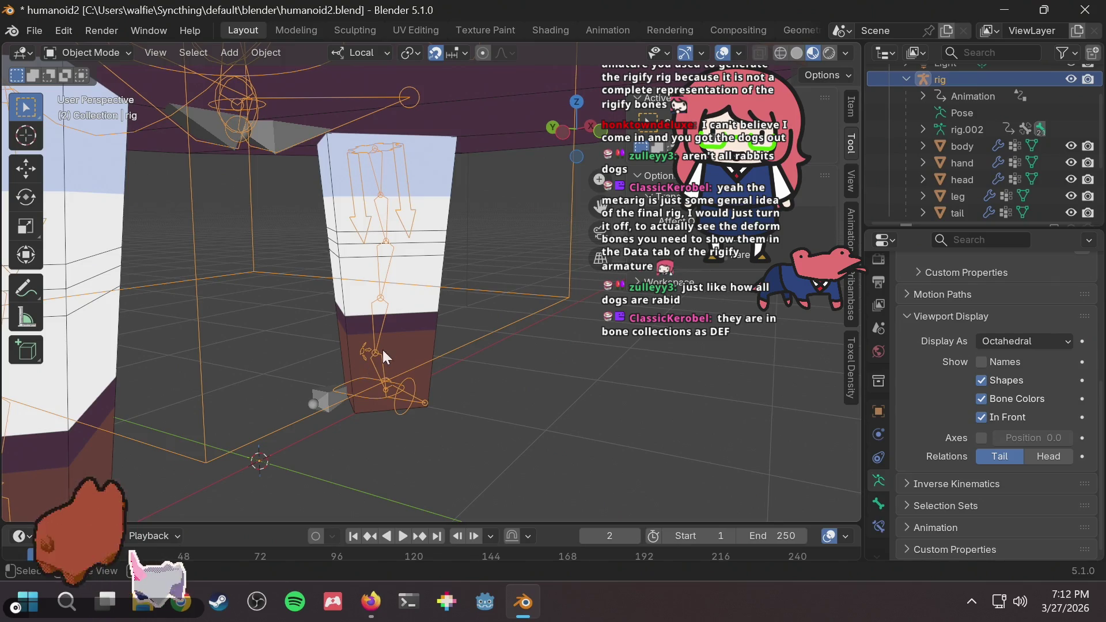
{"action": "mouse_move", "coordinate": [481, 333]}
{"action": "middle_mouse_down"}
{"action": "mouse_move", "coordinate": [505, 311]}
{"action": "mouse_move", "coordinate": [429, 328]}
{"action": "mouse_move", "coordinate": [392, 140]}
{"action": "middle_mouse_up"}
{"action": "scroll", "coordinate": [486, 312], "scroll_direction": "down", "scroll_amount": 5}
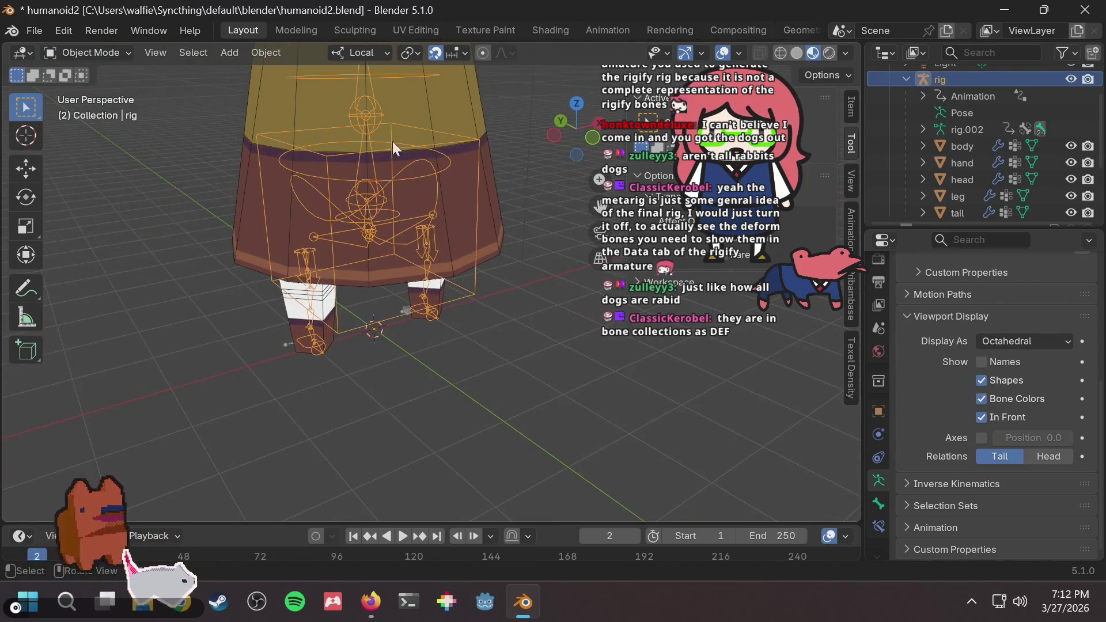
{"action": "scroll", "coordinate": [544, 250], "scroll_direction": "up", "scroll_amount": 3}
{"action": "scroll", "coordinate": [1044, 409], "scroll_direction": "up", "scroll_amount": 6}
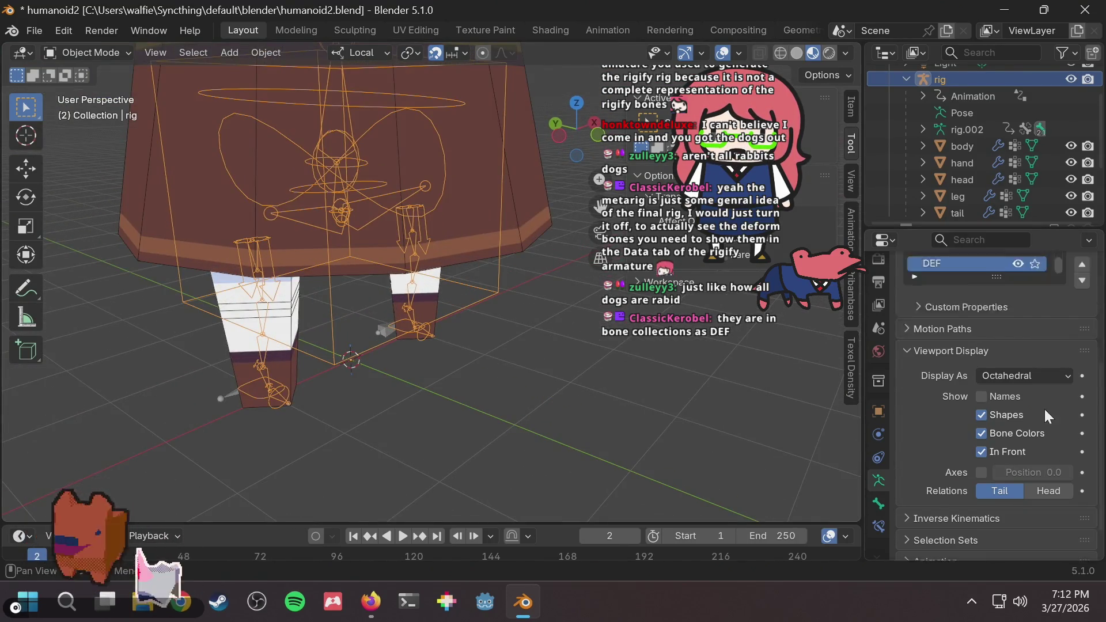
Toggle the Leg.R (IK) bone collection off and back on, then show the Rig Layers panel.
{"action": "scroll", "coordinate": [1042, 407], "scroll_direction": "up", "scroll_amount": 5}
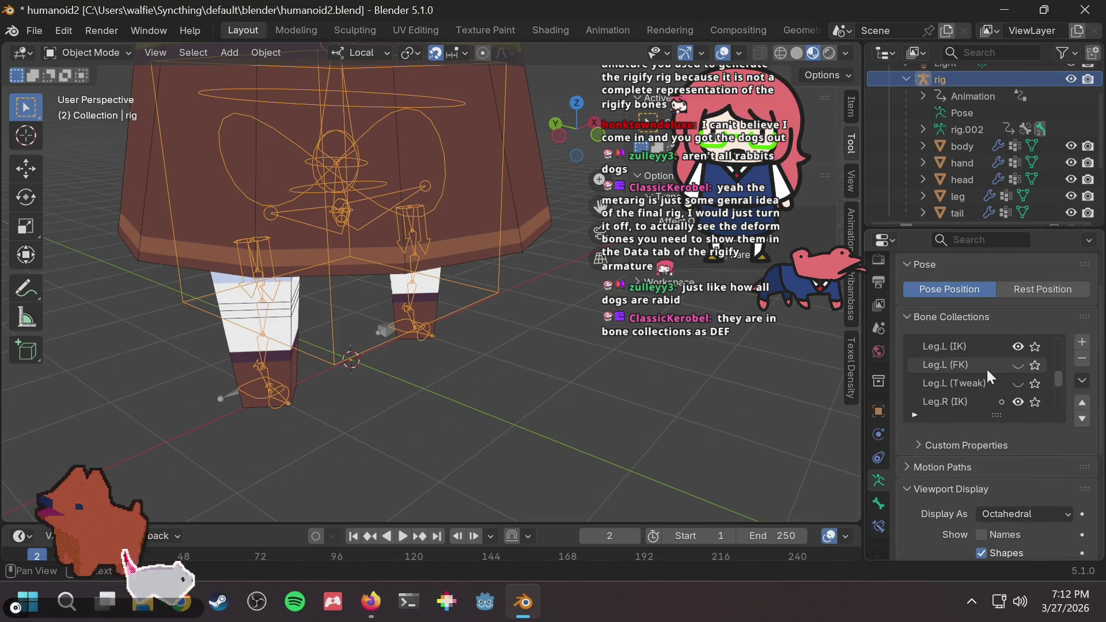
{"action": "left_click", "coordinate": [1018, 384]}
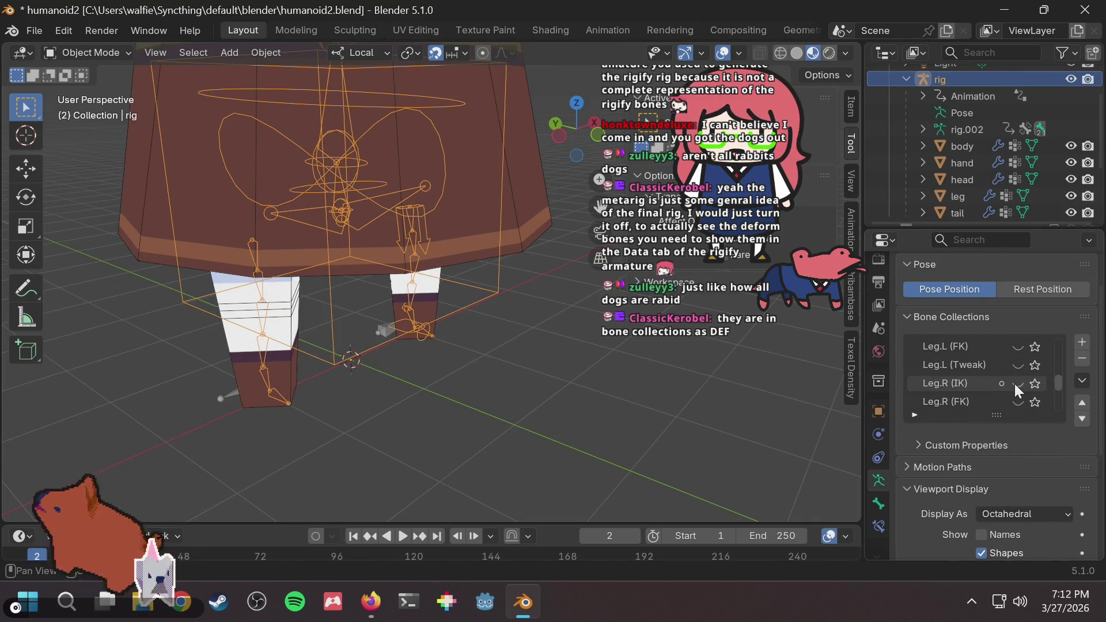
{"action": "left_click", "coordinate": [1018, 383]}
{"action": "left_click", "coordinate": [1018, 384]}
{"action": "left_click", "coordinate": [1017, 384]}
{"action": "left_click", "coordinate": [1018, 384]}
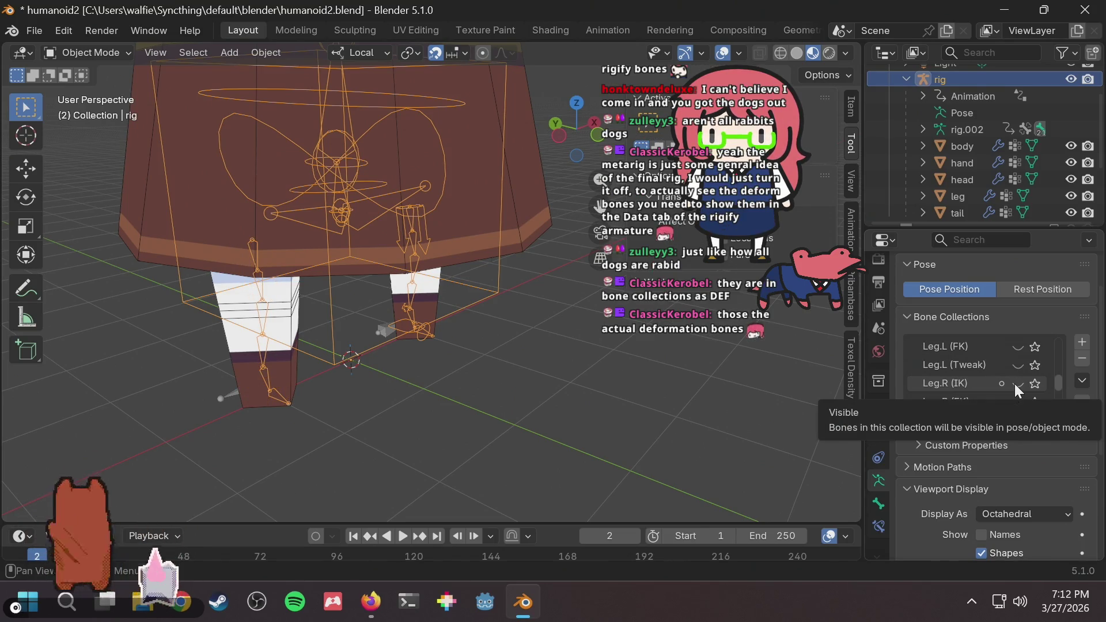
{"action": "left_click", "coordinate": [1017, 384]}
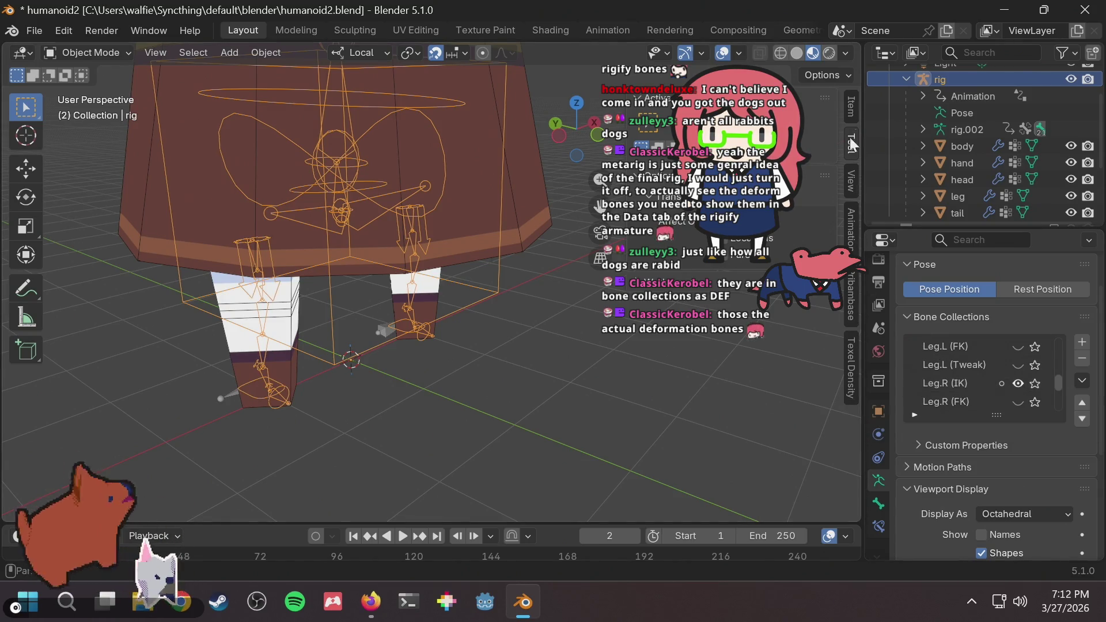
{"action": "left_click", "coordinate": [848, 108]}
{"action": "scroll", "coordinate": [755, 389], "scroll_direction": "down", "scroll_amount": 5}
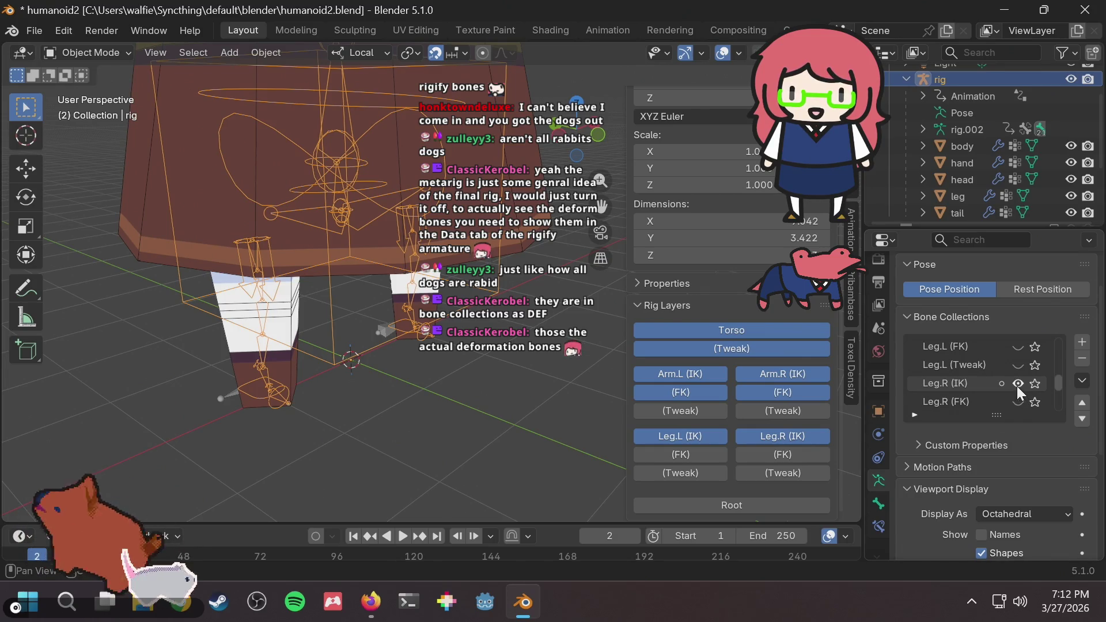
Hide the Arm.L/Arm.R IK and FK layers and the Leg.L/Leg.R IK layers.
{"action": "left_click", "coordinate": [676, 373]}
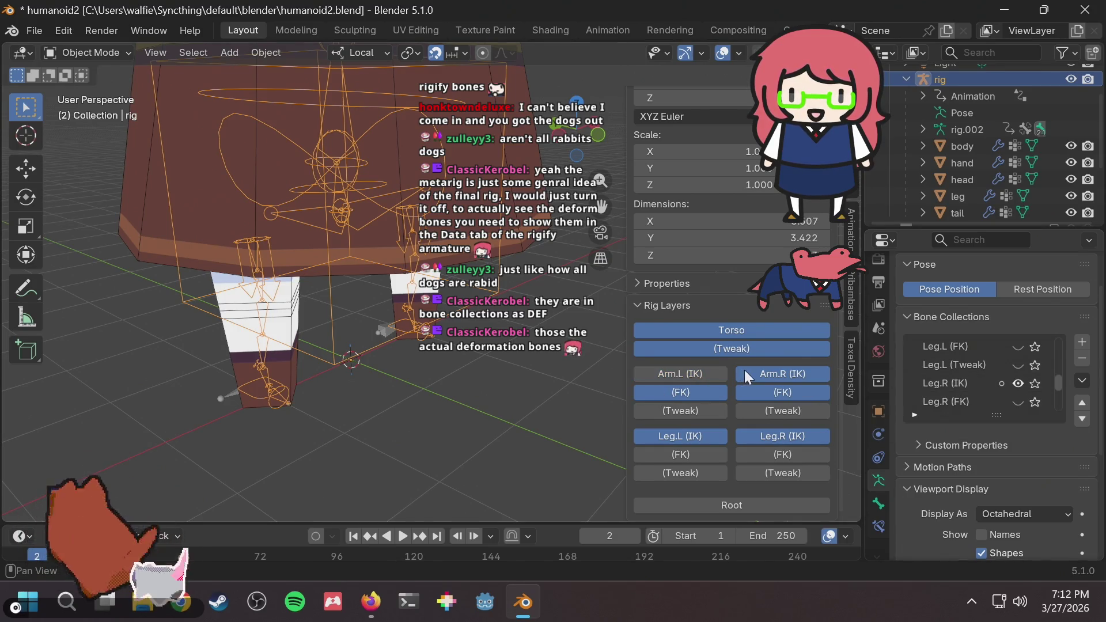
{"action": "left_click", "coordinate": [763, 374]}
{"action": "left_click", "coordinate": [763, 392]}
{"action": "left_click", "coordinate": [681, 393]}
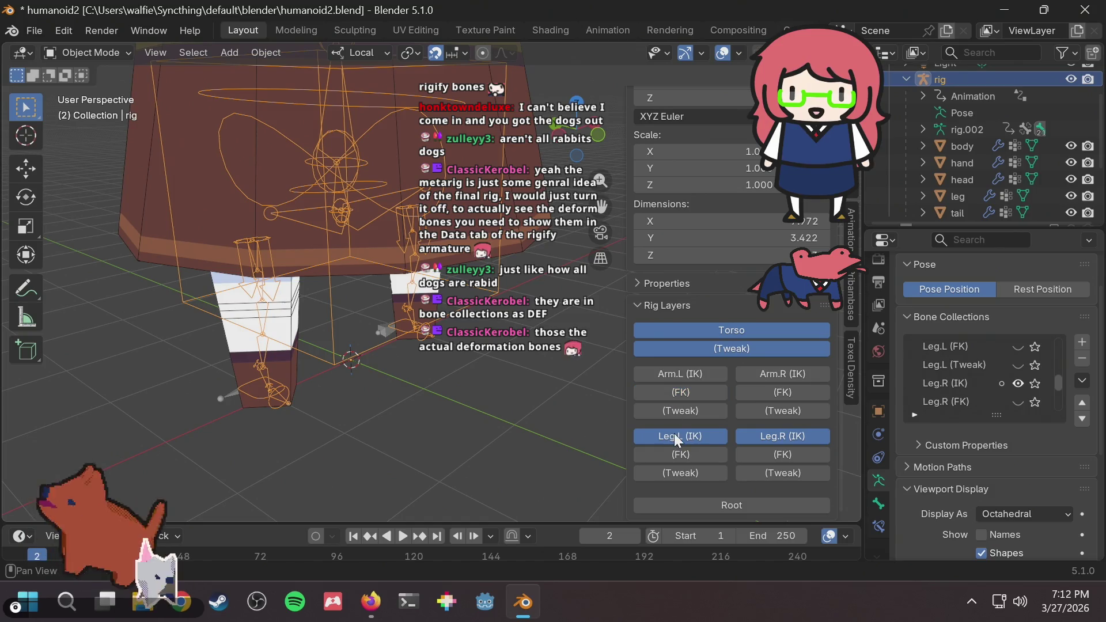
{"action": "left_click", "coordinate": [703, 436]}
{"action": "left_click", "coordinate": [764, 436]}
Hide the Torso and Tweak layers and orbit in close on the legs.
{"action": "mouse_move", "coordinate": [192, 374]}
{"action": "middle_mouse_down"}
{"action": "mouse_move", "coordinate": [358, 286]}
{"action": "mouse_move", "coordinate": [231, 317]}
{"action": "middle_mouse_up"}
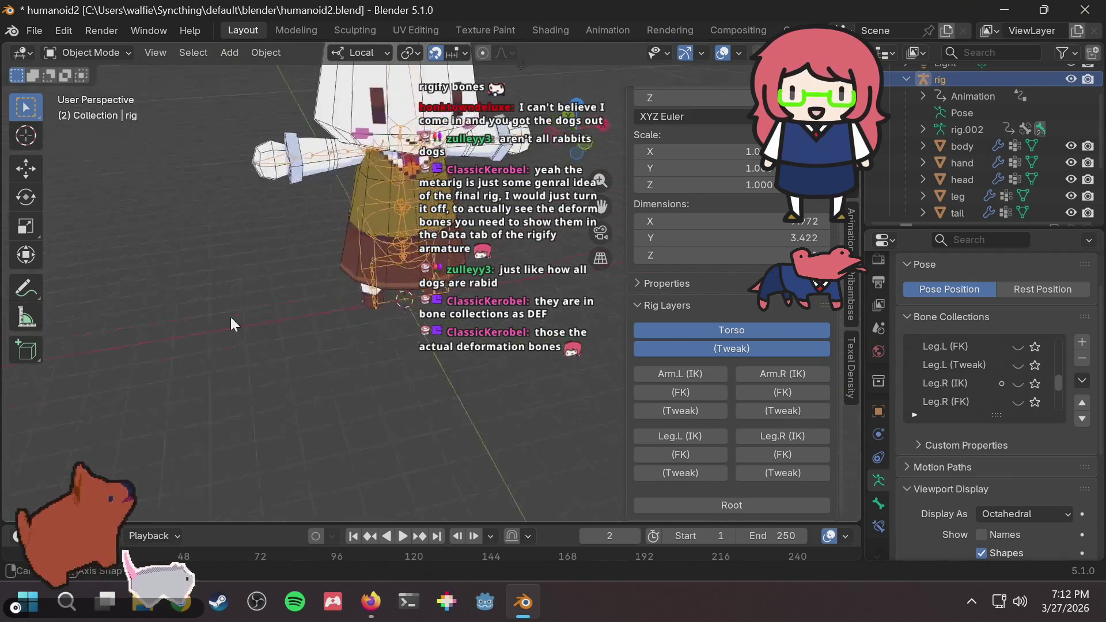
{"action": "left_click", "coordinate": [748, 330]}
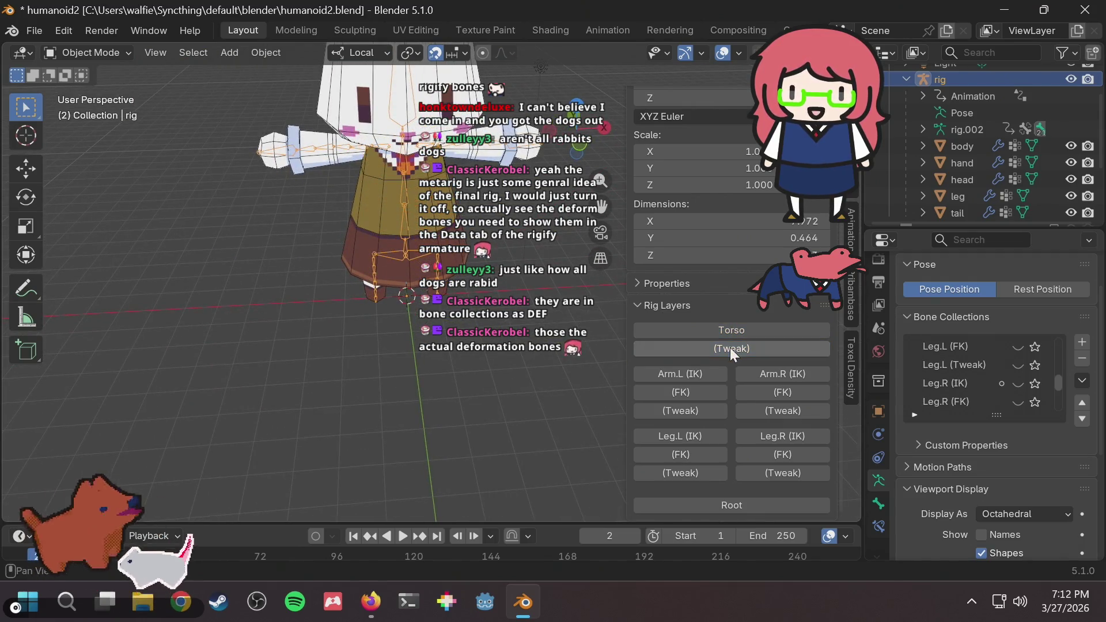
{"action": "left_click", "coordinate": [731, 348]}
{"action": "scroll", "coordinate": [363, 335], "scroll_direction": "up", "scroll_amount": 5}
{"action": "middle_click_drag", "start_coordinate": [362, 333], "coordinate": [457, 286]}
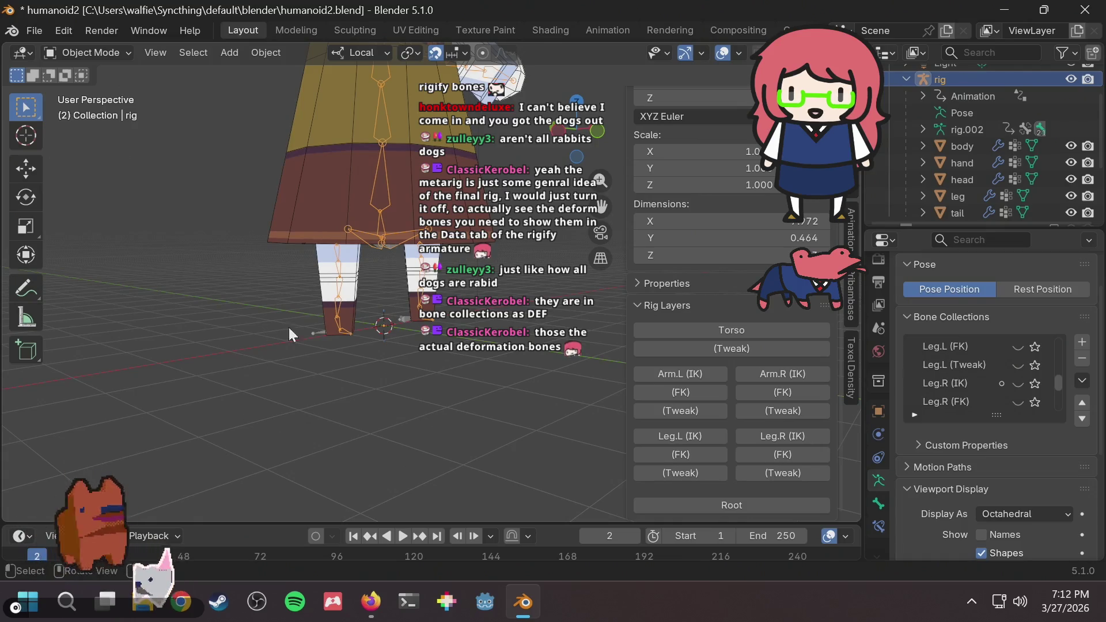
{"action": "scroll", "coordinate": [340, 323], "scroll_direction": "up", "scroll_amount": 2}
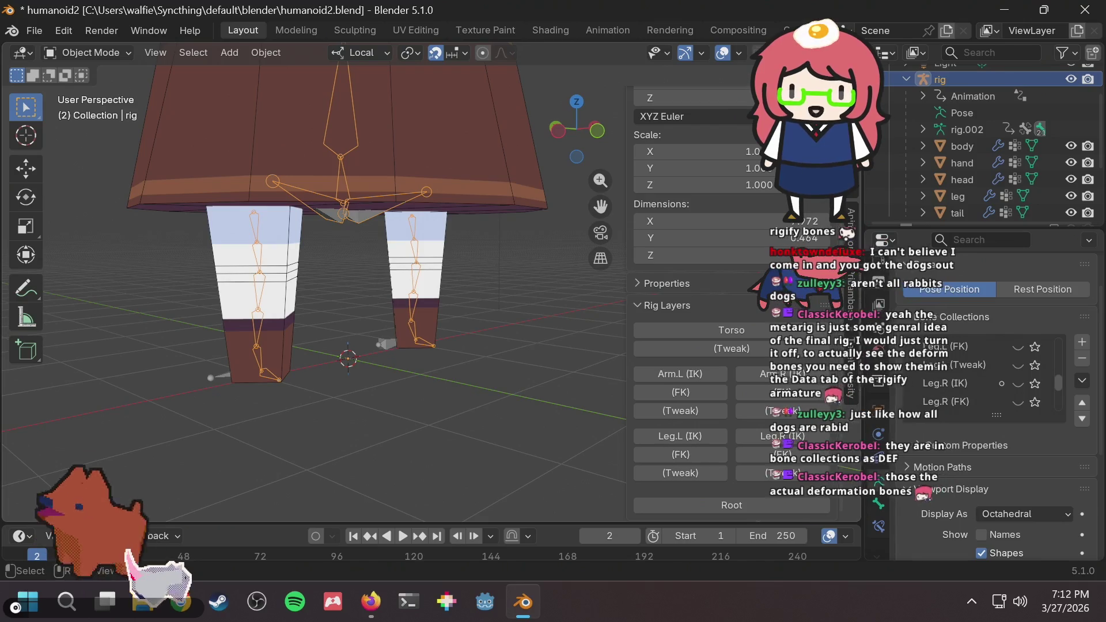
{"action": "scroll", "coordinate": [478, 271], "scroll_direction": "down", "scroll_amount": 5}
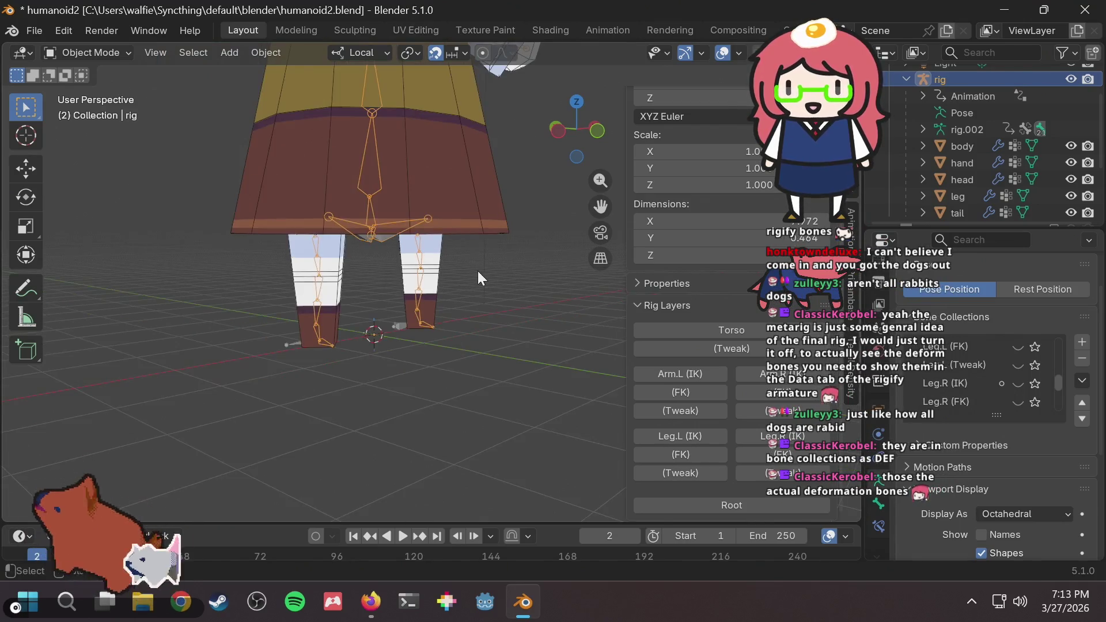
{"action": "middle_click_drag", "start_coordinate": [479, 254], "coordinate": [441, 275]}
{"action": "scroll", "coordinate": [441, 276], "scroll_direction": "up", "scroll_amount": 5}
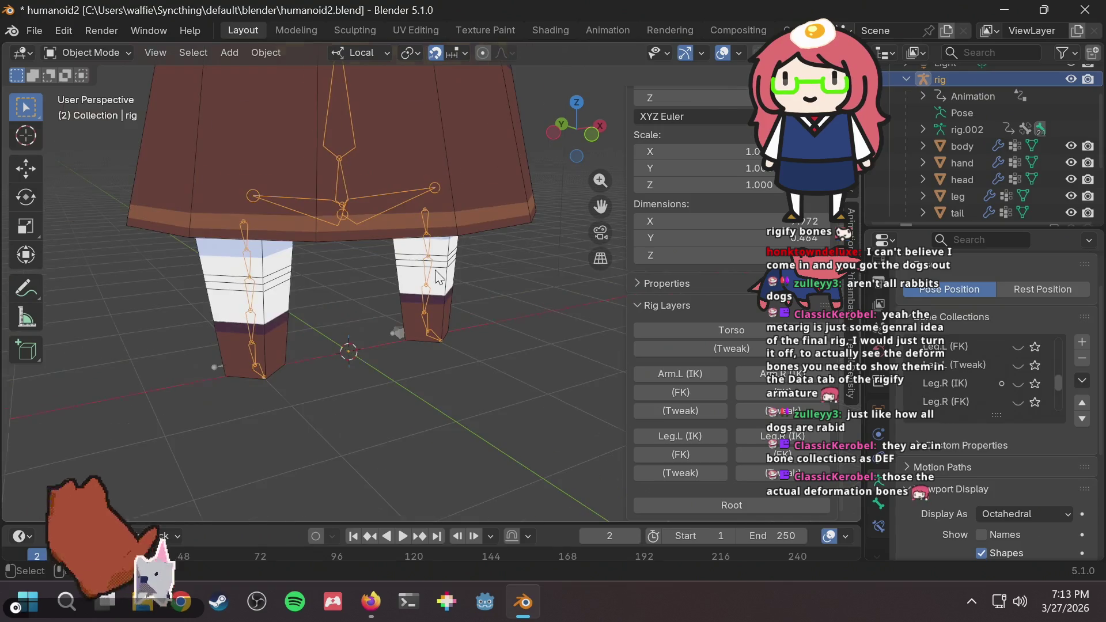
{"action": "middle_click_drag", "start_coordinate": [375, 277], "coordinate": [401, 276]}
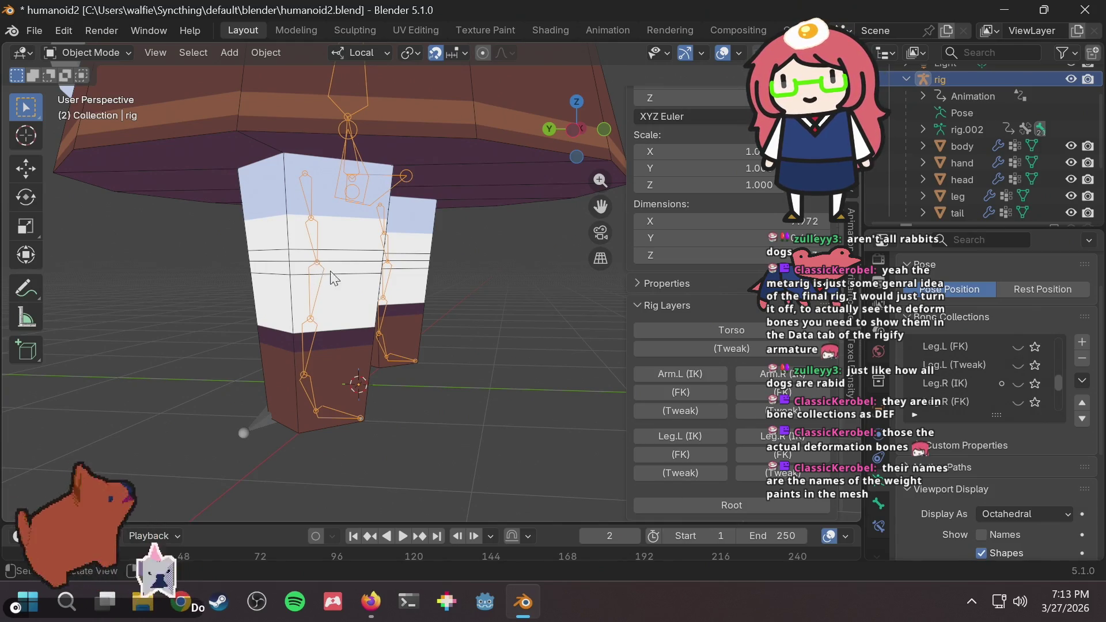
{"action": "middle_click_drag", "start_coordinate": [331, 271], "coordinate": [349, 279]}
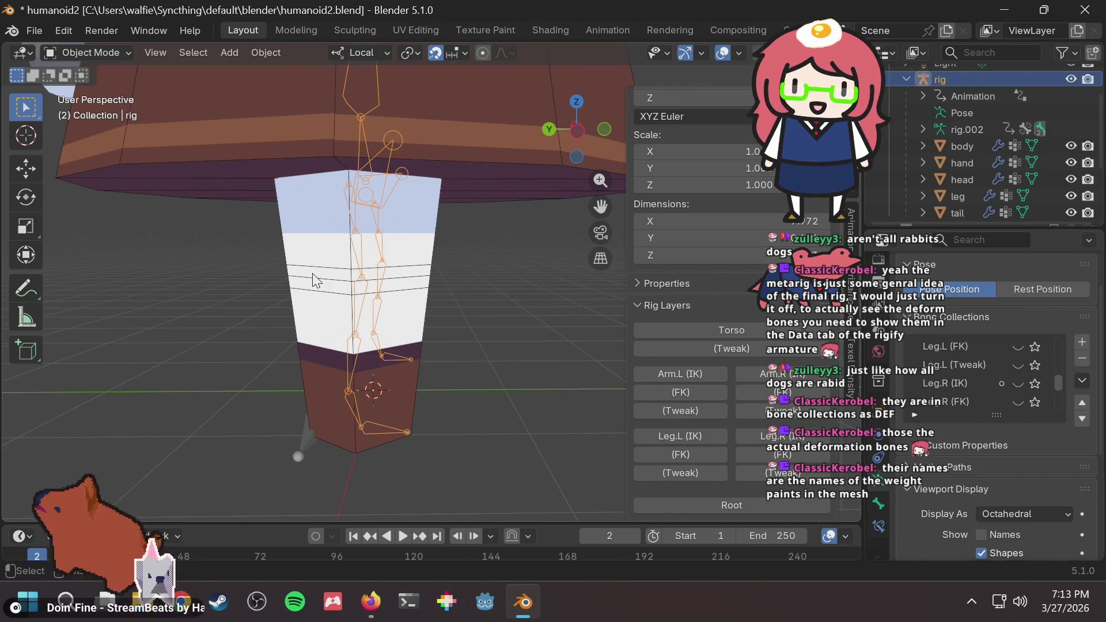
{"action": "scroll", "coordinate": [996, 390], "scroll_direction": "down", "scroll_amount": 5}
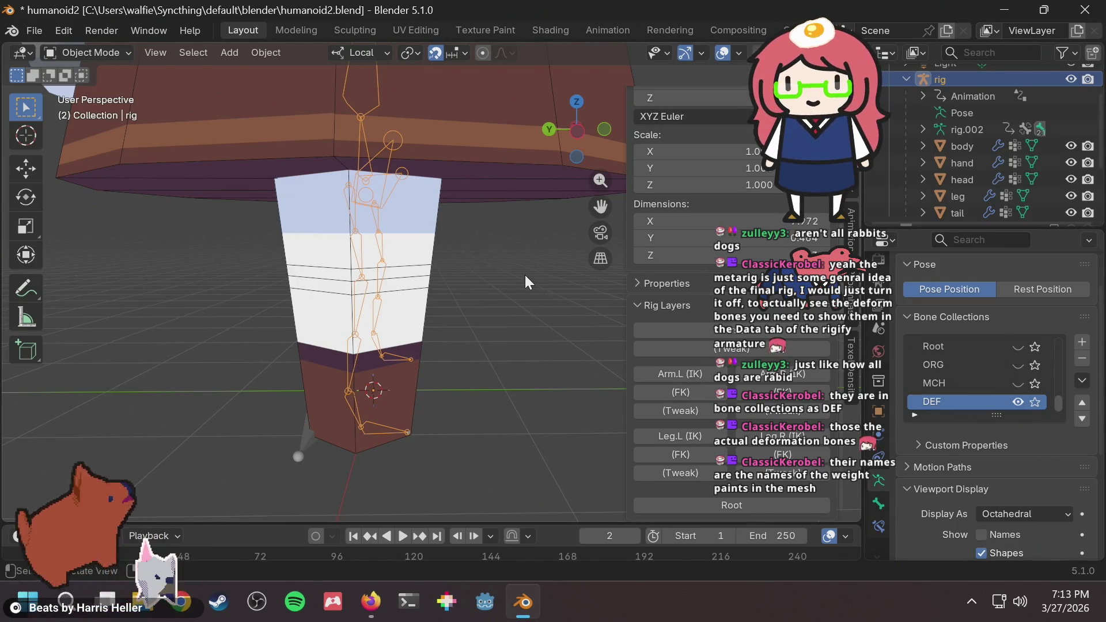
Save the blend file and select the leg mesh.
{"action": "key", "text": "ctrl+s"}
{"action": "middle_click_drag", "start_coordinate": [496, 268], "coordinate": [309, 247]}
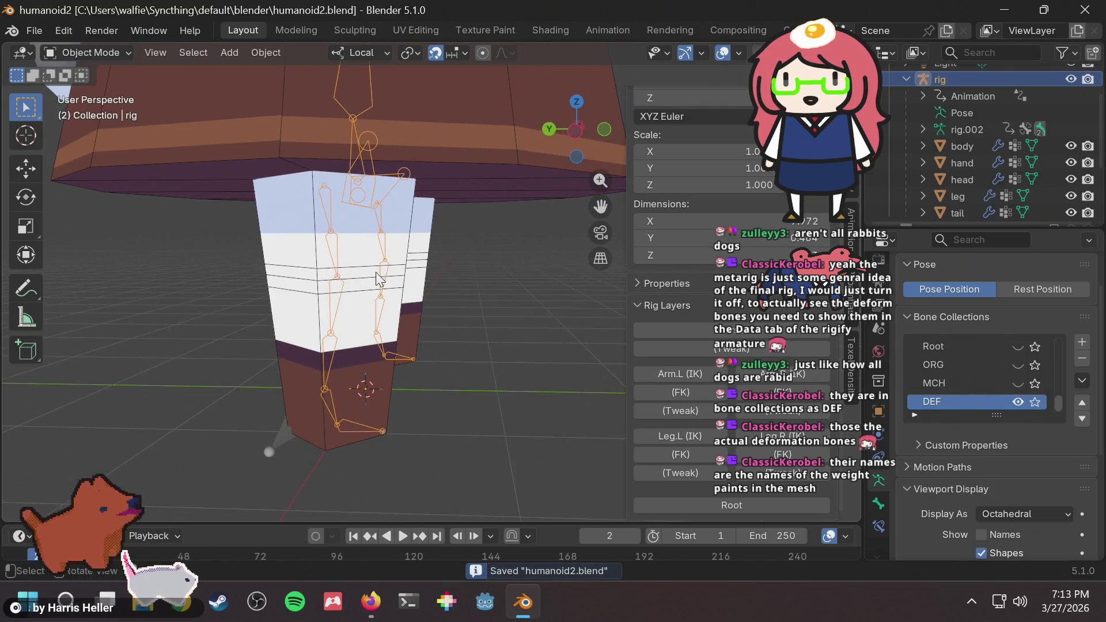
{"action": "left_click", "coordinate": [338, 303]}
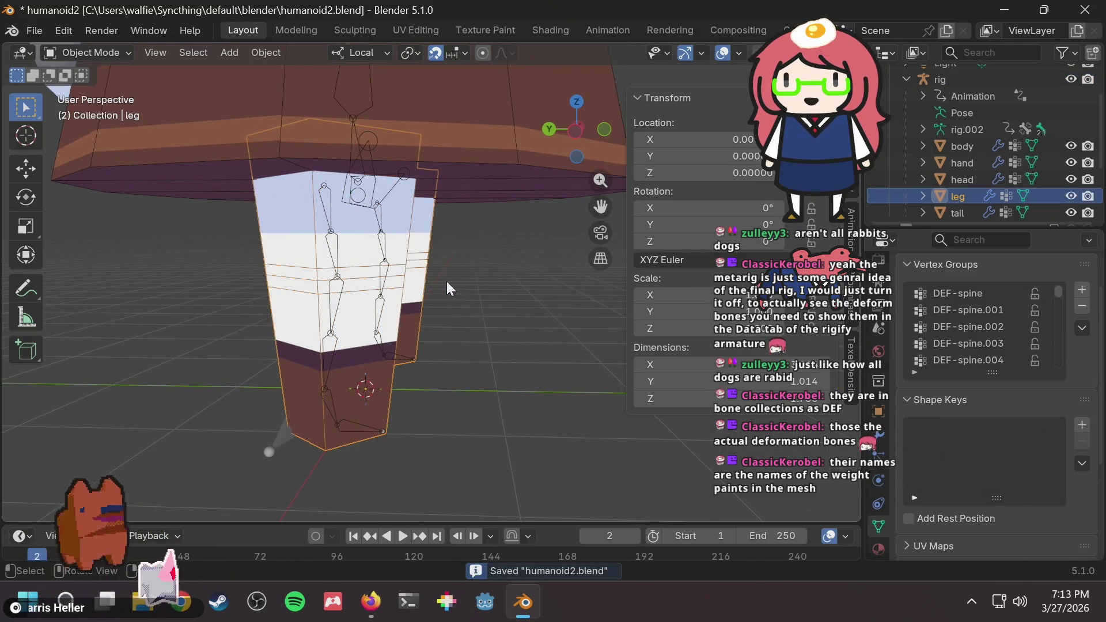
{"action": "left_click", "coordinate": [468, 268]}
{"action": "scroll", "coordinate": [449, 278], "scroll_direction": "up", "scroll_amount": 4}
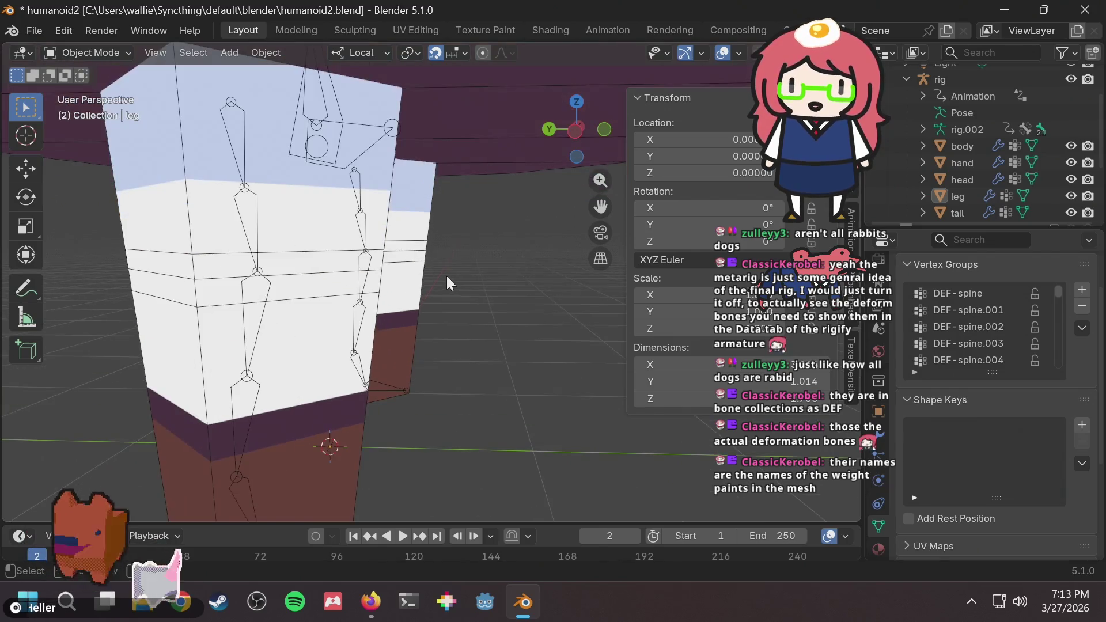
{"action": "scroll", "coordinate": [358, 203], "scroll_direction": "down", "scroll_amount": 2}
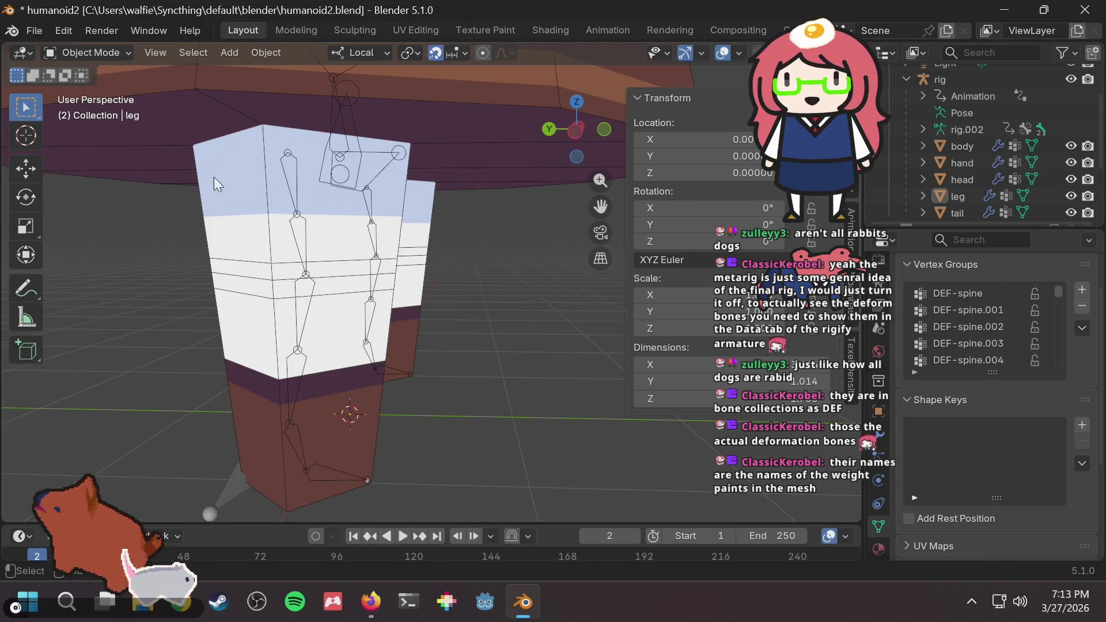
{"action": "left_click", "coordinate": [226, 200]}
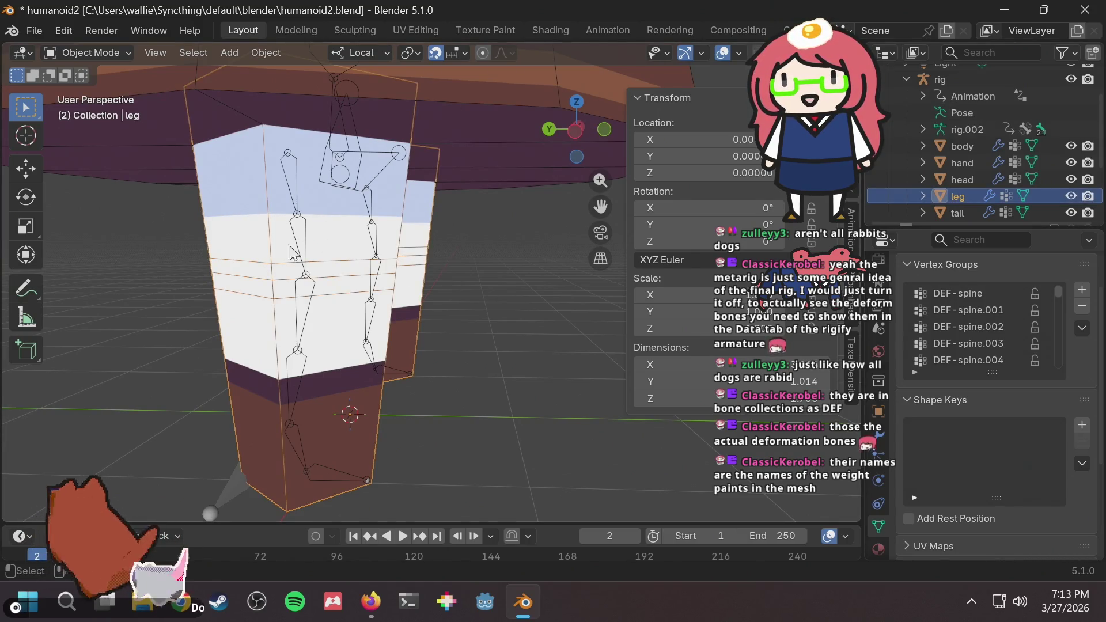
Put the leg mesh into Edit Mode, leaving and re-entering it once.
{"action": "key", "text": "Tab"}
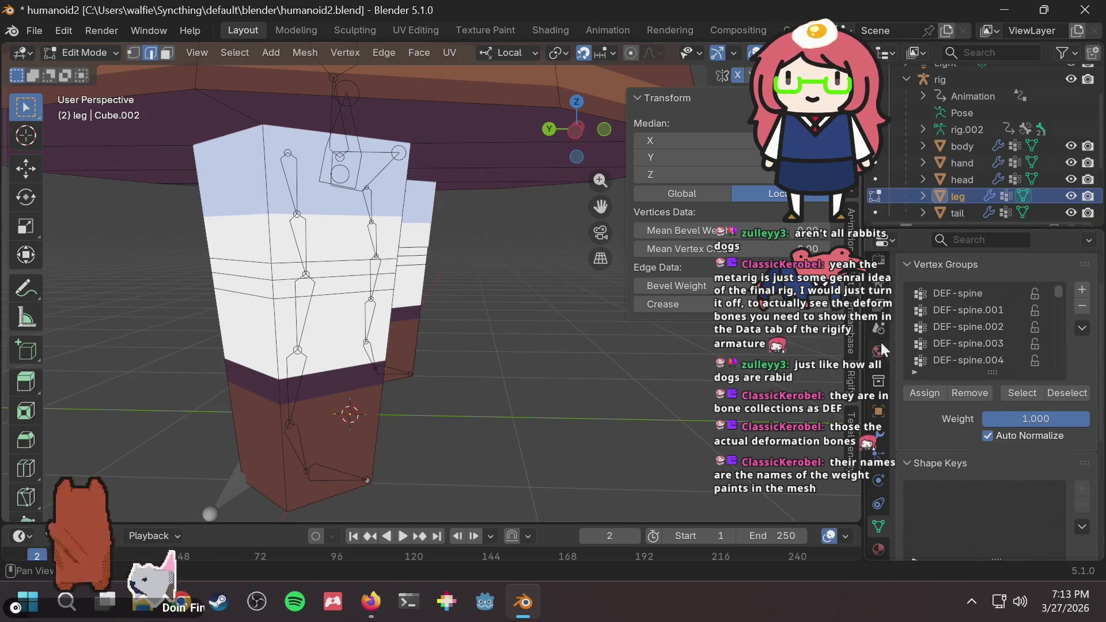
{"action": "scroll", "coordinate": [966, 320], "scroll_direction": "down", "scroll_amount": 5}
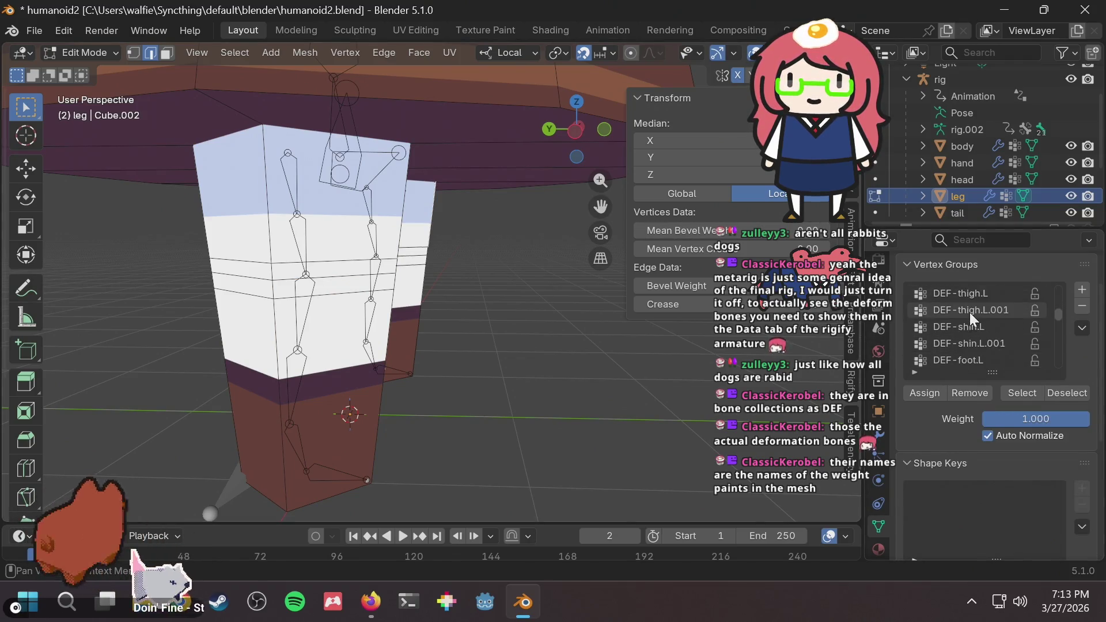
{"action": "scroll", "coordinate": [969, 315], "scroll_direction": "down", "scroll_amount": 6}
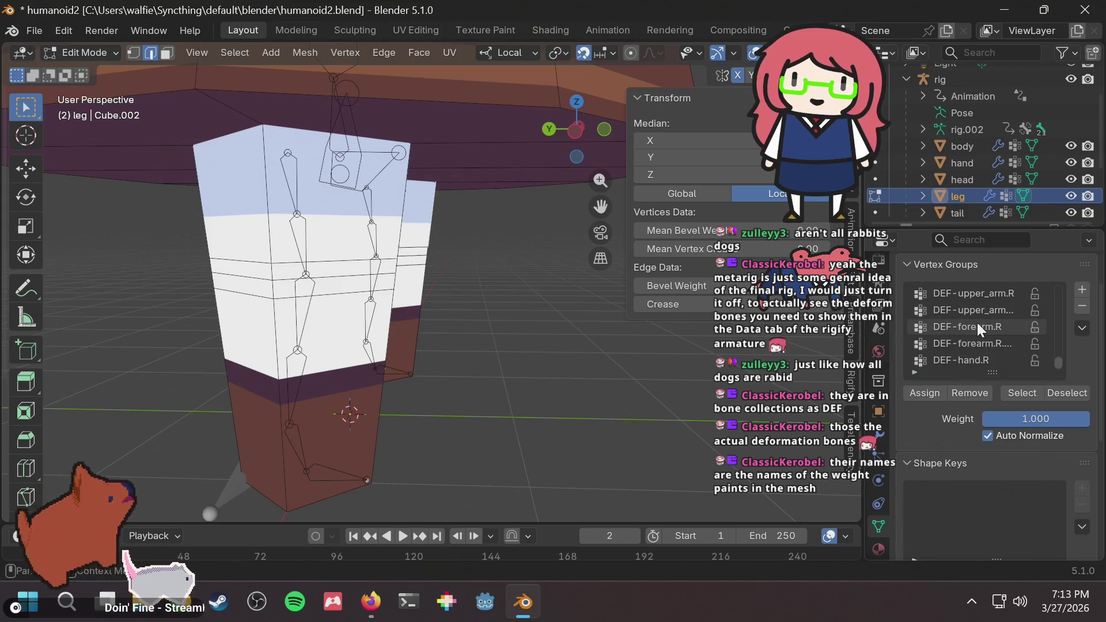
{"action": "key", "text": "Tab"}
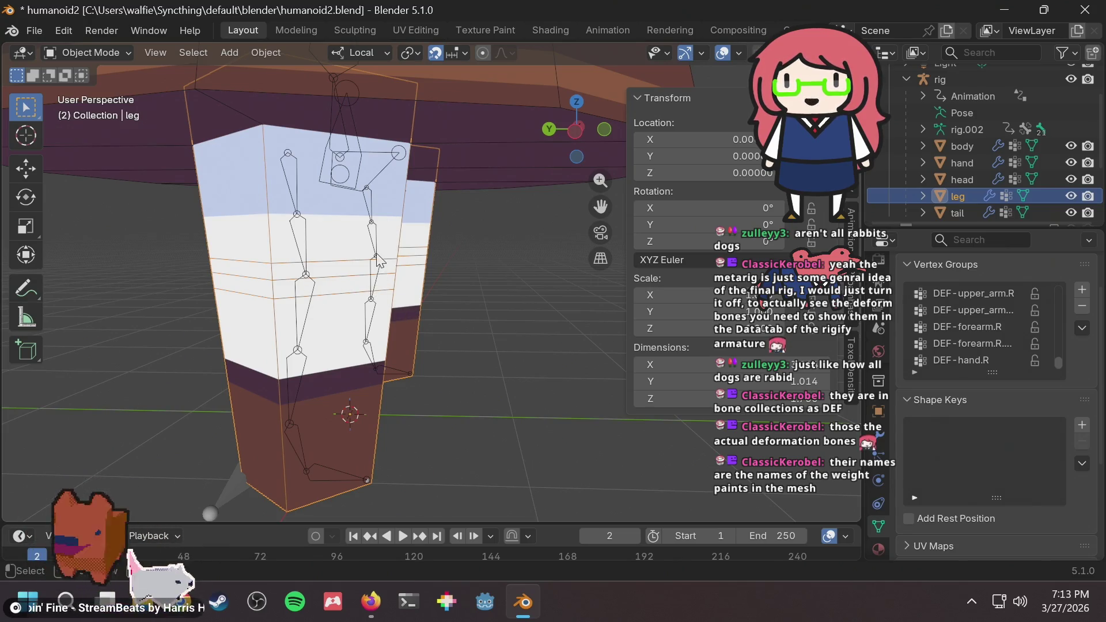
{"action": "key", "text": "Tab"}
{"action": "scroll", "coordinate": [307, 288], "scroll_direction": "up", "scroll_amount": 2}
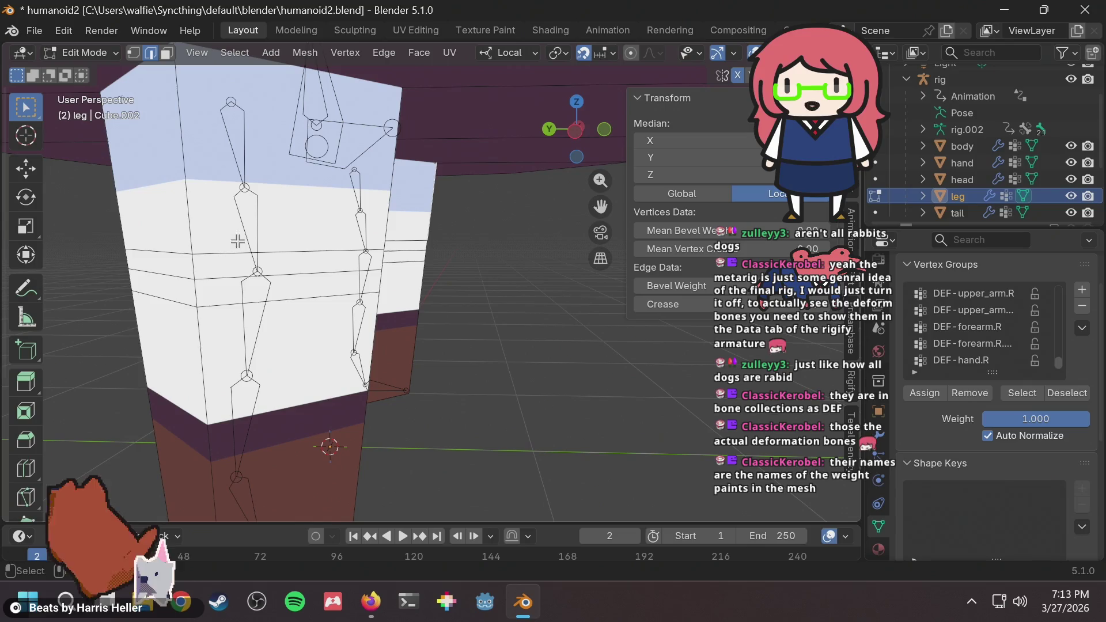
Step through the DEF-forearm.R, DEF-hand.R, upper arm and toe vertex groups.
{"action": "left_click", "coordinate": [976, 329]}
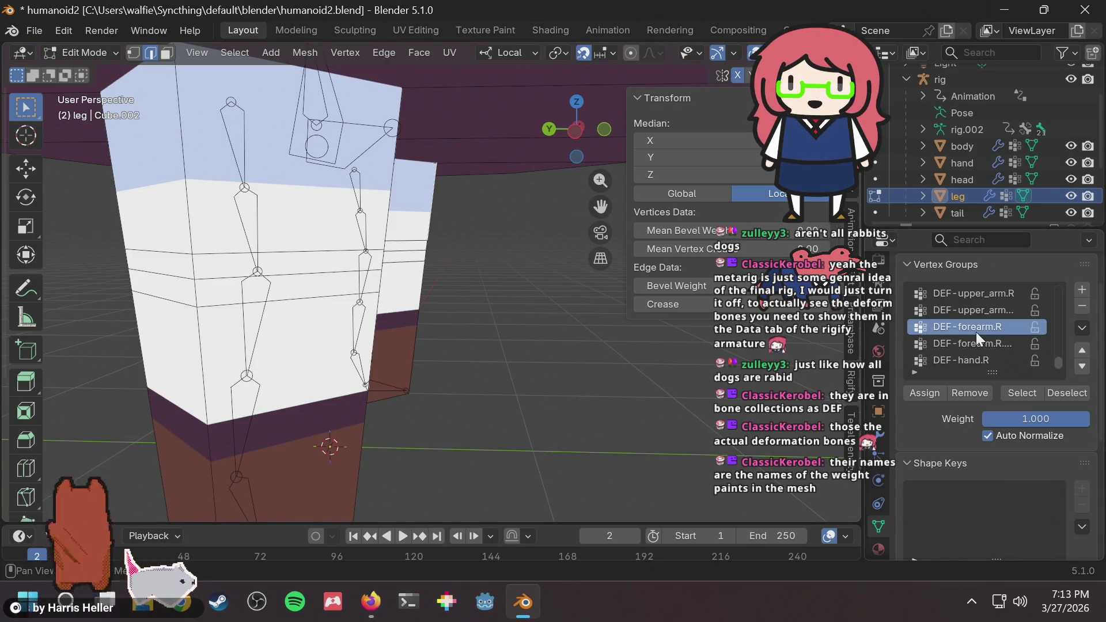
{"action": "left_click", "coordinate": [963, 341]}
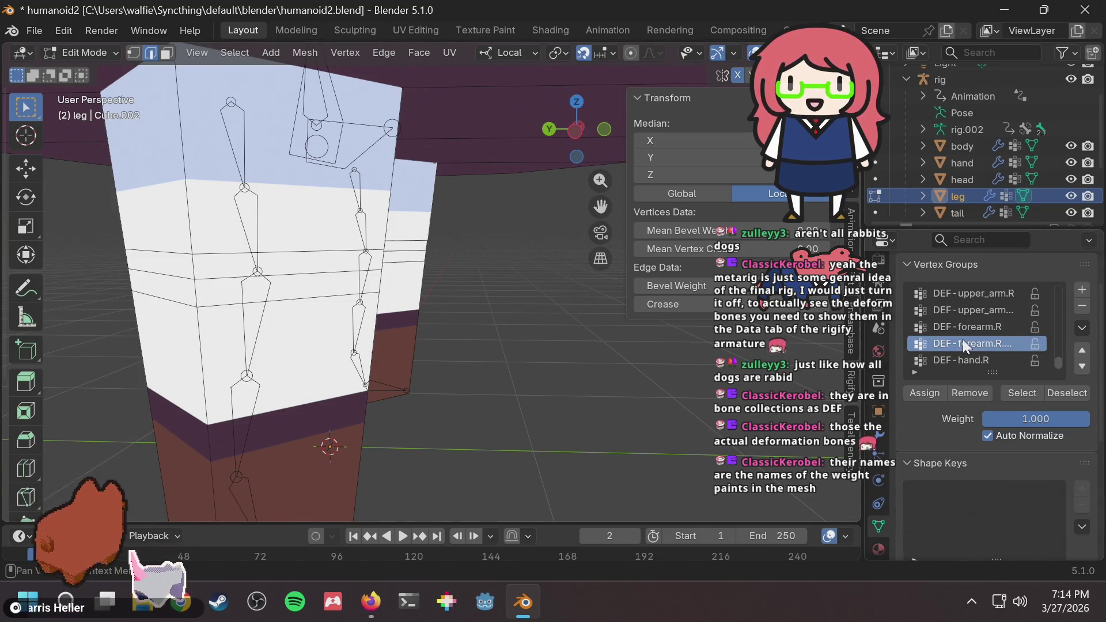
{"action": "left_click", "coordinate": [95, 58]}
{"action": "left_click", "coordinate": [95, 53]}
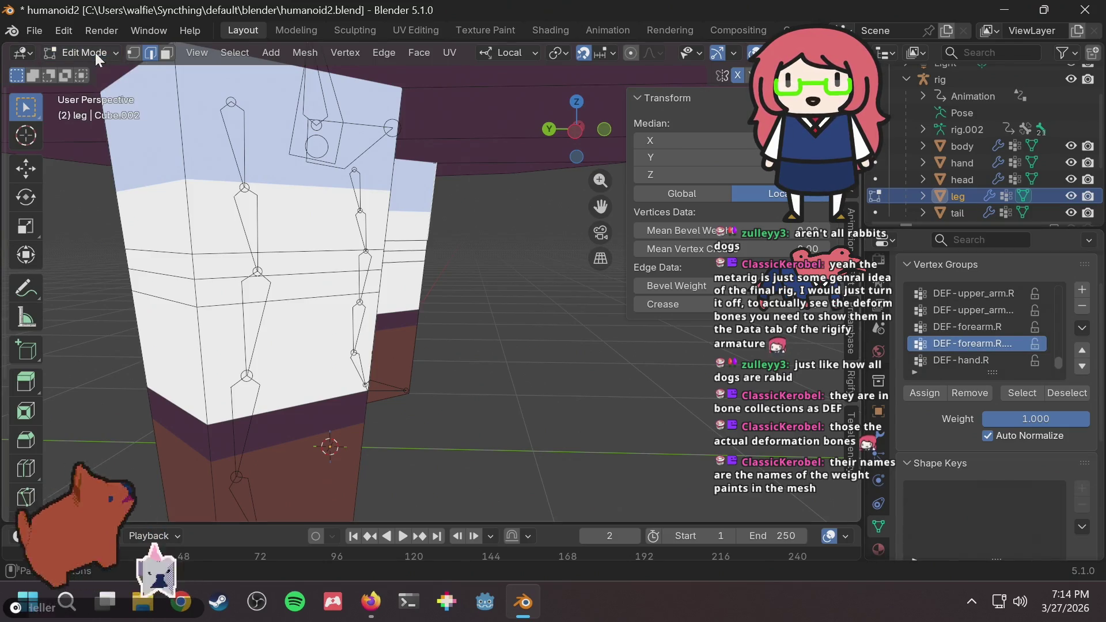
{"action": "left_click", "coordinate": [965, 361]}
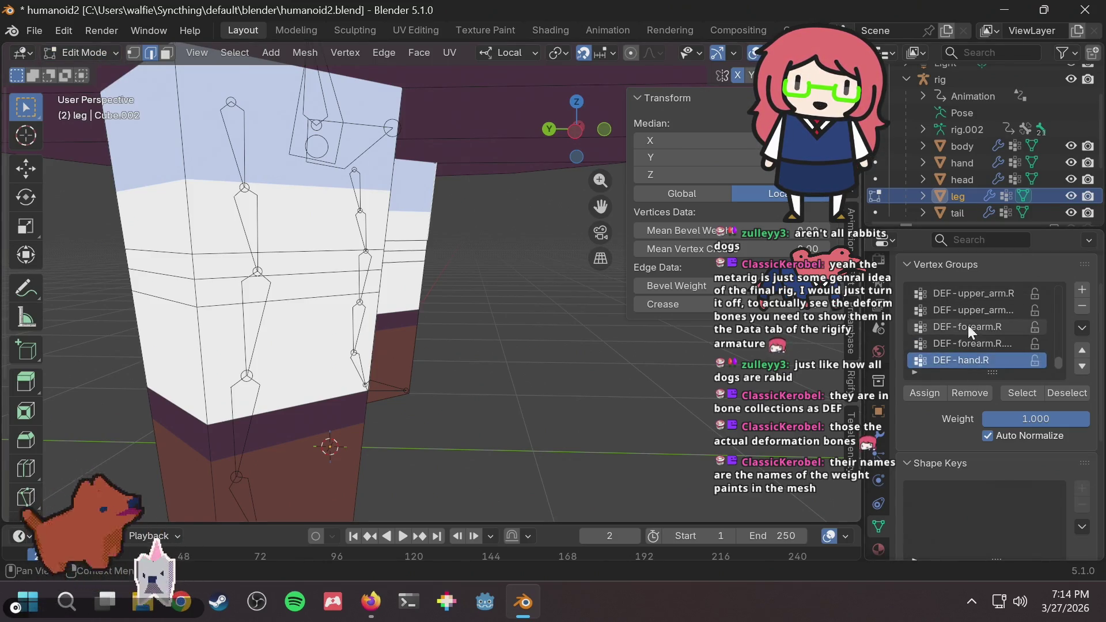
{"action": "left_click", "coordinate": [969, 312]}
{"action": "scroll", "coordinate": [985, 326], "scroll_direction": "down", "scroll_amount": 5}
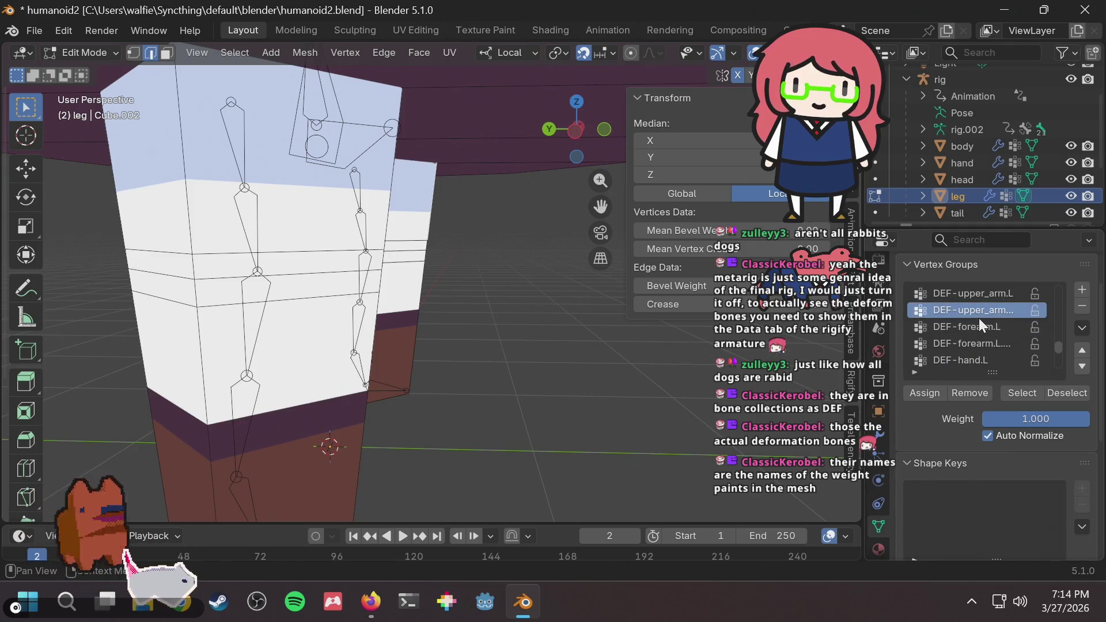
{"action": "left_click", "coordinate": [980, 326]}
{"action": "scroll", "coordinate": [979, 318], "scroll_direction": "up", "scroll_amount": 4}
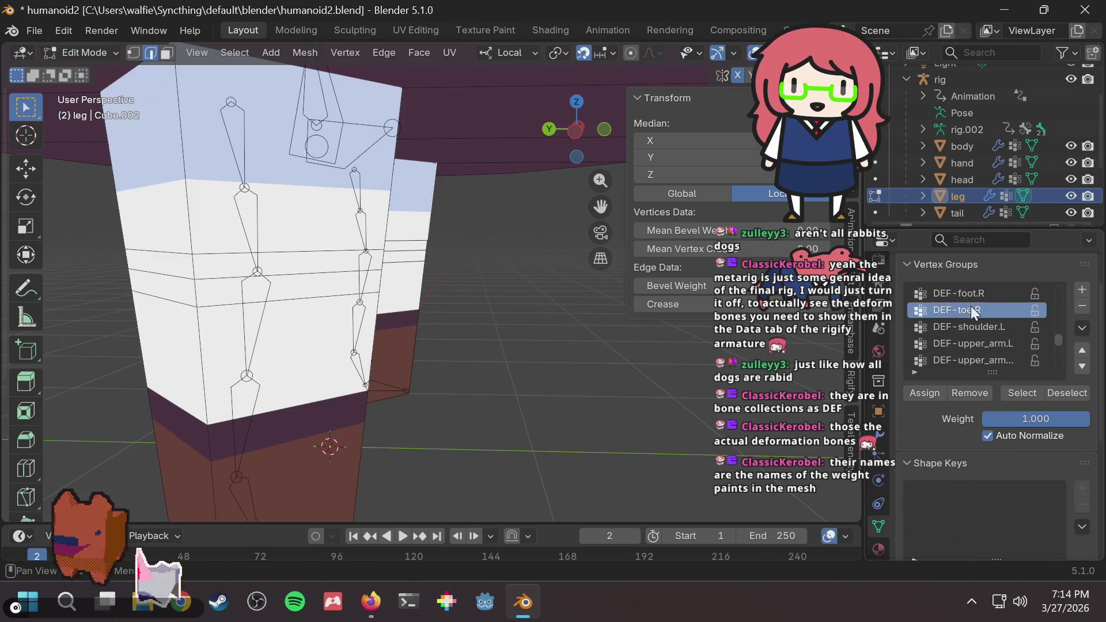
{"action": "left_click", "coordinate": [974, 342]}
Make DEF-thigh.R.001 and then DEF-thigh.R the active vertex group.
{"action": "left_click", "coordinate": [974, 312]}
{"action": "scroll", "coordinate": [979, 332], "scroll_direction": "up", "scroll_amount": 2}
{"action": "left_click", "coordinate": [973, 308]}
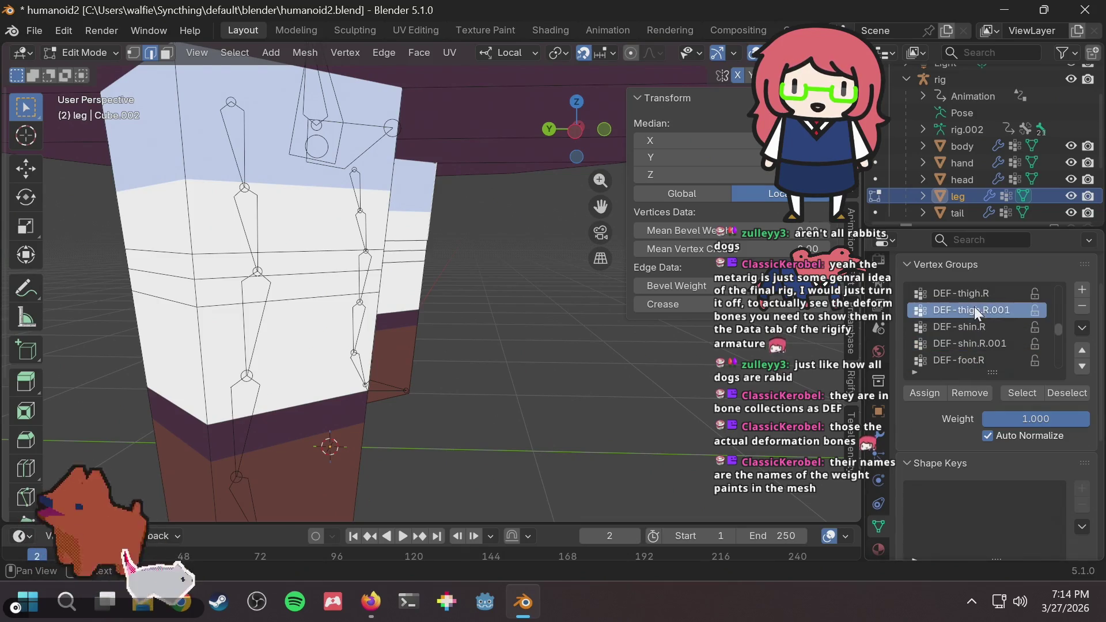
{"action": "left_click", "coordinate": [973, 295]}
{"action": "scroll", "coordinate": [973, 323], "scroll_direction": "up", "scroll_amount": 3}
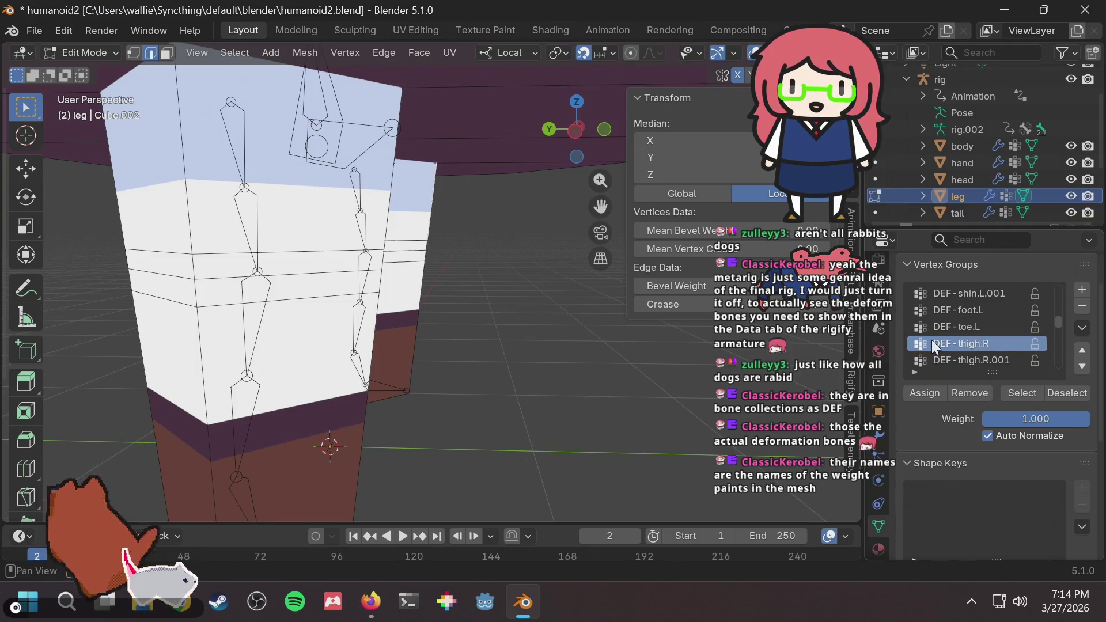
{"action": "scroll", "coordinate": [968, 345], "scroll_direction": "down", "scroll_amount": 2}
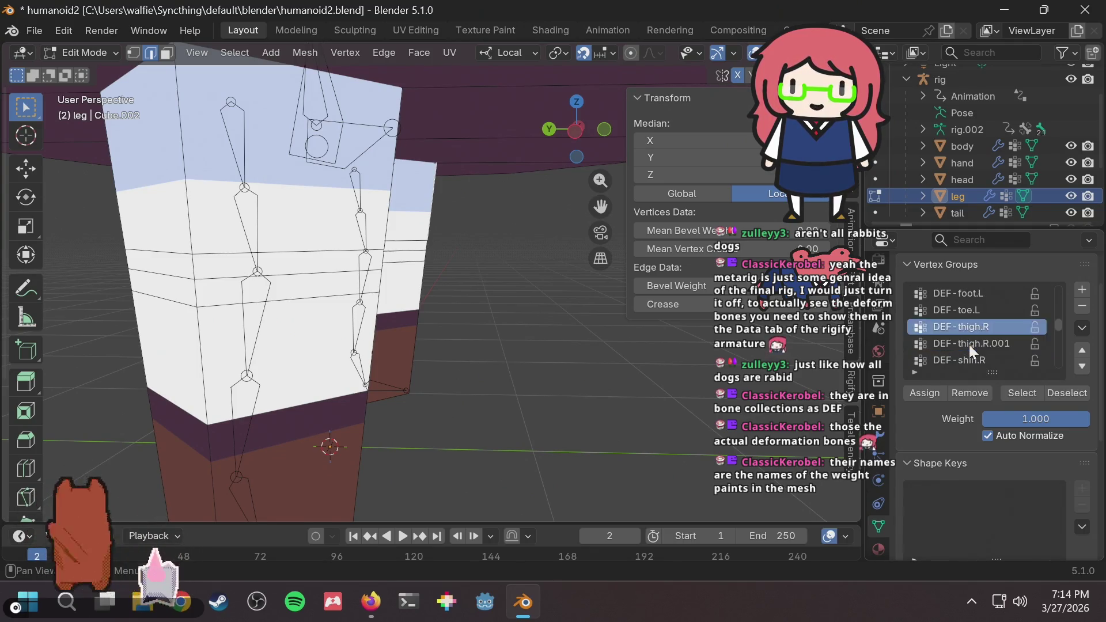
{"action": "scroll", "coordinate": [966, 339], "scroll_direction": "up", "scroll_amount": 1}
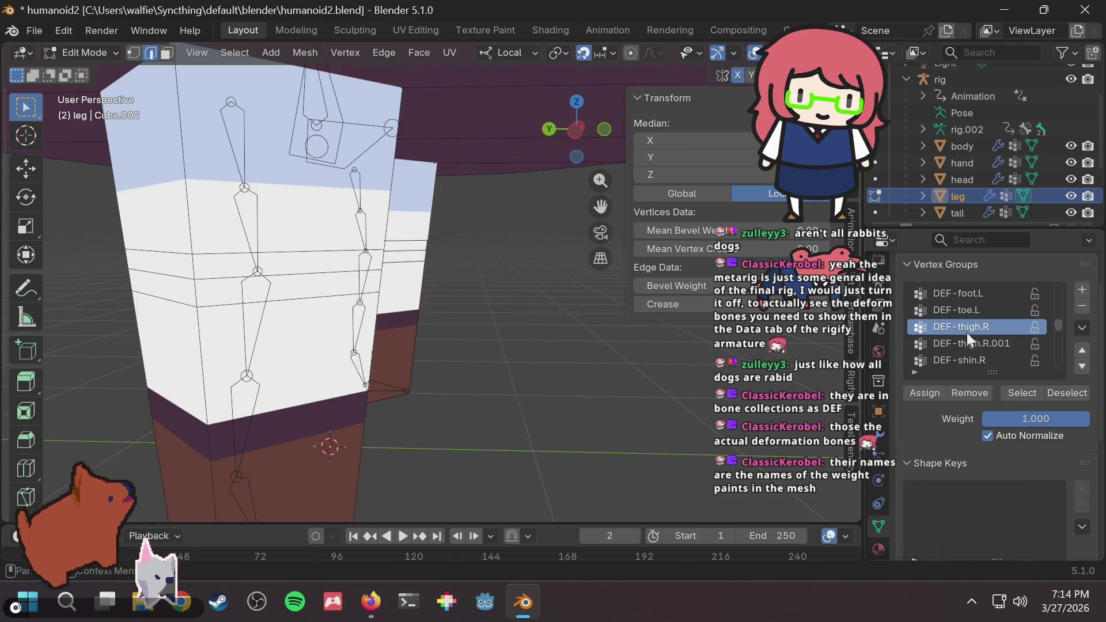
{"action": "scroll", "coordinate": [967, 333], "scroll_direction": "down", "scroll_amount": 4}
{"action": "scroll", "coordinate": [965, 333], "scroll_direction": "up", "scroll_amount": 2}
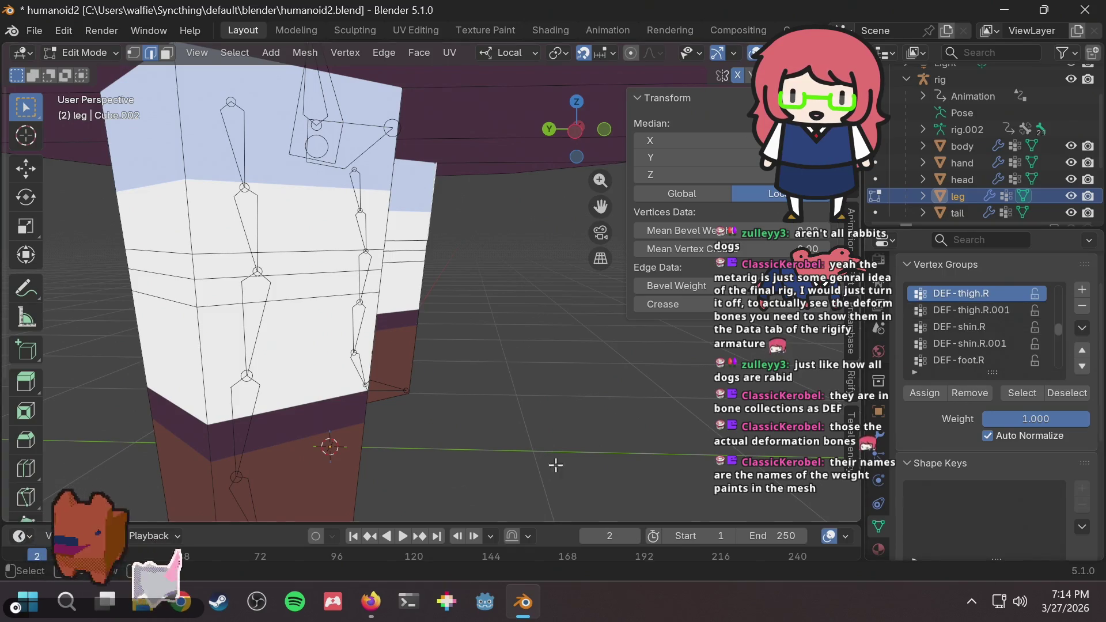
Switch over to the Firefox window.
{"action": "left_click", "coordinate": [370, 608]}
{"action": "key", "text": "alt+Tab"}
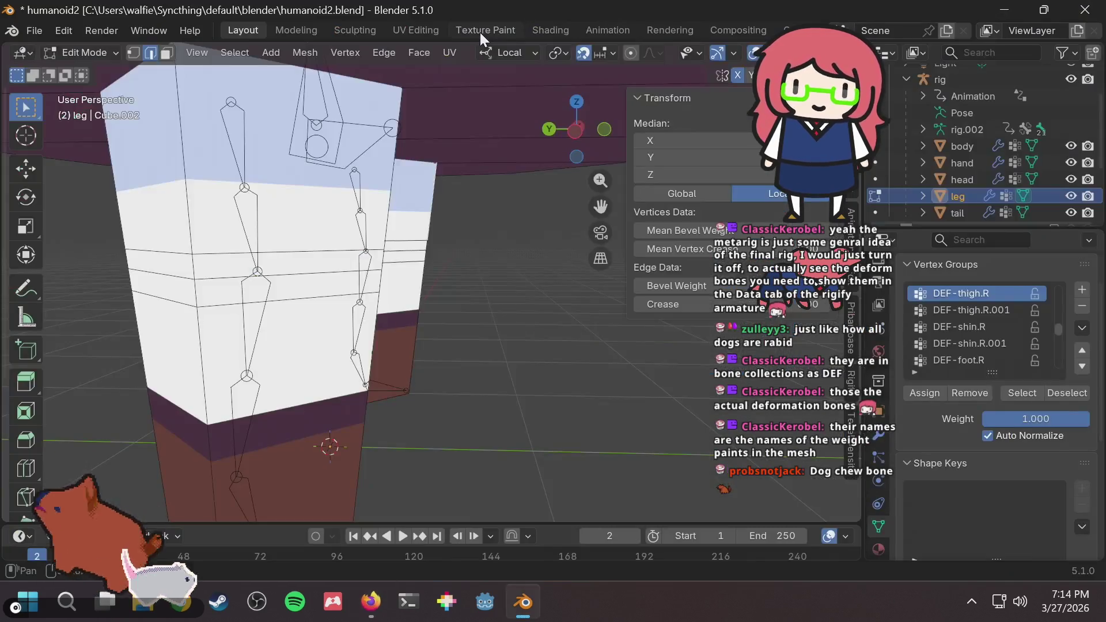
{"action": "key", "text": "alt+Tab"}
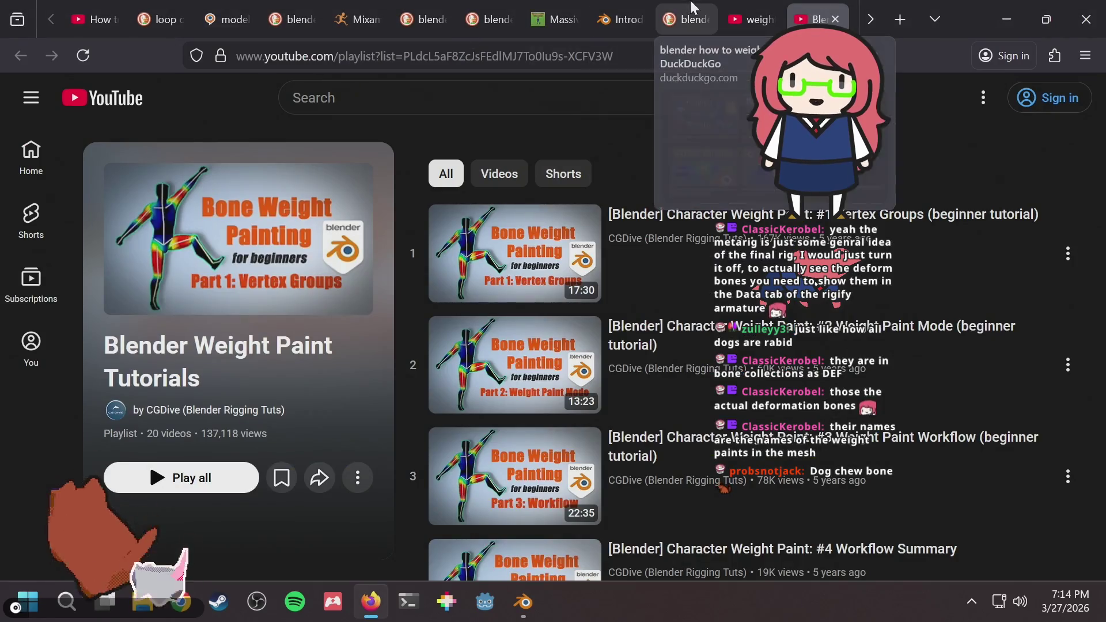
Search DuckDuckGo for 'blender rigify see which bone has what name'.
{"action": "left_click", "coordinate": [748, 19]}
{"action": "left_click", "coordinate": [619, 19]}
{"action": "left_click", "coordinate": [685, 19]}
{"action": "left_click", "coordinate": [406, 56]}
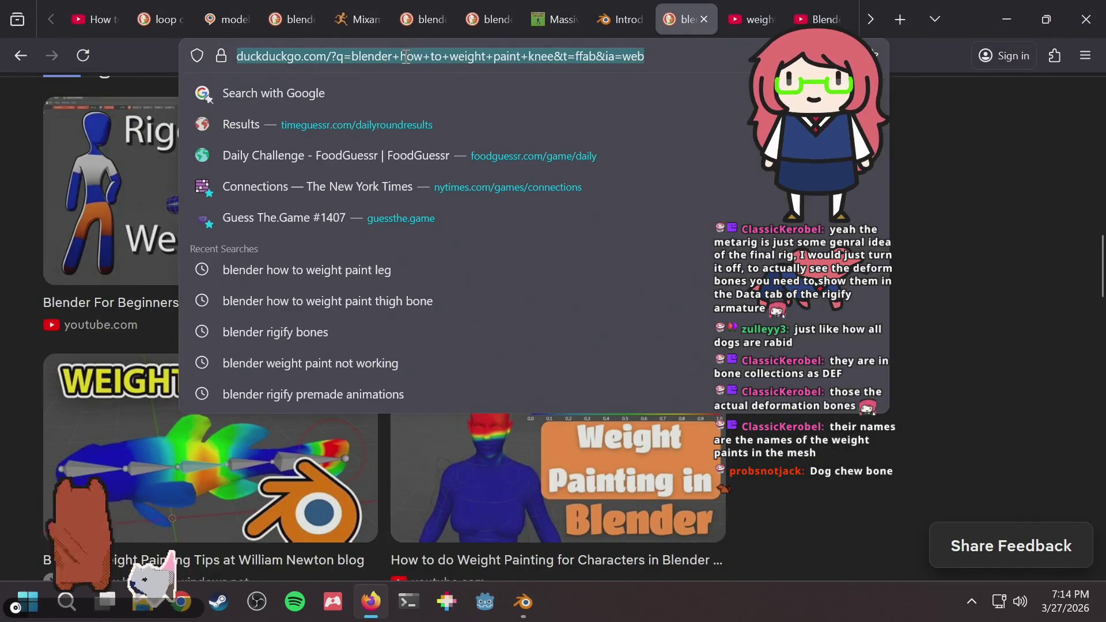
{"action": "type", "text": "blender ri"}
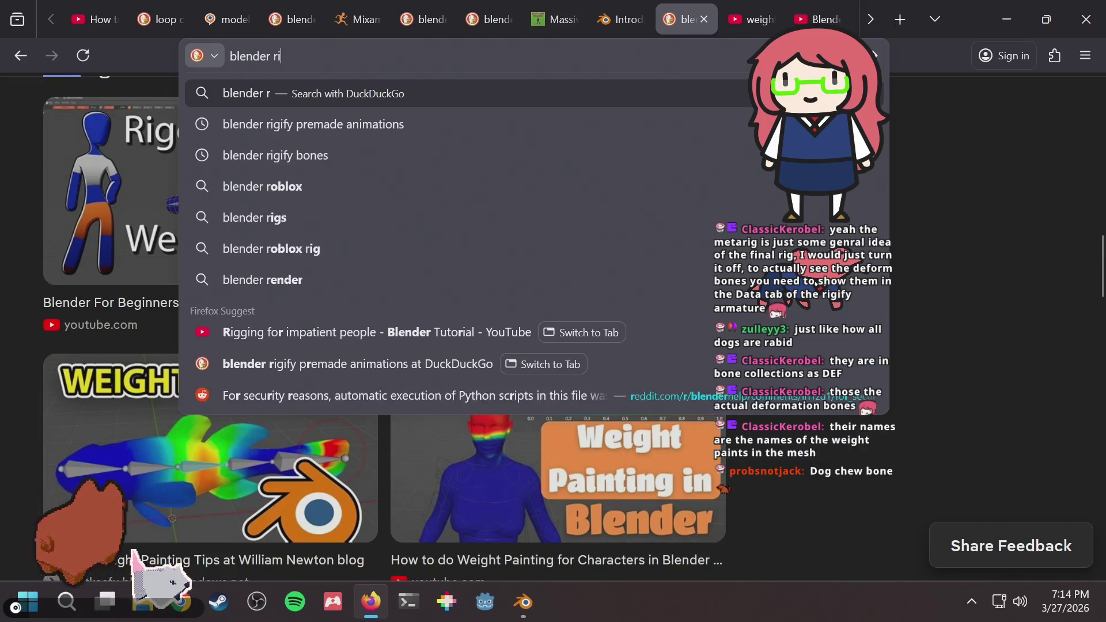
{"action": "key", "text": "Down"}
{"action": "key", "text": "Down"}
{"action": "key", "text": "BackSpace"}
{"action": "key", "text": "BackSpace"}
{"action": "key", "text": "BackSpace"}
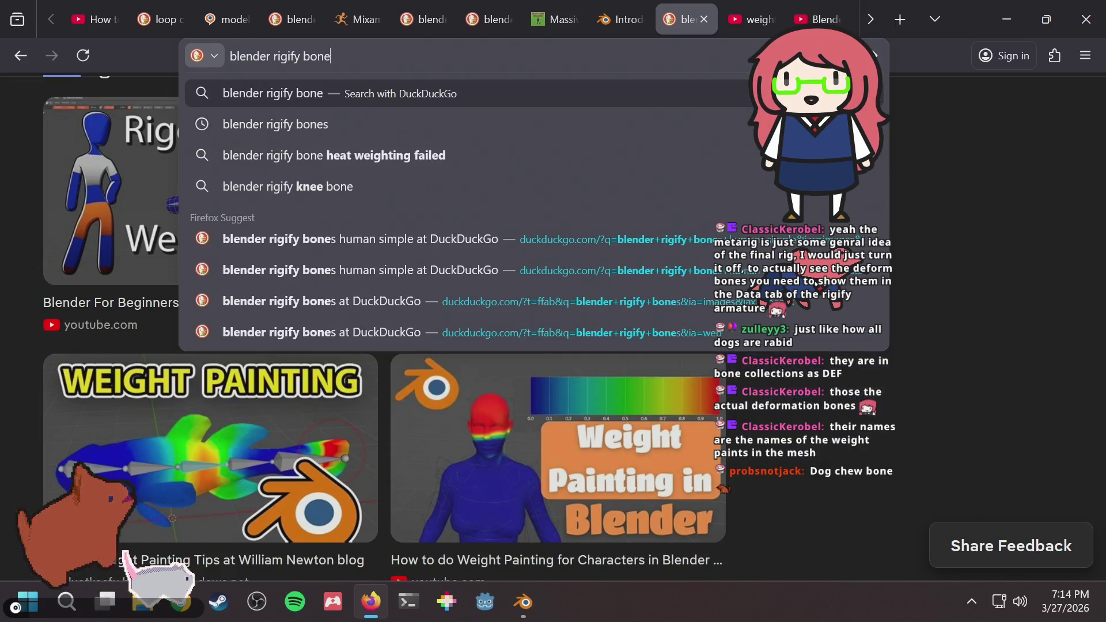
{"action": "type", "text": "see whichj"}
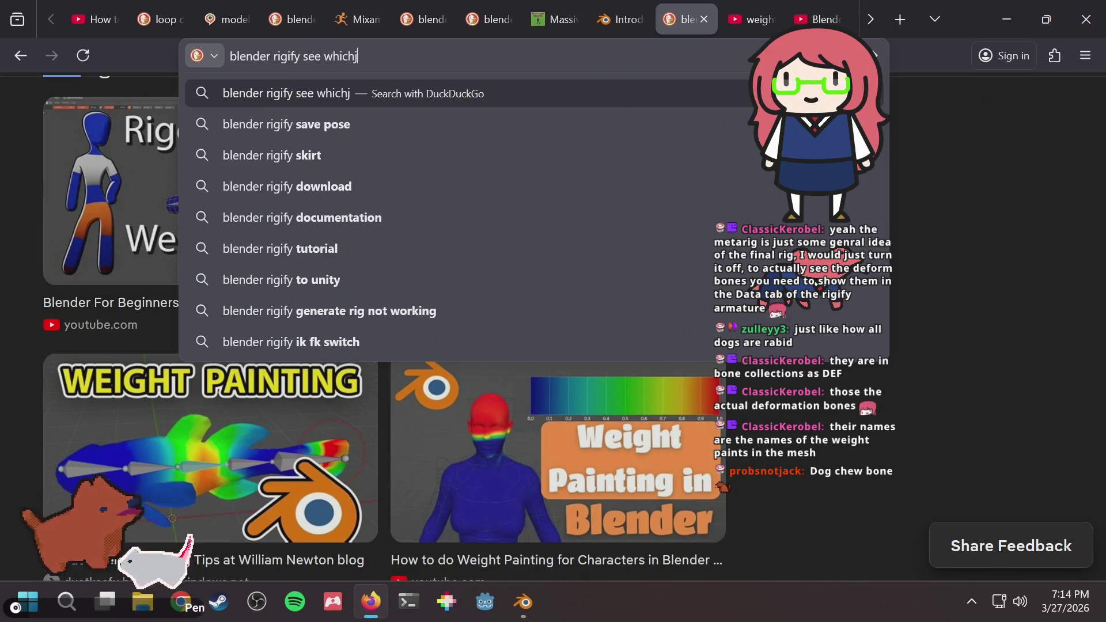
{"action": "key", "text": "BackSpace"}
{"action": "type", "text": " bone "}
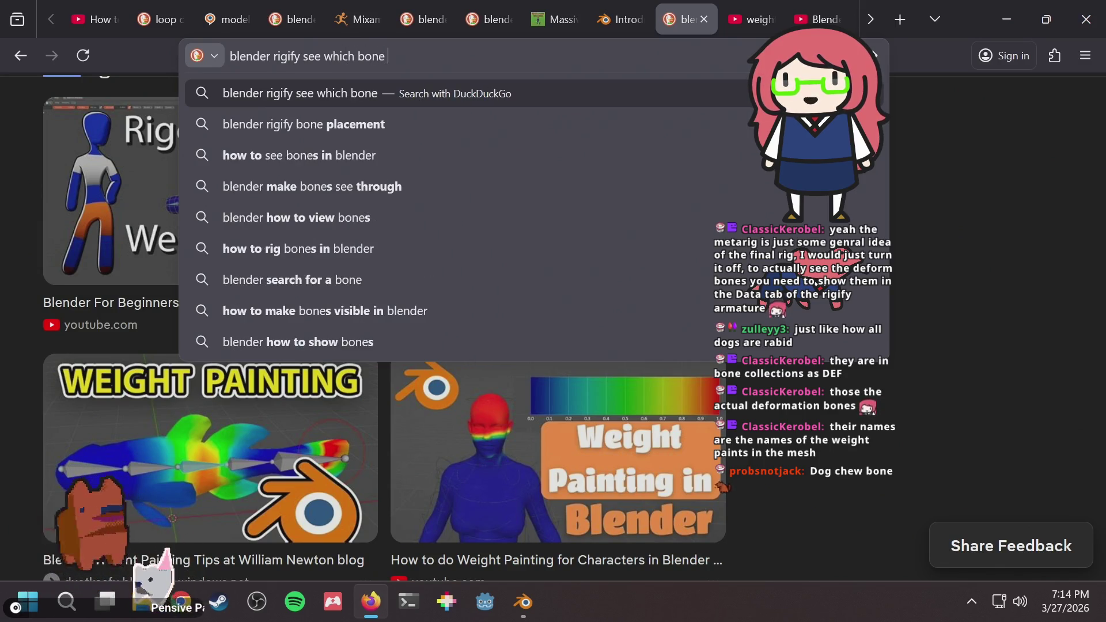
{"action": "type", "text": "has what name"}
{"action": "key", "text": "Return"}
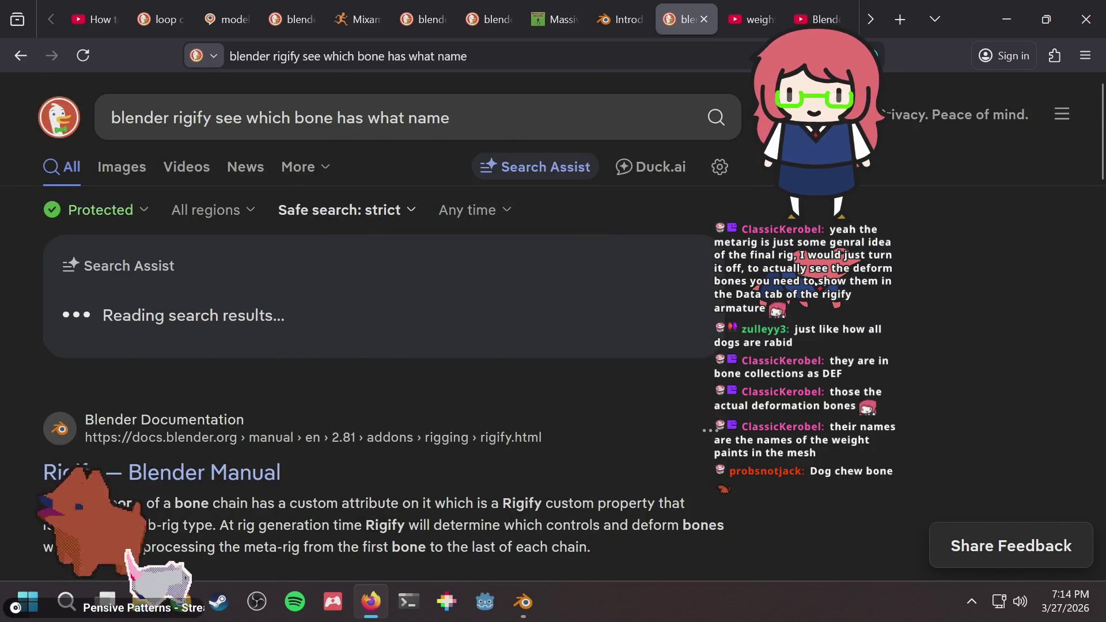
{"action": "scroll", "coordinate": [331, 262], "scroll_direction": "down", "scroll_amount": 2}
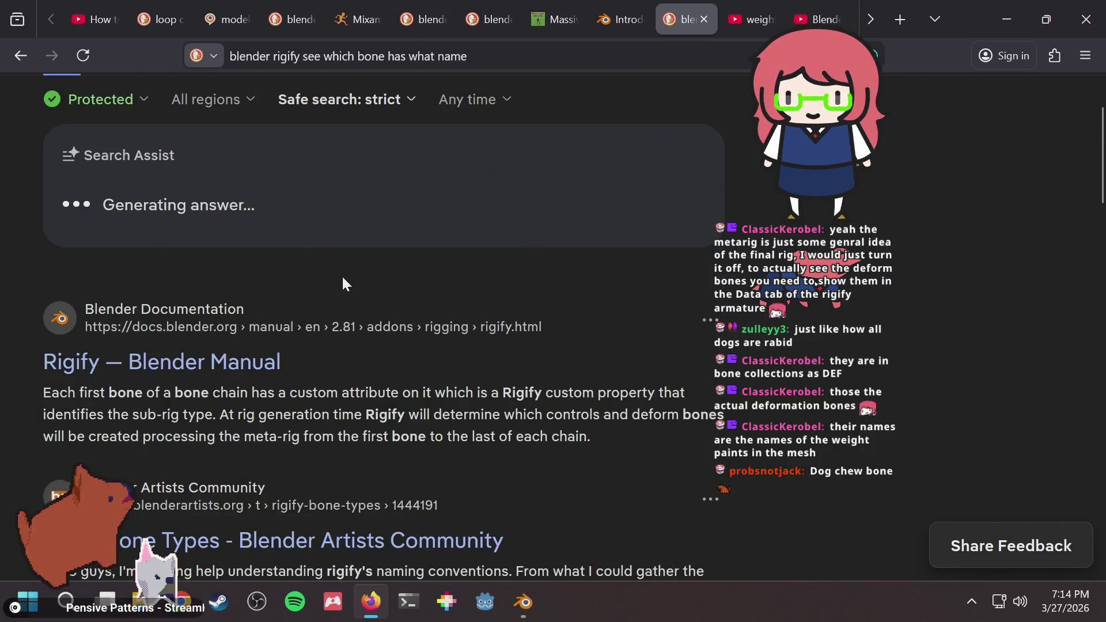
Open the Blender Manual's Rigify page and scroll through it.
{"action": "left_click", "coordinate": [226, 365]}
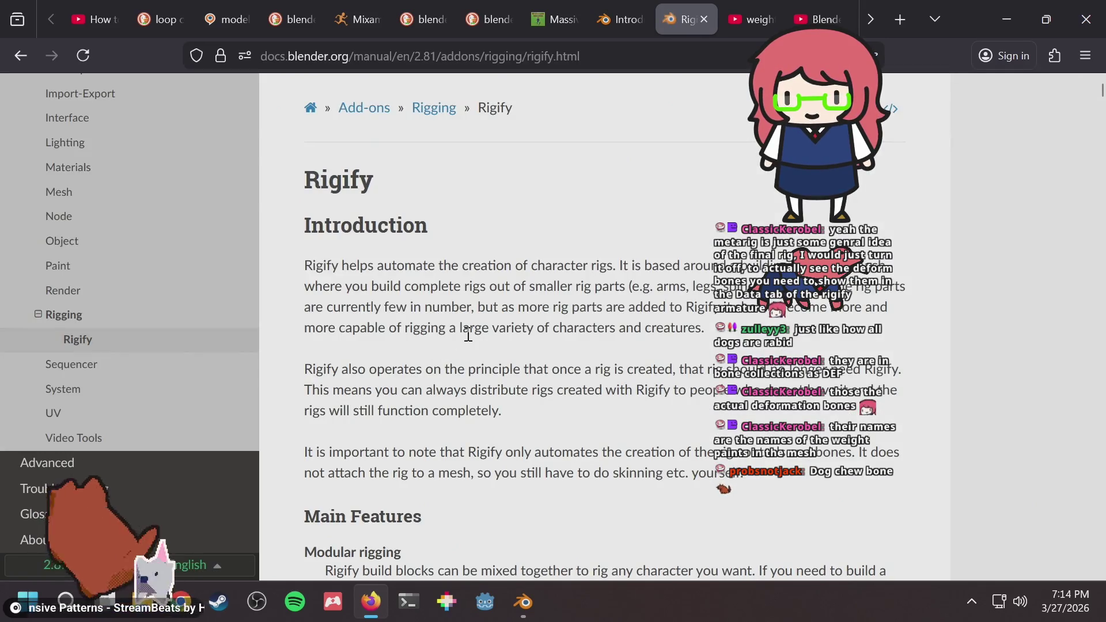
{"action": "scroll", "coordinate": [468, 333], "scroll_direction": "down", "scroll_amount": 5}
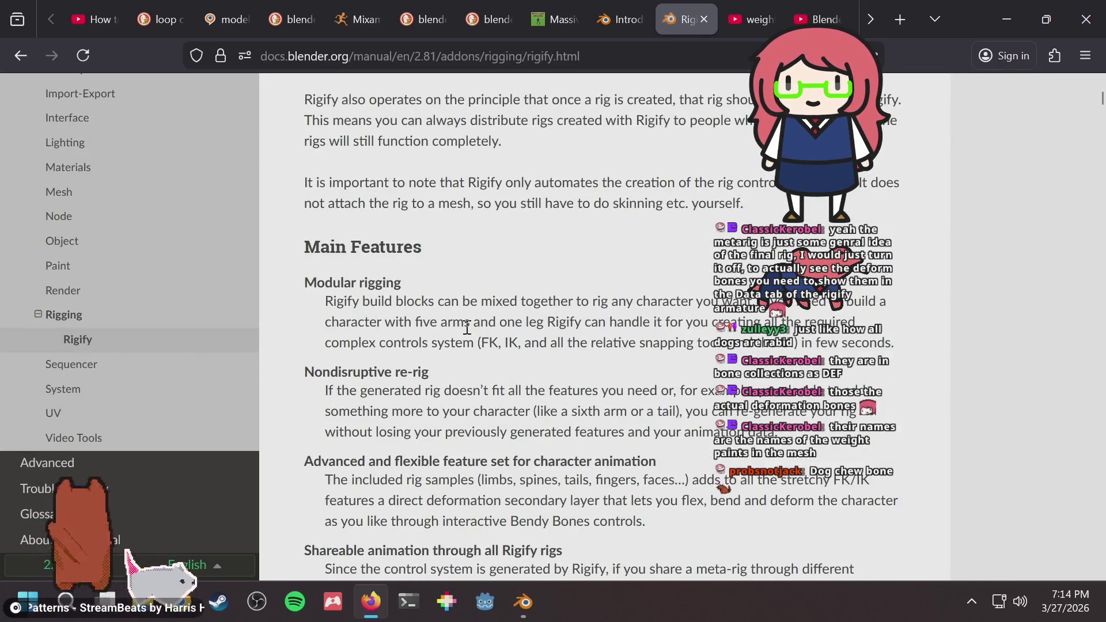
{"action": "scroll", "coordinate": [467, 328], "scroll_direction": "down", "scroll_amount": 9}
{"action": "scroll", "coordinate": [466, 326], "scroll_direction": "down", "scroll_amount": 20}
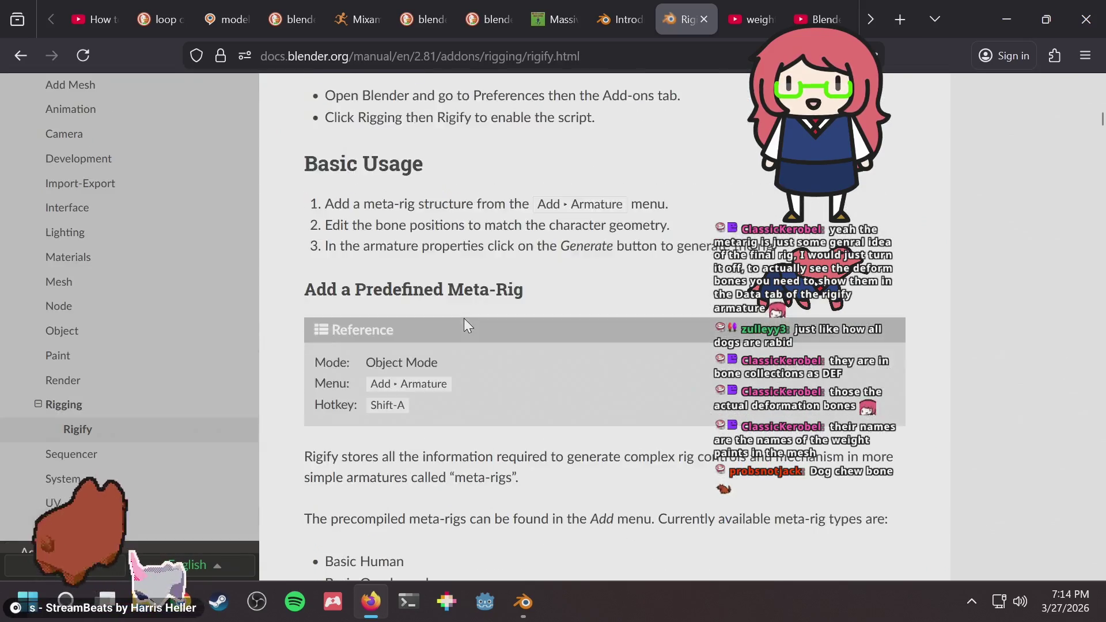
{"action": "scroll", "coordinate": [357, 266], "scroll_direction": "down", "scroll_amount": 20}
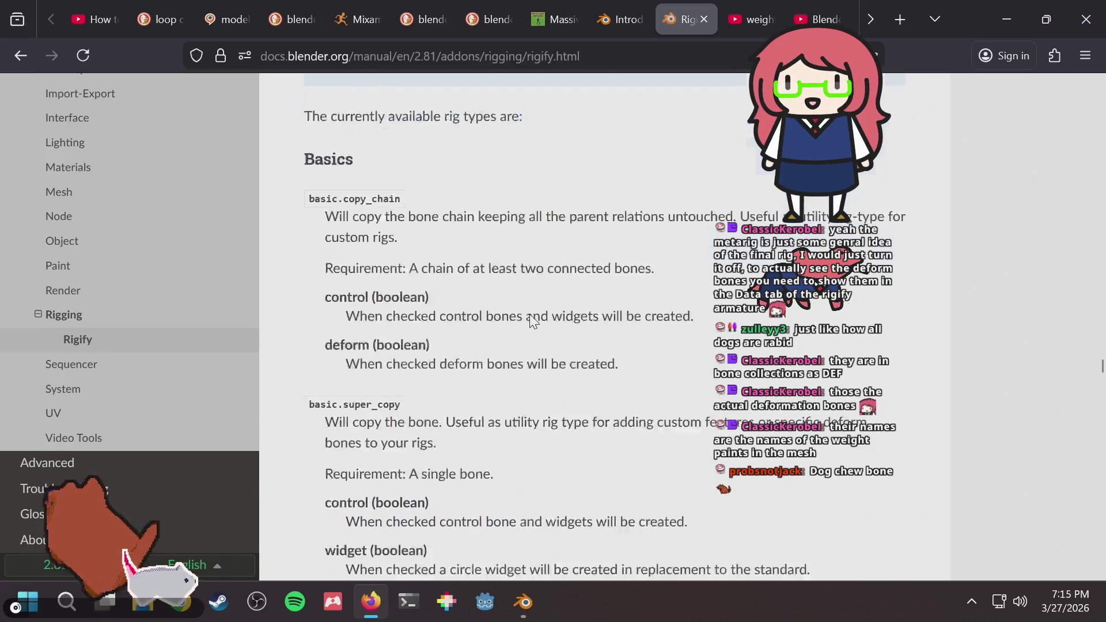
{"action": "scroll", "coordinate": [496, 250], "scroll_direction": "up", "scroll_amount": 2}
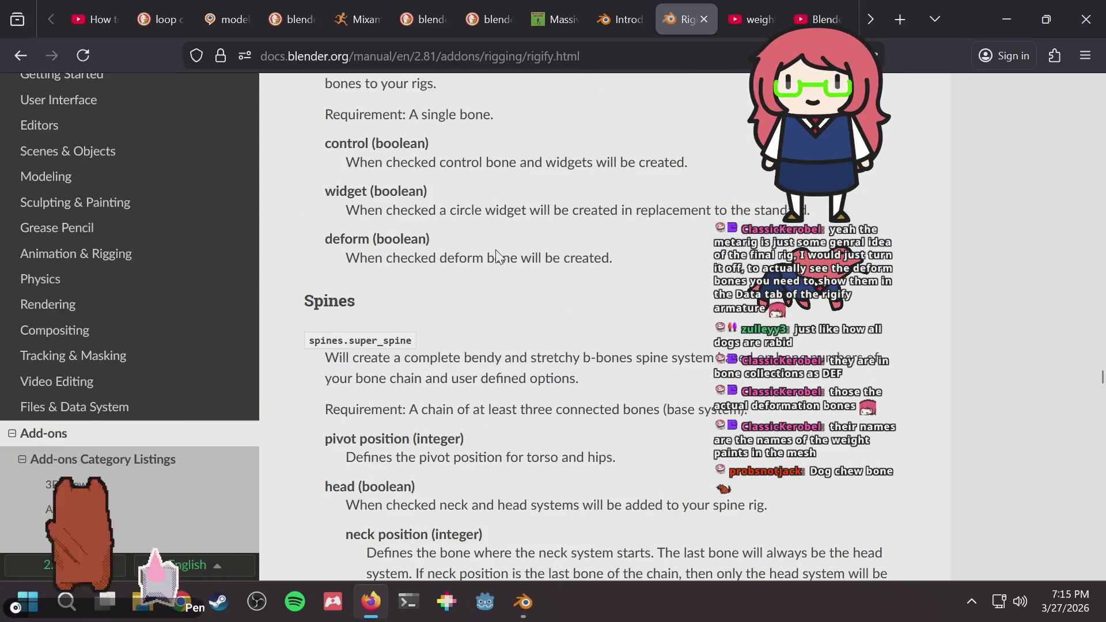
{"action": "scroll", "coordinate": [499, 257], "scroll_direction": "down", "scroll_amount": 2}
{"action": "scroll", "coordinate": [499, 257], "scroll_direction": "down", "scroll_amount": 5}
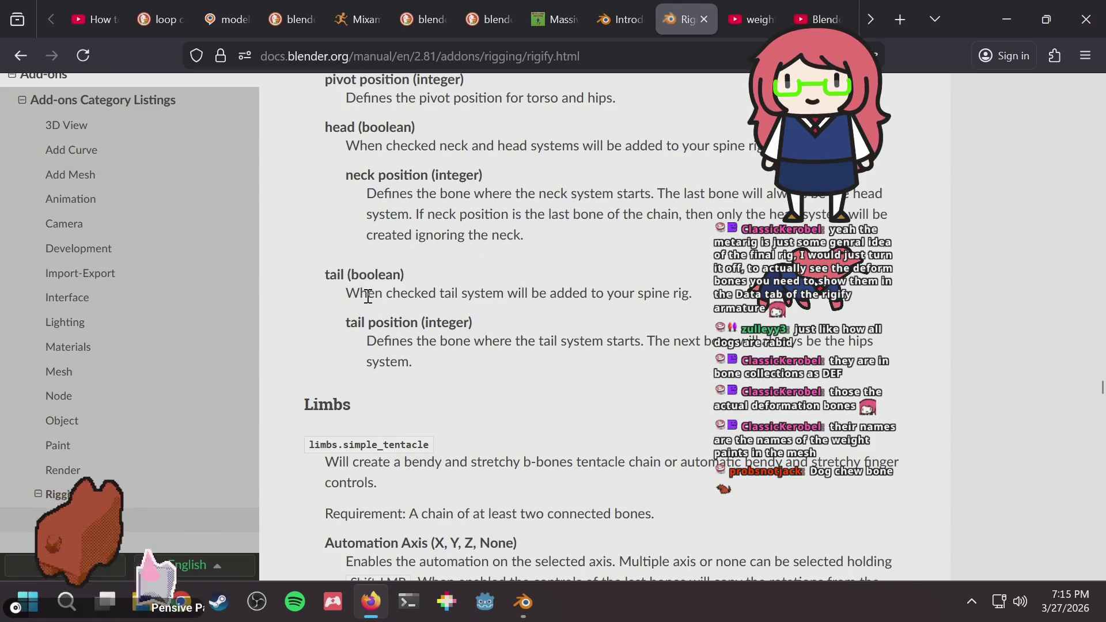
Glance at Blender, read on through the Limbs and Leg sections, then return to the search results.
{"action": "key", "text": "alt+Tab"}
{"action": "scroll", "coordinate": [459, 289], "scroll_direction": "up", "scroll_amount": 3}
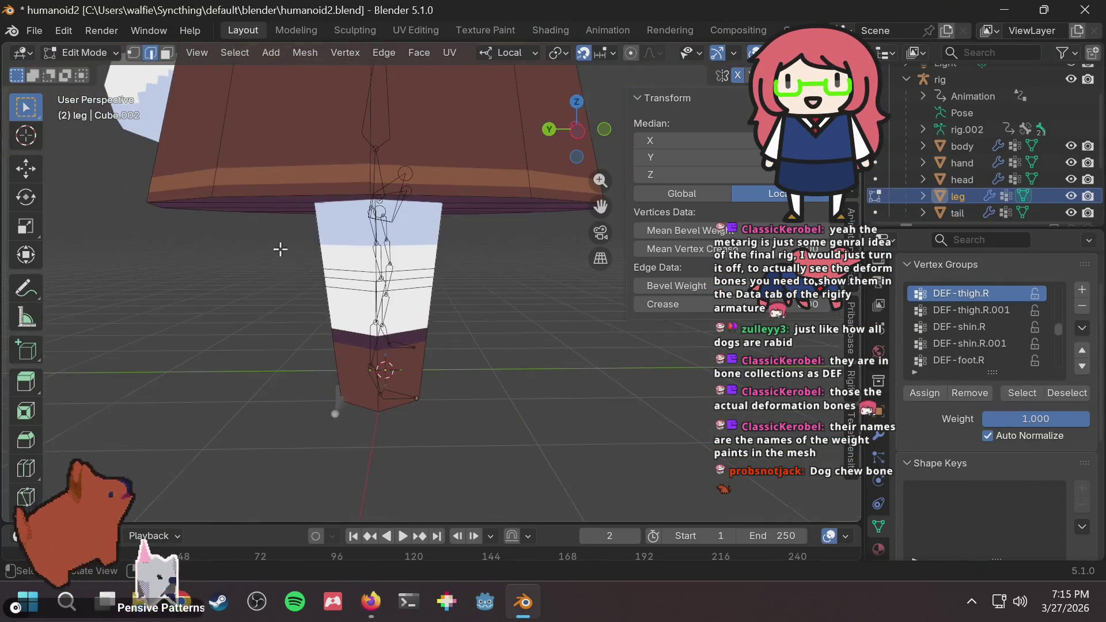
{"action": "key", "text": "alt+Tab"}
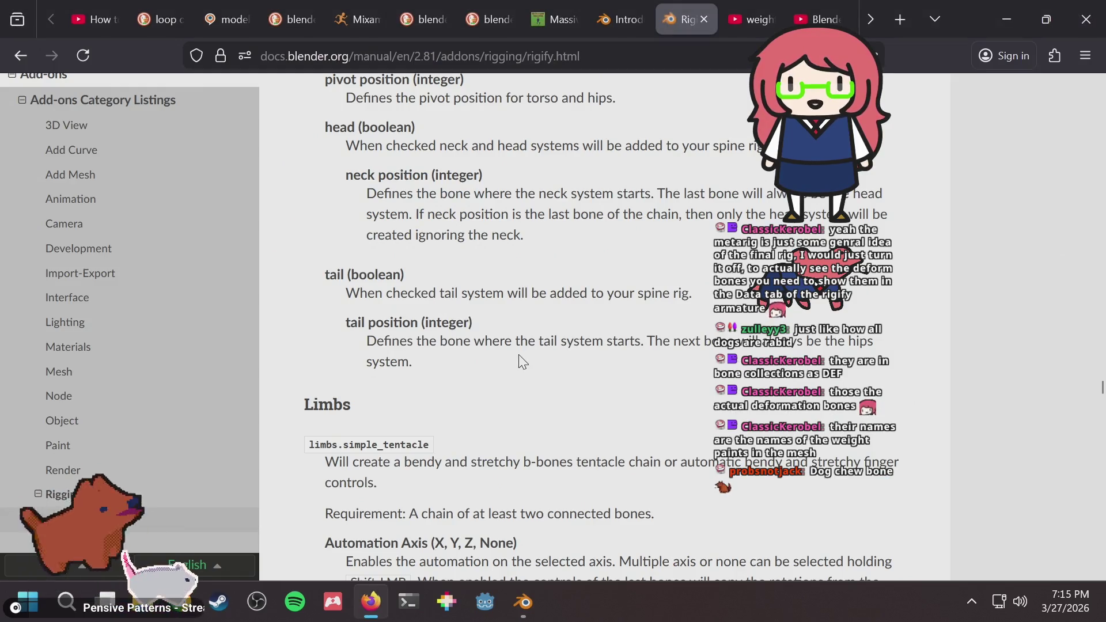
{"action": "scroll", "coordinate": [522, 362], "scroll_direction": "down", "scroll_amount": 5}
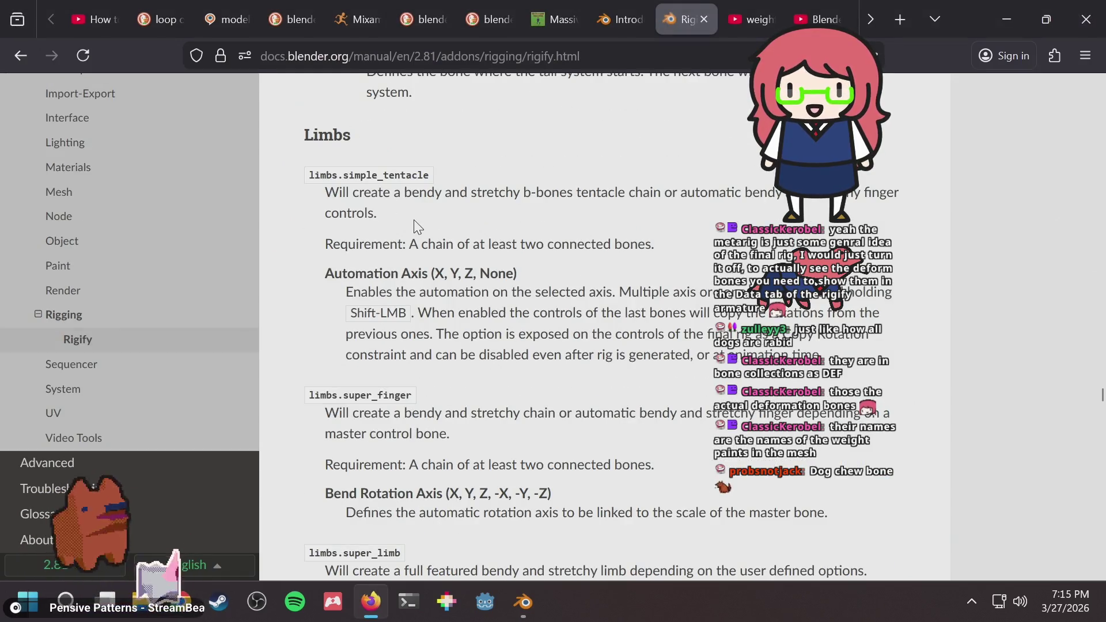
{"action": "scroll", "coordinate": [418, 226], "scroll_direction": "down", "scroll_amount": 3}
{"action": "scroll", "coordinate": [414, 224], "scroll_direction": "down", "scroll_amount": 9}
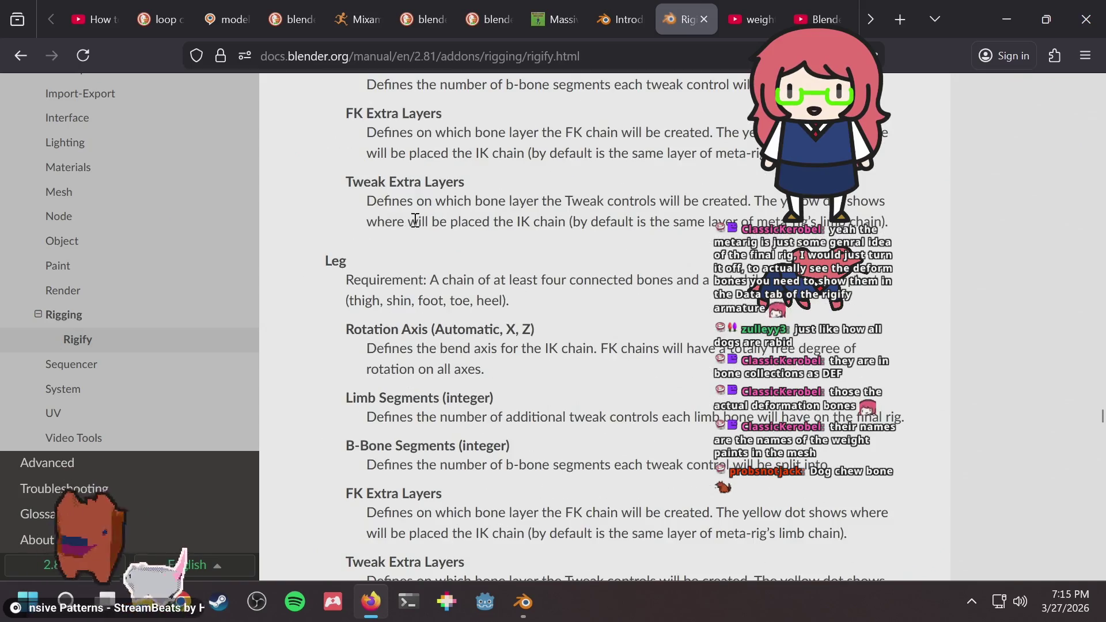
{"action": "scroll", "coordinate": [415, 221], "scroll_direction": "down", "scroll_amount": 6}
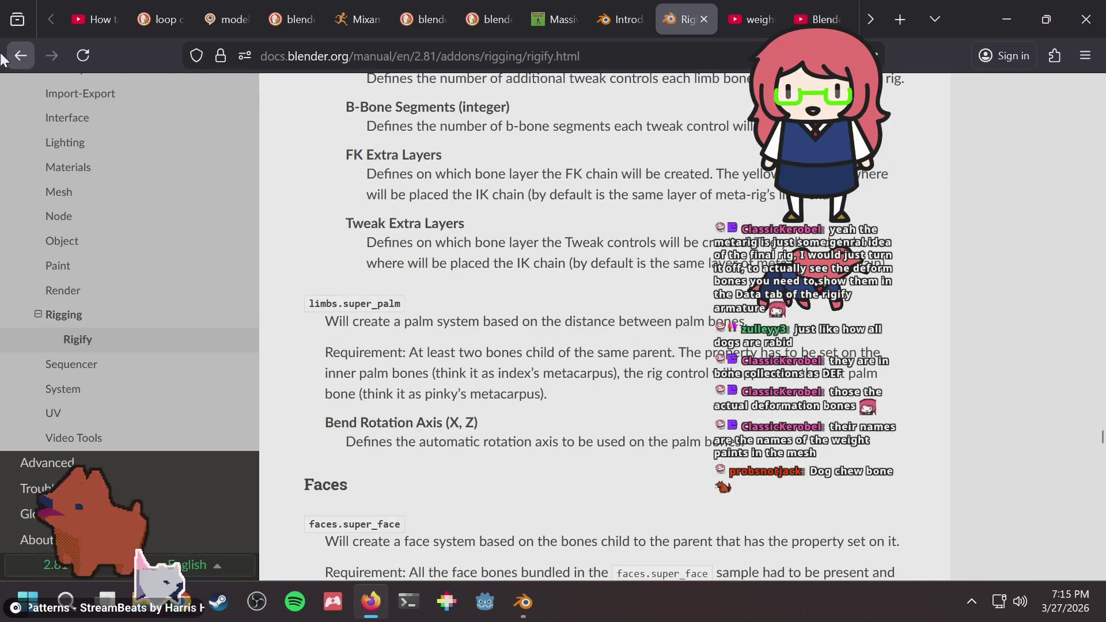
{"action": "left_click", "coordinate": [21, 54]}
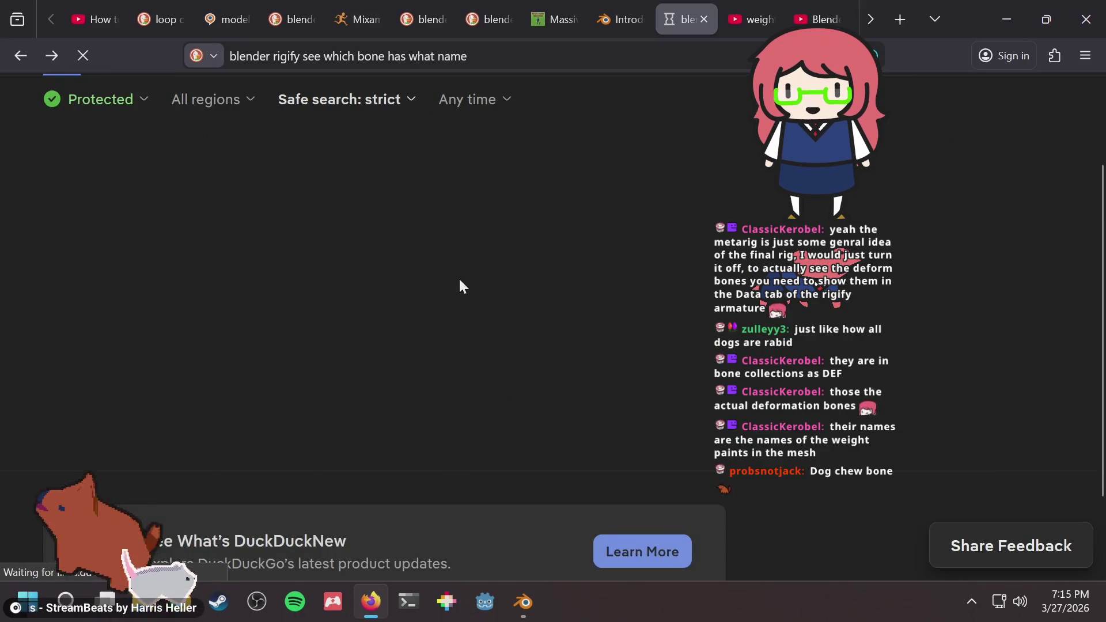
Open the 'Dissecting Rigify' question from the DuckDuckGo search results.
{"action": "scroll", "coordinate": [459, 281], "scroll_direction": "down", "scroll_amount": 9}
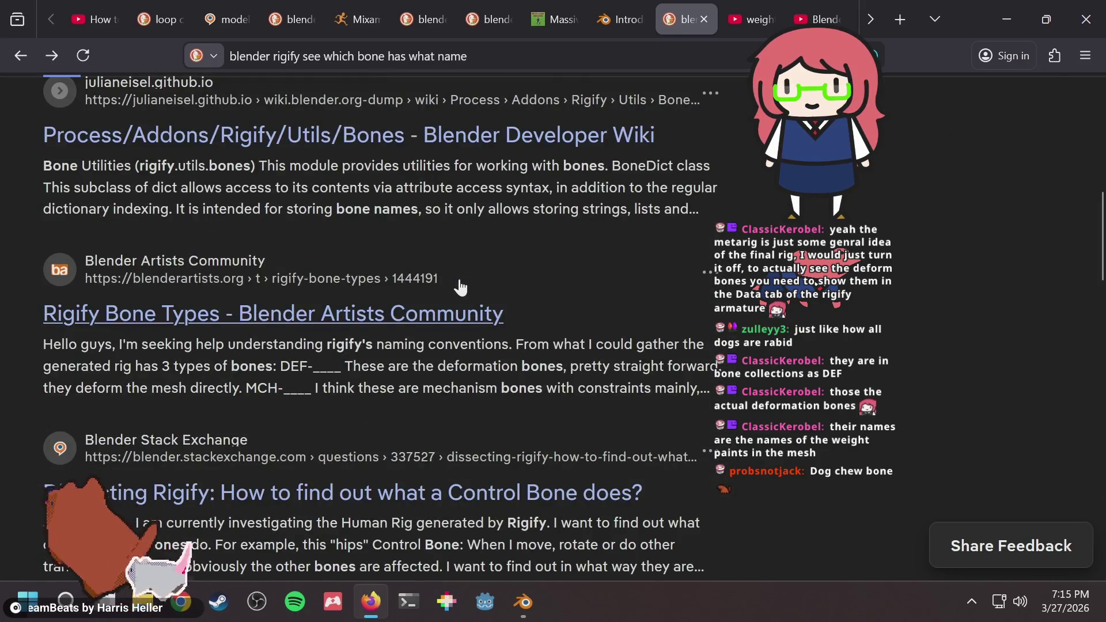
{"action": "scroll", "coordinate": [460, 287], "scroll_direction": "up", "scroll_amount": 2}
{"action": "scroll", "coordinate": [512, 364], "scroll_direction": "down", "scroll_amount": 2}
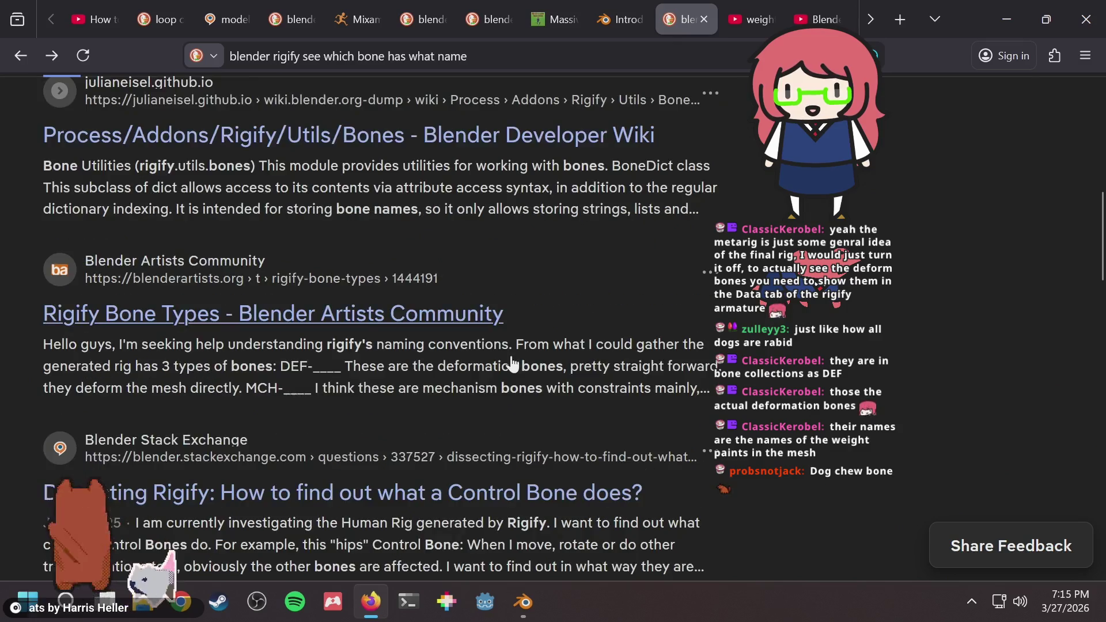
{"action": "scroll", "coordinate": [512, 363], "scroll_direction": "down", "scroll_amount": 2}
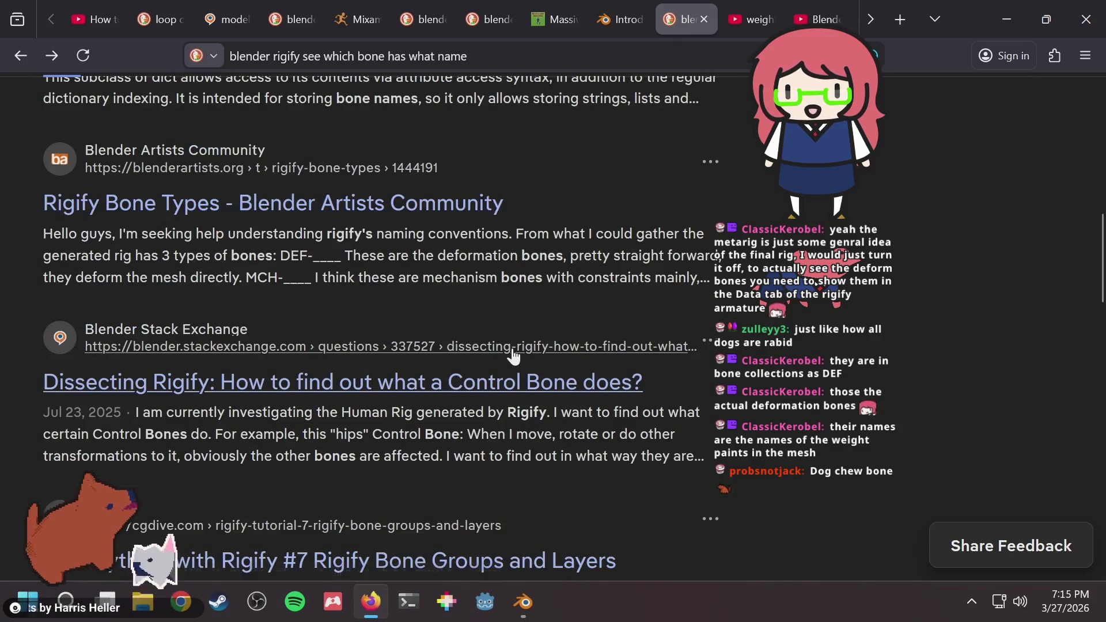
{"action": "left_click", "coordinate": [467, 393]}
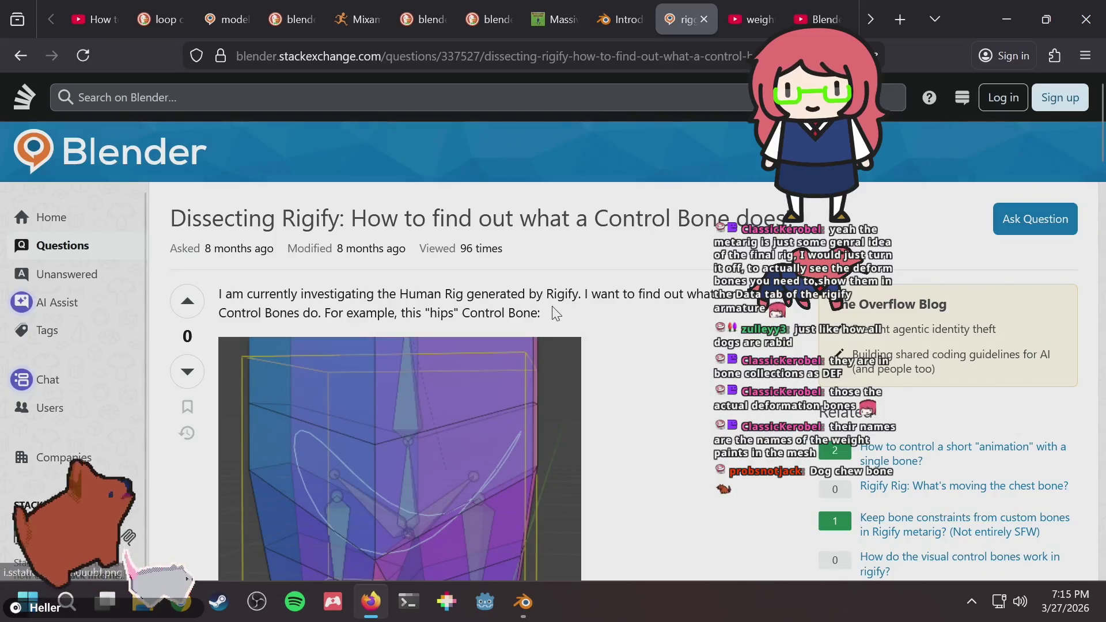
Read the question and its Python constraint-dictionary answer, then return to the search results.
{"action": "scroll", "coordinate": [564, 311], "scroll_direction": "down", "scroll_amount": 6}
{"action": "scroll", "coordinate": [652, 300], "scroll_direction": "down", "scroll_amount": 4}
{"action": "scroll", "coordinate": [653, 300], "scroll_direction": "up", "scroll_amount": 9}
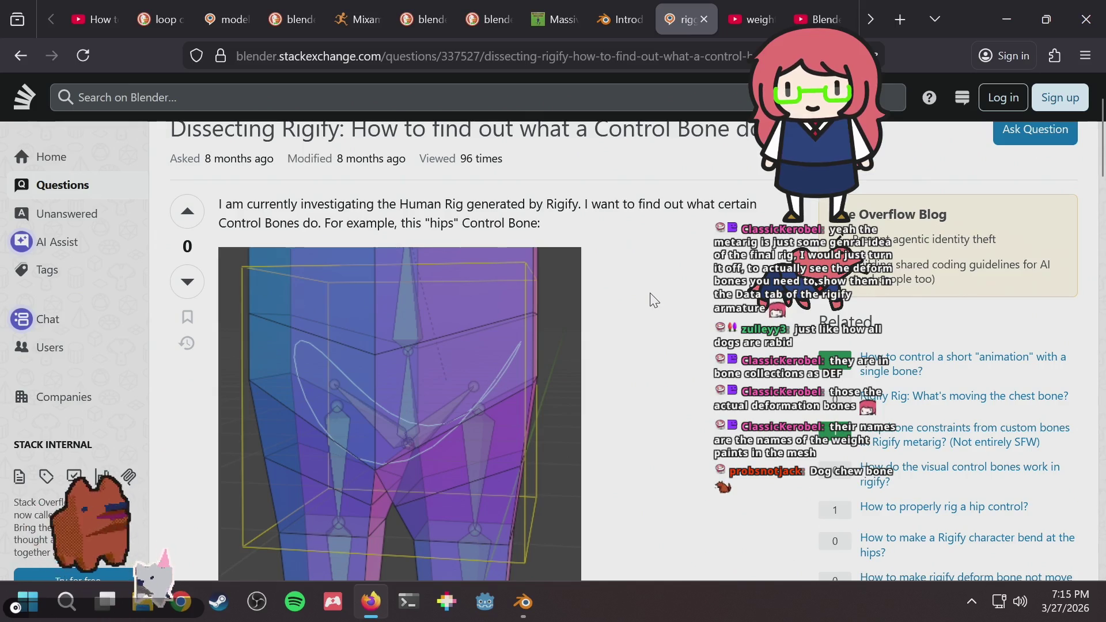
{"action": "scroll", "coordinate": [653, 300], "scroll_direction": "down", "scroll_amount": 4}
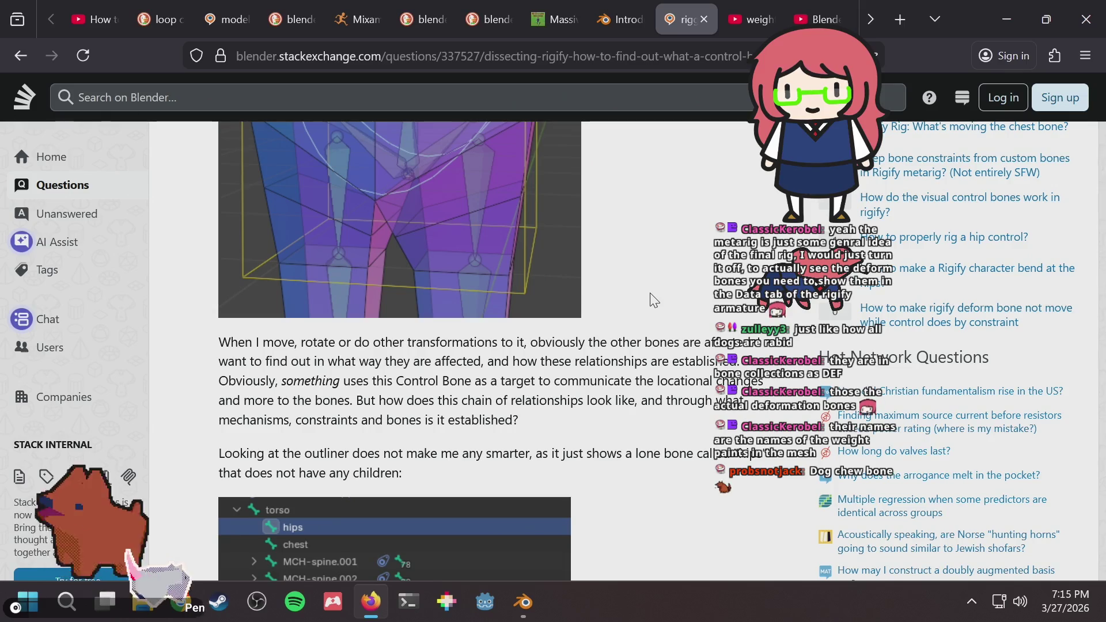
{"action": "scroll", "coordinate": [653, 300], "scroll_direction": "down", "scroll_amount": 8}
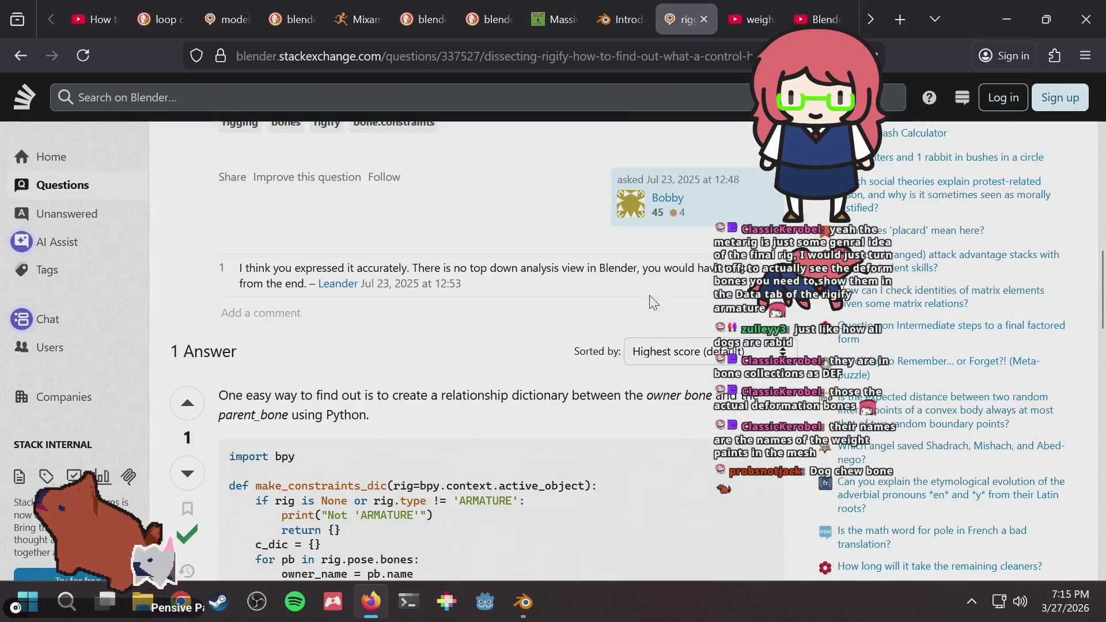
{"action": "scroll", "coordinate": [474, 354], "scroll_direction": "down", "scroll_amount": 1}
{"action": "scroll", "coordinate": [471, 336], "scroll_direction": "up", "scroll_amount": 1}
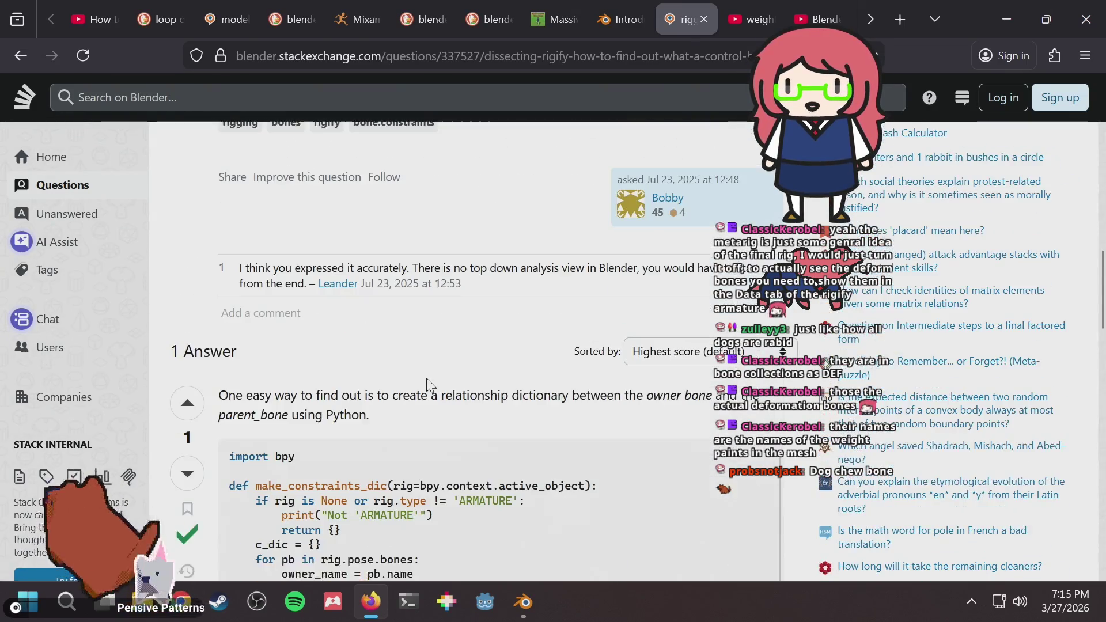
{"action": "scroll", "coordinate": [423, 380], "scroll_direction": "up", "scroll_amount": 10}
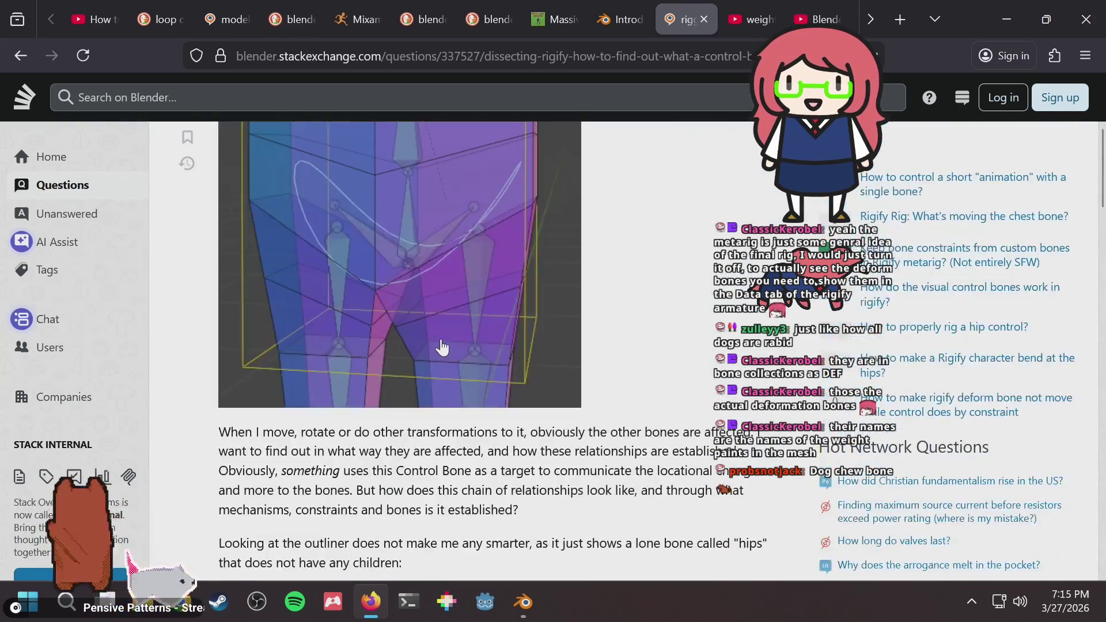
{"action": "scroll", "coordinate": [578, 301], "scroll_direction": "down", "scroll_amount": 10}
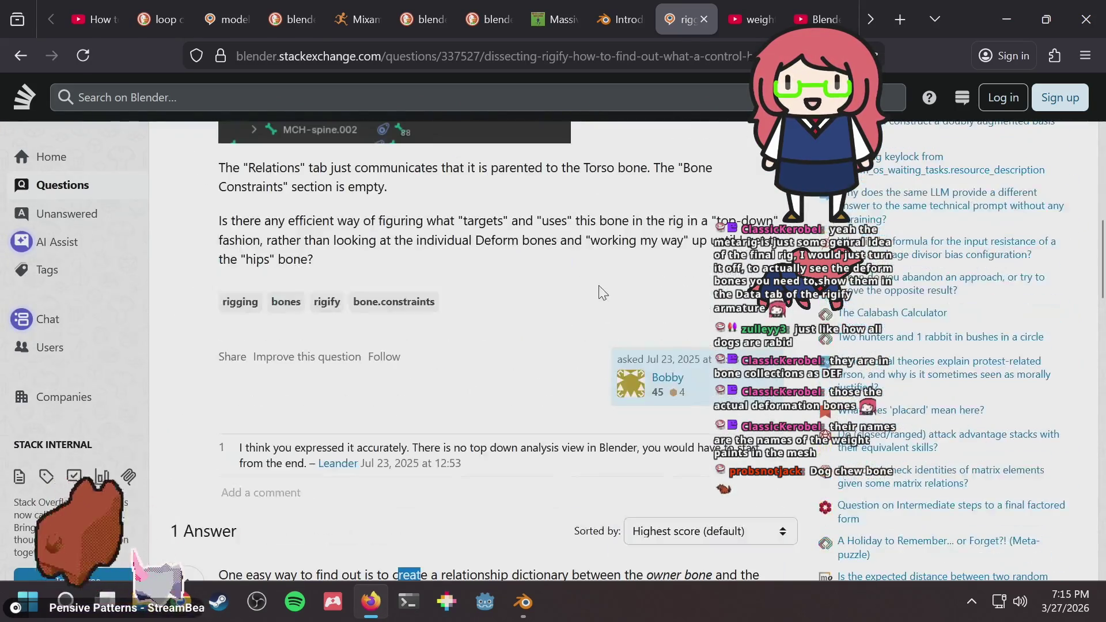
{"action": "left_click_drag", "start_coordinate": [458, 337], "coordinate": [555, 370]}
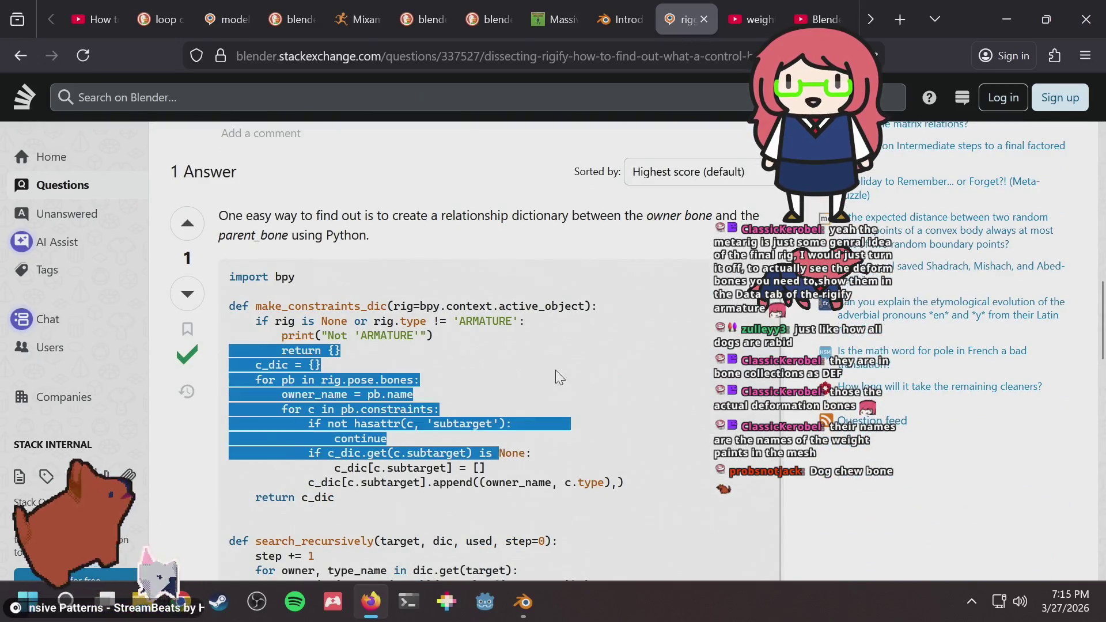
{"action": "left_click", "coordinate": [555, 365]}
{"action": "scroll", "coordinate": [553, 363], "scroll_direction": "down", "scroll_amount": 5}
{"action": "scroll", "coordinate": [743, 314], "scroll_direction": "up", "scroll_amount": 3}
{"action": "scroll", "coordinate": [743, 314], "scroll_direction": "down", "scroll_amount": 7}
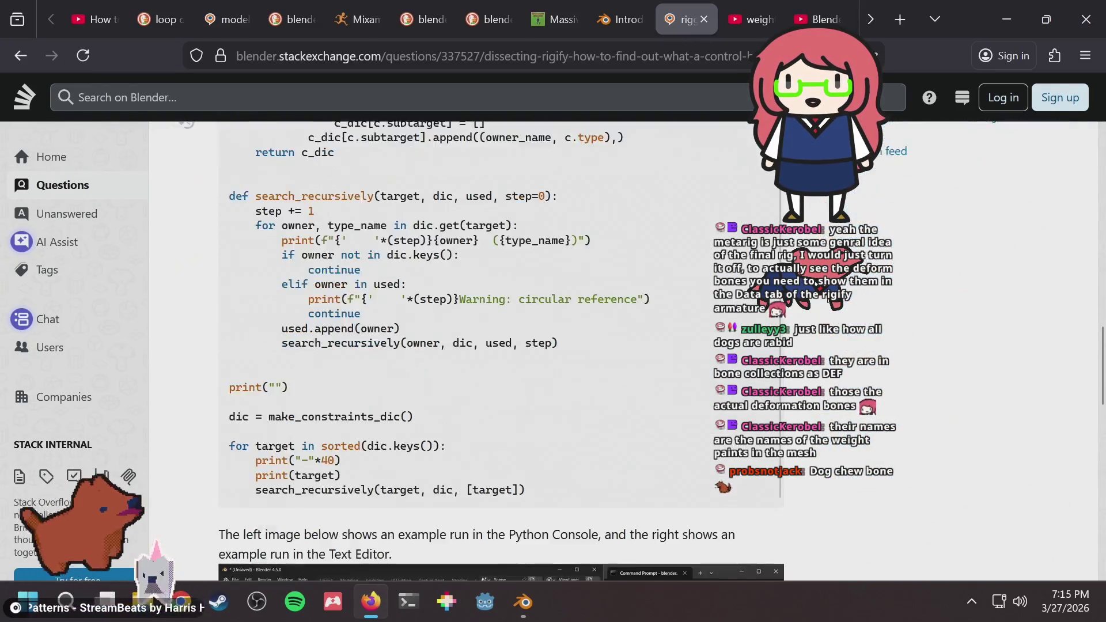
{"action": "scroll", "coordinate": [501, 351], "scroll_direction": "down", "scroll_amount": 7}
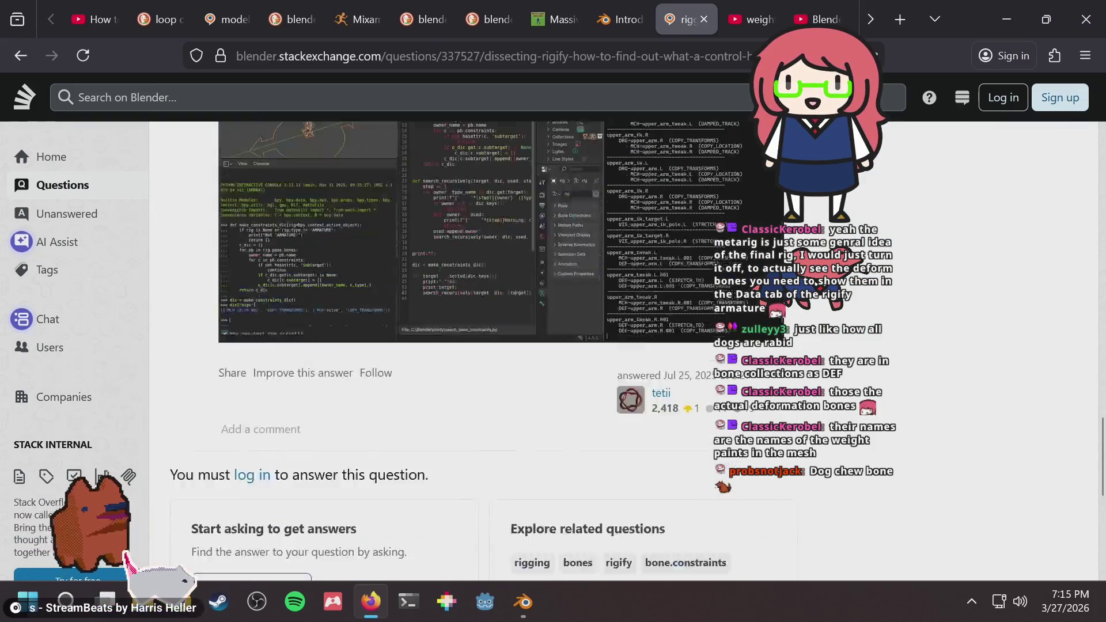
{"action": "scroll", "coordinate": [501, 351], "scroll_direction": "up", "scroll_amount": 7}
{"action": "scroll", "coordinate": [501, 352], "scroll_direction": "up", "scroll_amount": 10}
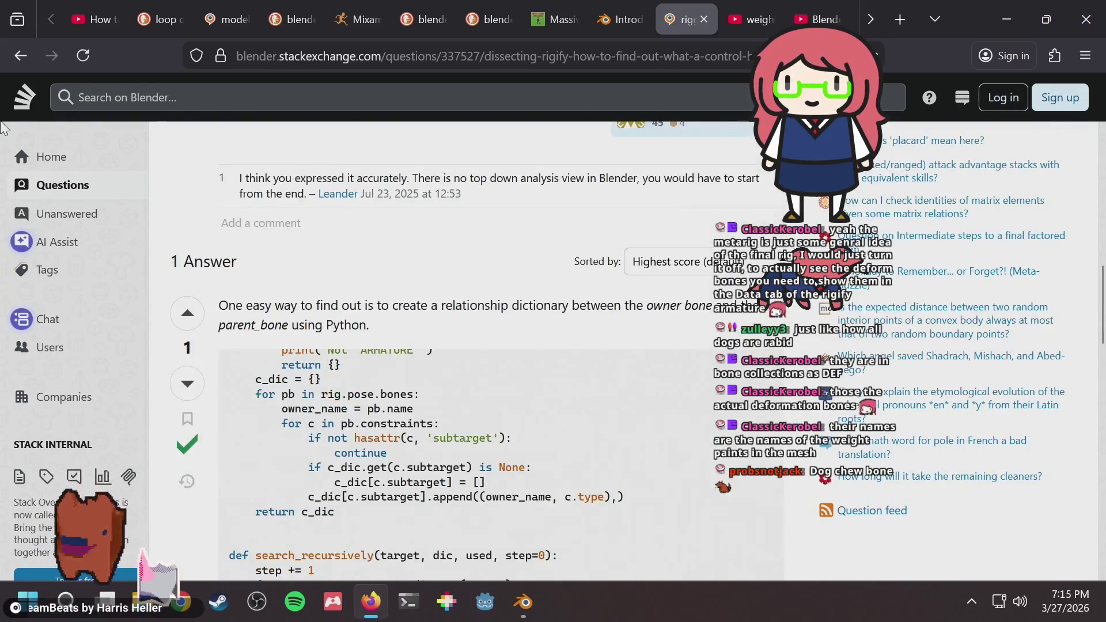
{"action": "left_click", "coordinate": [17, 55]}
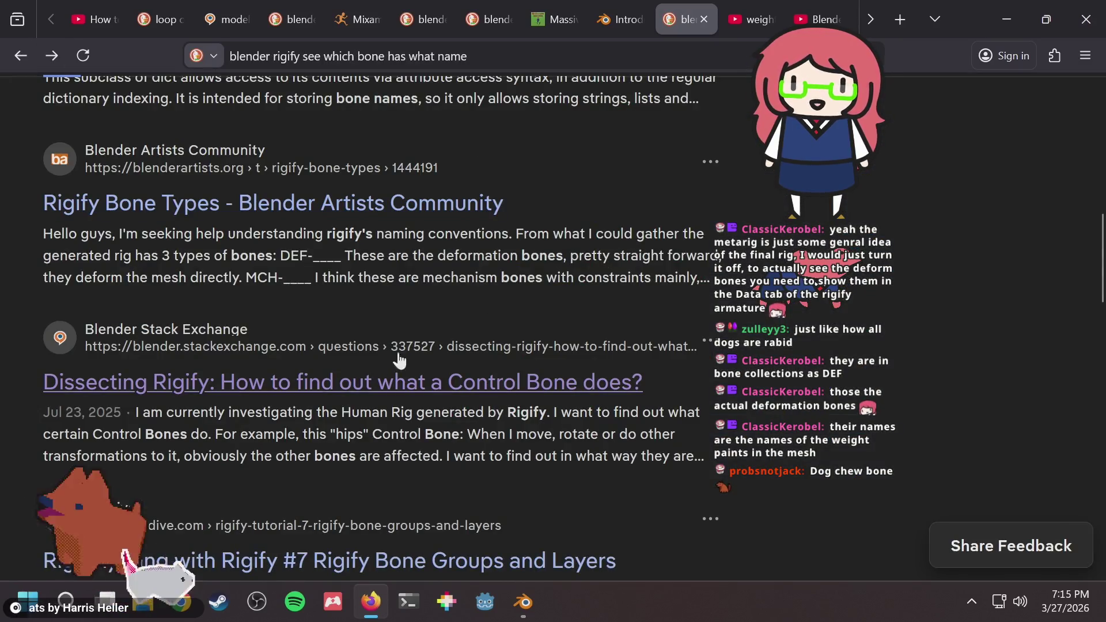
Open CGDive's Rigify Bone Groups and Layers article from the results.
{"action": "scroll", "coordinate": [515, 299], "scroll_direction": "down", "scroll_amount": 2}
{"action": "scroll", "coordinate": [516, 299], "scroll_direction": "down", "scroll_amount": 2}
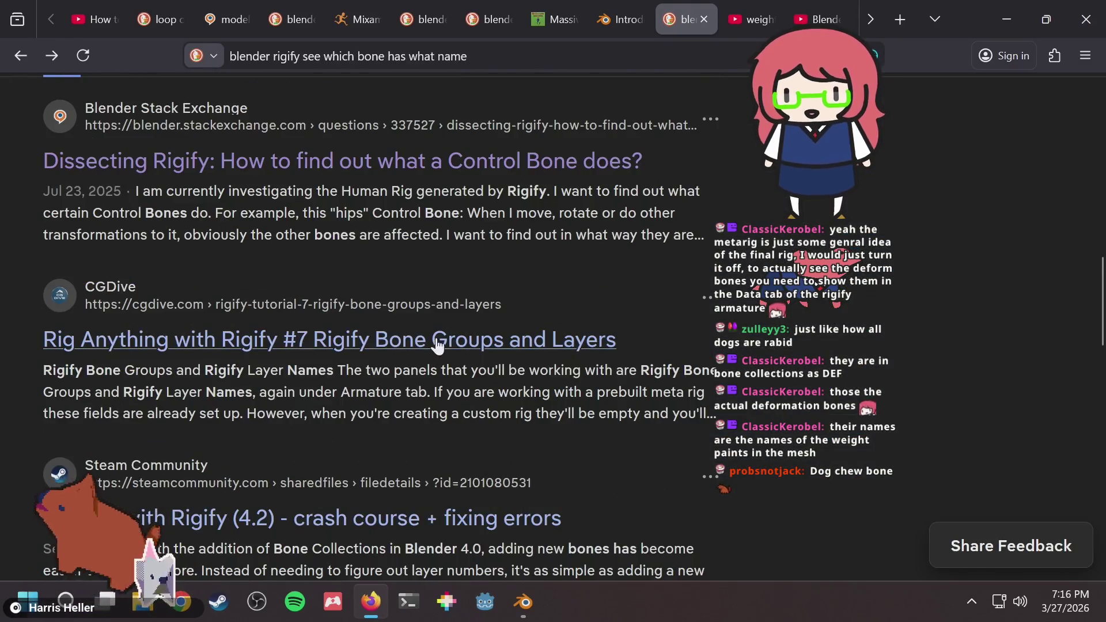
{"action": "left_click", "coordinate": [444, 356]}
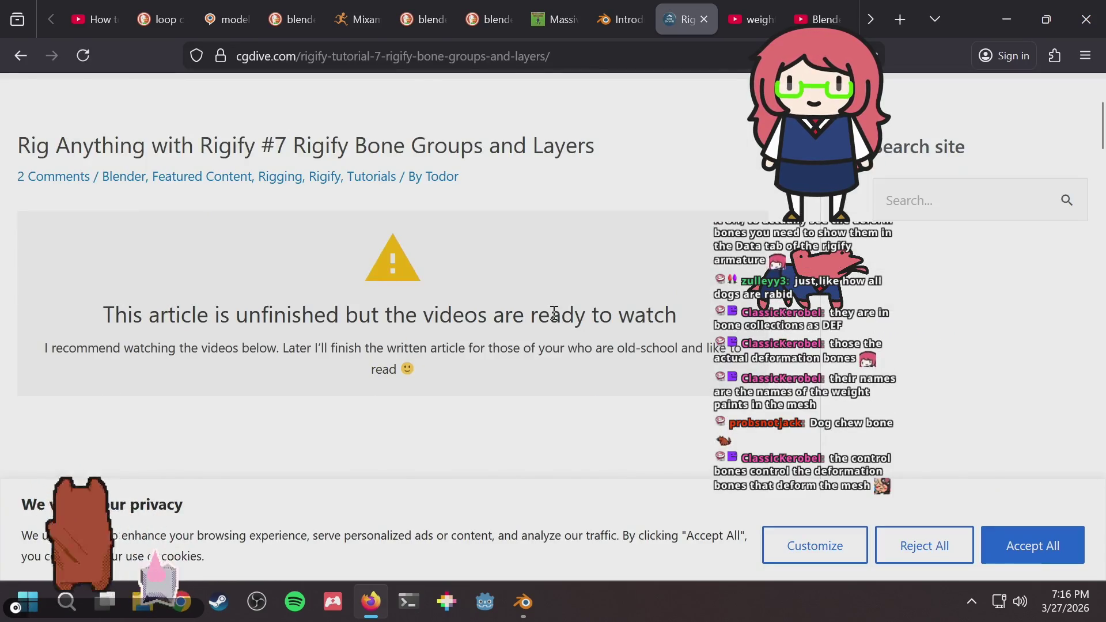
Skim the article and go Back, since its videos require accepting cookies.
{"action": "scroll", "coordinate": [553, 314], "scroll_direction": "down", "scroll_amount": 3}
{"action": "right_click", "coordinate": [506, 279]}
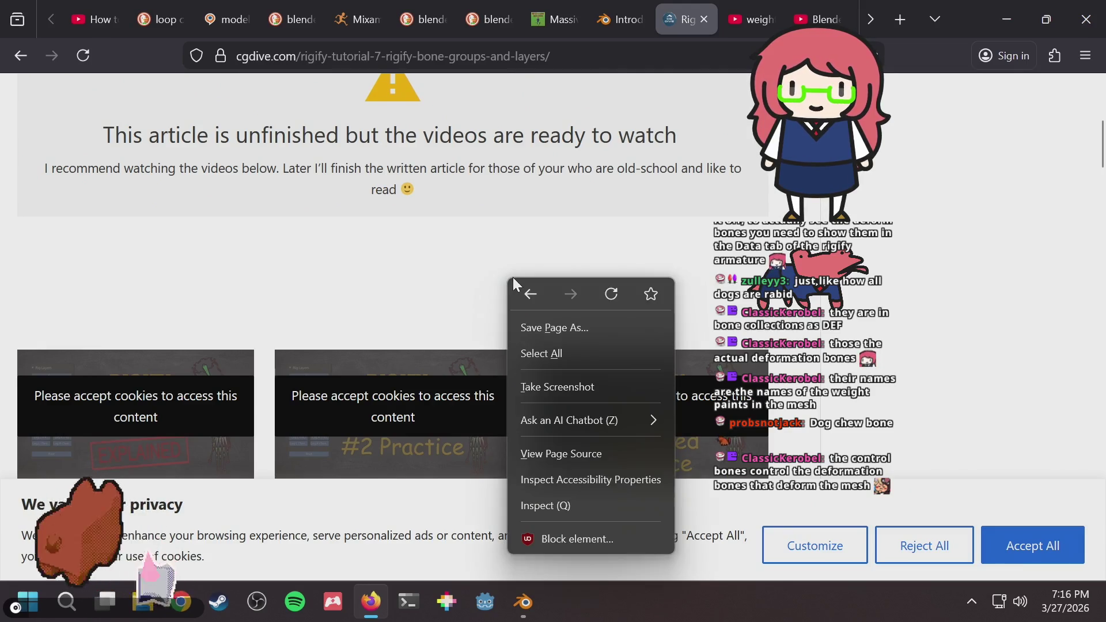
{"action": "left_click", "coordinate": [521, 288]}
Switch to Blender and orbit and zoom around both legs and their deform bones.
{"action": "key", "text": "alt+Tab"}
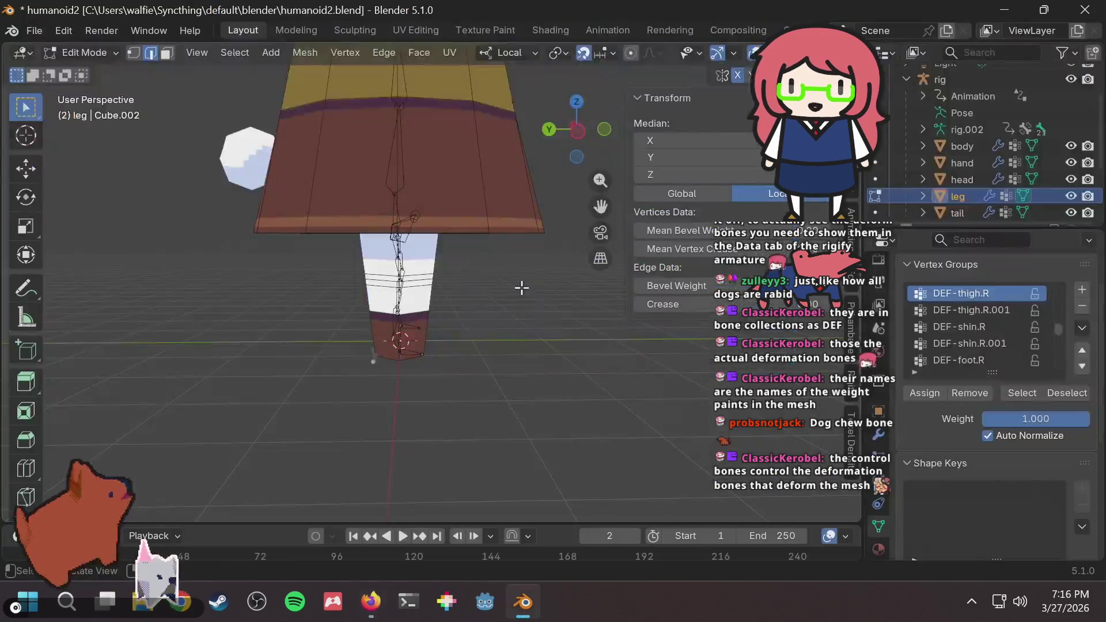
{"action": "scroll", "coordinate": [490, 268], "scroll_direction": "down", "scroll_amount": 3}
{"action": "scroll", "coordinate": [467, 263], "scroll_direction": "up", "scroll_amount": 5}
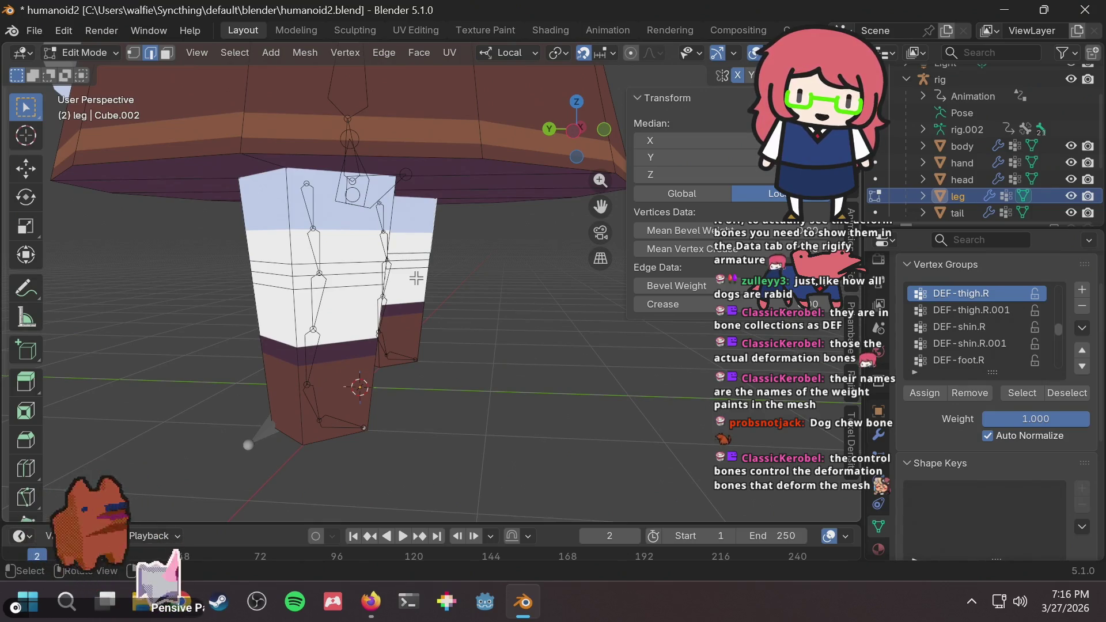
{"action": "scroll", "coordinate": [387, 181], "scroll_direction": "down", "scroll_amount": 5}
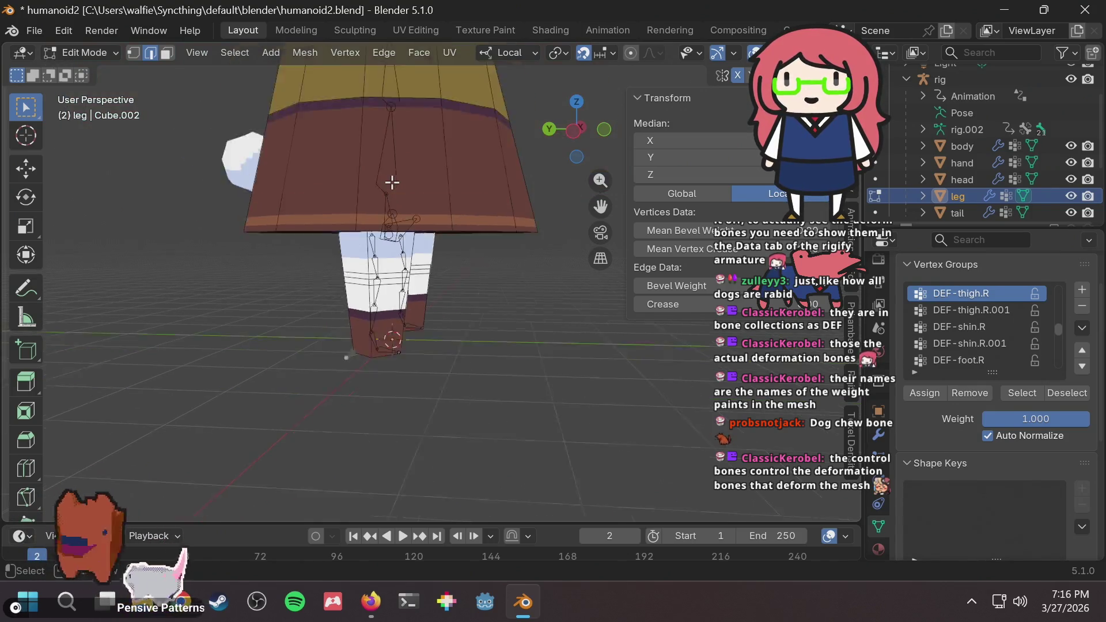
{"action": "middle_click_drag", "start_coordinate": [420, 165], "coordinate": [344, 172]}
{"action": "scroll", "coordinate": [368, 237], "scroll_direction": "up", "scroll_amount": 5}
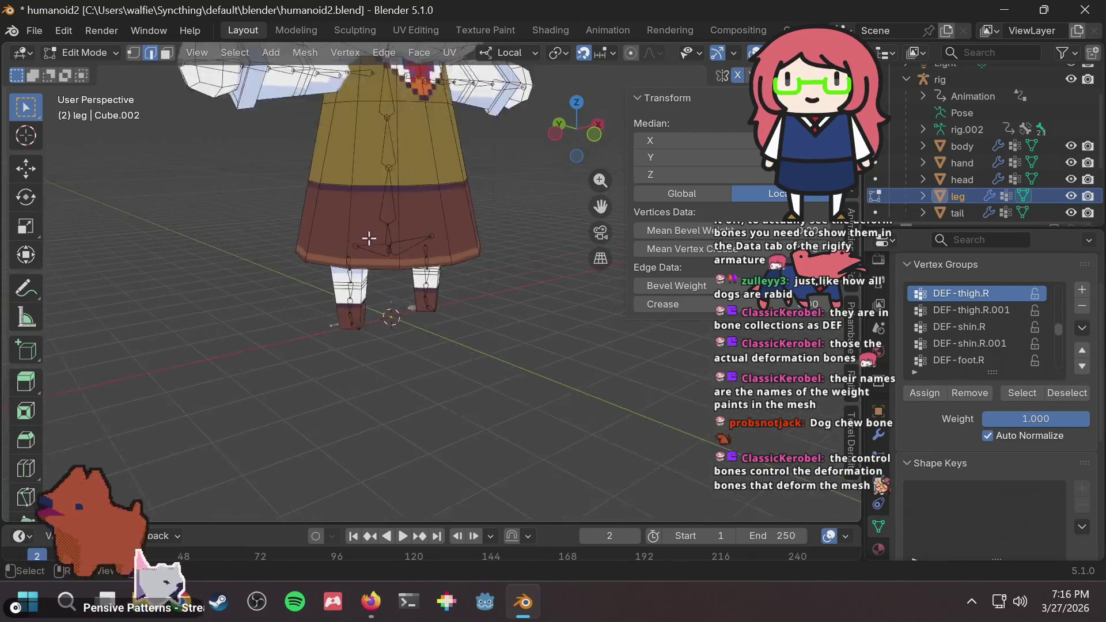
{"action": "middle_click_drag", "start_coordinate": [368, 239], "coordinate": [521, 241]}
{"action": "scroll", "coordinate": [521, 240], "scroll_direction": "up", "scroll_amount": 6}
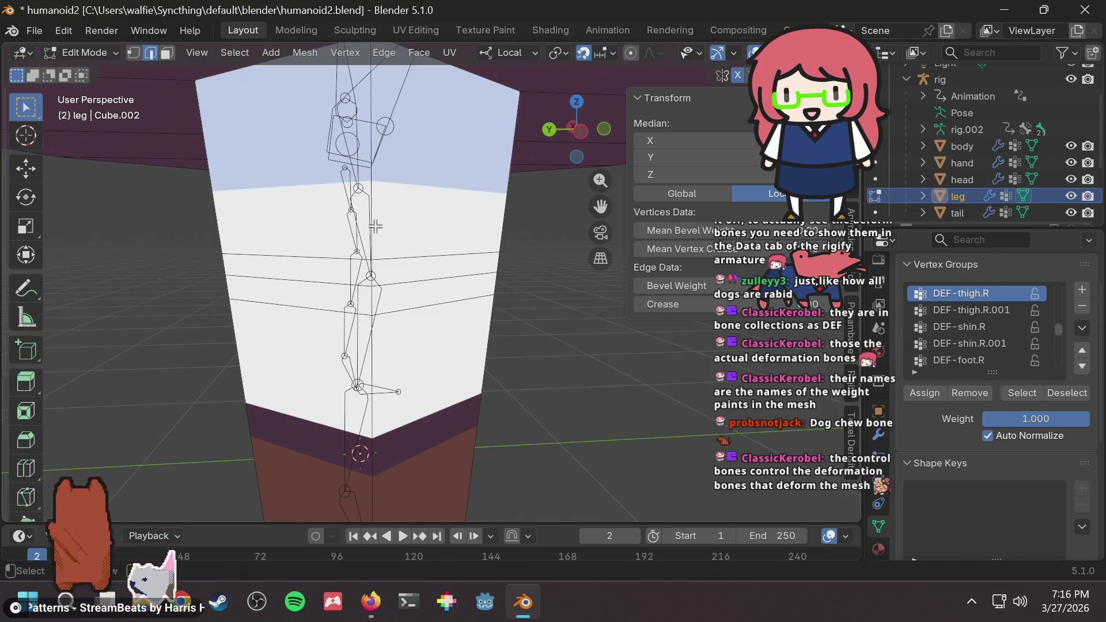
{"action": "scroll", "coordinate": [364, 171], "scroll_direction": "down", "scroll_amount": 5}
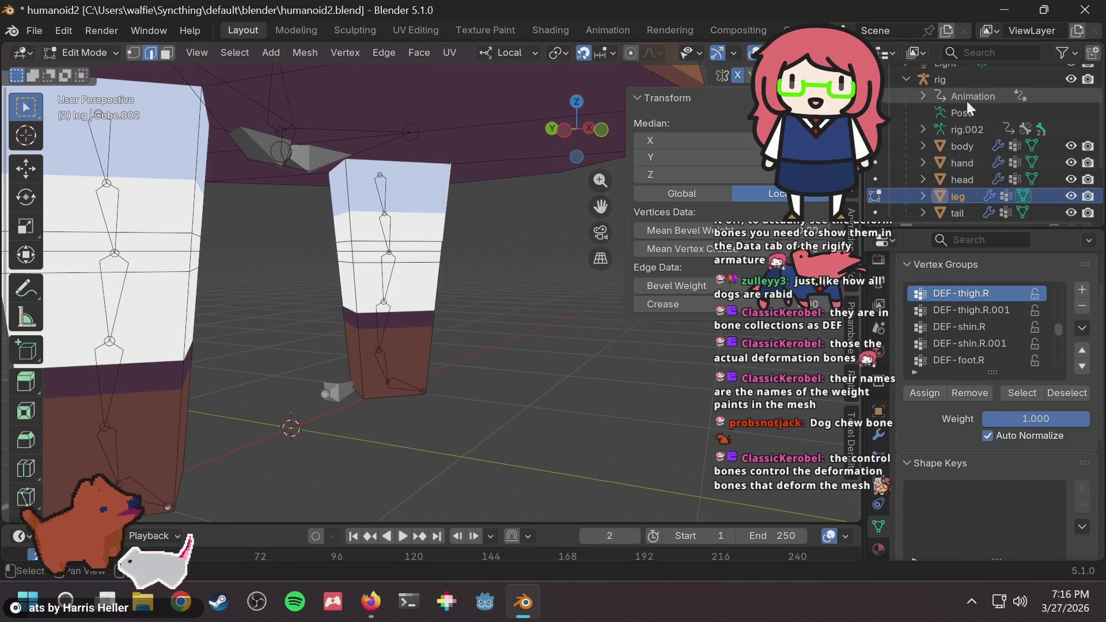
Select 'rig' then 'leg' in the Outliner so both are selected with leg active.
{"action": "left_click", "coordinate": [962, 83]}
{"action": "left_click", "coordinate": [960, 192], "text": "shift"}
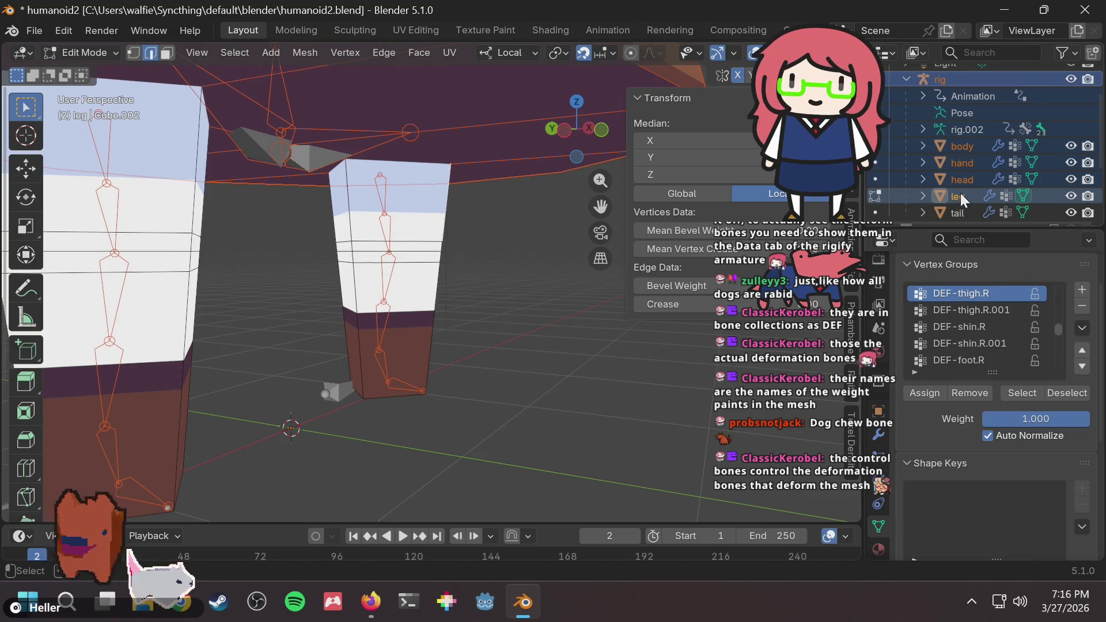
{"action": "left_click", "coordinate": [955, 79]}
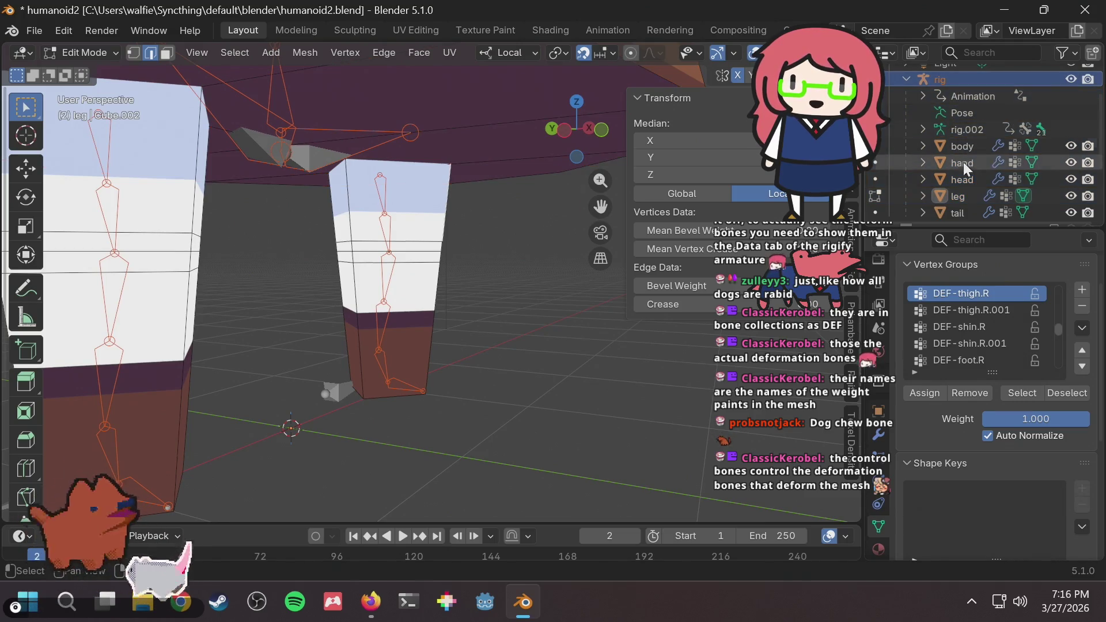
{"action": "left_click", "coordinate": [960, 192], "text": "ctrl"}
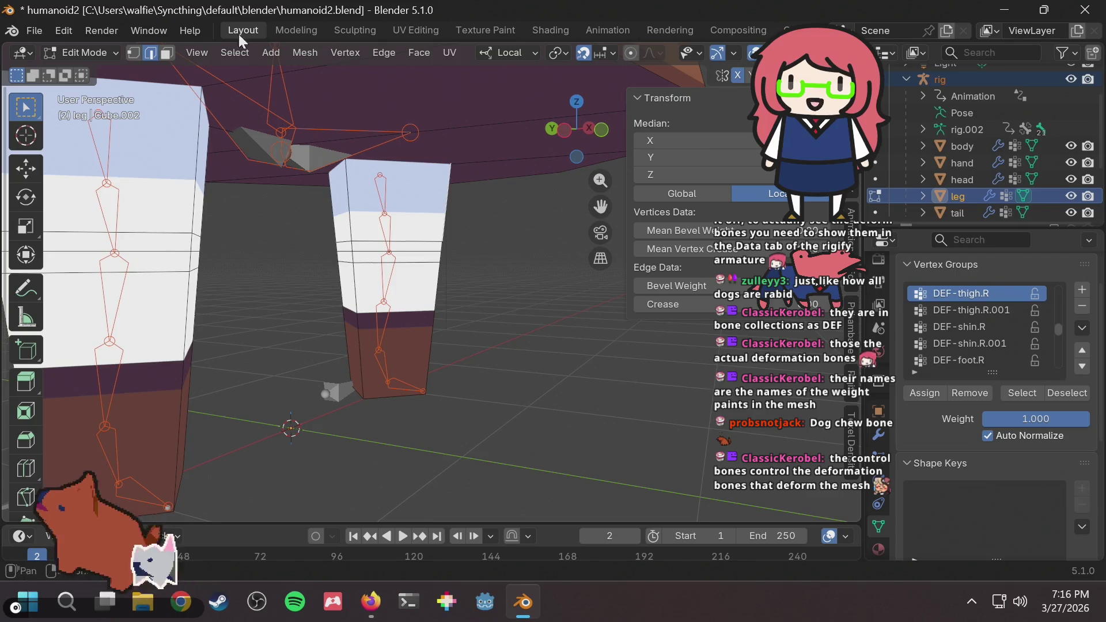
{"action": "left_click", "coordinate": [60, 54]}
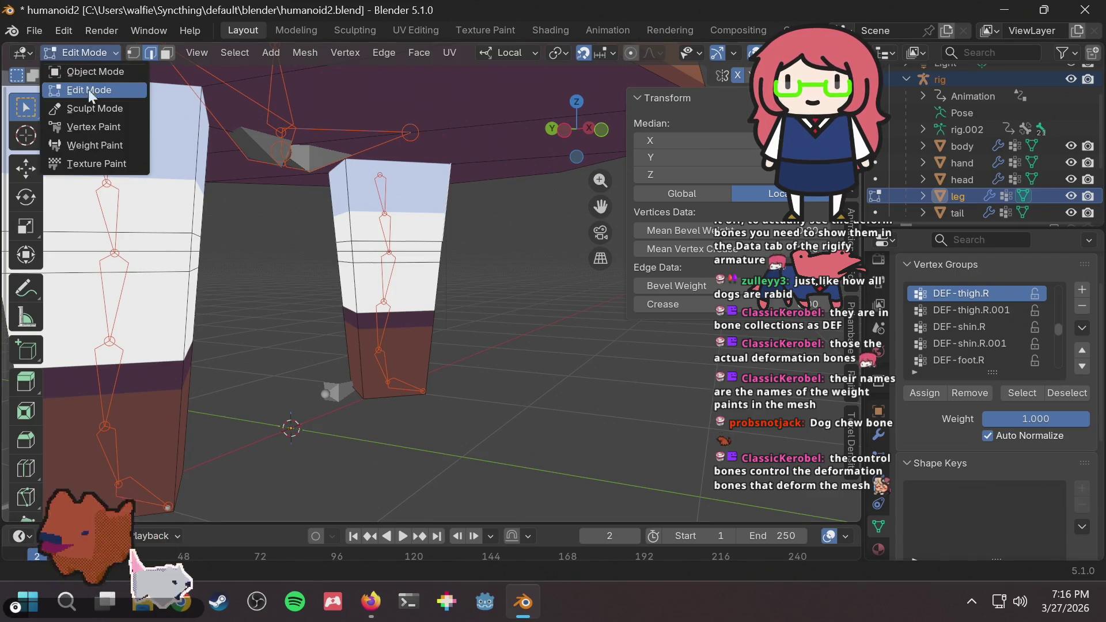
Put the leg mesh into Weight Paint mode and show the DEF-shin.L weights.
{"action": "left_click", "coordinate": [86, 141]}
{"action": "mouse_move", "coordinate": [360, 267]}
{"action": "middle_mouse_down"}
{"action": "mouse_move", "coordinate": [320, 285]}
{"action": "mouse_move", "coordinate": [369, 294]}
{"action": "middle_mouse_up"}
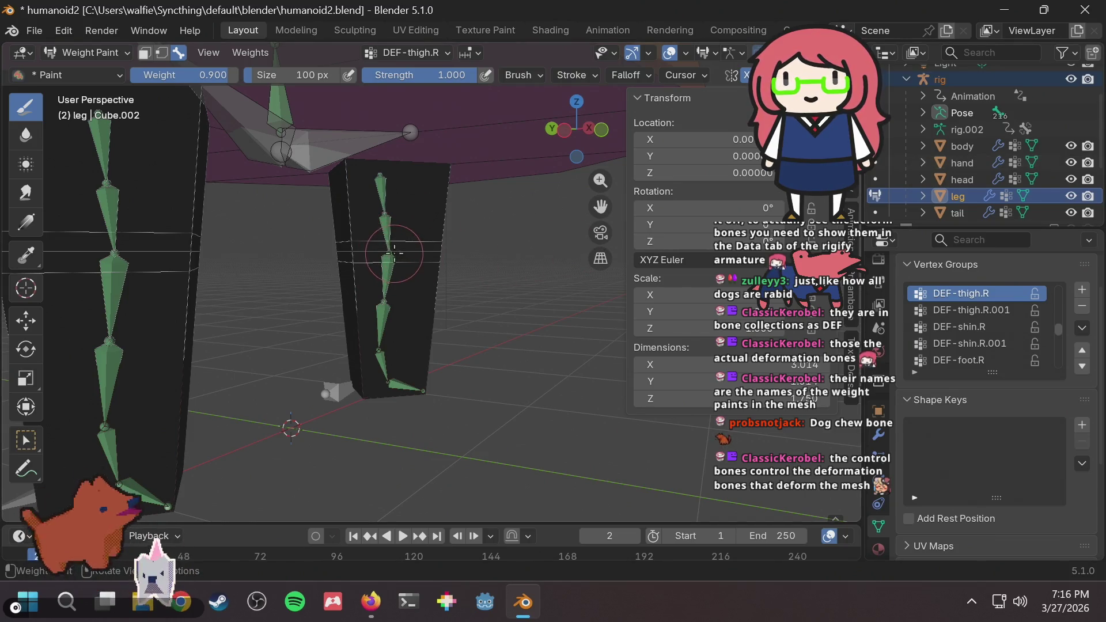
{"action": "left_click", "coordinate": [381, 321], "text": "ctrl"}
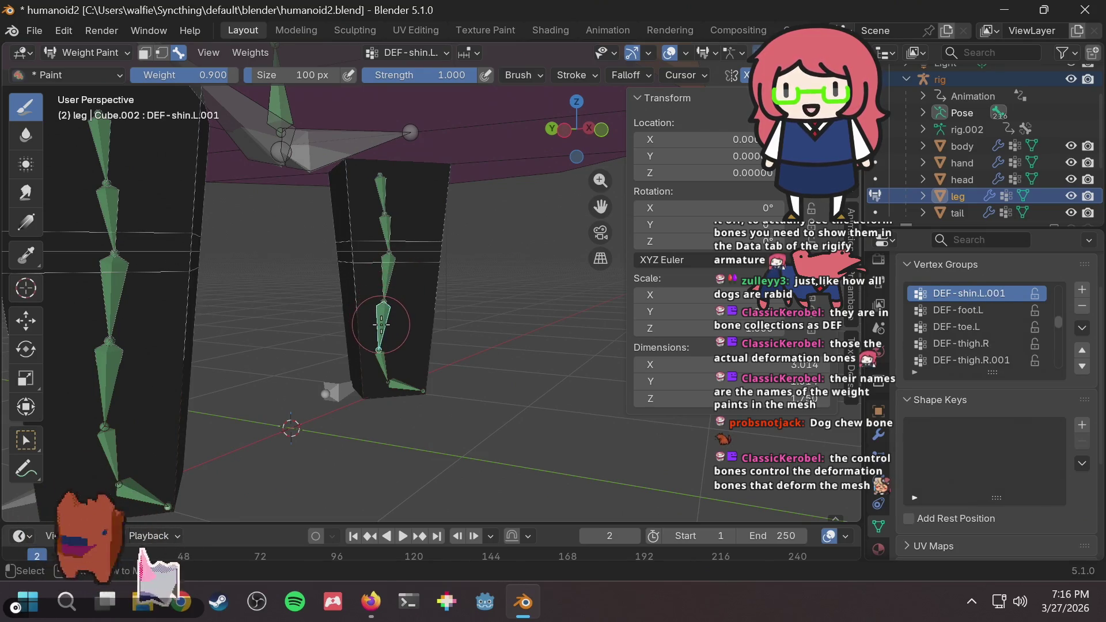
{"action": "scroll", "coordinate": [415, 311], "scroll_direction": "up", "scroll_amount": 2}
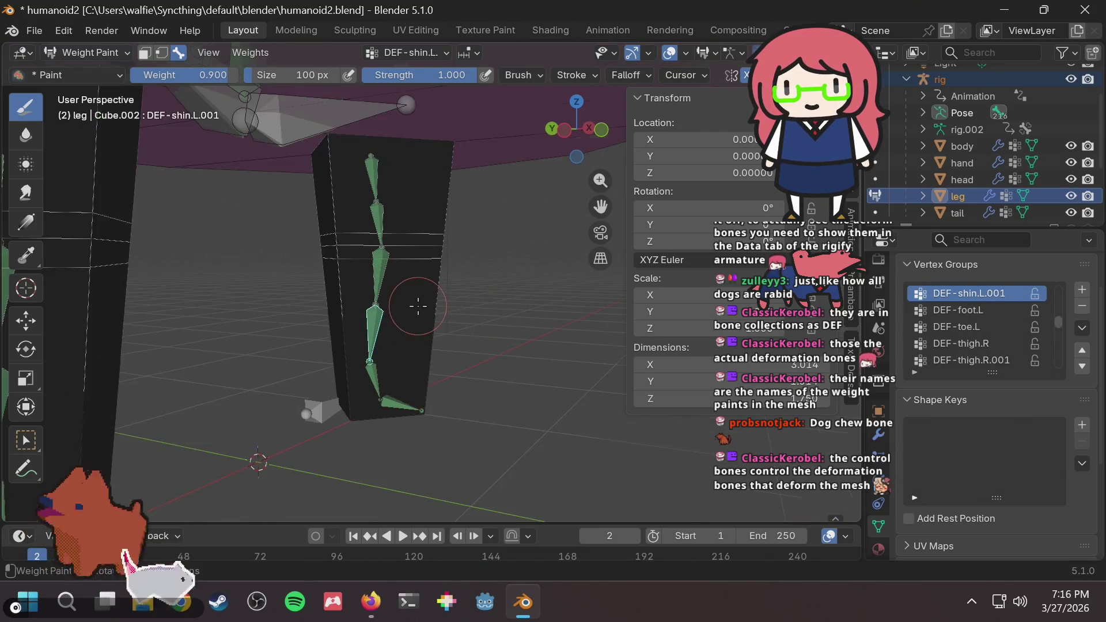
{"action": "left_click", "coordinate": [362, 267], "text": "ctrl"}
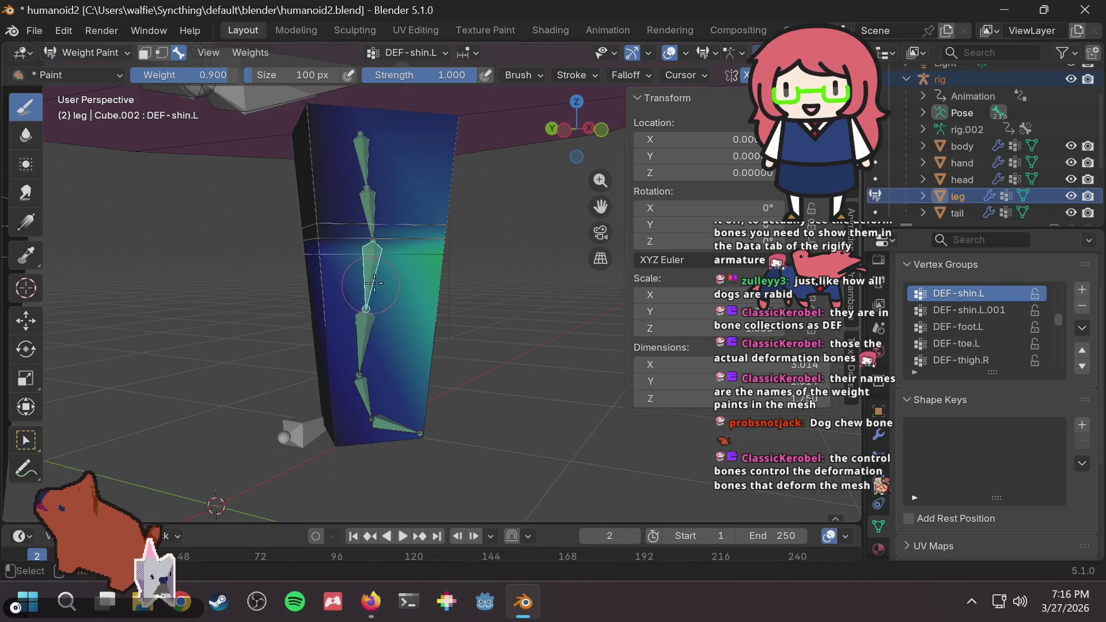
Alternate between DEF-shin.L and DEF-shin.L.001 weights, finding DEF-shin.L.001 empty on the leg.
{"action": "left_click", "coordinate": [366, 334], "text": "ctrl"}
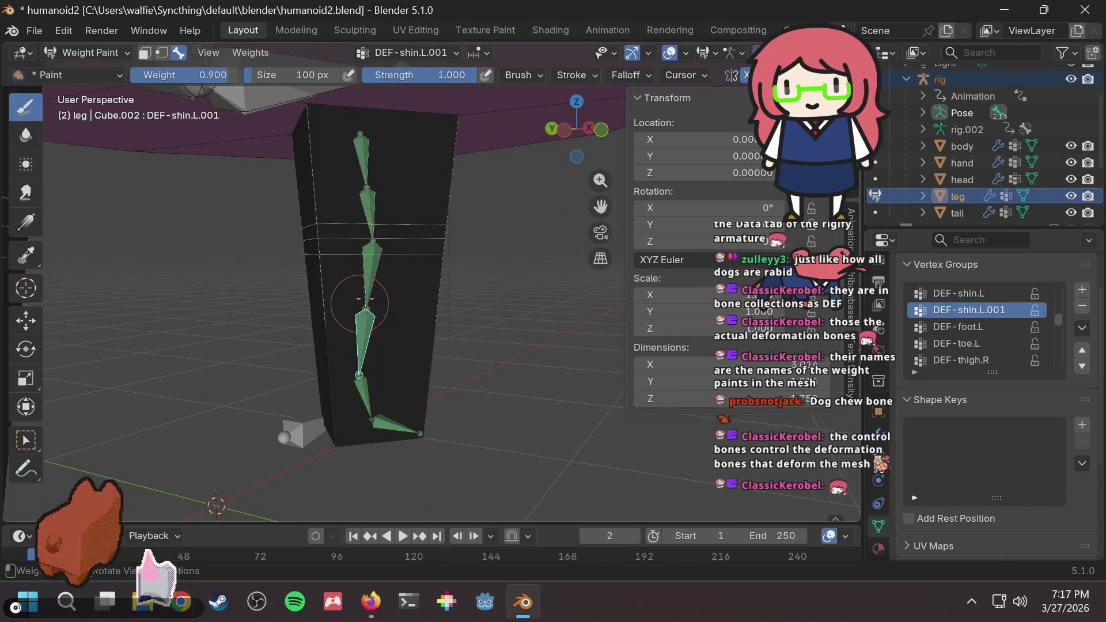
{"action": "left_click", "coordinate": [374, 263], "text": "ctrl"}
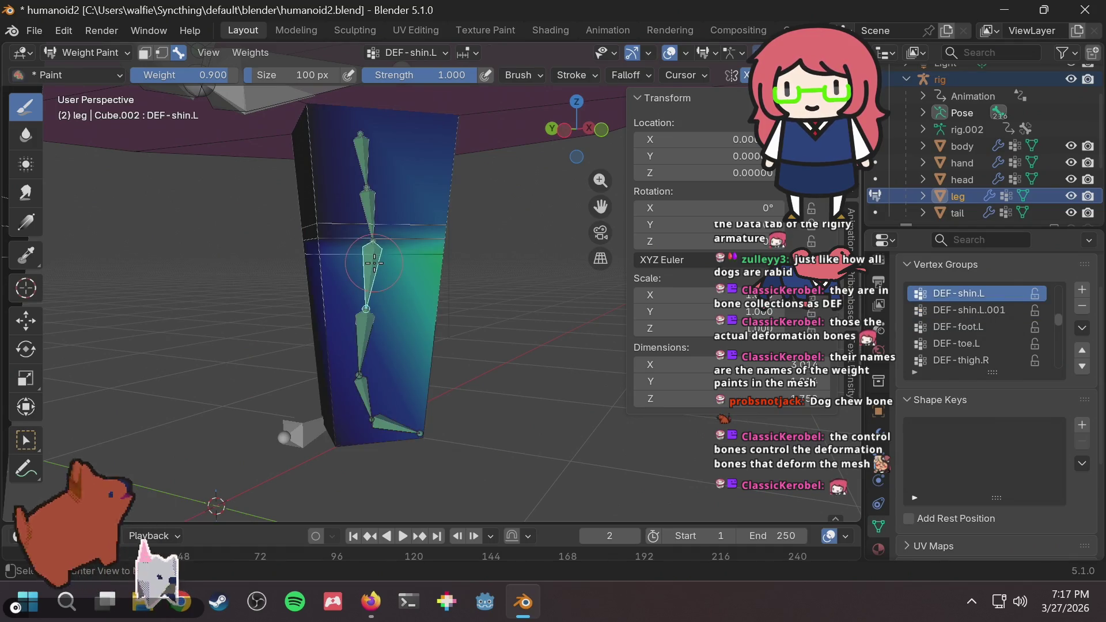
{"action": "left_click", "coordinate": [372, 317], "text": "ctrl"}
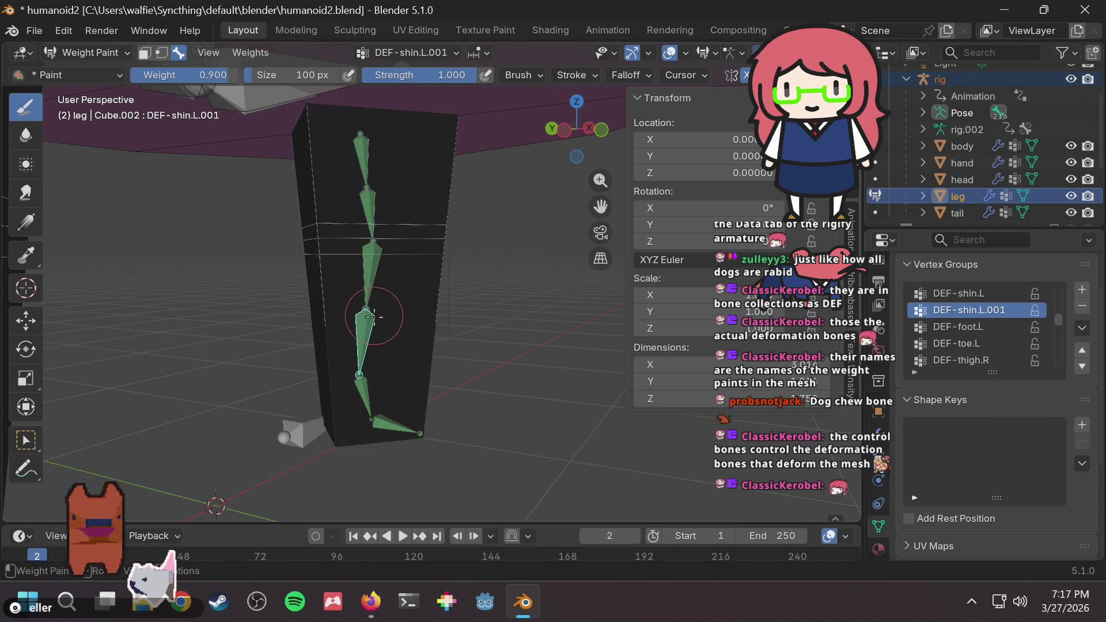
{"action": "right_click", "coordinate": [371, 261]}
{"action": "key", "text": "Escape"}
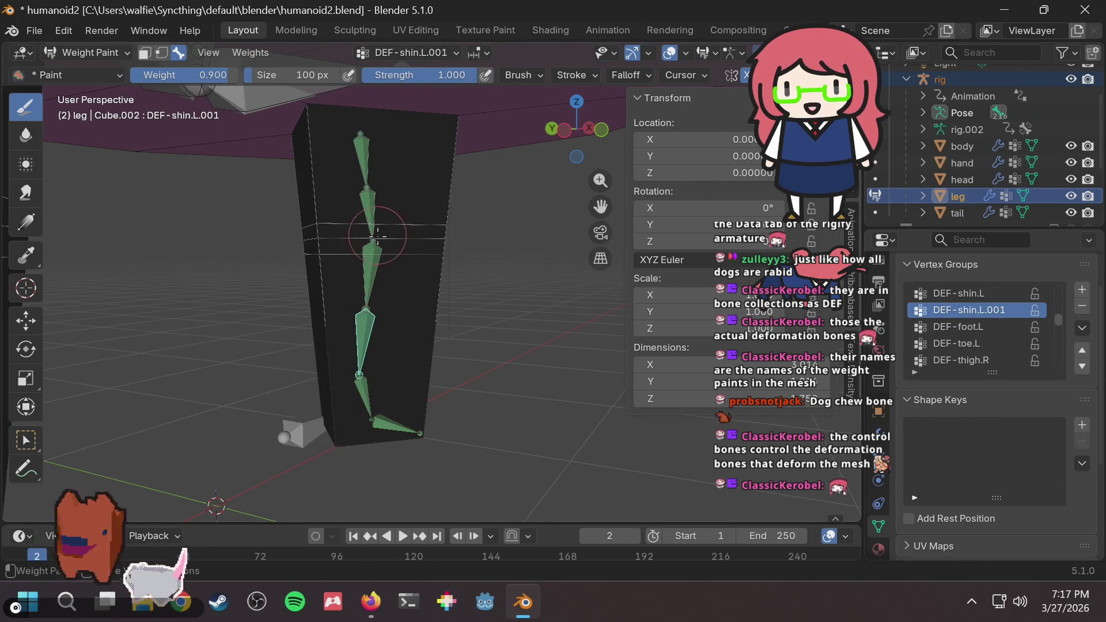
{"action": "left_click", "coordinate": [370, 257], "text": "ctrl"}
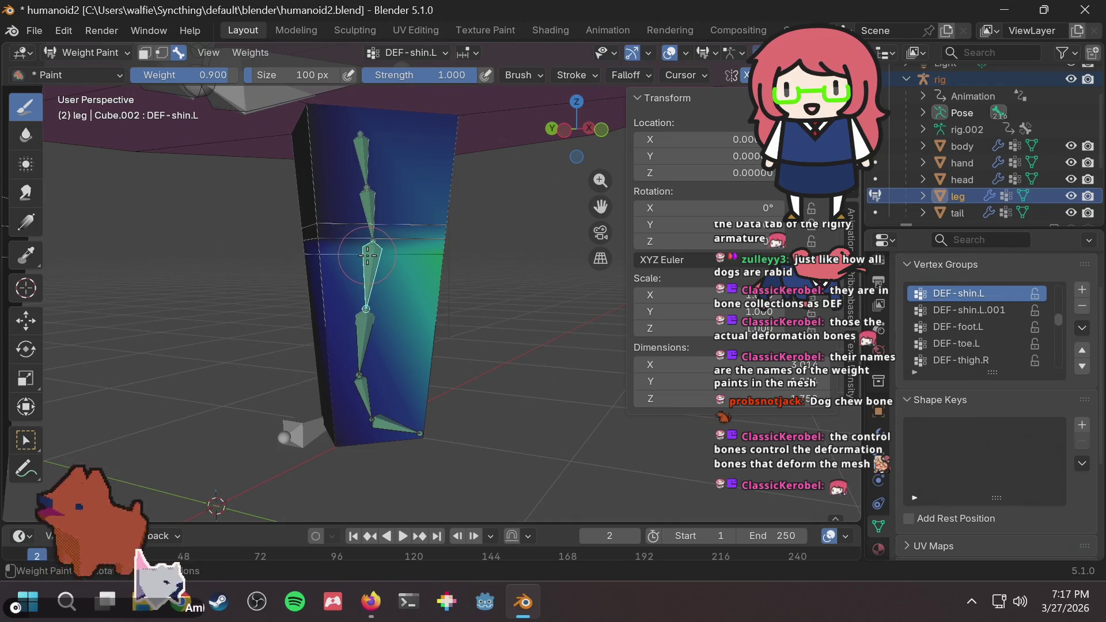
{"action": "key", "text": "bracketright"}
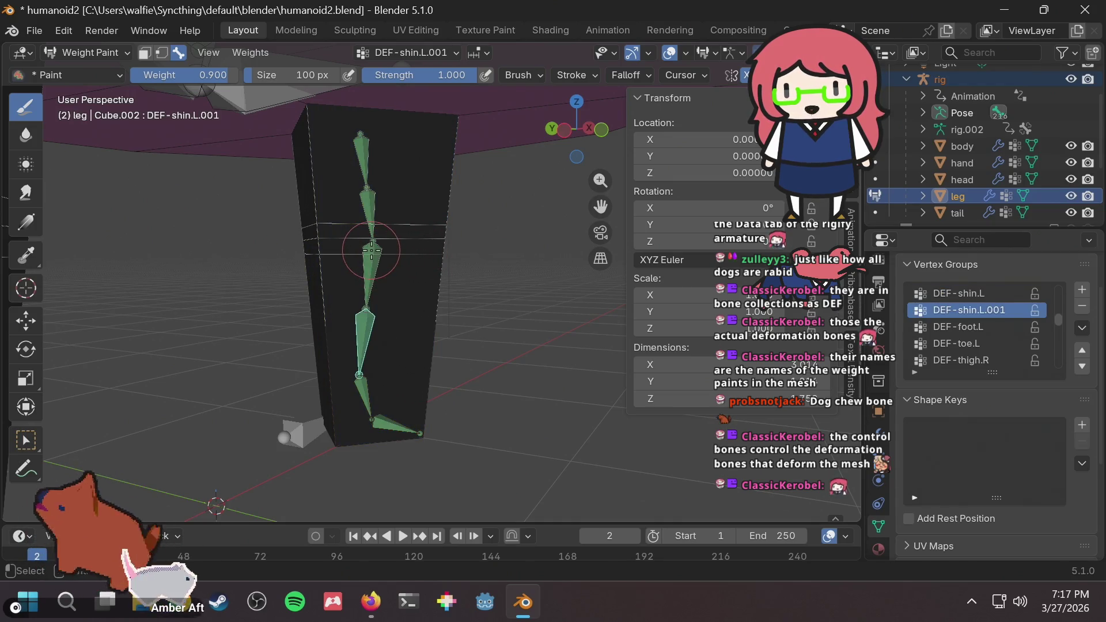
{"action": "left_click", "coordinate": [371, 253], "text": "ctrl"}
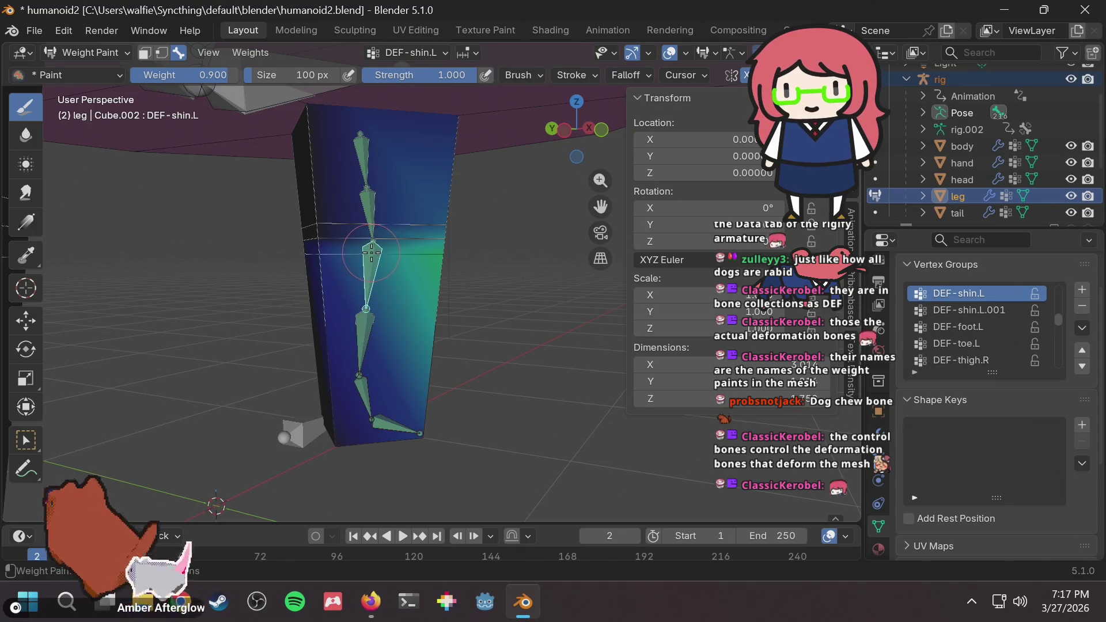
{"action": "key", "text": "bracketright"}
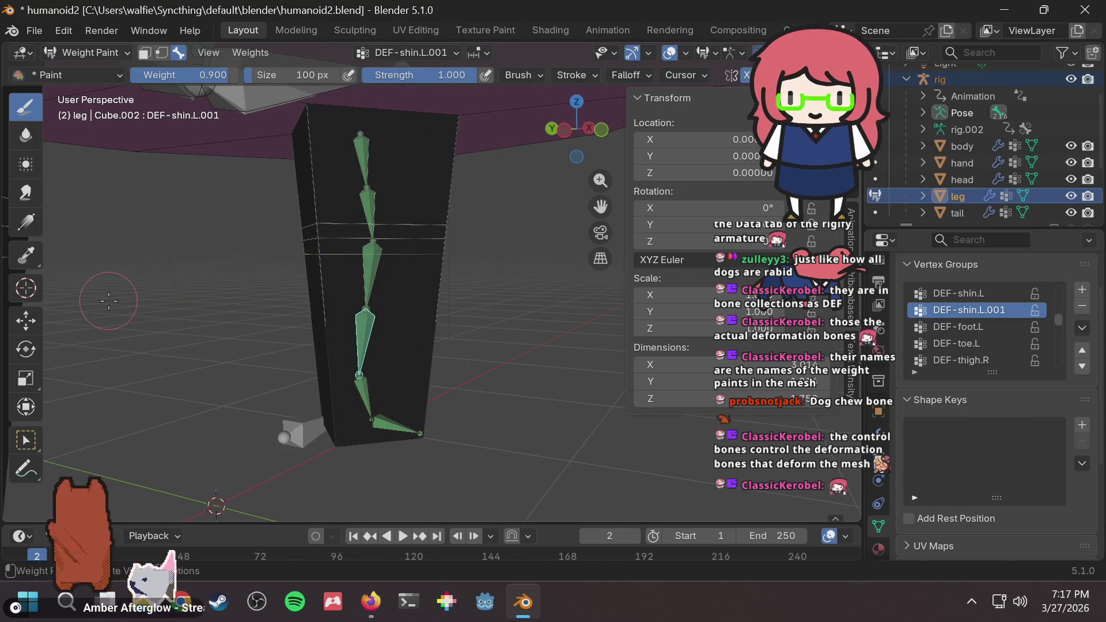
{"action": "left_click", "coordinate": [375, 252], "text": "ctrl"}
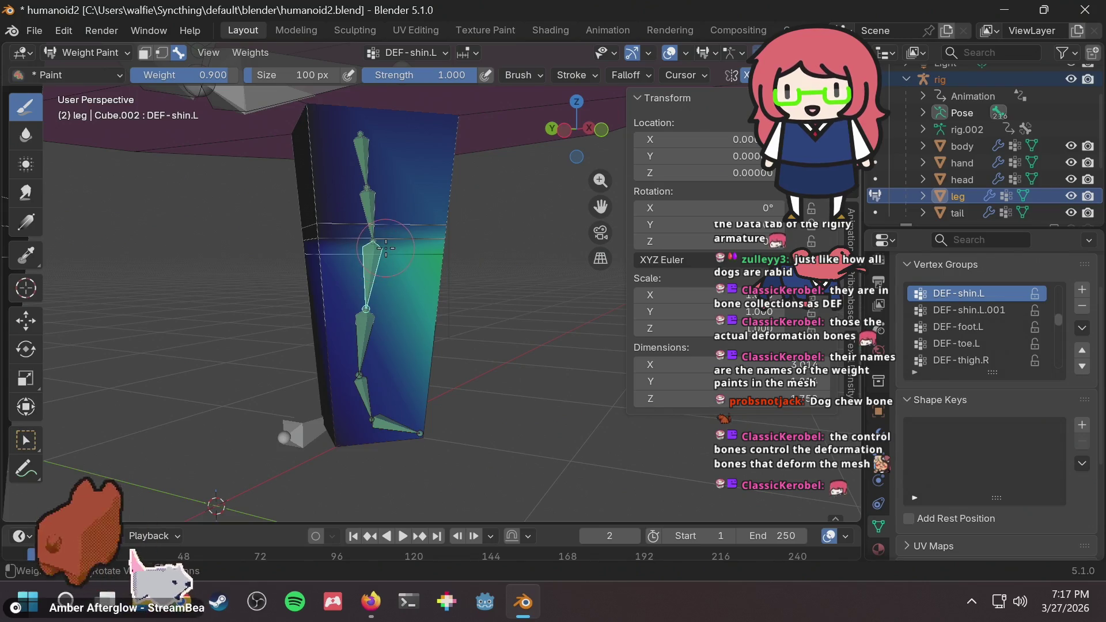
{"action": "left_click", "coordinate": [365, 337], "text": "ctrl"}
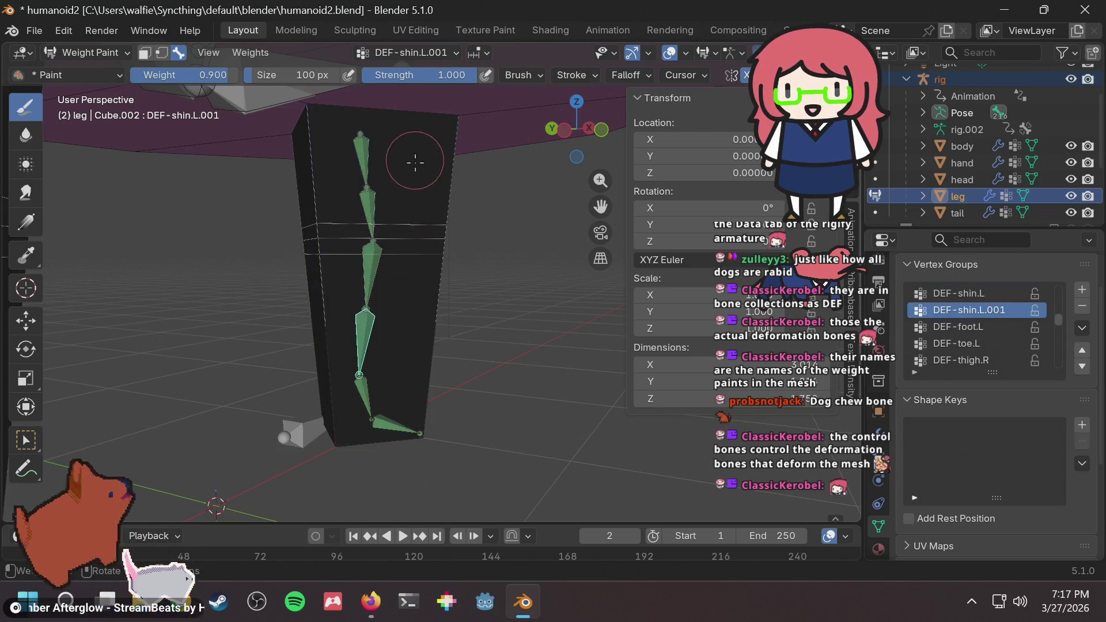
Make DEF-thigh.L.001 the active group and inspect its red weight band around the knee.
{"action": "left_click", "coordinate": [416, 51]}
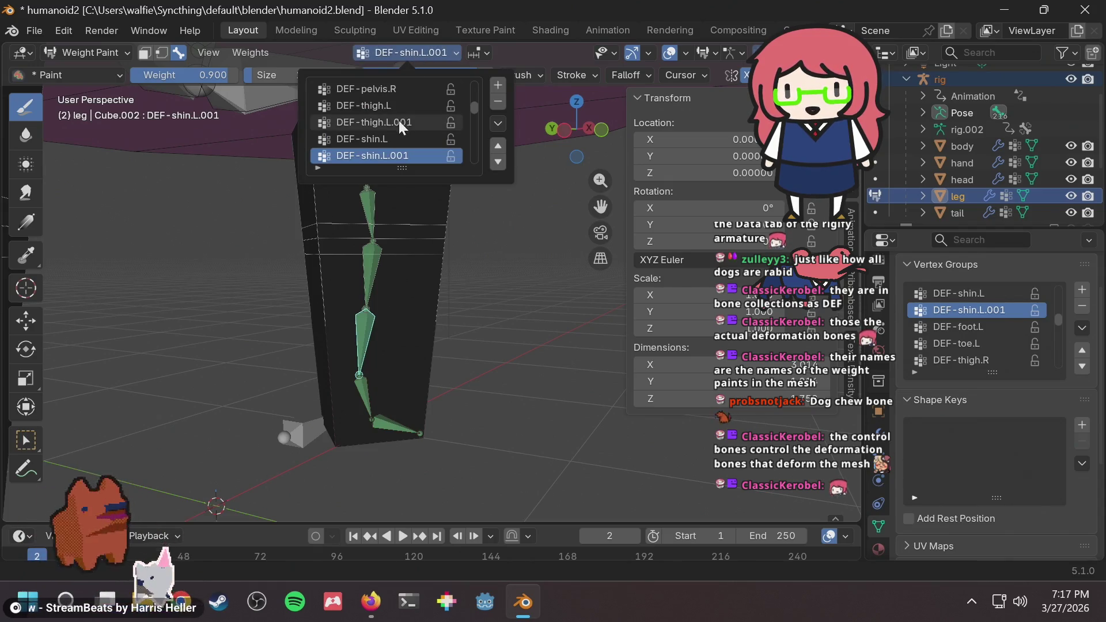
{"action": "left_click", "coordinate": [389, 138]}
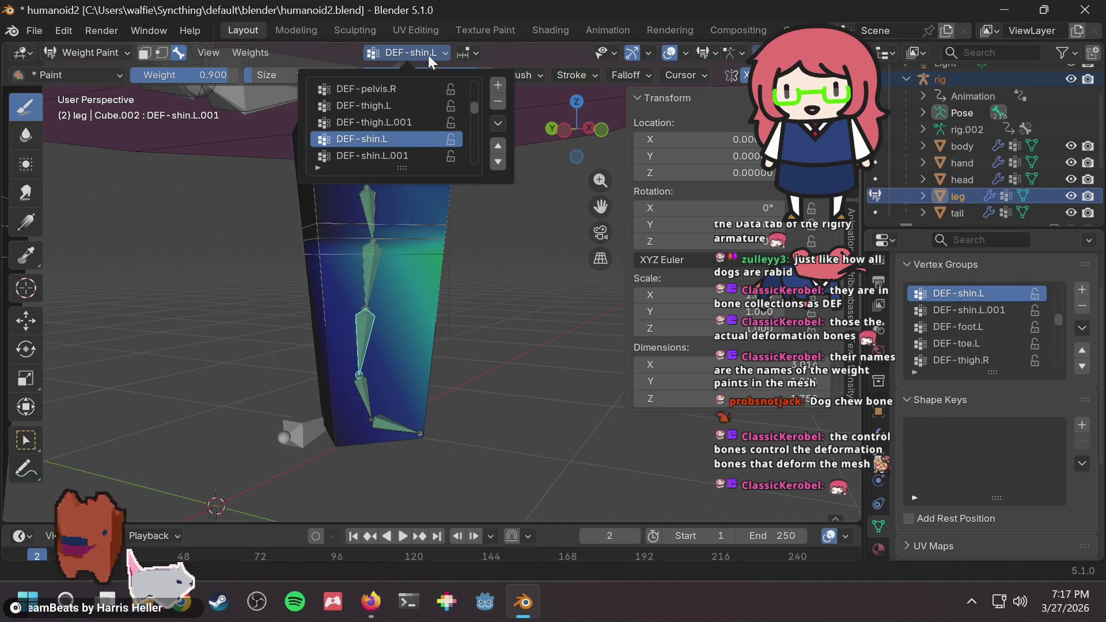
{"action": "left_click", "coordinate": [384, 121]}
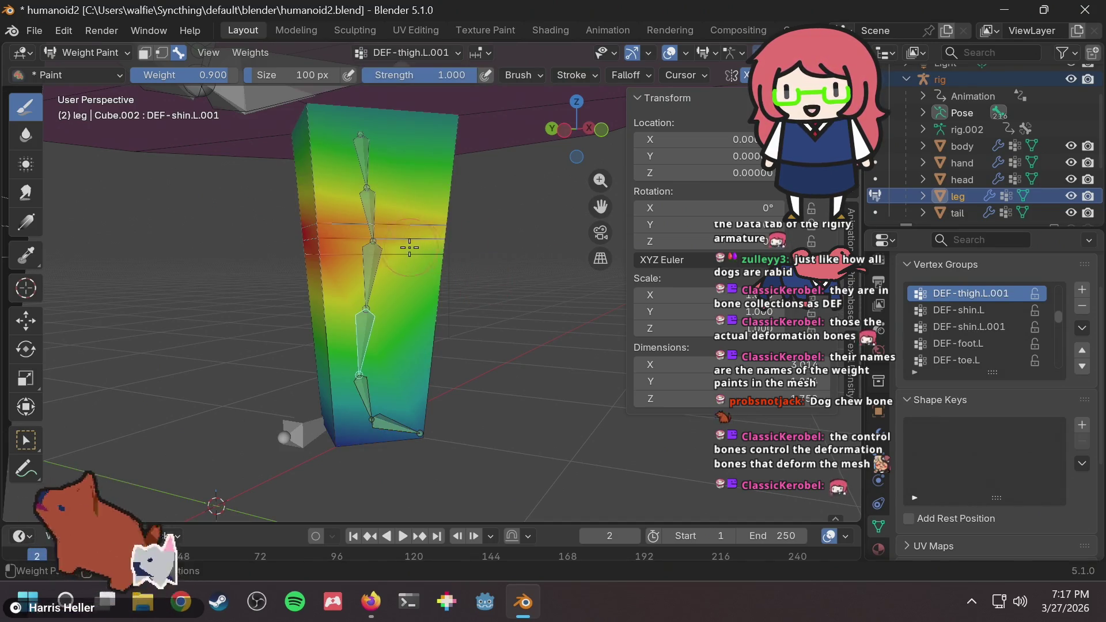
{"action": "left_click", "coordinate": [374, 249], "text": "ctrl"}
{"action": "left_click", "coordinate": [373, 232], "text": "ctrl"}
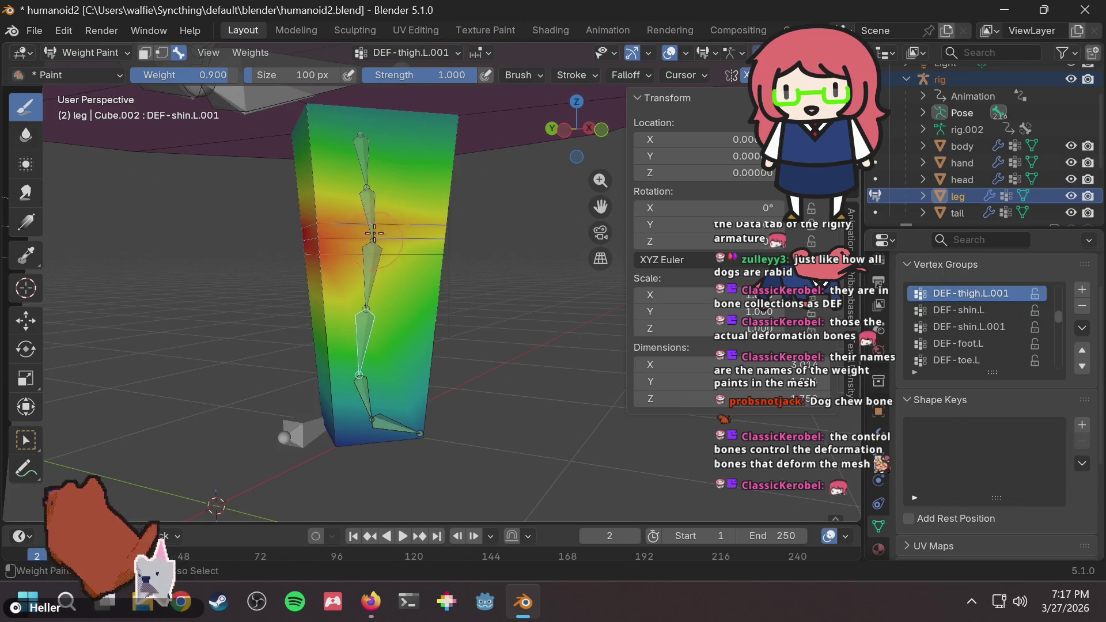
{"action": "left_click", "coordinate": [367, 203], "text": "ctrl"}
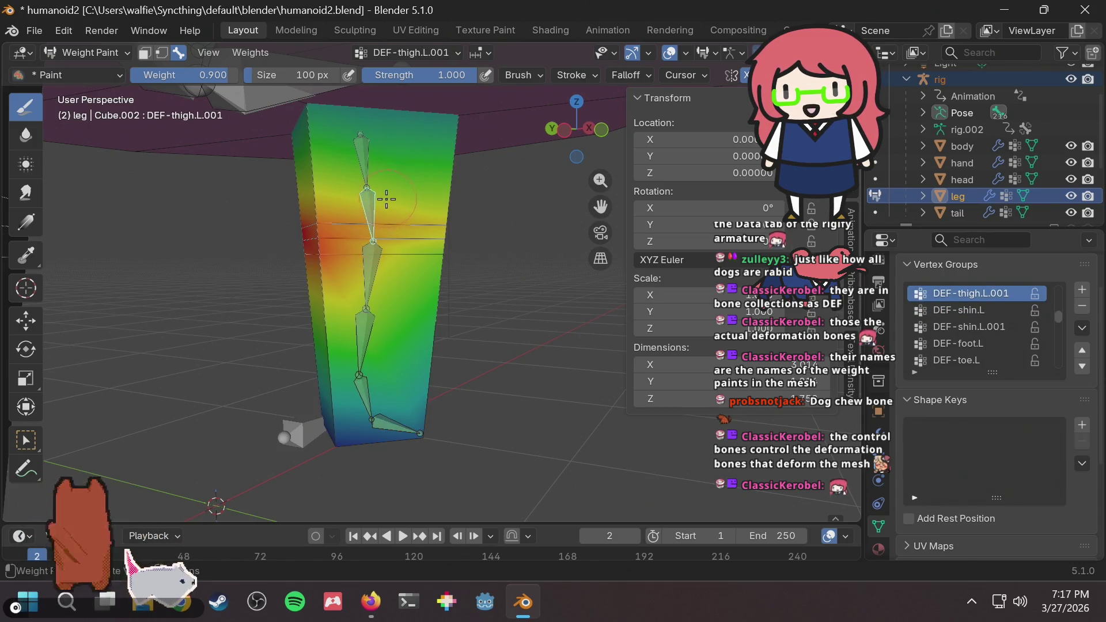
{"action": "scroll", "coordinate": [357, 205], "scroll_direction": "up", "scroll_amount": 2}
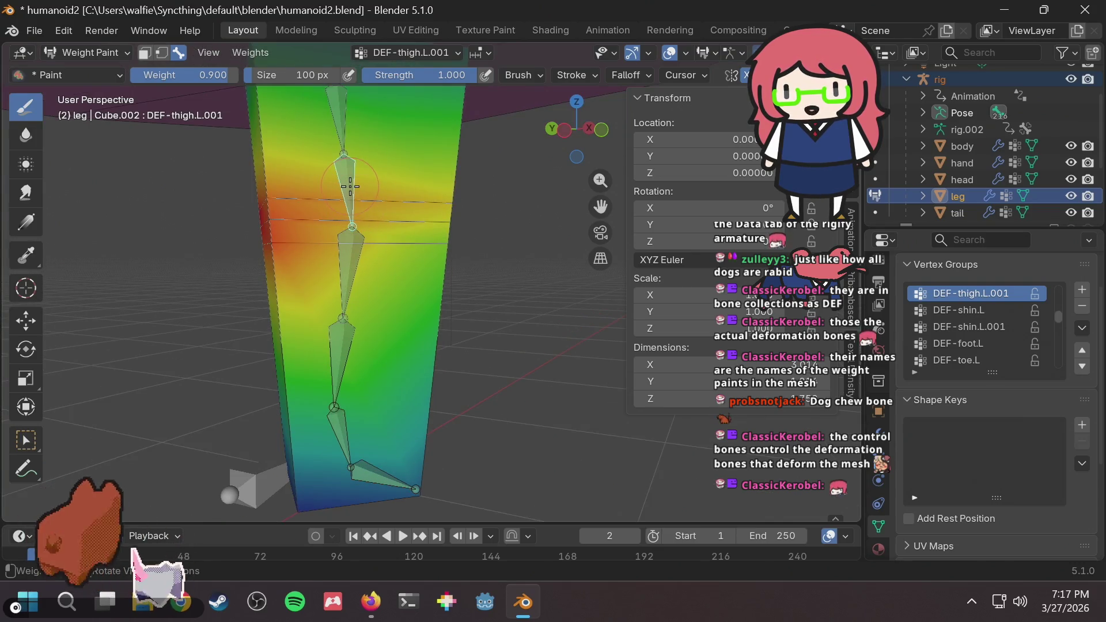
{"action": "mouse_move", "coordinate": [350, 186]}
{"action": "middle_mouse_down"}
{"action": "mouse_move", "coordinate": [377, 188]}
{"action": "mouse_move", "coordinate": [282, 193]}
{"action": "middle_mouse_up"}
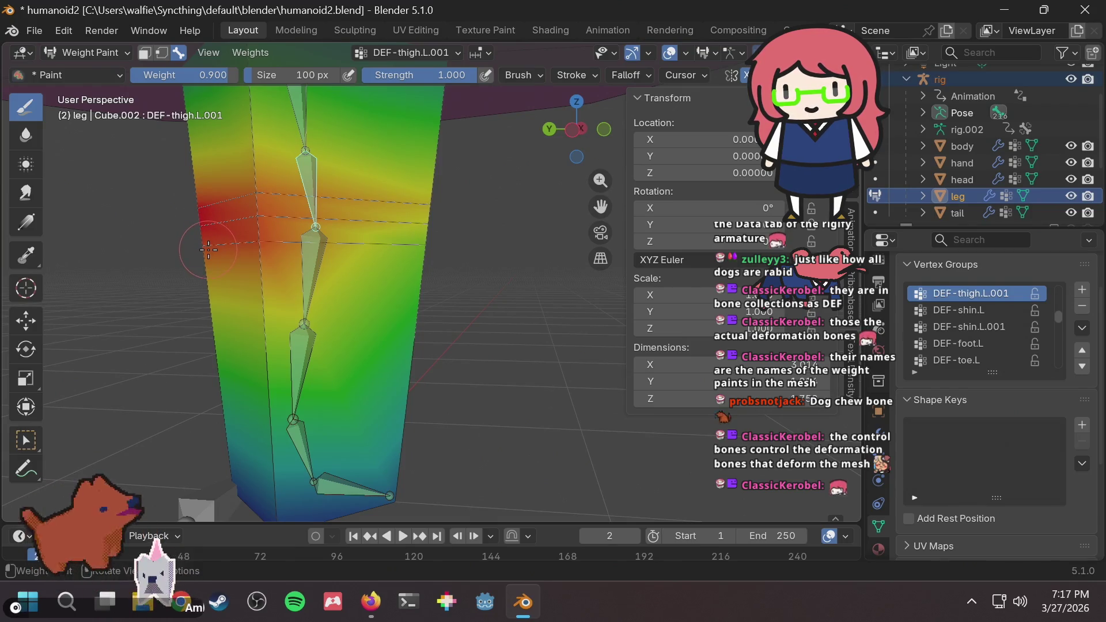
{"action": "middle_click_drag", "start_coordinate": [208, 249], "coordinate": [394, 261]}
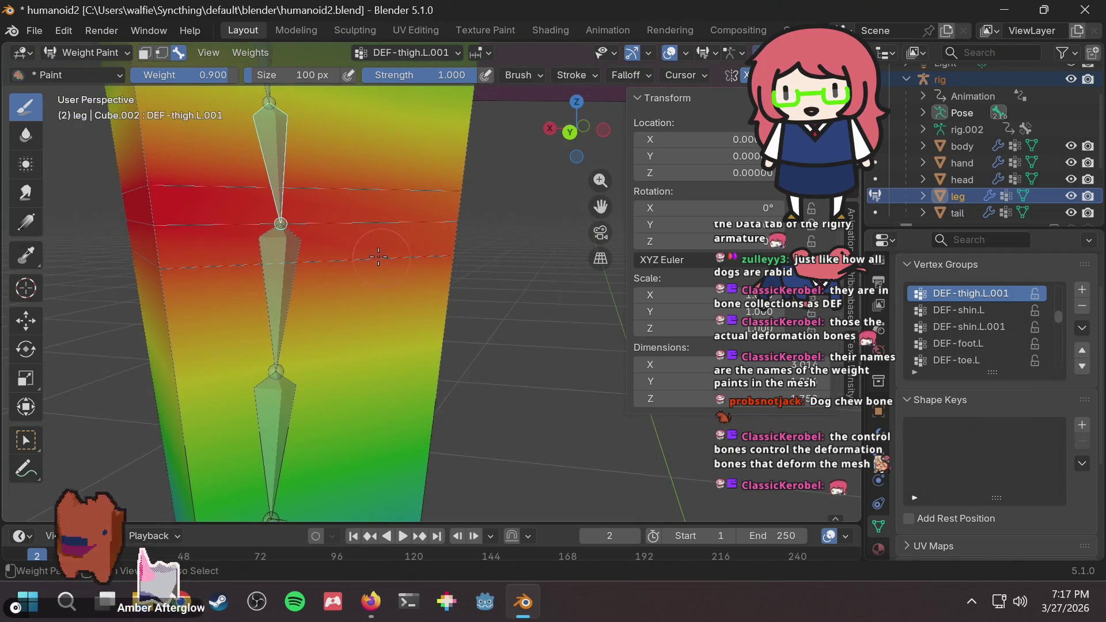
{"action": "key", "text": "bracketright"}
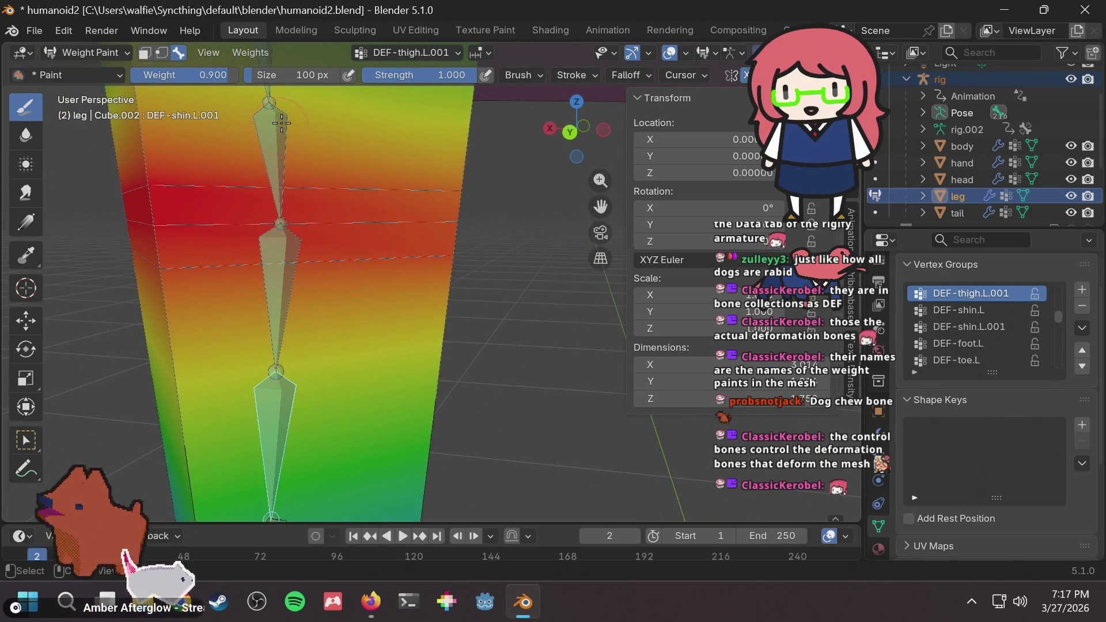
{"action": "left_click", "coordinate": [275, 119], "text": "ctrl"}
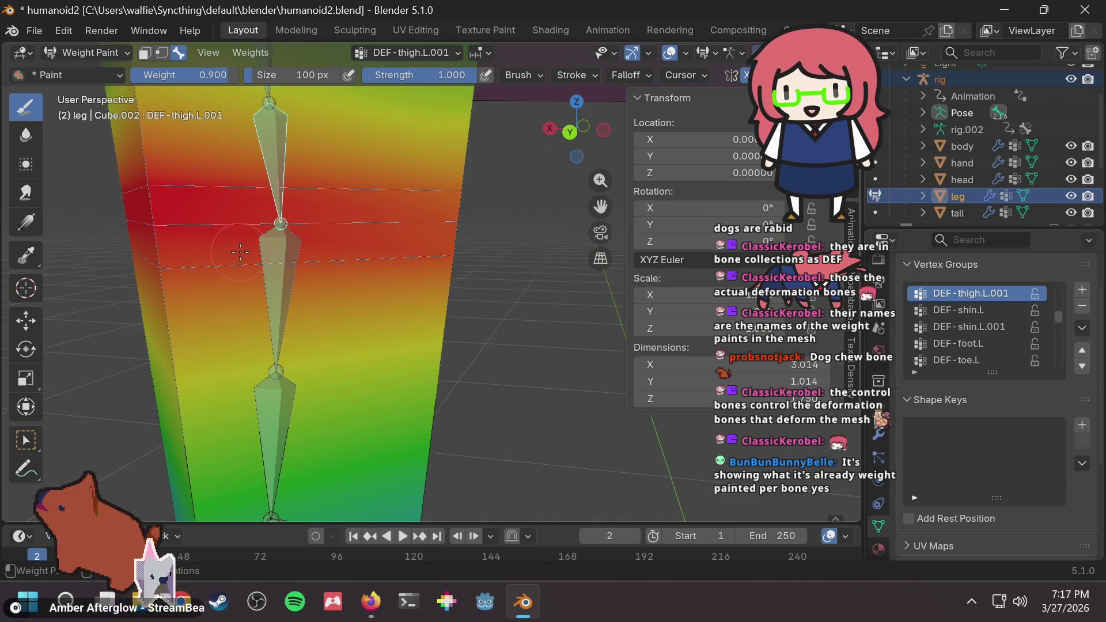
Show the weight brush settings: Mix blend, weight 0.900, size 100 px, strength 1.000.
{"action": "middle_click_drag", "start_coordinate": [241, 252], "coordinate": [354, 269]}
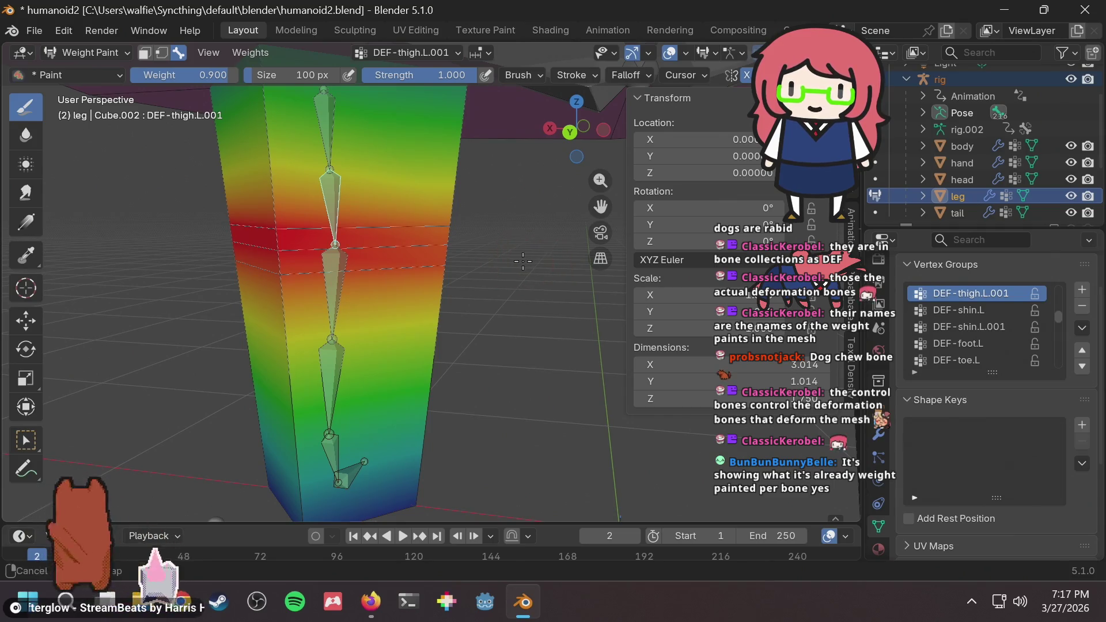
{"action": "mouse_move", "coordinate": [521, 265]}
{"action": "middle_mouse_down"}
{"action": "mouse_move", "coordinate": [308, 278]}
{"action": "mouse_move", "coordinate": [288, 291]}
{"action": "middle_mouse_up"}
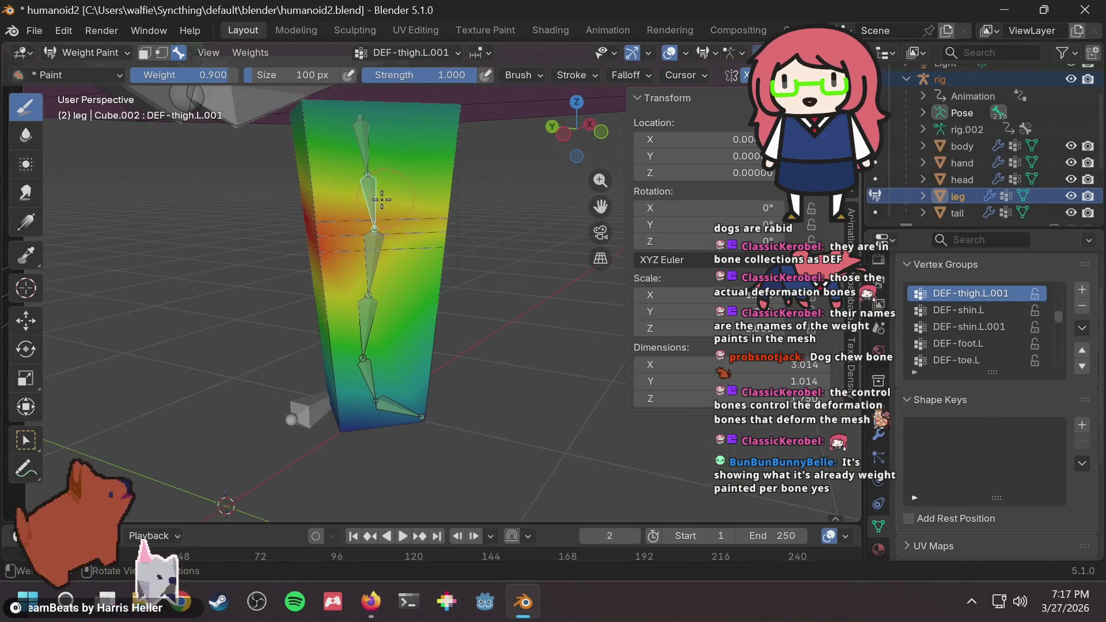
{"action": "scroll", "coordinate": [363, 203], "scroll_direction": "up", "scroll_amount": 4}
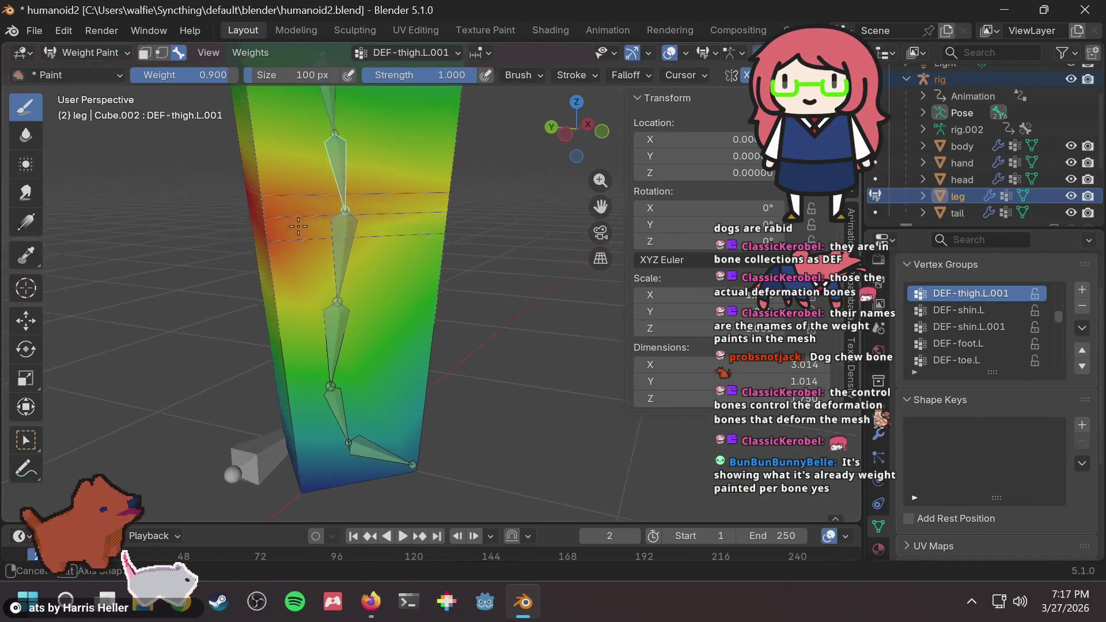
{"action": "mouse_move", "coordinate": [374, 211]}
{"action": "middle_mouse_down"}
{"action": "mouse_move", "coordinate": [387, 222]}
{"action": "mouse_move", "coordinate": [485, 211]}
{"action": "middle_mouse_up"}
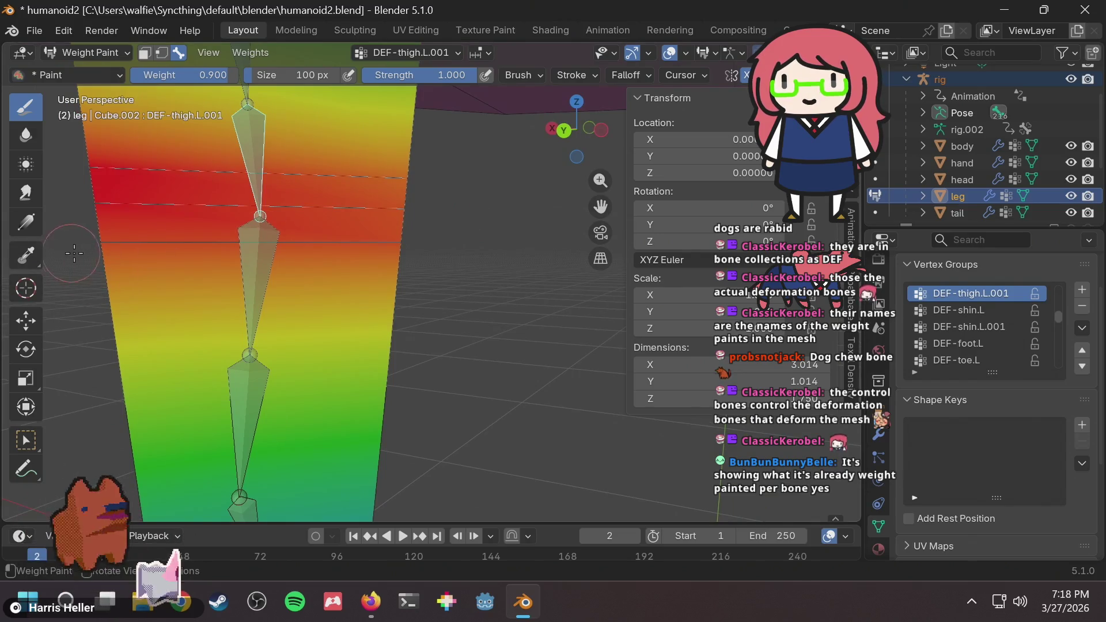
{"action": "left_click_drag", "start_coordinate": [113, 256], "coordinate": [117, 257]}
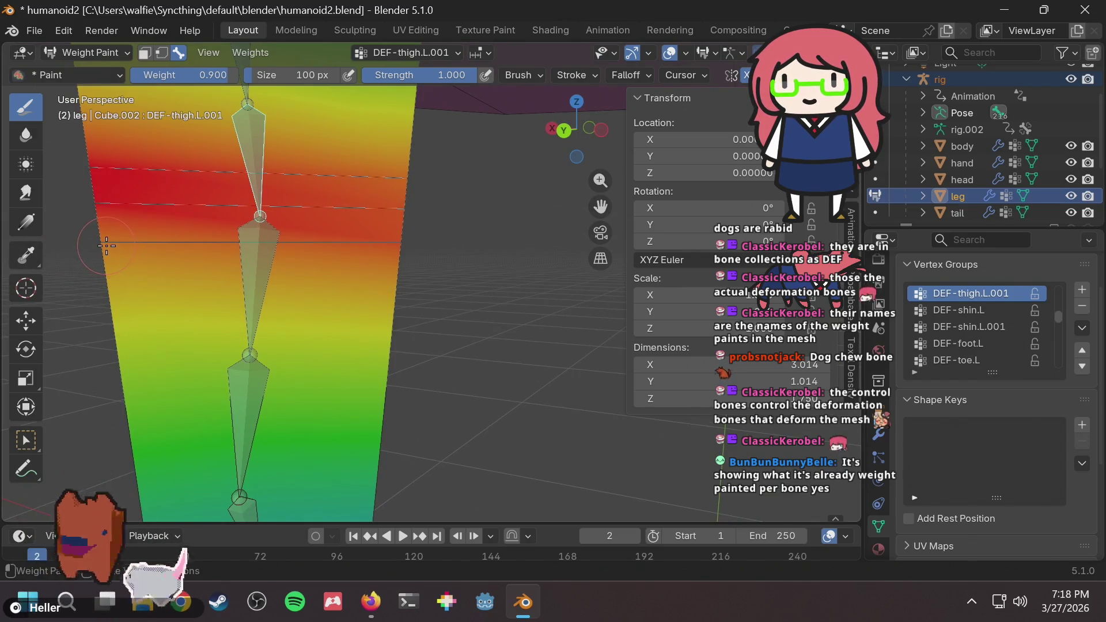
{"action": "scroll", "coordinate": [106, 246], "scroll_direction": "down", "scroll_amount": 5}
{"action": "middle_click_drag", "start_coordinate": [225, 250], "coordinate": [340, 256]}
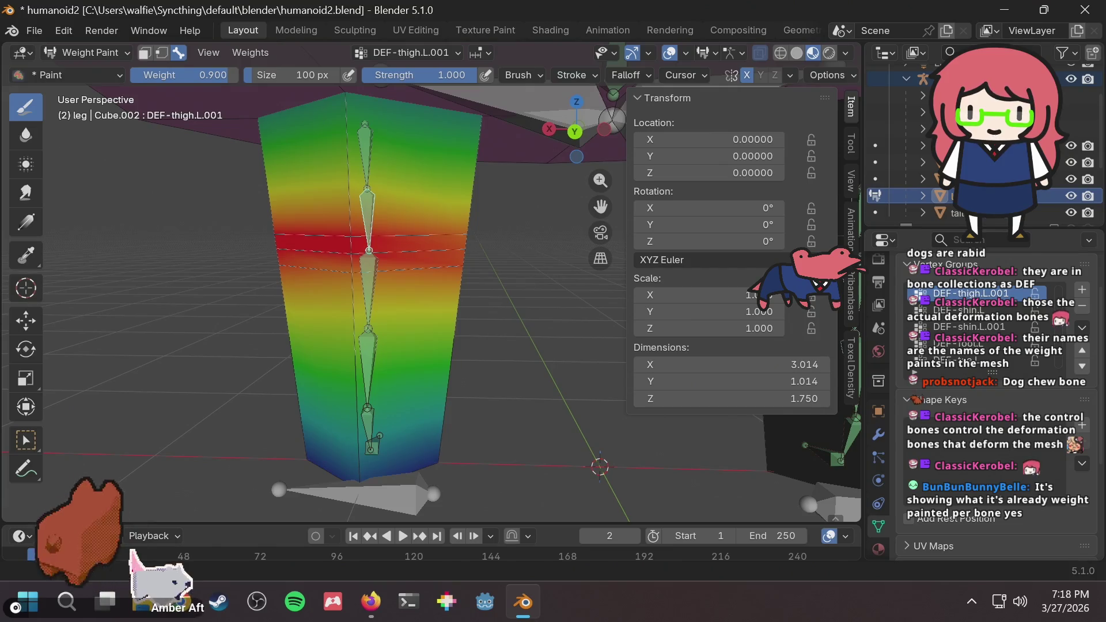
{"action": "left_click", "coordinate": [850, 143]}
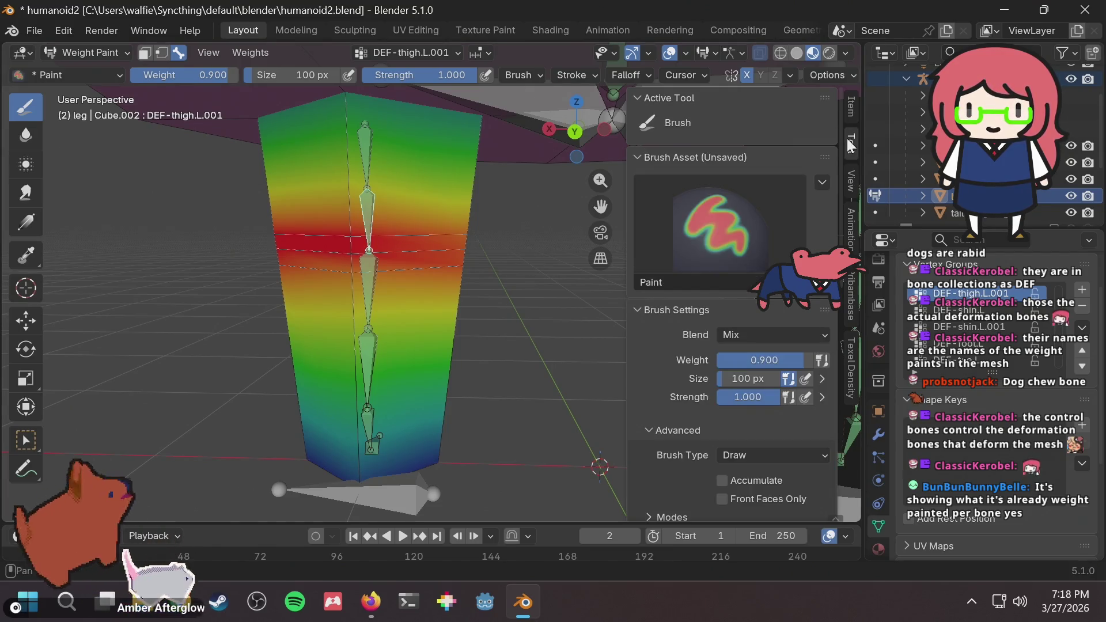
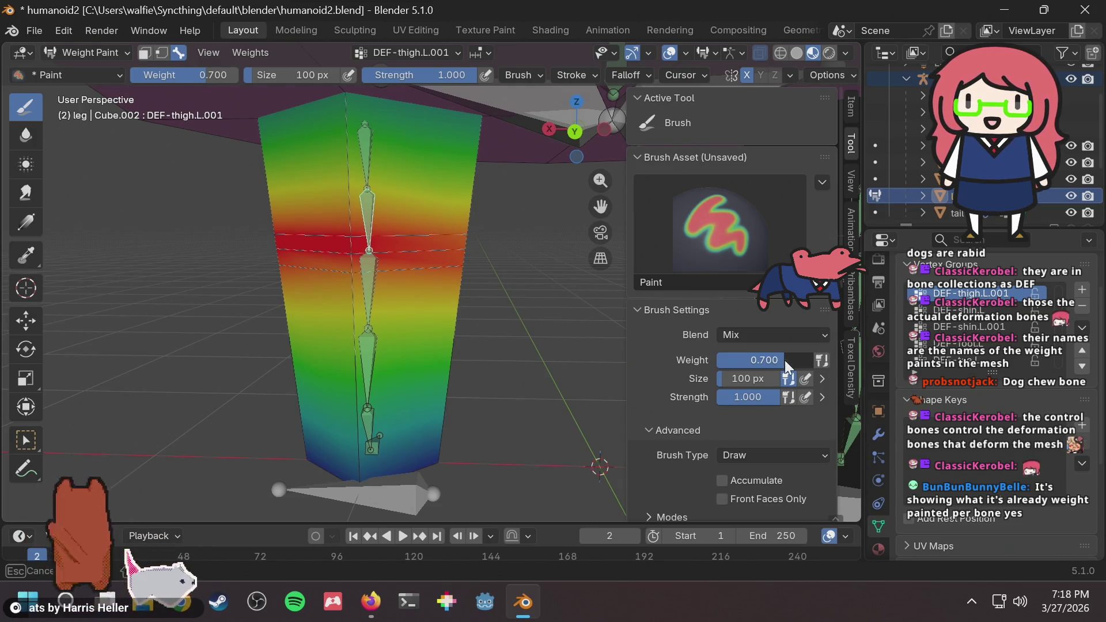
Undo a trial lower-leg stroke and switch the weight brush Blend mode to Subtract.
{"action": "left_click_drag", "start_coordinate": [341, 255], "coordinate": [352, 277]}
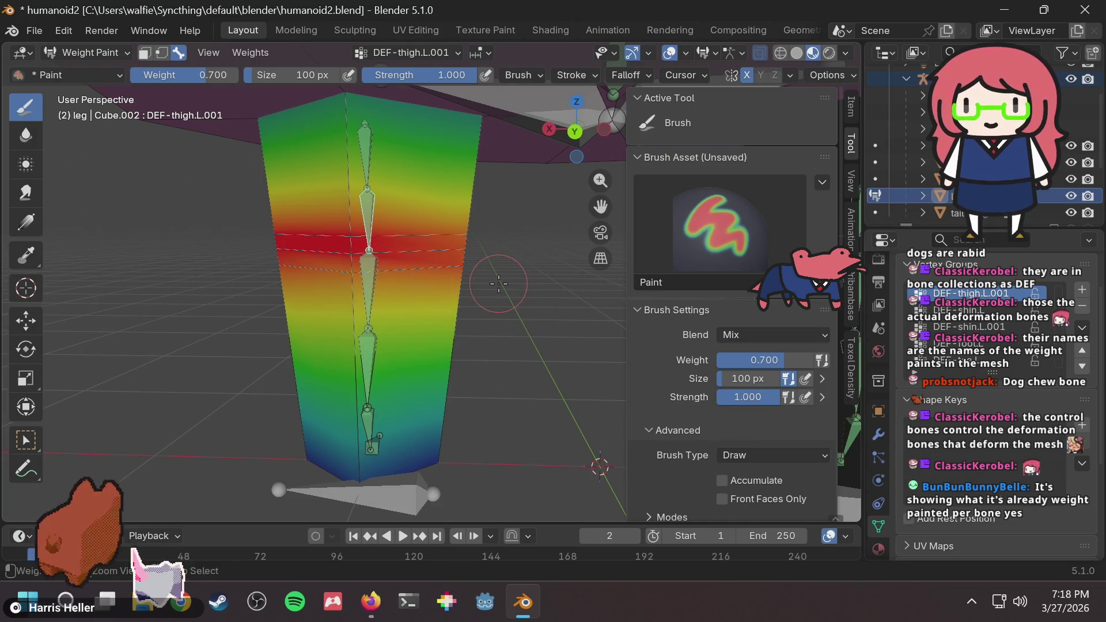
{"action": "middle_click_drag", "start_coordinate": [428, 282], "coordinate": [427, 300]}
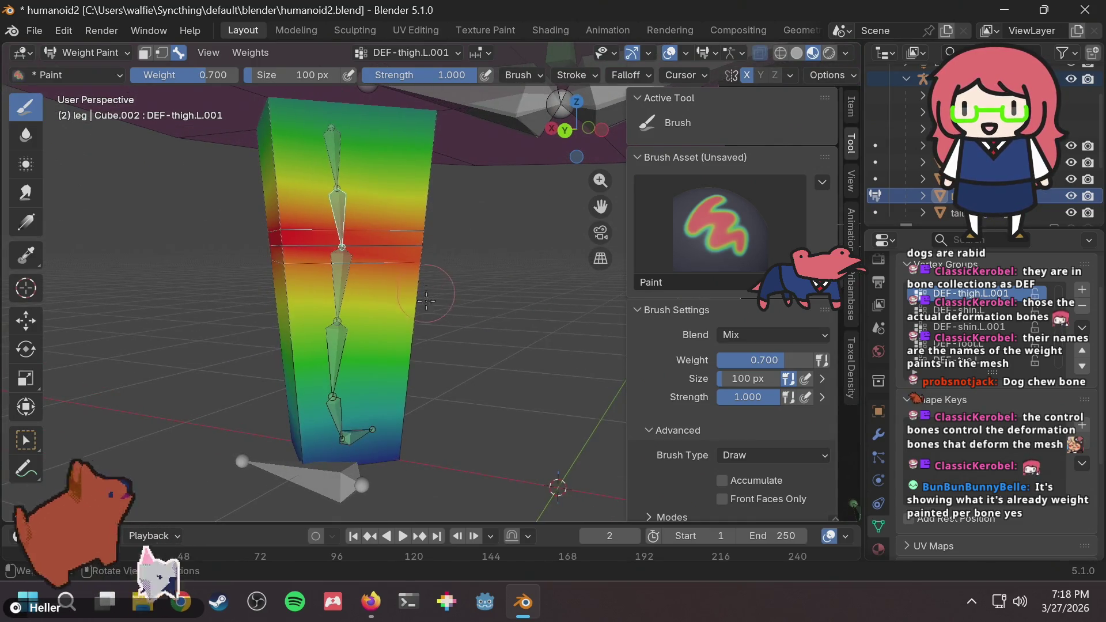
{"action": "mouse_move", "coordinate": [332, 382]}
{"action": "left_mouse_down"}
{"action": "mouse_move", "coordinate": [346, 415]}
{"action": "mouse_move", "coordinate": [397, 450]}
{"action": "left_mouse_up"}
{"action": "key", "text": "ctrl+z"}
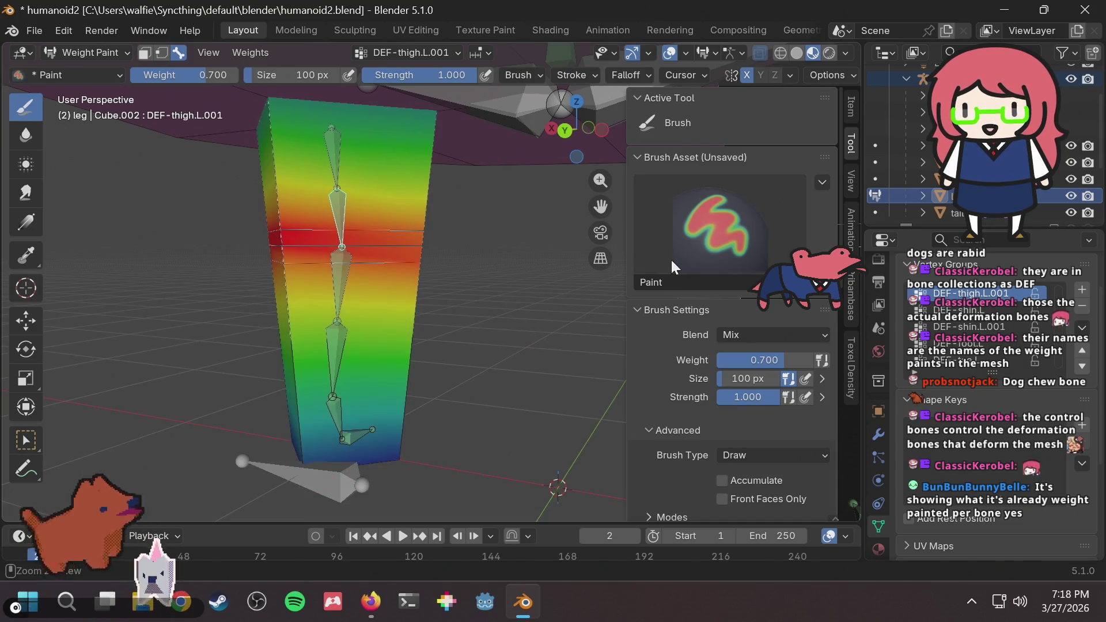
{"action": "left_click", "coordinate": [754, 338]}
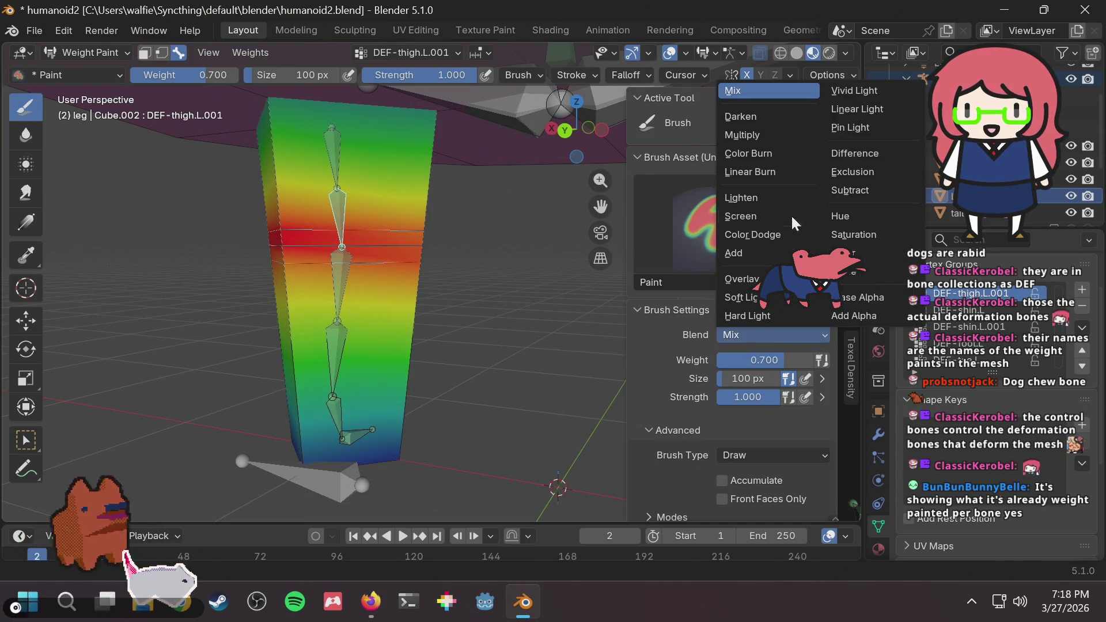
{"action": "left_click", "coordinate": [861, 191]}
Subtract DEF-thigh.L.001 weight from the lower and mid leg from several angles.
{"action": "mouse_move", "coordinate": [351, 431]}
{"action": "left_mouse_down"}
{"action": "mouse_move", "coordinate": [297, 448]}
{"action": "mouse_move", "coordinate": [420, 443]}
{"action": "mouse_move", "coordinate": [293, 451]}
{"action": "mouse_move", "coordinate": [264, 438]}
{"action": "left_mouse_up"}
{"action": "mouse_move", "coordinate": [264, 437]}
{"action": "middle_mouse_down"}
{"action": "mouse_move", "coordinate": [446, 462]}
{"action": "mouse_move", "coordinate": [536, 441]}
{"action": "mouse_move", "coordinate": [461, 438]}
{"action": "mouse_move", "coordinate": [290, 383]}
{"action": "middle_mouse_up"}
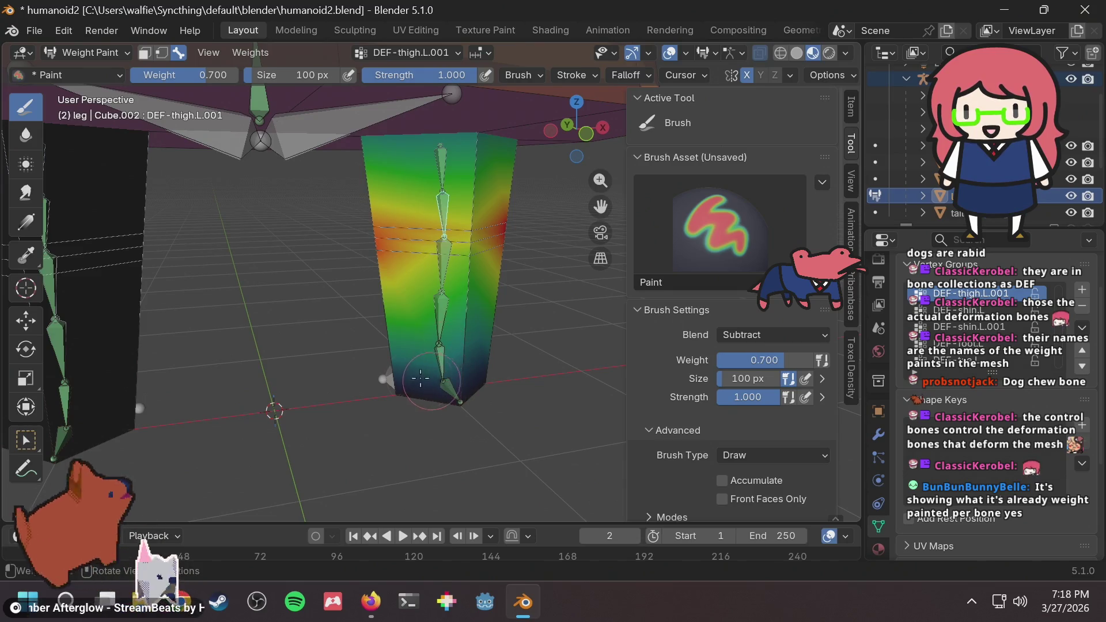
{"action": "middle_click_drag", "start_coordinate": [414, 370], "coordinate": [461, 264]}
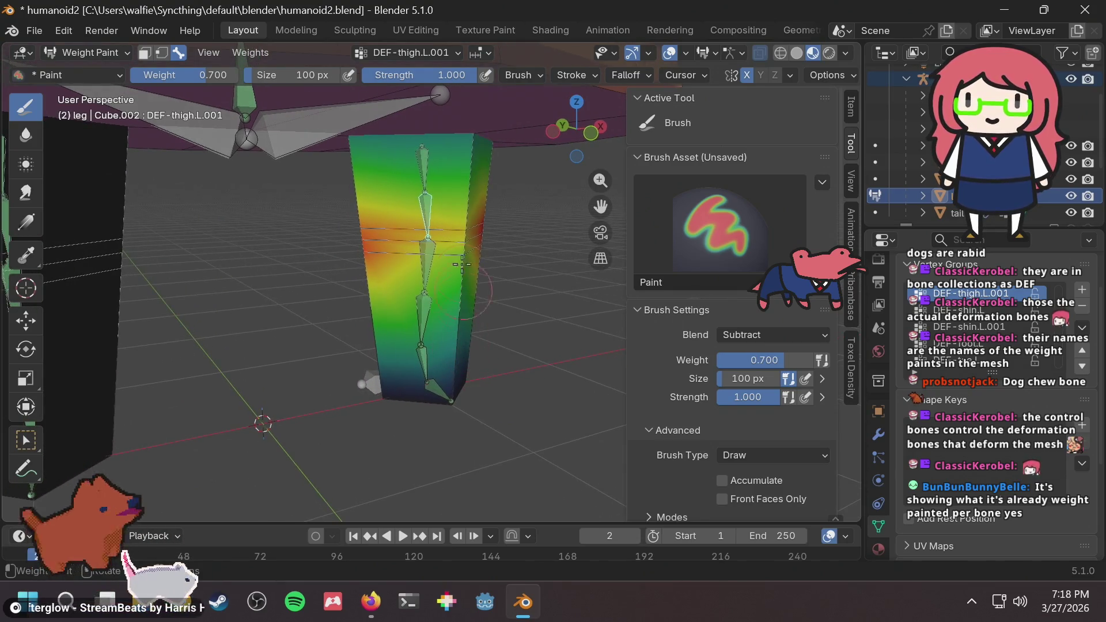
{"action": "mouse_move", "coordinate": [427, 318]}
{"action": "middle_mouse_down"}
{"action": "mouse_move", "coordinate": [566, 305]}
{"action": "mouse_move", "coordinate": [291, 415]}
{"action": "middle_mouse_up"}
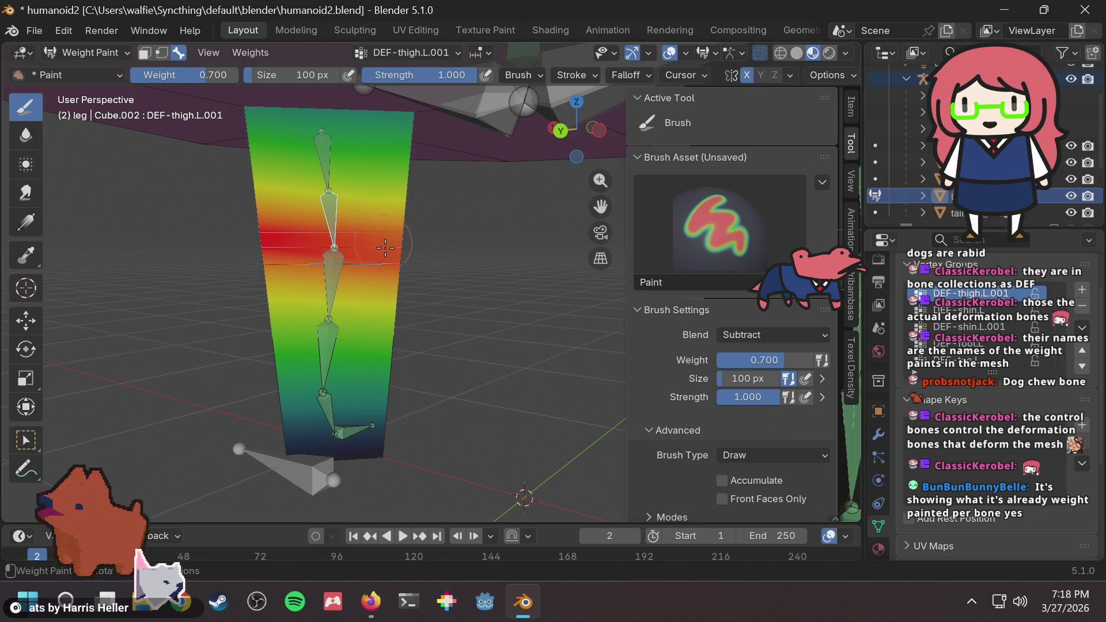
{"action": "mouse_move", "coordinate": [270, 279]}
{"action": "left_mouse_down"}
{"action": "mouse_move", "coordinate": [259, 269]}
{"action": "mouse_move", "coordinate": [399, 268]}
{"action": "mouse_move", "coordinate": [397, 284]}
{"action": "mouse_move", "coordinate": [291, 302]}
{"action": "mouse_move", "coordinate": [259, 292]}
{"action": "mouse_move", "coordinate": [268, 278]}
{"action": "left_mouse_up"}
{"action": "left_click_drag", "start_coordinate": [406, 282], "coordinate": [393, 281]}
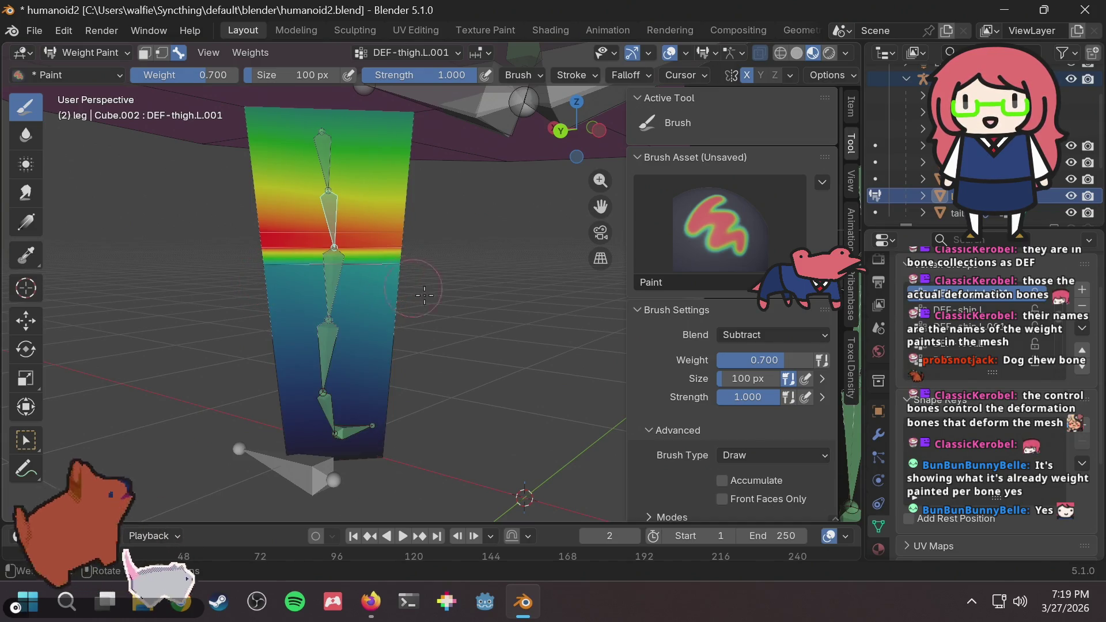
{"action": "middle_click_drag", "start_coordinate": [424, 295], "coordinate": [137, 286]}
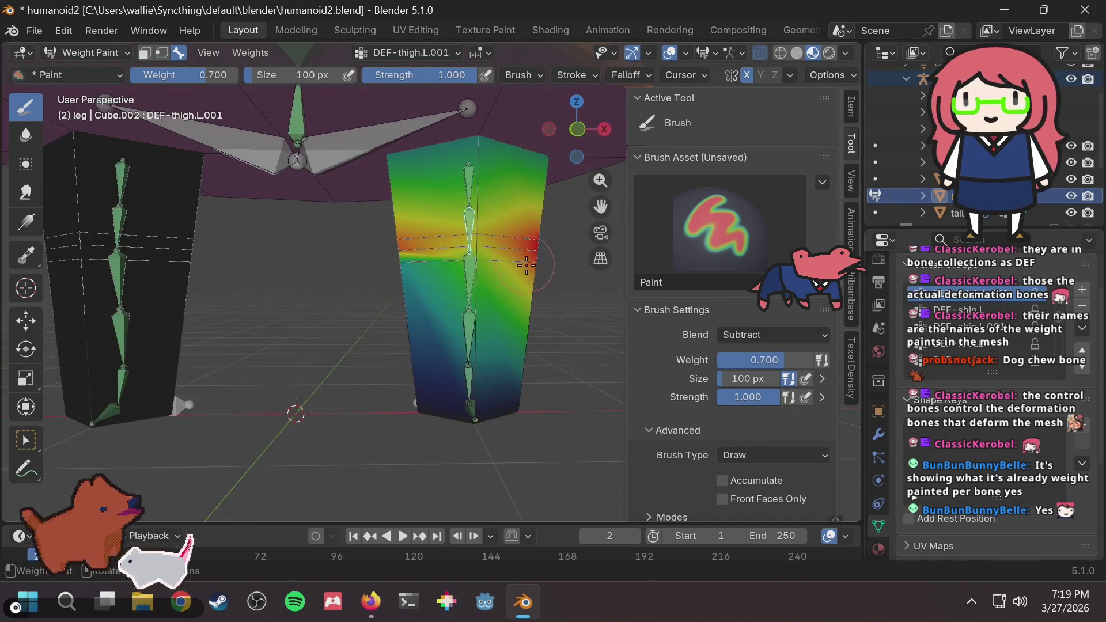
{"action": "mouse_move", "coordinate": [526, 265]}
{"action": "middle_mouse_down"}
{"action": "mouse_move", "coordinate": [516, 296]}
{"action": "mouse_move", "coordinate": [485, 318]}
{"action": "middle_mouse_up"}
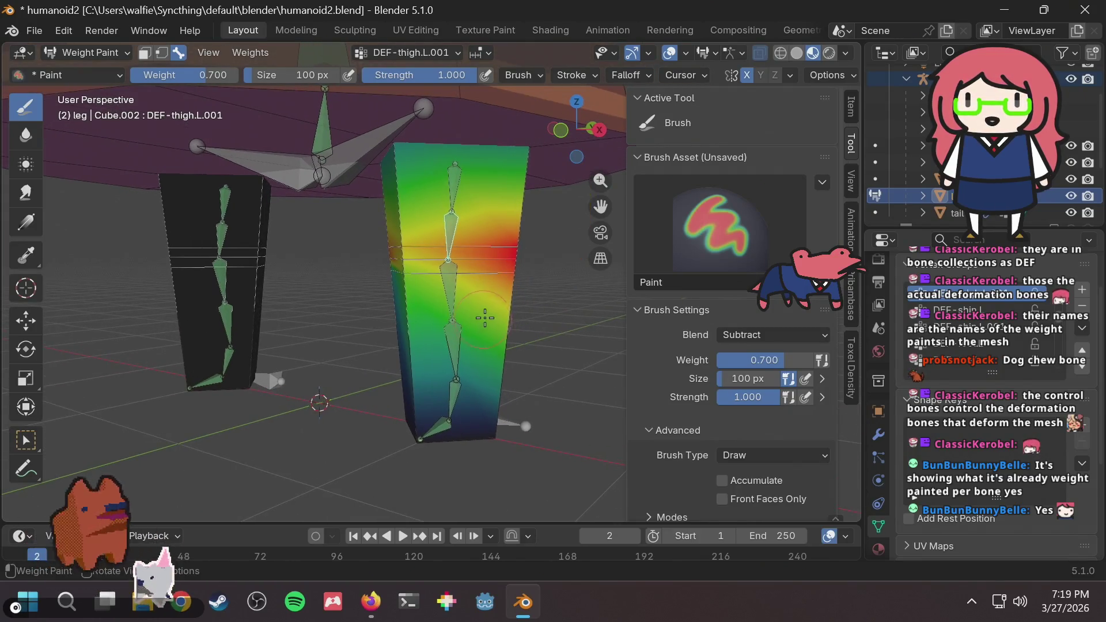
{"action": "left_click_drag", "start_coordinate": [484, 318], "coordinate": [512, 294]}
Clear the remaining blue weights below the red band until the lower leg is black.
{"action": "middle_click_drag", "start_coordinate": [514, 288], "coordinate": [420, 291]}
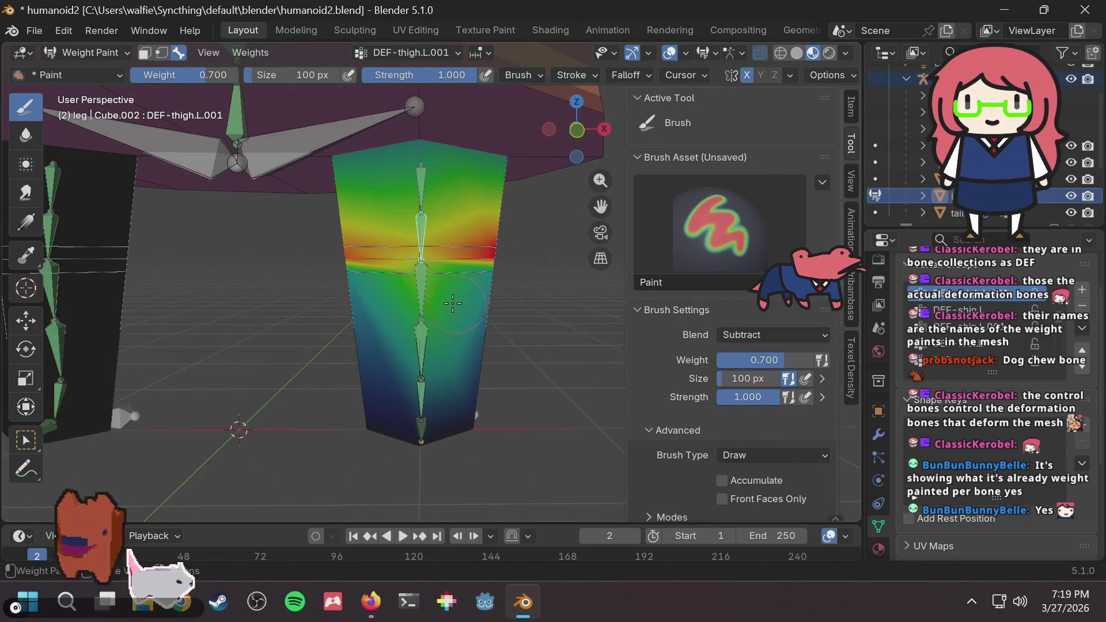
{"action": "left_click_drag", "start_coordinate": [420, 291], "coordinate": [418, 292]}
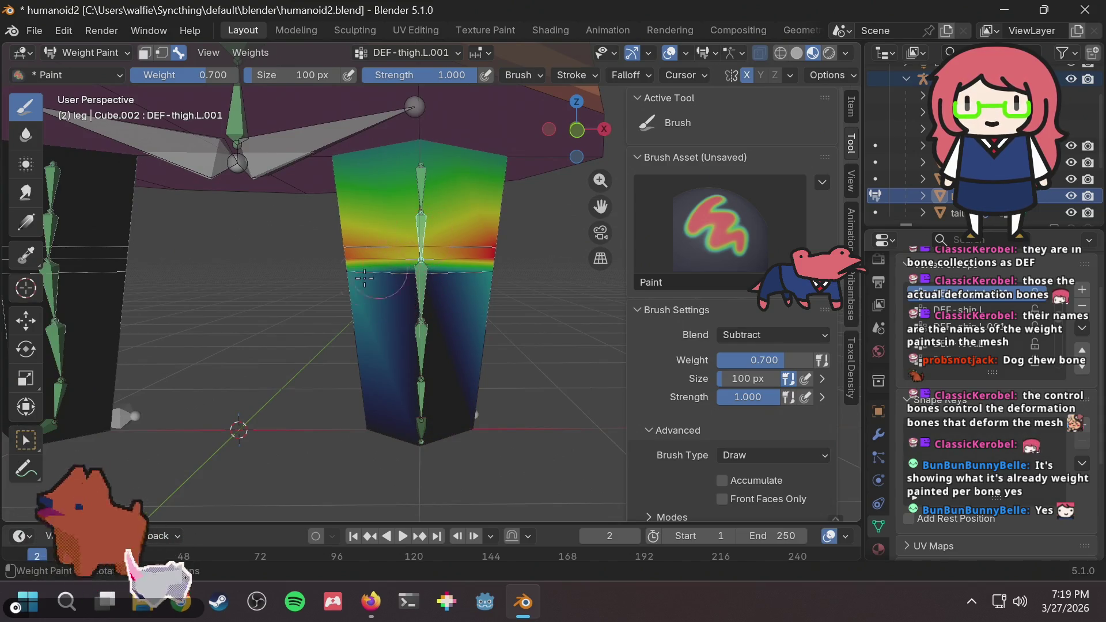
{"action": "mouse_move", "coordinate": [364, 278]}
{"action": "middle_mouse_down"}
{"action": "mouse_move", "coordinate": [332, 337]}
{"action": "mouse_move", "coordinate": [519, 324]}
{"action": "middle_mouse_up"}
{"action": "left_click", "coordinate": [427, 288]}
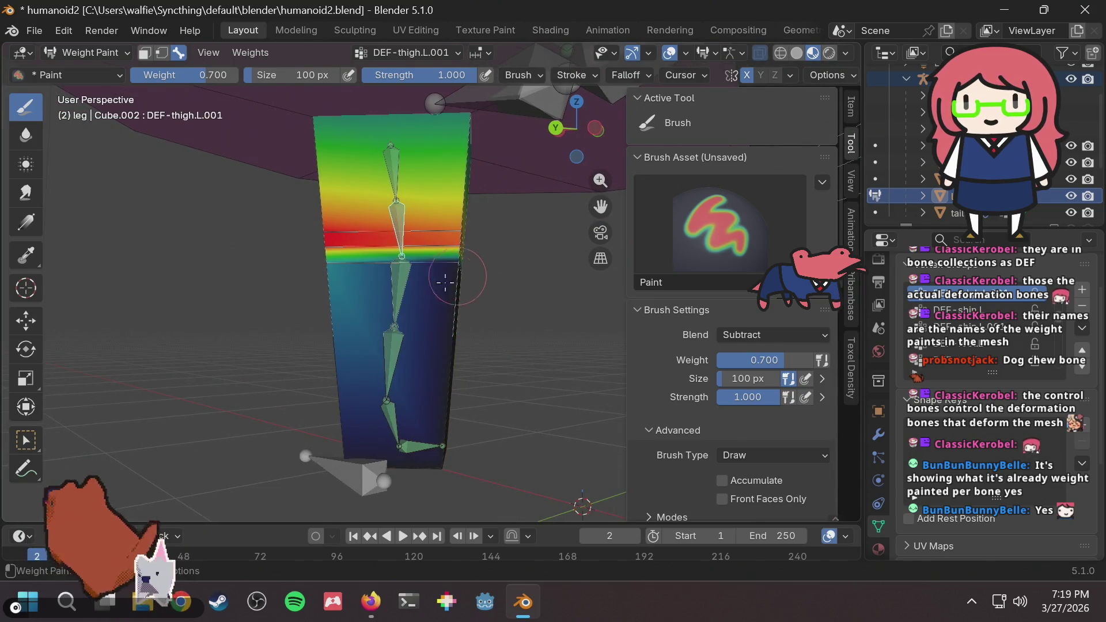
{"action": "mouse_move", "coordinate": [447, 279]}
{"action": "middle_mouse_down"}
{"action": "mouse_move", "coordinate": [481, 279]}
{"action": "mouse_move", "coordinate": [412, 282]}
{"action": "middle_mouse_up"}
{"action": "left_click_drag", "start_coordinate": [412, 283], "coordinate": [379, 281]}
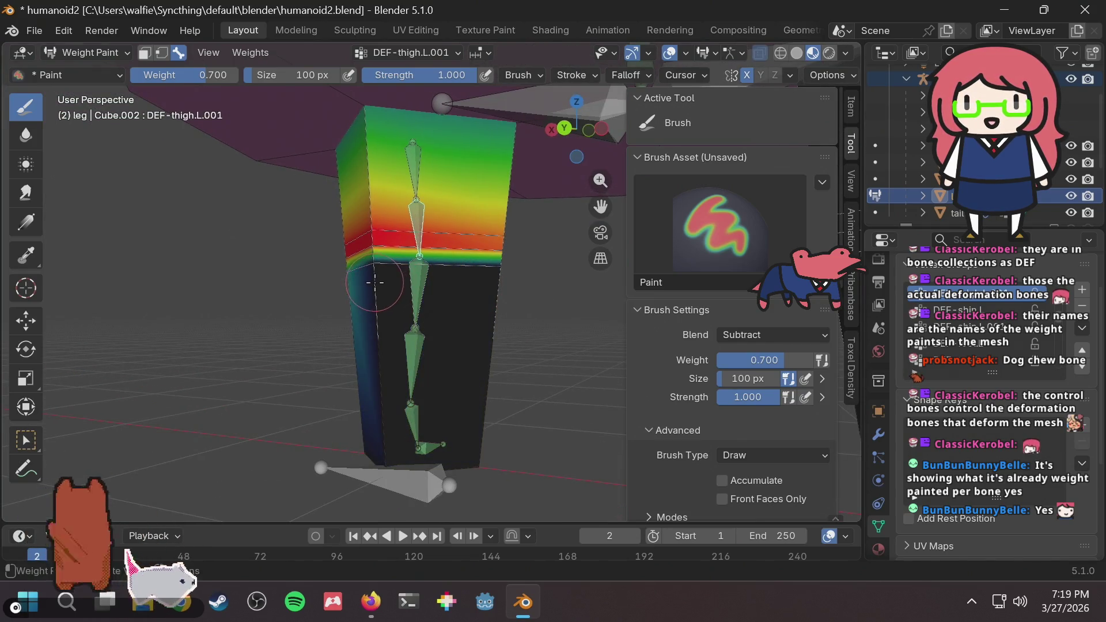
{"action": "middle_click_drag", "start_coordinate": [375, 282], "coordinate": [386, 283]}
{"action": "left_click_drag", "start_coordinate": [386, 283], "coordinate": [391, 288]}
{"action": "middle_click_drag", "start_coordinate": [391, 288], "coordinate": [389, 282]}
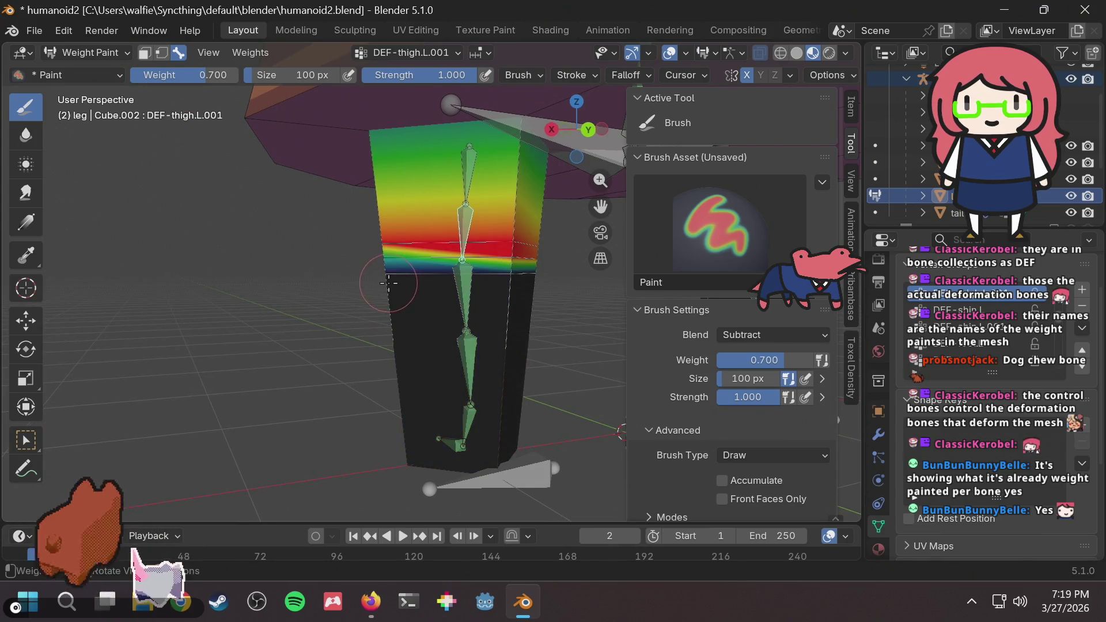
{"action": "key", "text": "ctrl+z"}
{"action": "left_click", "coordinate": [387, 291]}
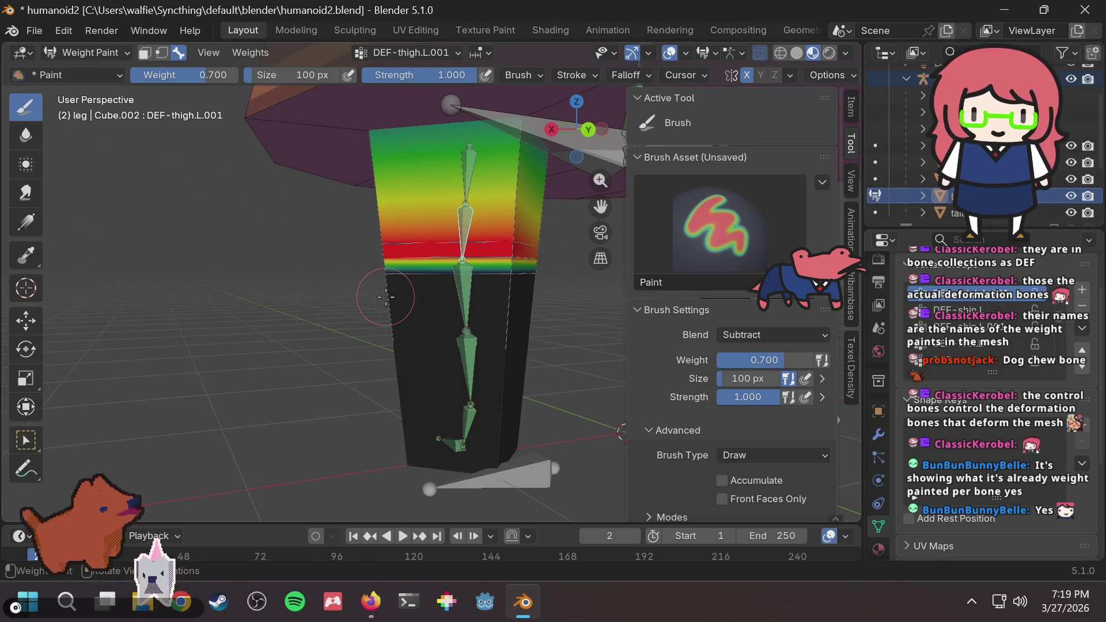
Select the DEF-shin.L vertex group and set the brush Blend back to Mix.
{"action": "left_click", "coordinate": [466, 283], "text": "ctrl"}
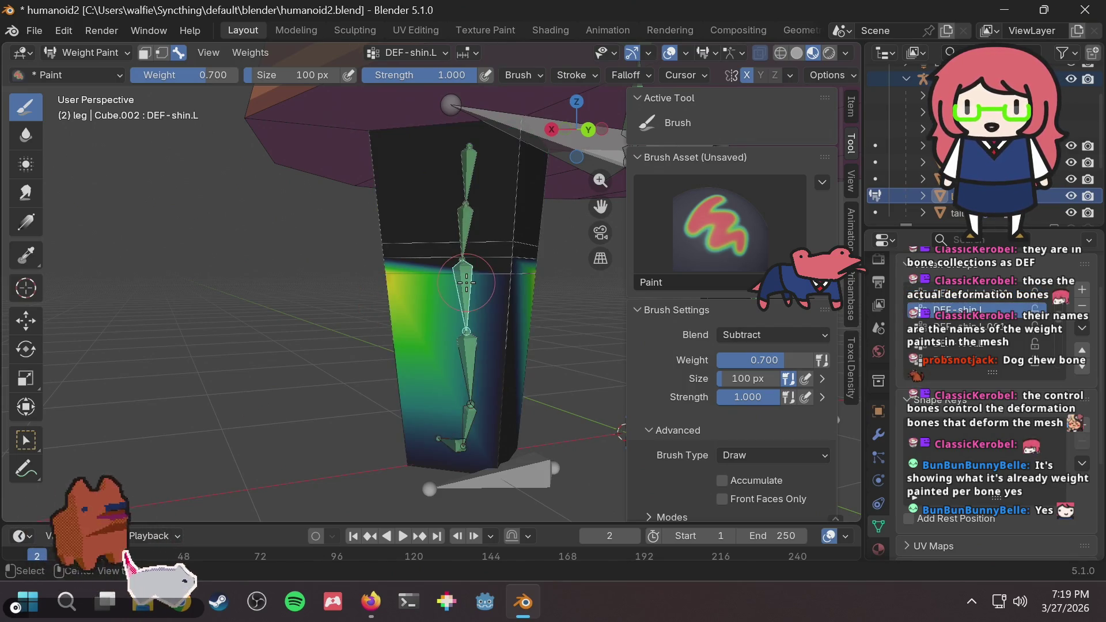
{"action": "mouse_move", "coordinate": [475, 245]}
{"action": "left_mouse_down"}
{"action": "mouse_move", "coordinate": [383, 239]}
{"action": "mouse_move", "coordinate": [395, 242]}
{"action": "left_mouse_up"}
{"action": "key", "text": "ctrl+z"}
{"action": "middle_click_drag", "start_coordinate": [395, 241], "coordinate": [437, 254]}
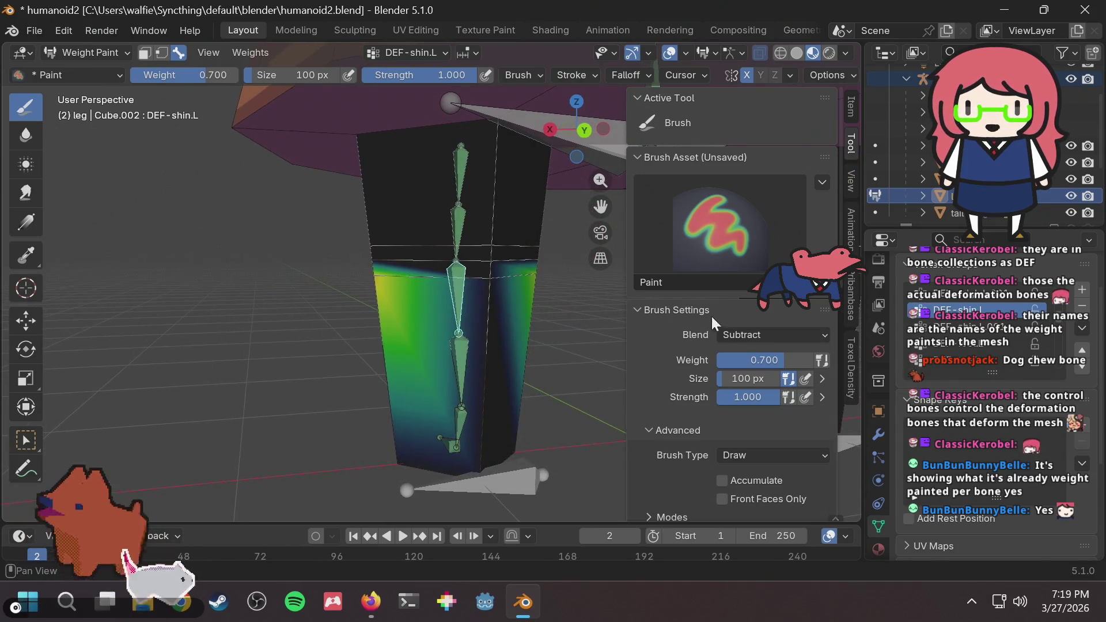
{"action": "left_click", "coordinate": [744, 335]}
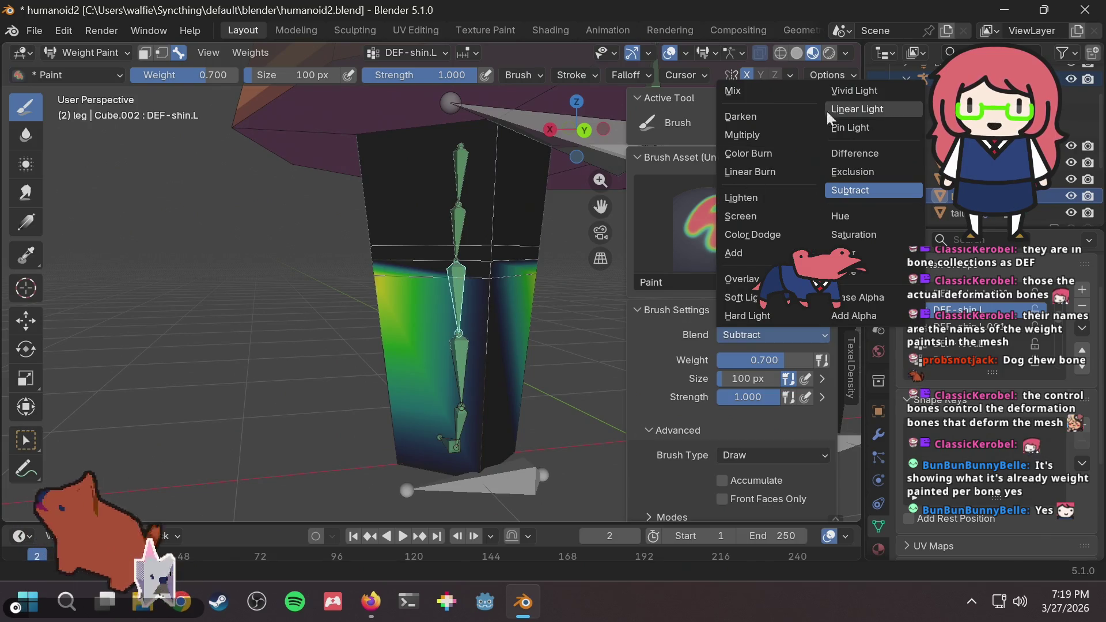
{"action": "left_click", "coordinate": [772, 92]}
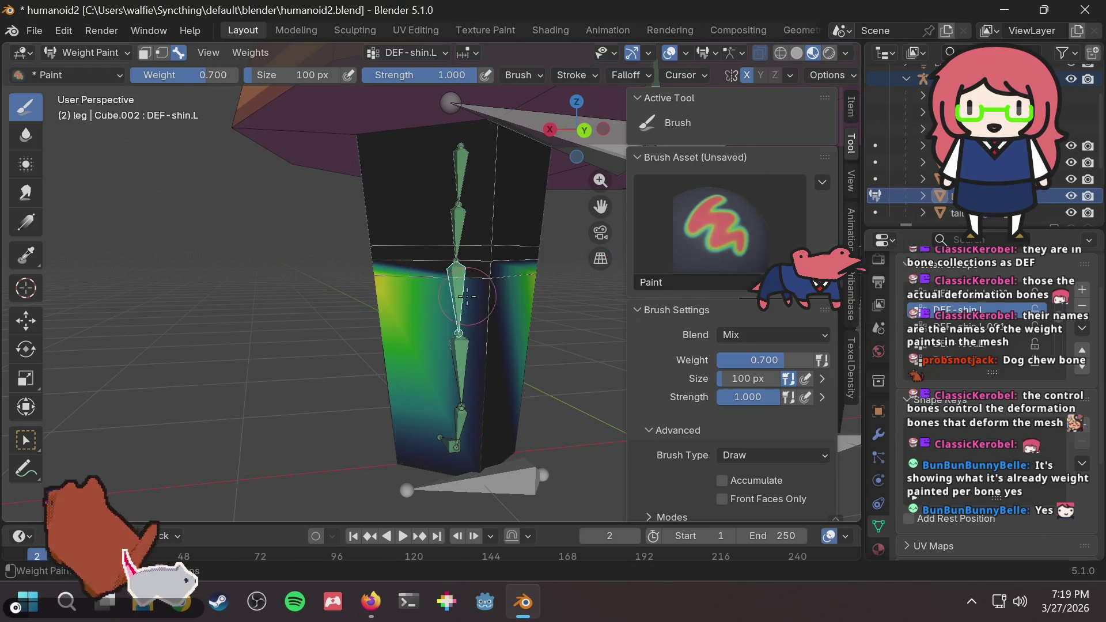
Test a DEF-shin.L weight stroke on the lower leg, then undo it.
{"action": "mouse_move", "coordinate": [476, 288]}
{"action": "left_mouse_down"}
{"action": "mouse_move", "coordinate": [488, 283]}
{"action": "mouse_move", "coordinate": [490, 294]}
{"action": "left_mouse_up"}
{"action": "key", "text": "ctrl+z"}
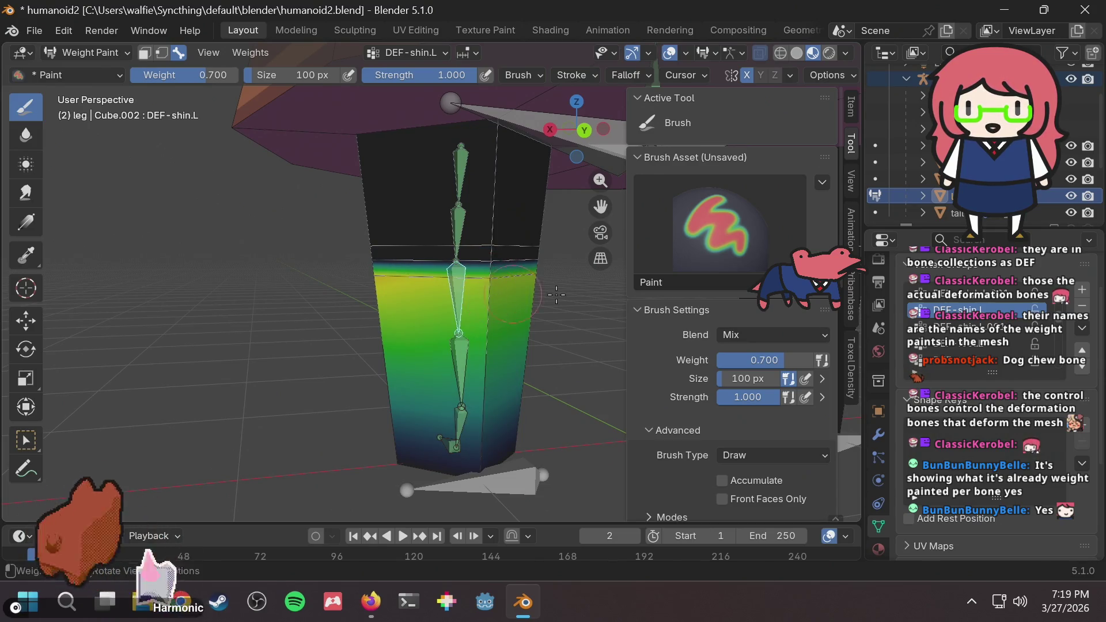
{"action": "mouse_move", "coordinate": [490, 294]}
{"action": "middle_mouse_down"}
{"action": "mouse_move", "coordinate": [201, 294]}
{"action": "mouse_move", "coordinate": [403, 290]}
{"action": "middle_mouse_up"}
{"action": "scroll", "coordinate": [427, 290], "scroll_direction": "up", "scroll_amount": 2}
{"action": "scroll", "coordinate": [427, 290], "scroll_direction": "up", "scroll_amount": 1}
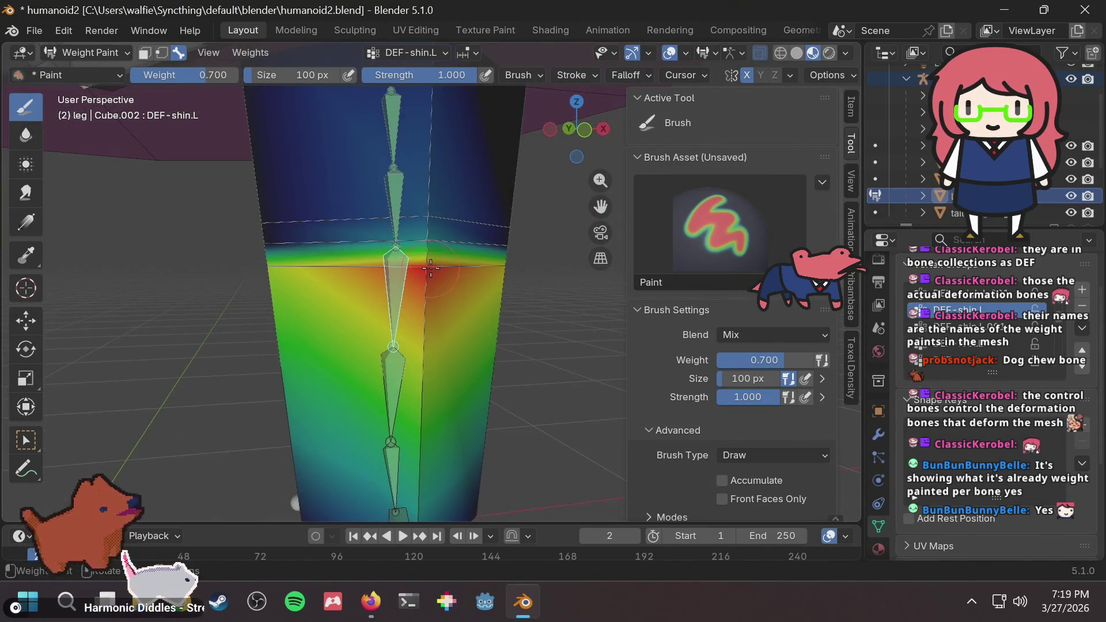
{"action": "scroll", "coordinate": [438, 277], "scroll_direction": "down", "scroll_amount": 5}
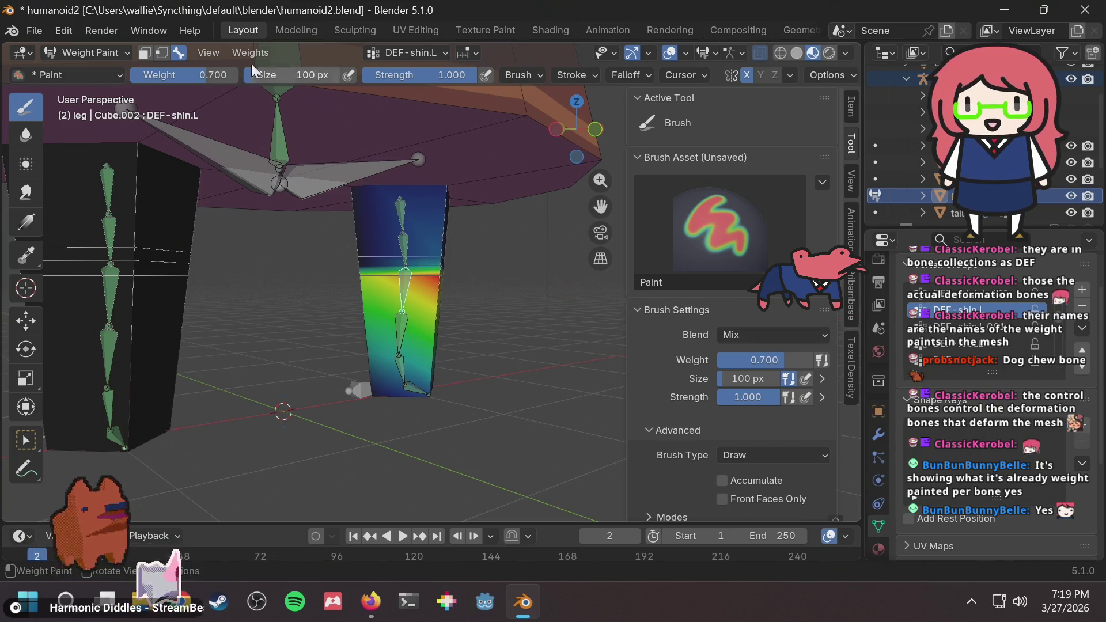
Return to Object Mode and select the rig armature in the Outliner.
{"action": "left_click", "coordinate": [89, 55]}
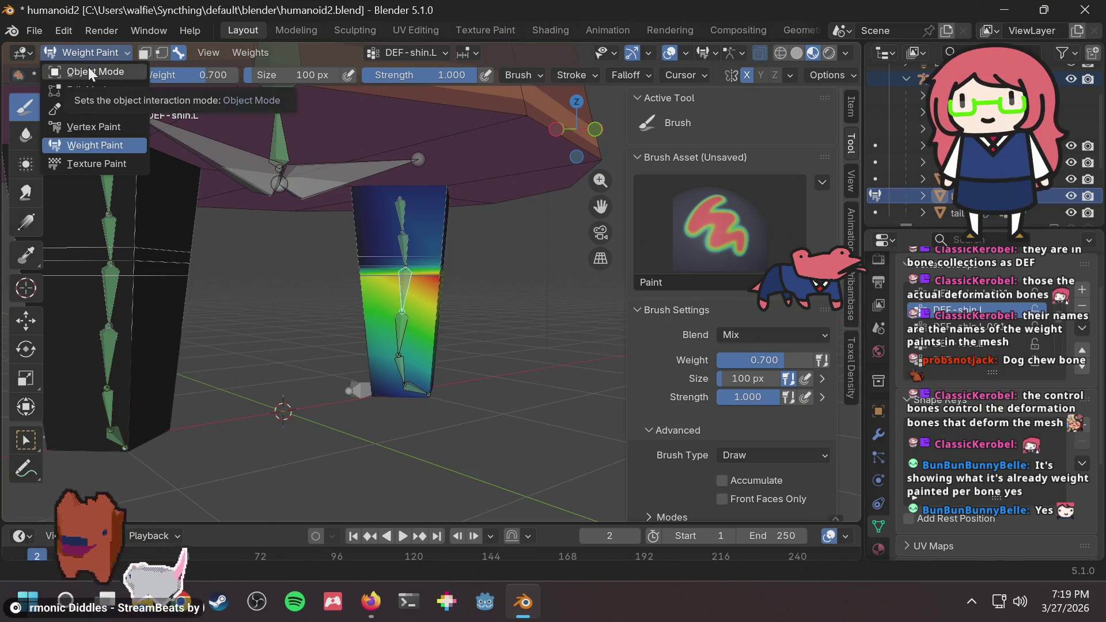
{"action": "left_click", "coordinate": [89, 69]}
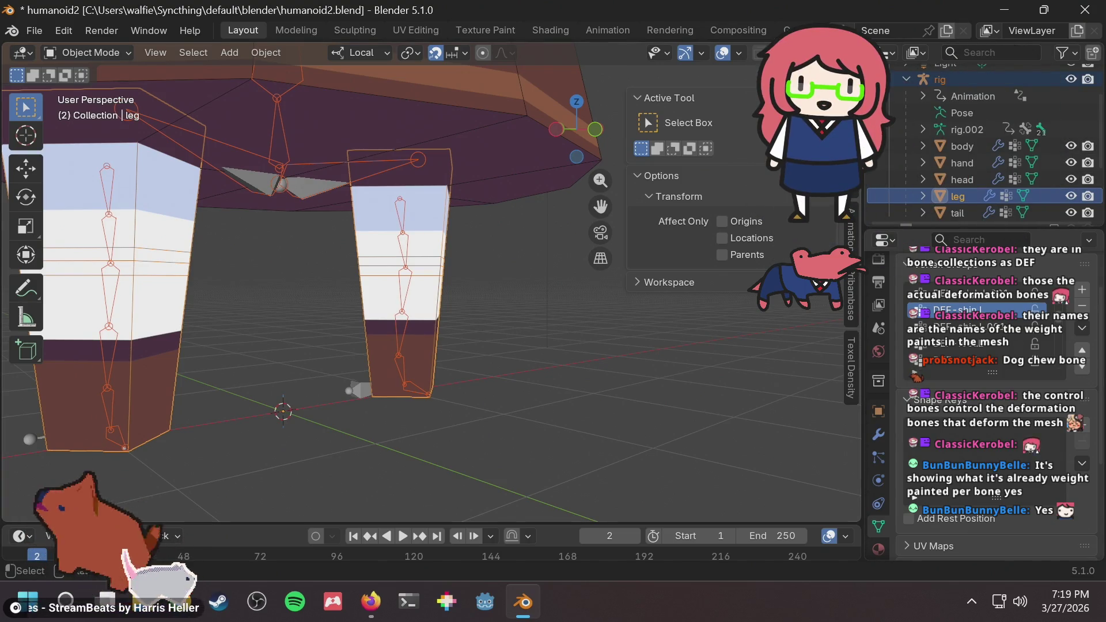
{"action": "left_click", "coordinate": [963, 79]}
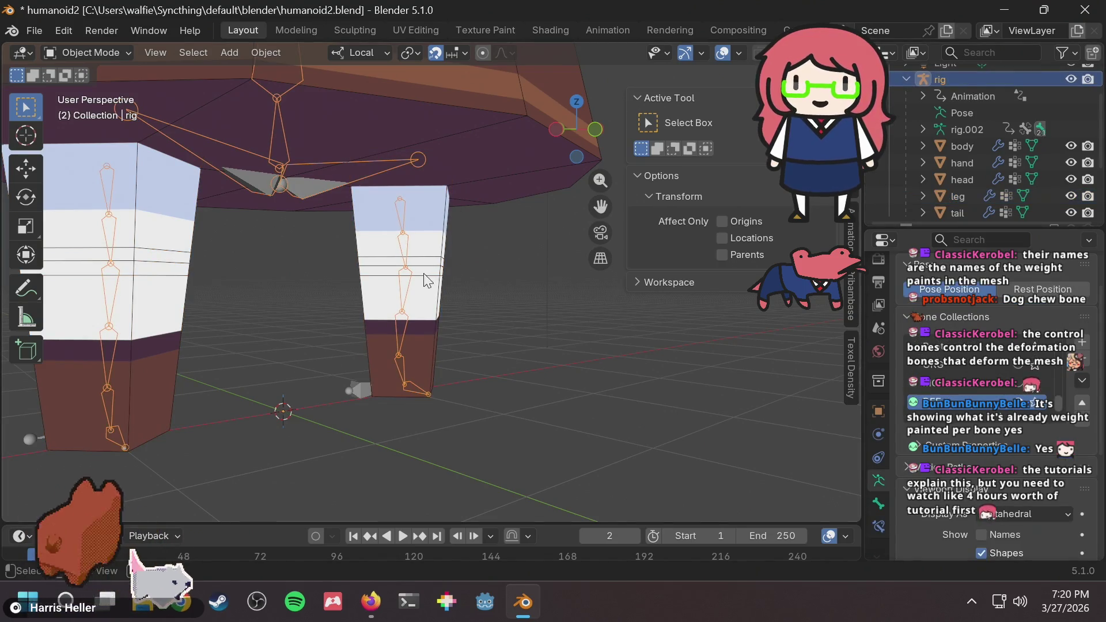
{"action": "middle_click_drag", "start_coordinate": [426, 281], "coordinate": [503, 269]}
{"action": "key", "text": "alt+Tab"}
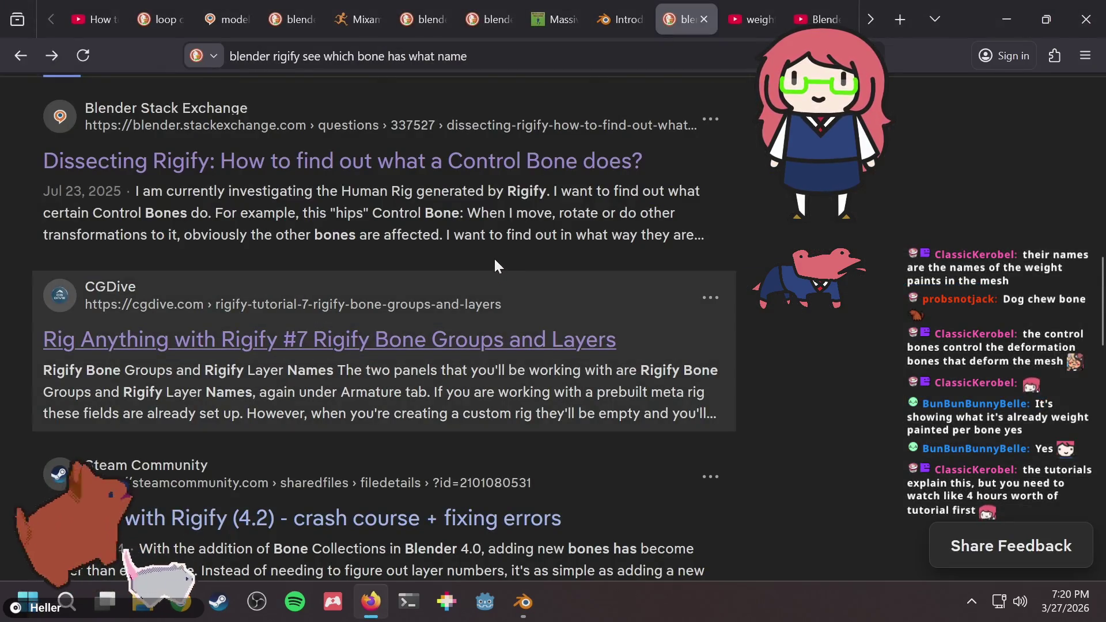
Open the 'Rigify — Blender Manual' search result and skim it before returning to Blender.
{"action": "scroll", "coordinate": [494, 262], "scroll_direction": "up", "scroll_amount": 10}
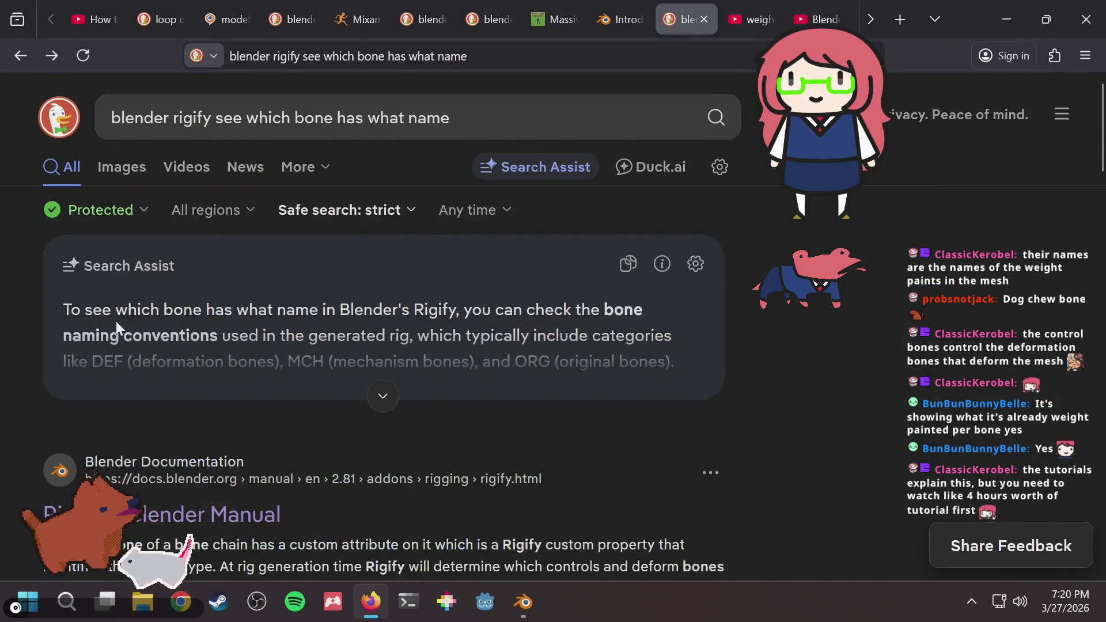
{"action": "scroll", "coordinate": [133, 322], "scroll_direction": "down", "scroll_amount": 5}
{"action": "left_click", "coordinate": [192, 192]}
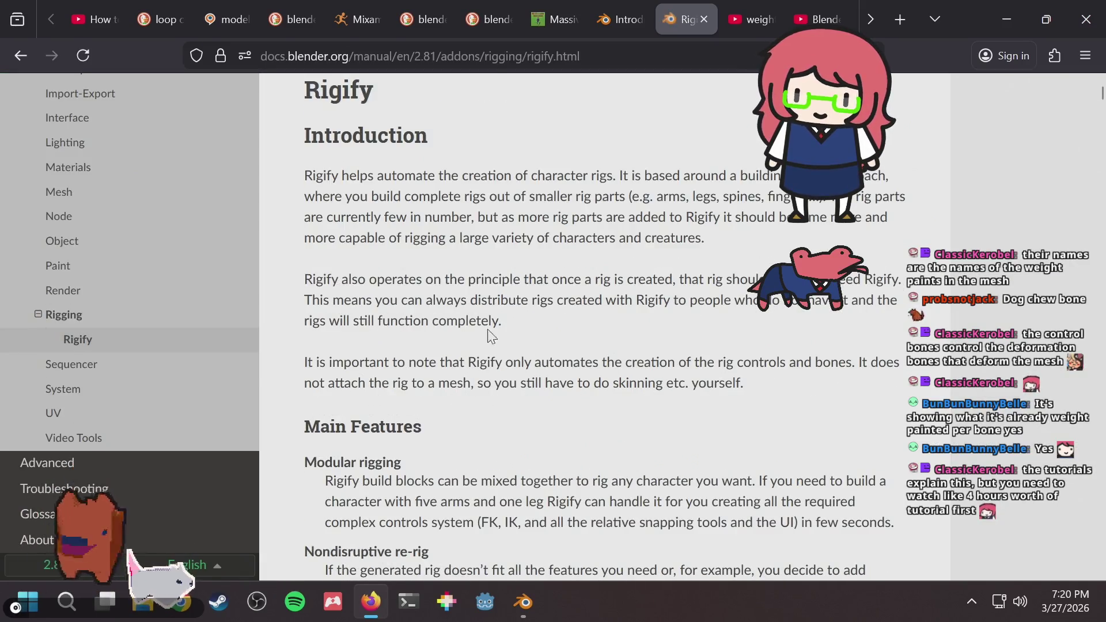
{"action": "key", "text": "alt+Tab"}
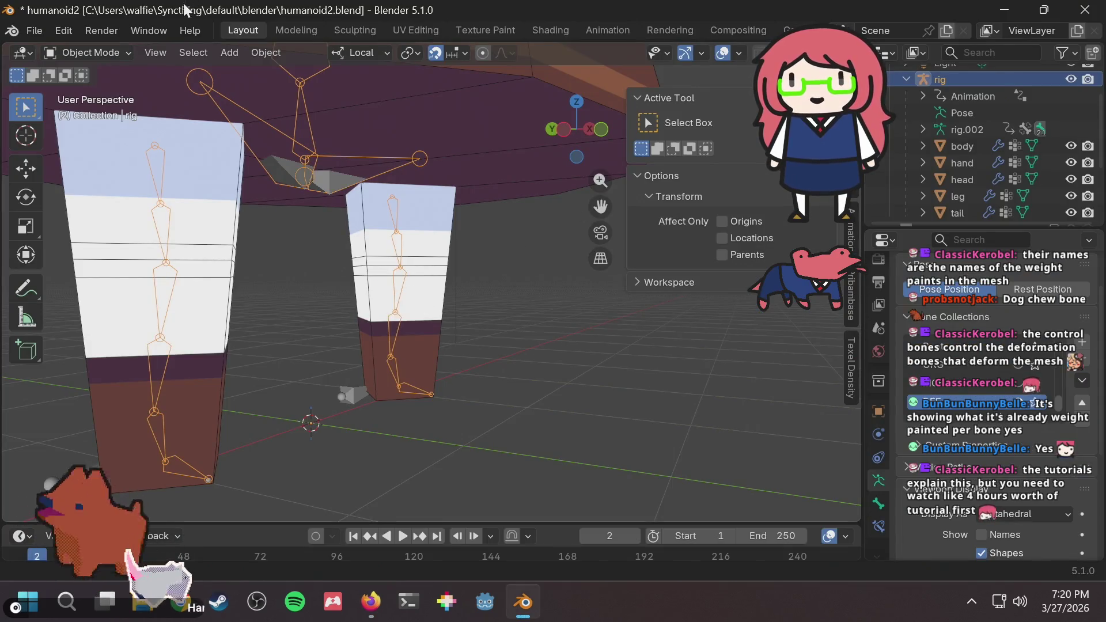
Put the rig into Pose Mode and select the DEF-toe.L bone, cancelling a trial scale.
{"action": "left_click", "coordinate": [120, 52]}
{"action": "left_click", "coordinate": [116, 108]}
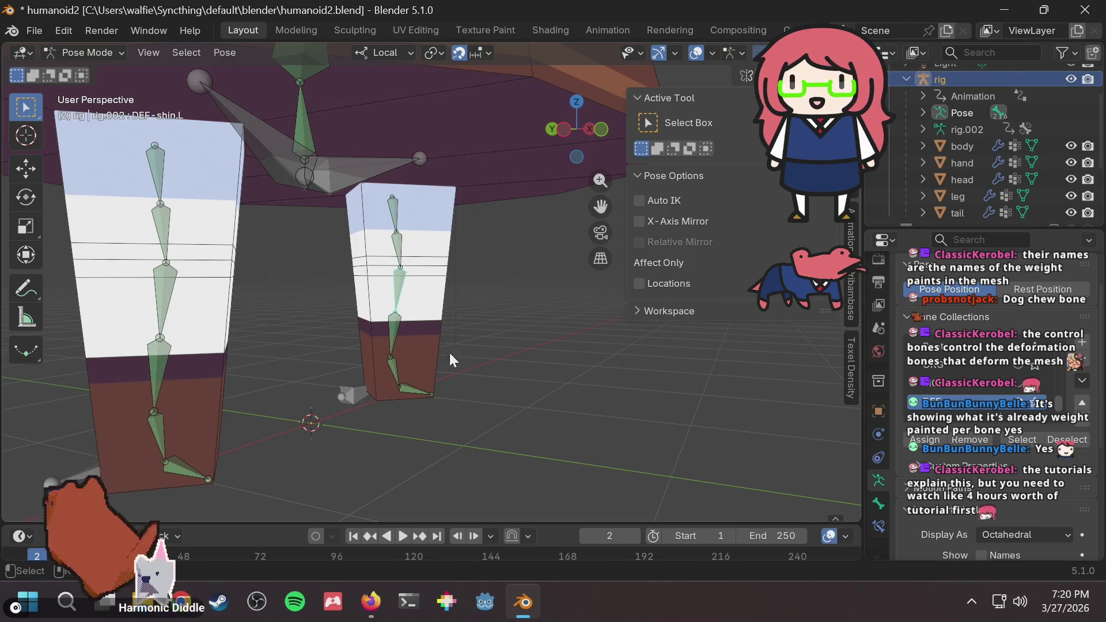
{"action": "left_click", "coordinate": [426, 392]}
{"action": "key", "text": "s"}
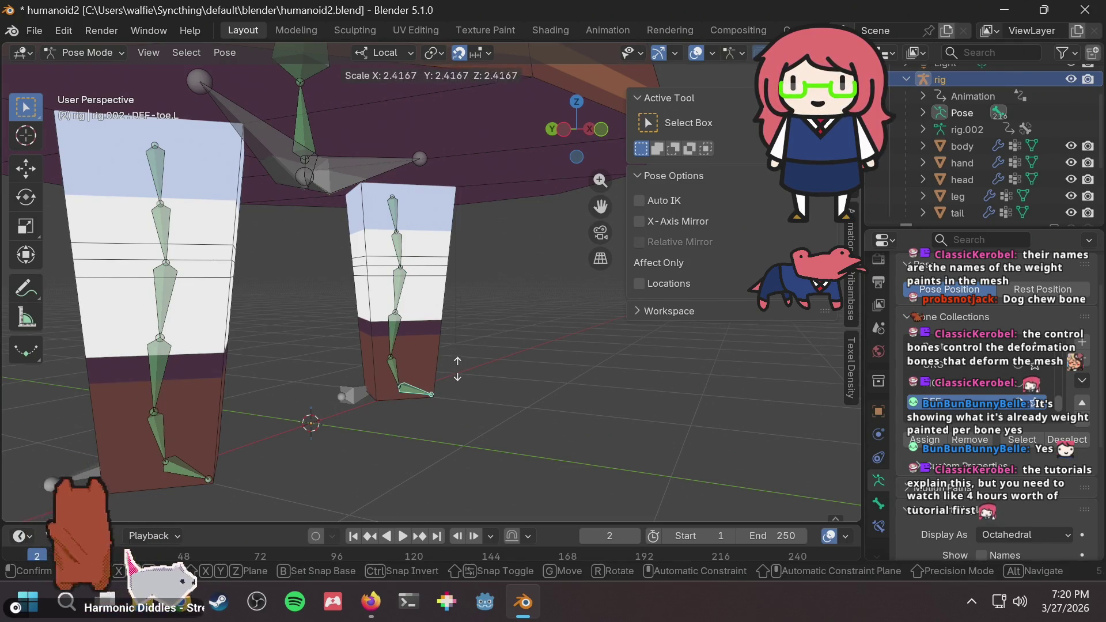
{"action": "key", "text": "Escape"}
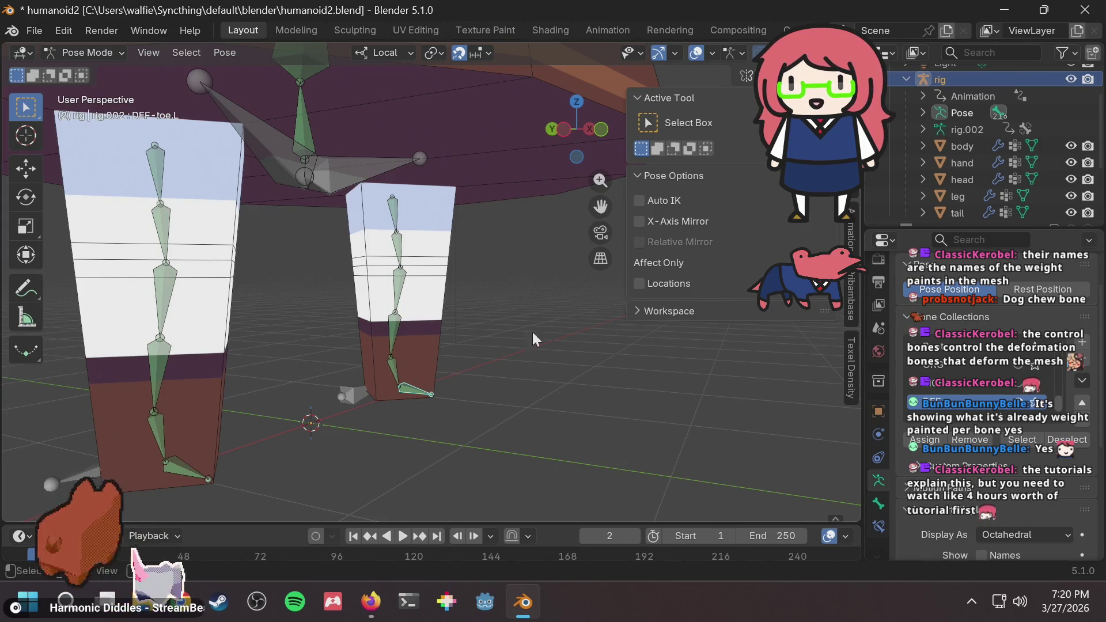
Enable Leg.R (IK) in the sidebar Item tab so the right leg controls show.
{"action": "mouse_move", "coordinate": [532, 332]}
{"action": "middle_mouse_down"}
{"action": "mouse_move", "coordinate": [475, 347]}
{"action": "mouse_move", "coordinate": [451, 330]}
{"action": "mouse_move", "coordinate": [499, 314]}
{"action": "mouse_move", "coordinate": [436, 346]}
{"action": "middle_mouse_up"}
{"action": "scroll", "coordinate": [468, 322], "scroll_direction": "down", "scroll_amount": 5}
{"action": "scroll", "coordinate": [451, 302], "scroll_direction": "up", "scroll_amount": 3}
{"action": "middle_click_drag", "start_coordinate": [452, 301], "coordinate": [492, 289], "text": "shift"}
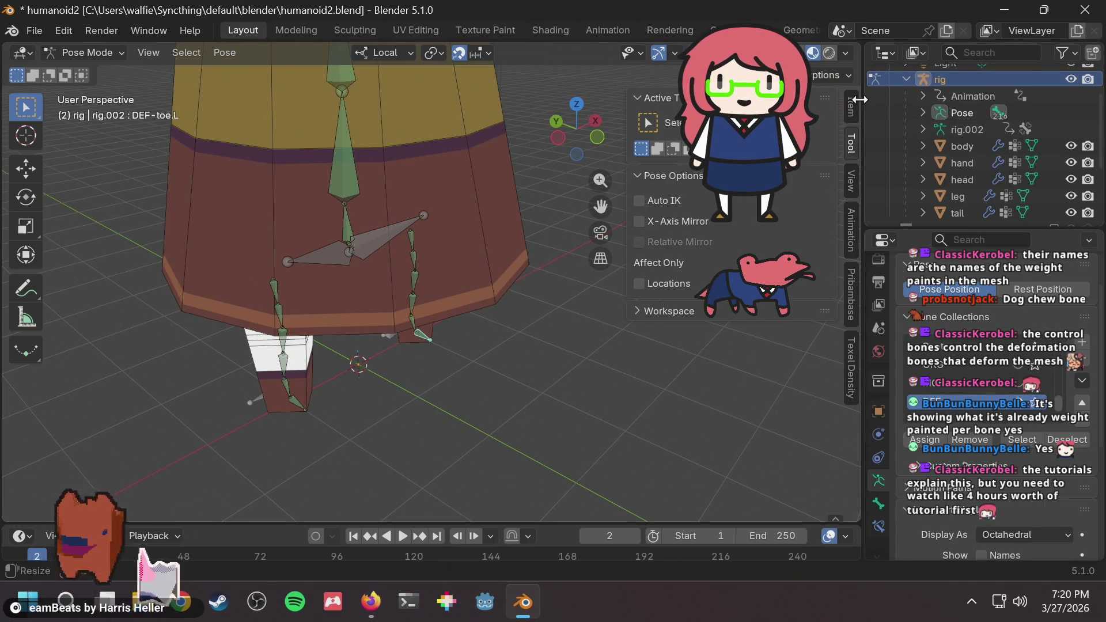
{"action": "left_click", "coordinate": [850, 106]}
{"action": "scroll", "coordinate": [742, 365], "scroll_direction": "down", "scroll_amount": 3}
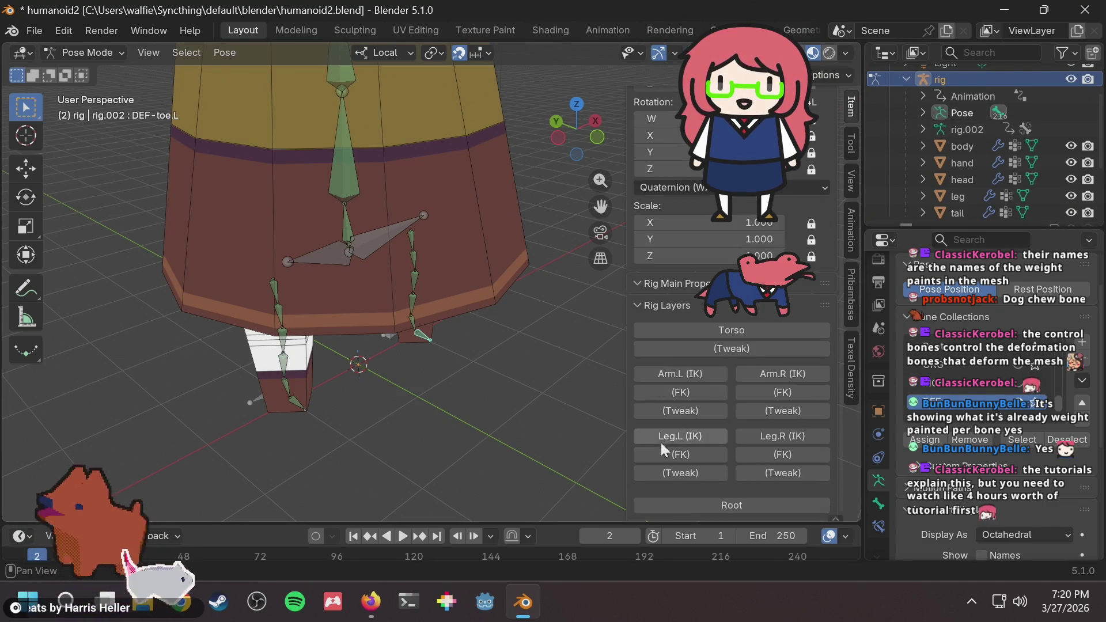
{"action": "left_click", "coordinate": [761, 437]}
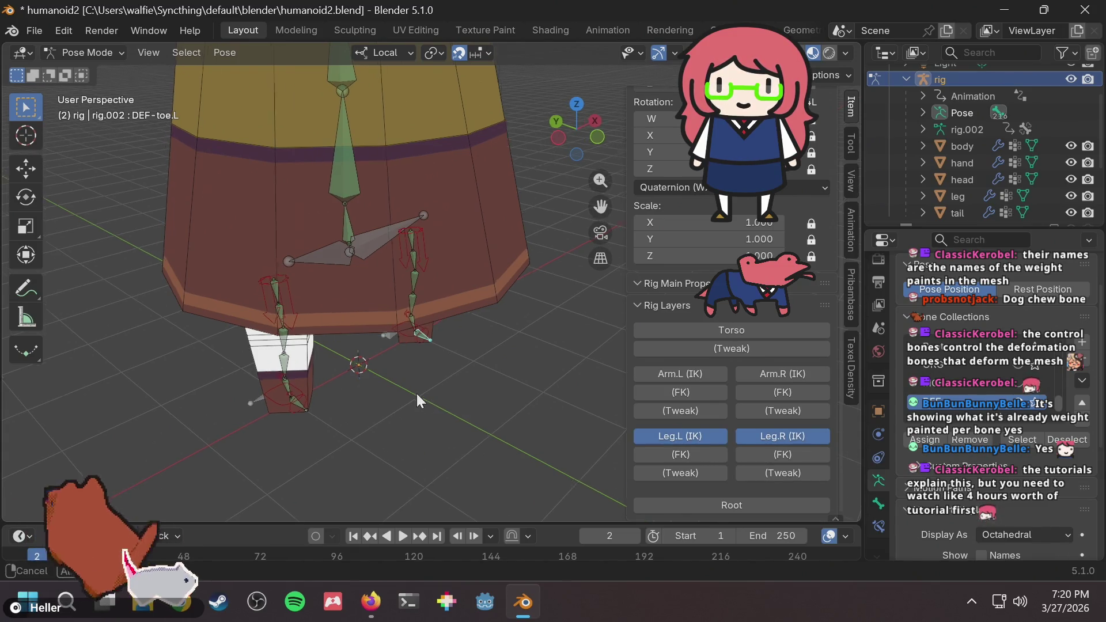
Trial-move the foot_ik.L control to bend the leg, then cancel the move.
{"action": "middle_click_drag", "start_coordinate": [416, 393], "coordinate": [430, 334]}
{"action": "left_click", "coordinate": [397, 339]}
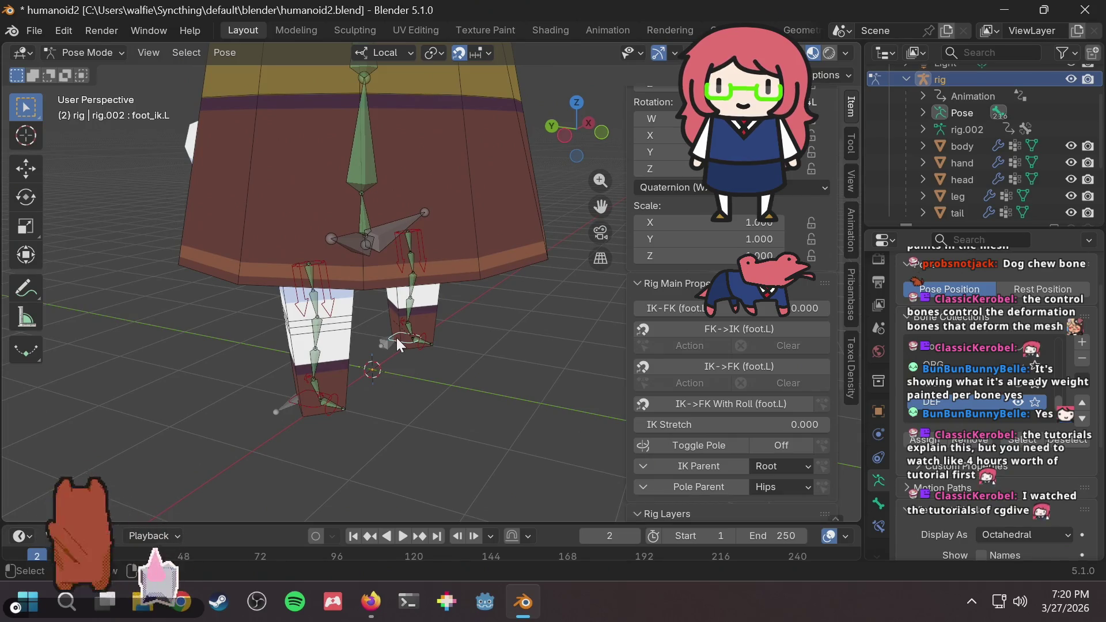
{"action": "key", "text": "g"}
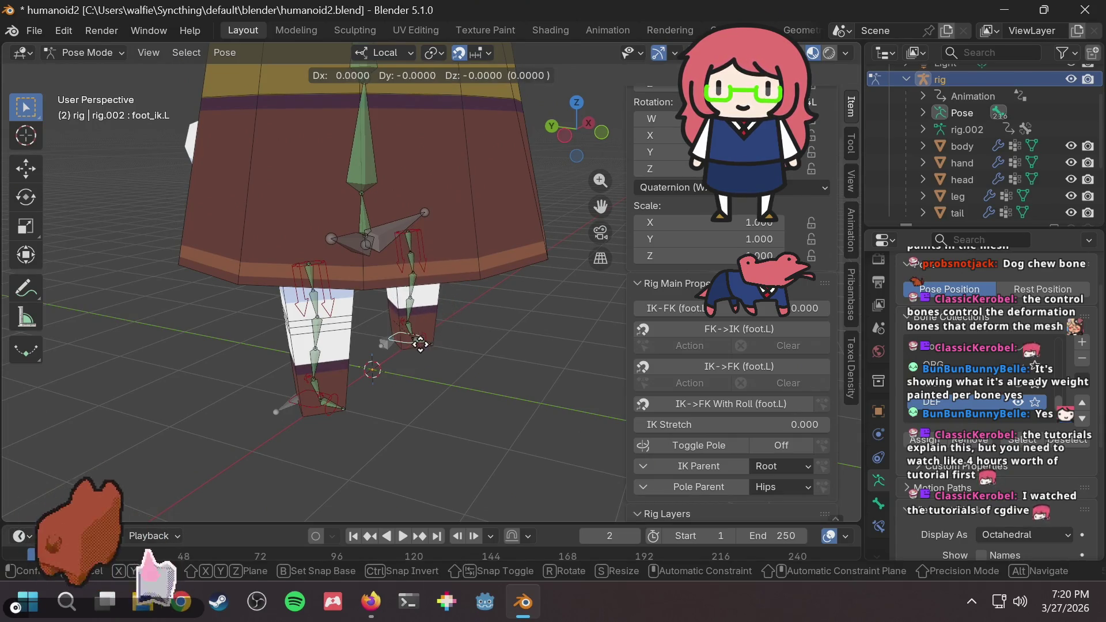
{"action": "left_click", "coordinate": [441, 333]}
{"action": "scroll", "coordinate": [442, 332], "scroll_direction": "up", "scroll_amount": 5}
{"action": "key", "text": "g"}
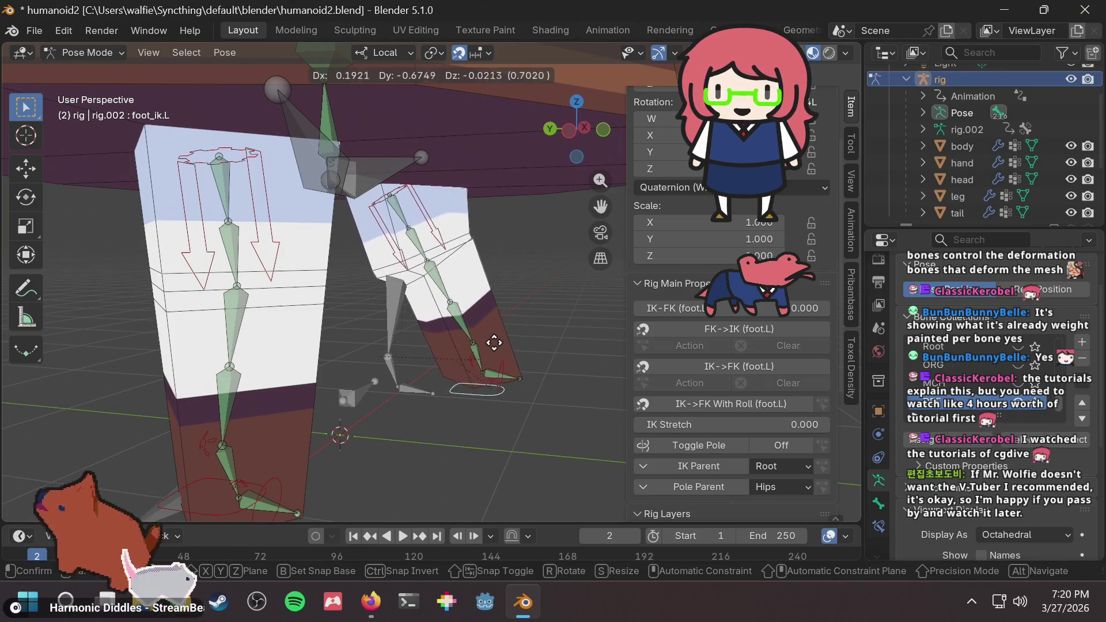
{"action": "key", "text": "Escape"}
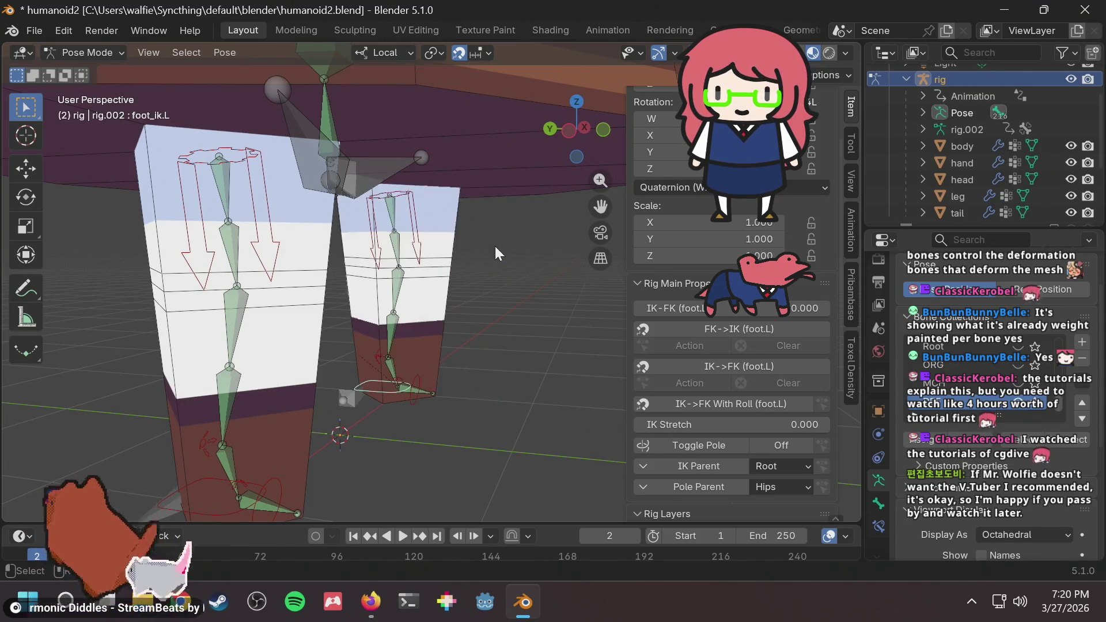
{"action": "left_click", "coordinate": [376, 586]}
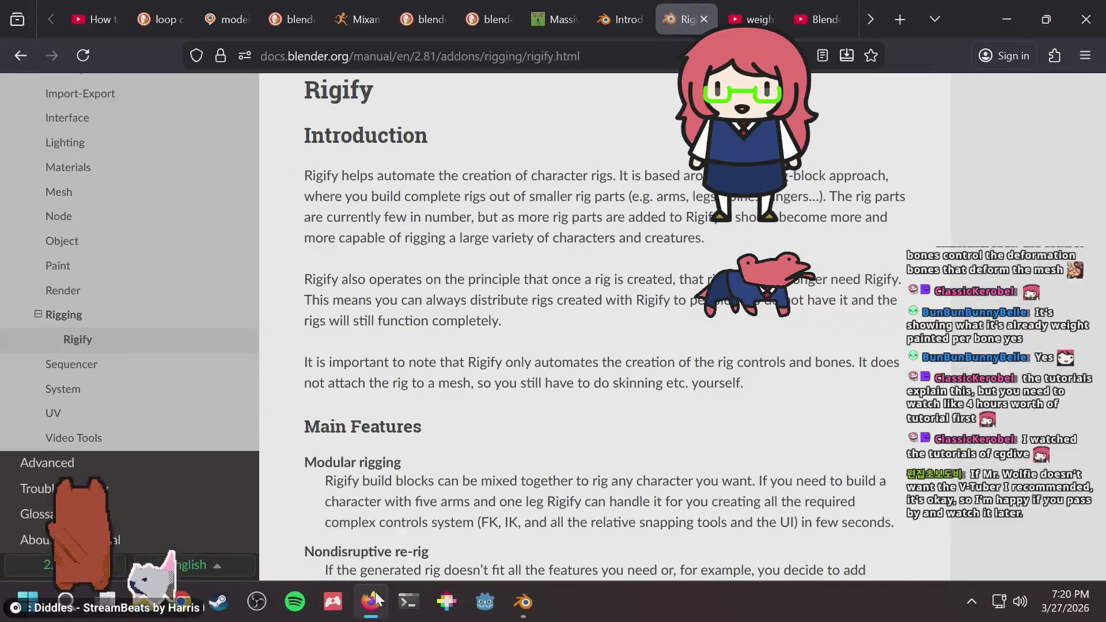
Run a web search for 'cgdive' in a new browser tab.
{"action": "key", "text": "ctrl+t"}
{"action": "type", "text": "cgdive"}
{"action": "key", "text": "Return"}
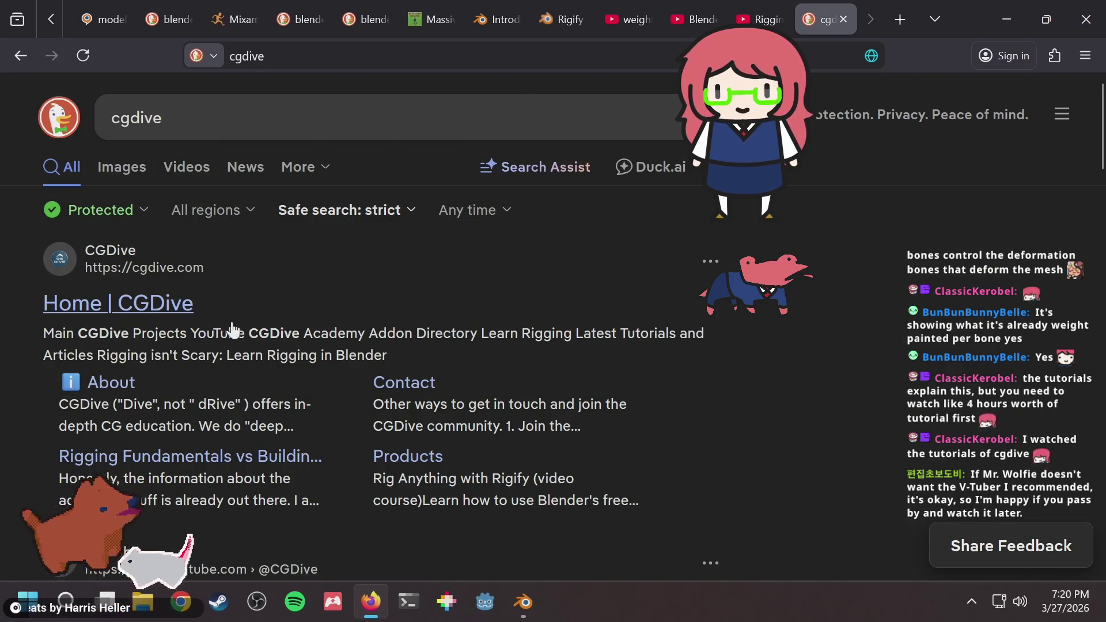
{"action": "left_click", "coordinate": [160, 119]}
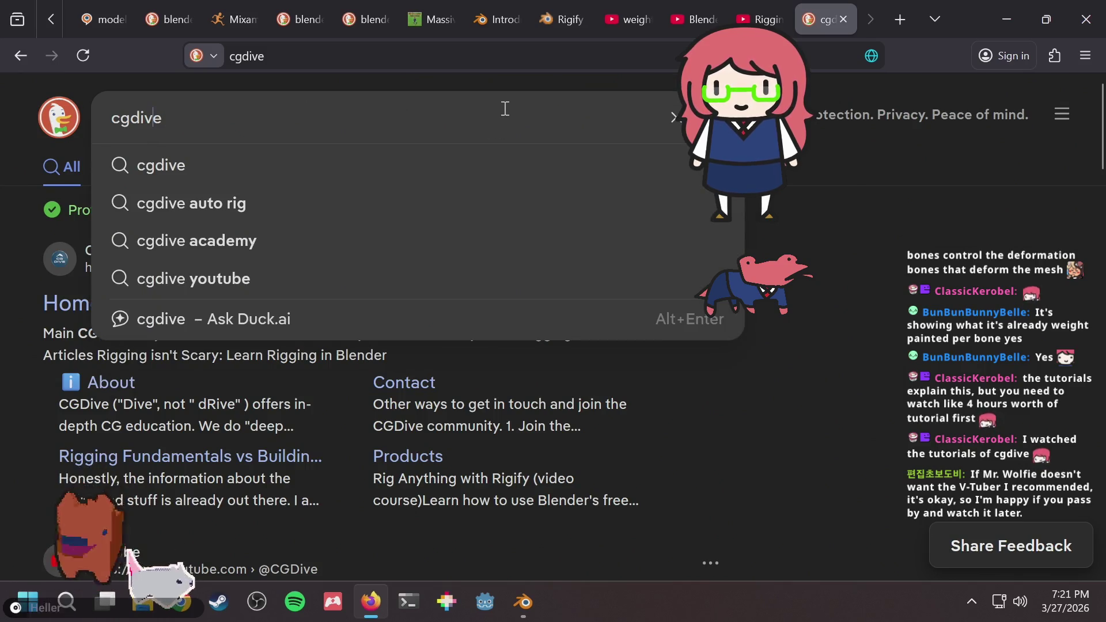
{"action": "left_click", "coordinate": [928, 317]}
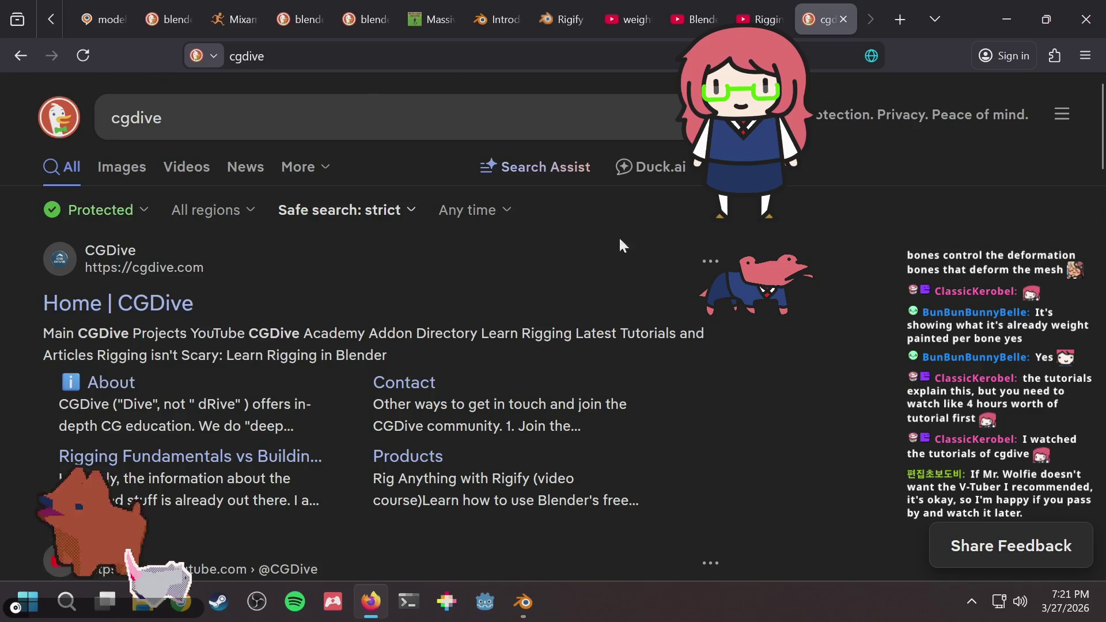
{"action": "scroll", "coordinate": [866, 321], "scroll_direction": "down", "scroll_amount": 5}
{"action": "scroll", "coordinate": [865, 322], "scroll_direction": "up", "scroll_amount": 5}
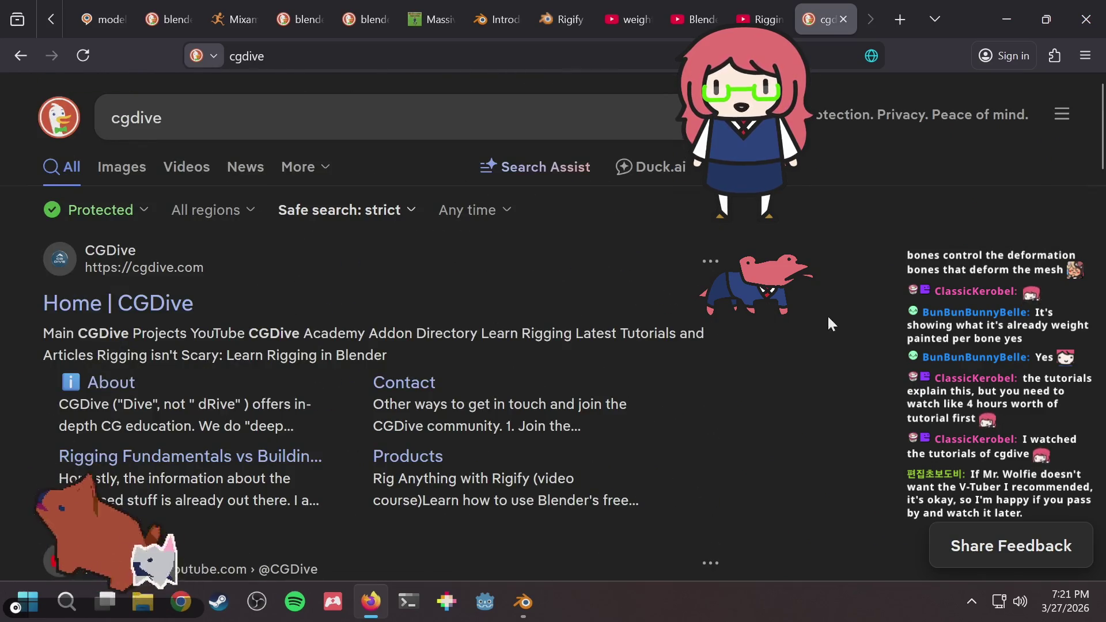
{"action": "left_click", "coordinate": [420, 113]}
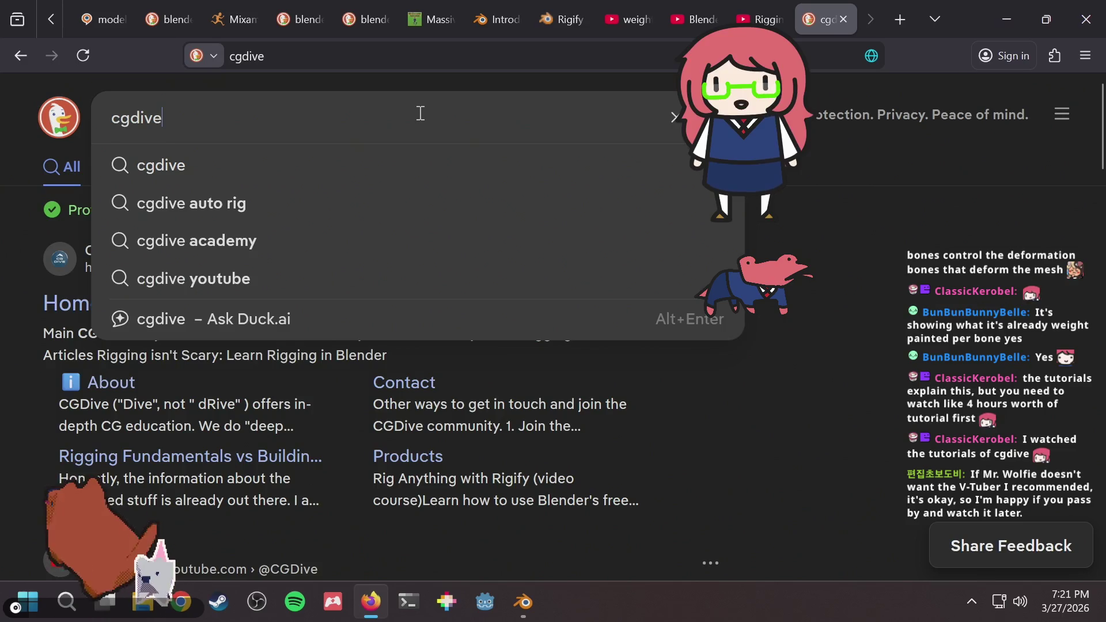
{"action": "left_click", "coordinate": [1031, 332]}
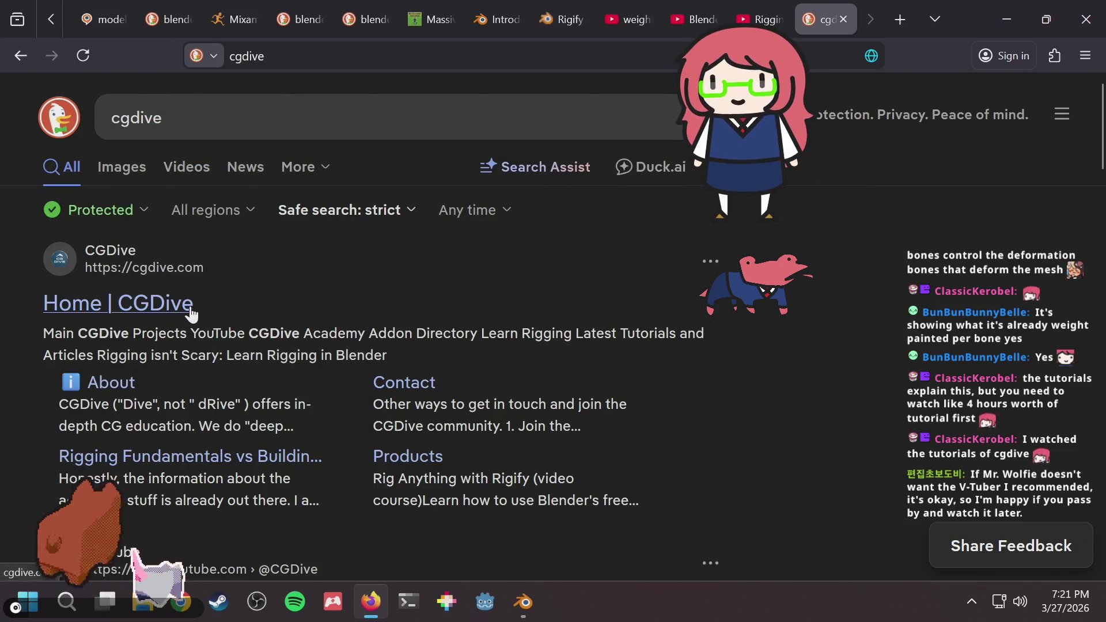
Scroll through the CGDive page's latest rigging tutorials.
{"action": "scroll", "coordinate": [260, 292], "scroll_direction": "down", "scroll_amount": 10}
{"action": "scroll", "coordinate": [261, 291], "scroll_direction": "up", "scroll_amount": 10}
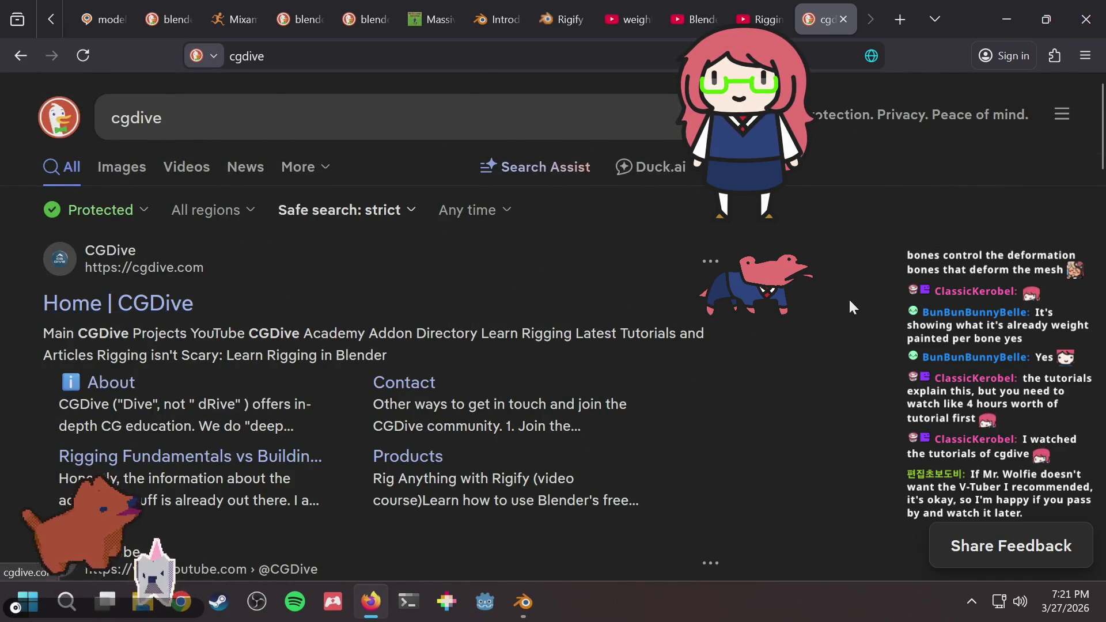
{"action": "scroll", "coordinate": [849, 301], "scroll_direction": "down", "scroll_amount": 5}
{"action": "scroll", "coordinate": [853, 300], "scroll_direction": "up", "scroll_amount": 5}
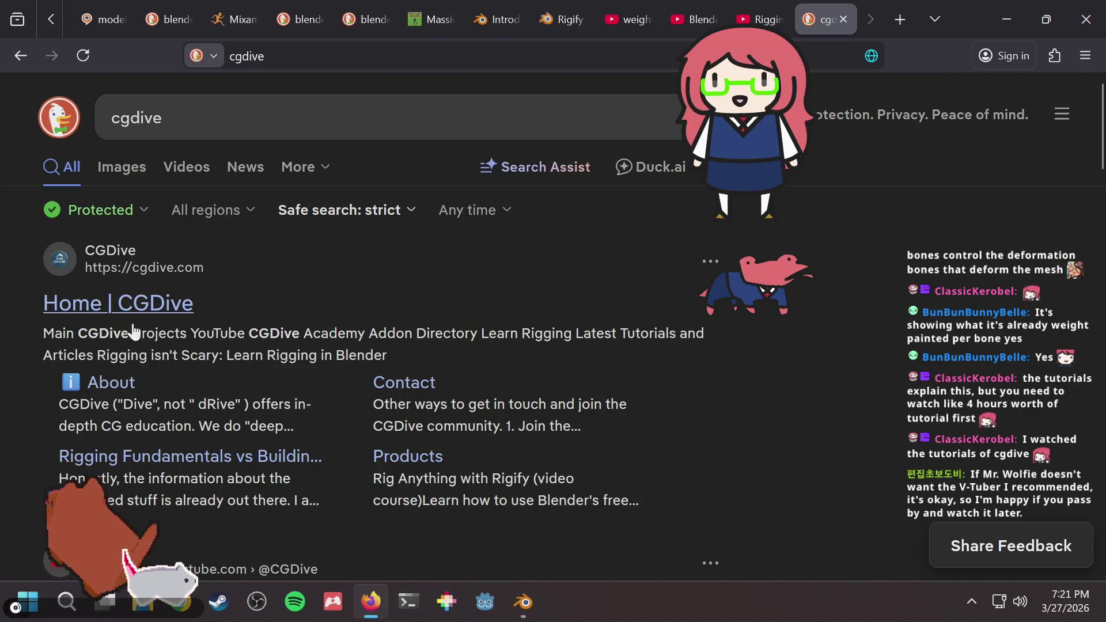
{"action": "scroll", "coordinate": [489, 274], "scroll_direction": "down", "scroll_amount": 5}
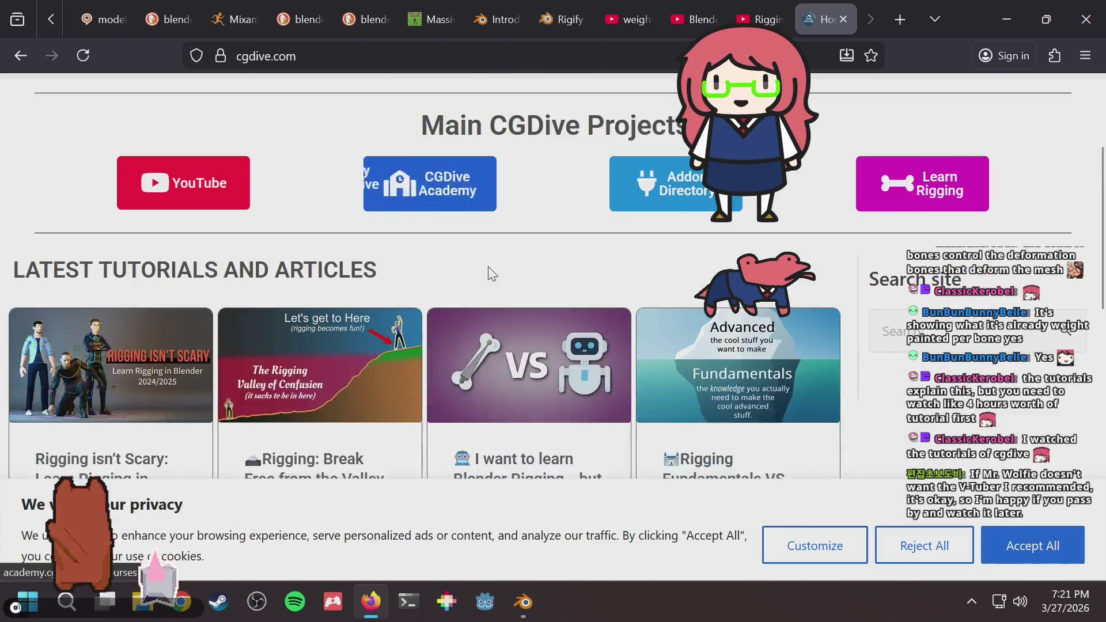
{"action": "scroll", "coordinate": [489, 274], "scroll_direction": "down", "scroll_amount": 1}
{"action": "scroll", "coordinate": [489, 275], "scroll_direction": "down", "scroll_amount": 2}
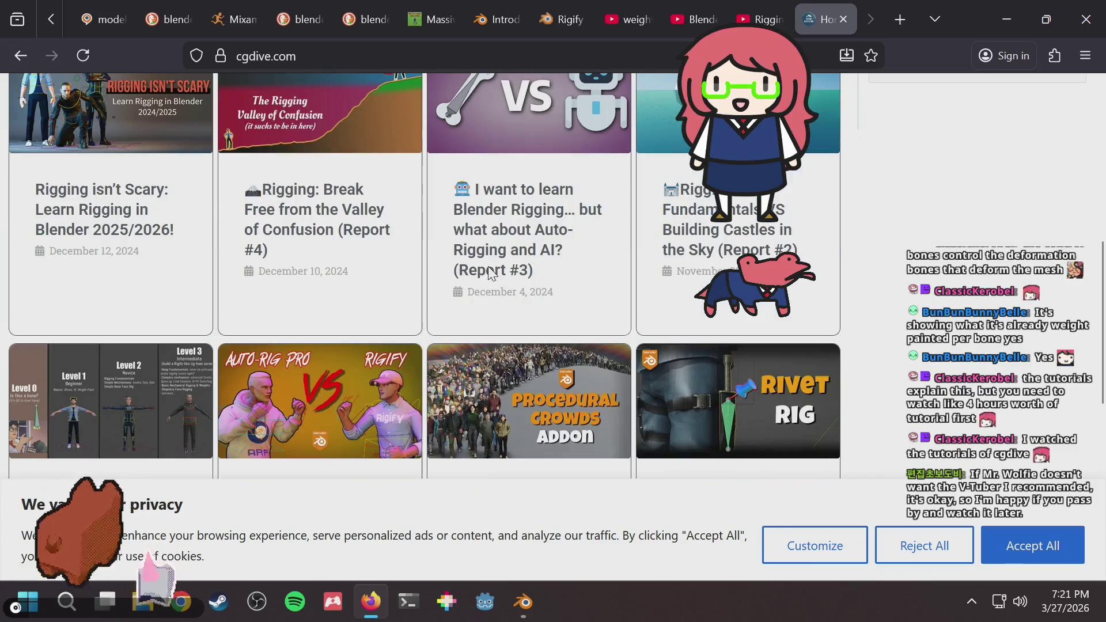
{"action": "scroll", "coordinate": [489, 274], "scroll_direction": "down", "scroll_amount": 3}
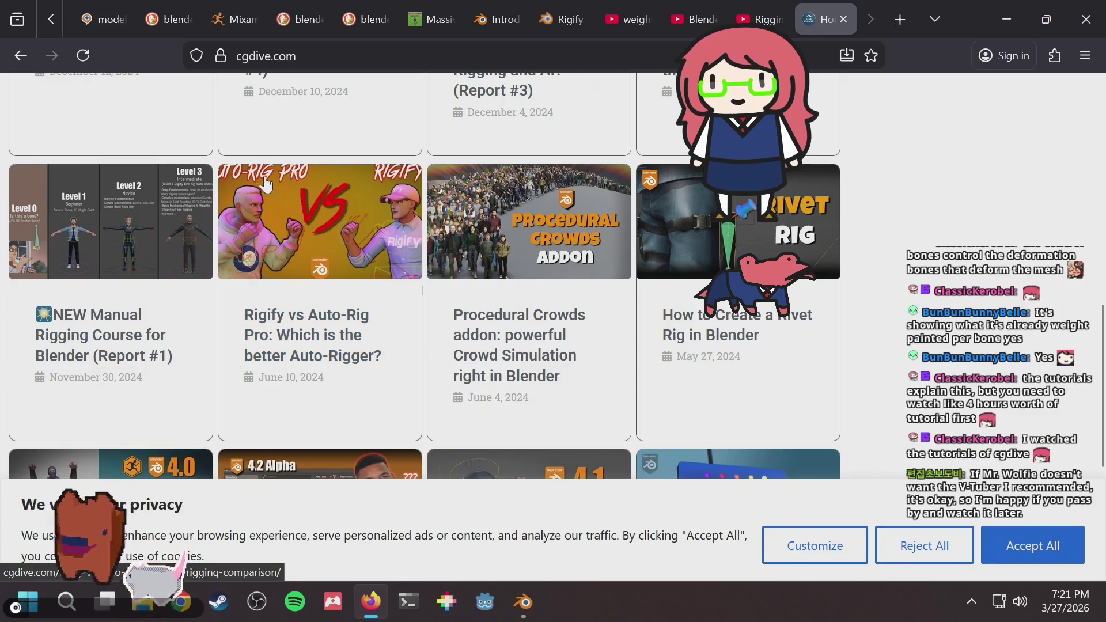
Test-move foot_ik.L to bend the left leg, cancelling each move so it straightens.
{"action": "key", "text": "alt+Tab"}
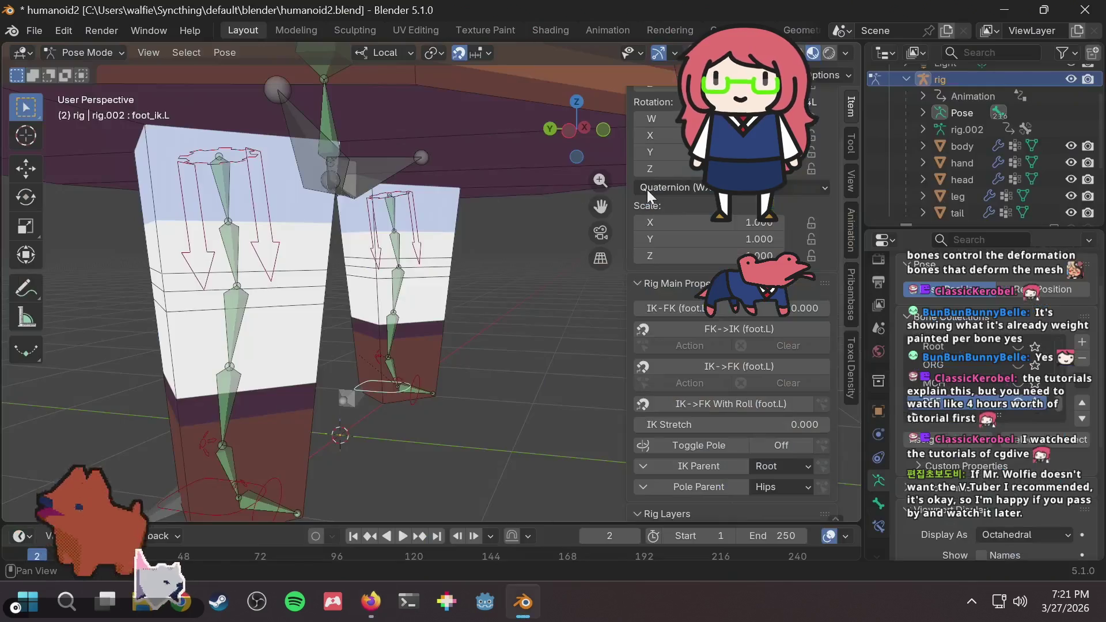
{"action": "middle_click_drag", "start_coordinate": [364, 260], "coordinate": [420, 282]}
{"action": "key", "text": "g"}
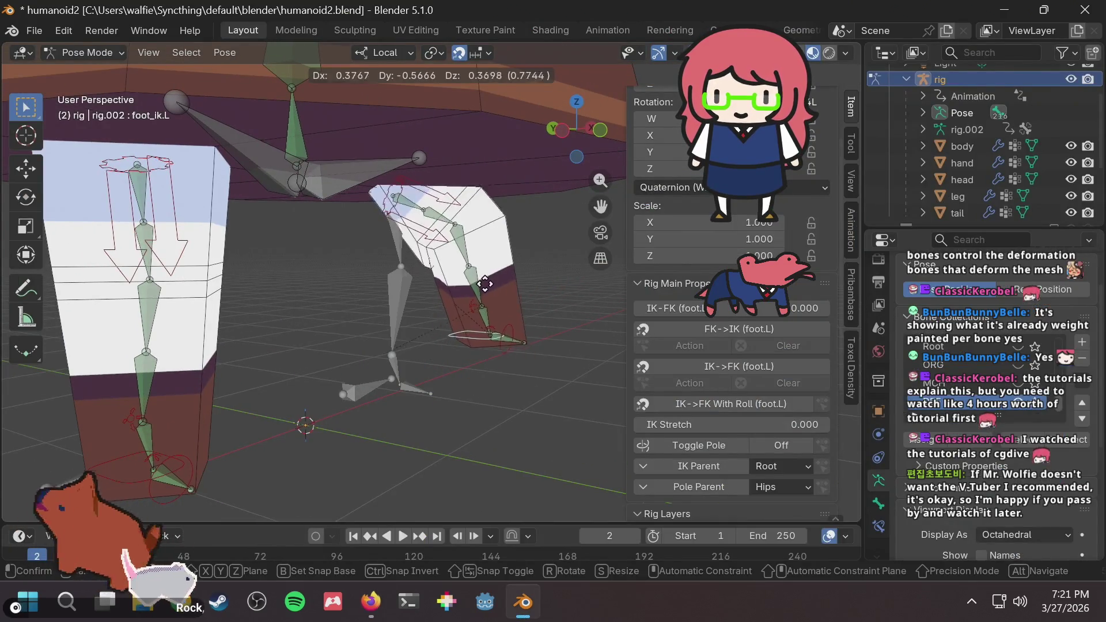
{"action": "right_click", "coordinate": [464, 322]}
{"action": "key", "text": "KP_Decimal"}
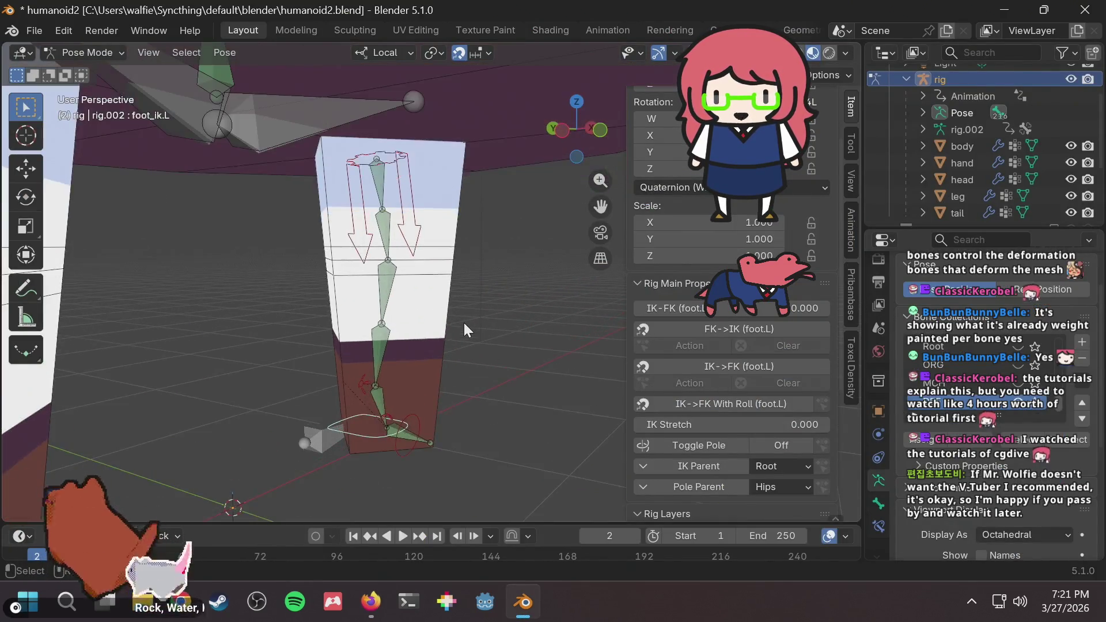
{"action": "key", "text": "g"}
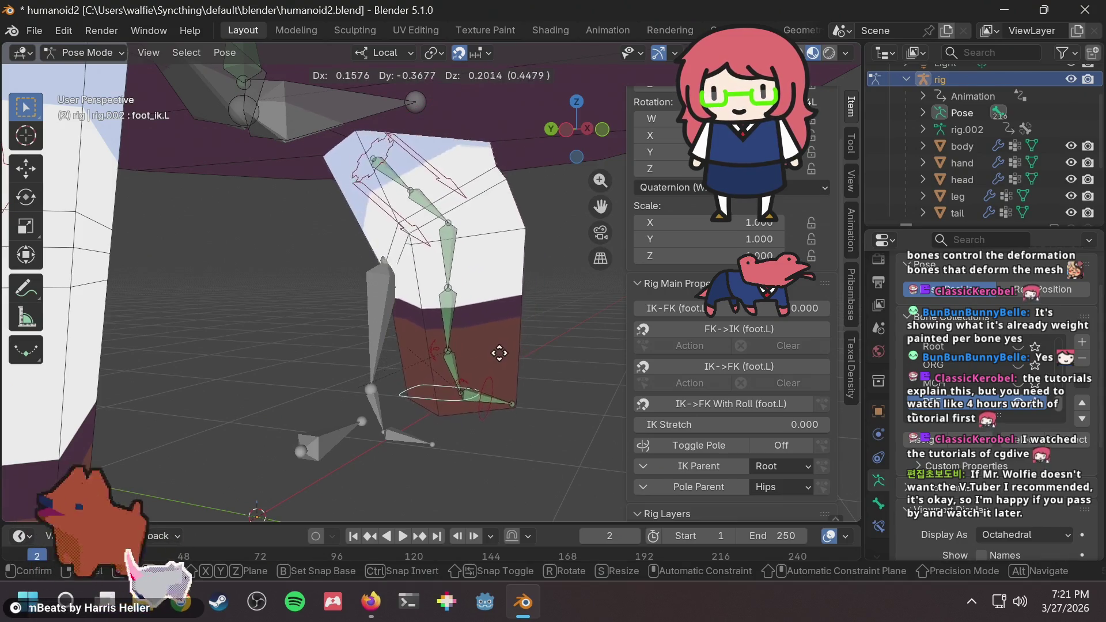
{"action": "mouse_move", "coordinate": [495, 366]}
{"action": "middle_mouse_down", "text": "alt"}
{"action": "mouse_move", "coordinate": [452, 344]}
{"action": "mouse_move", "coordinate": [632, 344]}
{"action": "mouse_move", "coordinate": [559, 358]}
{"action": "mouse_move", "coordinate": [497, 337]}
{"action": "middle_mouse_up", "text": "alt"}
{"action": "right_click", "coordinate": [527, 297]}
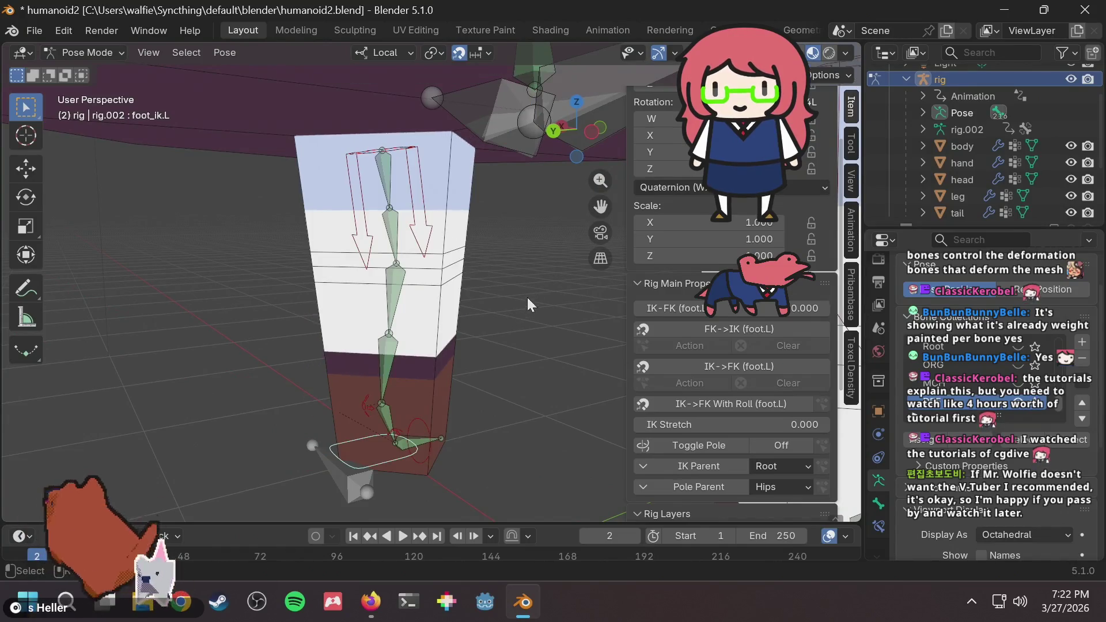
Repeat the foot_ik.L deformation test from a closer angle, snapping the leg back.
{"action": "scroll", "coordinate": [527, 297], "scroll_direction": "up", "scroll_amount": 5}
{"action": "mouse_move", "coordinate": [527, 297]}
{"action": "middle_mouse_down"}
{"action": "mouse_move", "coordinate": [436, 324]}
{"action": "mouse_move", "coordinate": [368, 316]}
{"action": "middle_mouse_up"}
{"action": "key", "text": "g"}
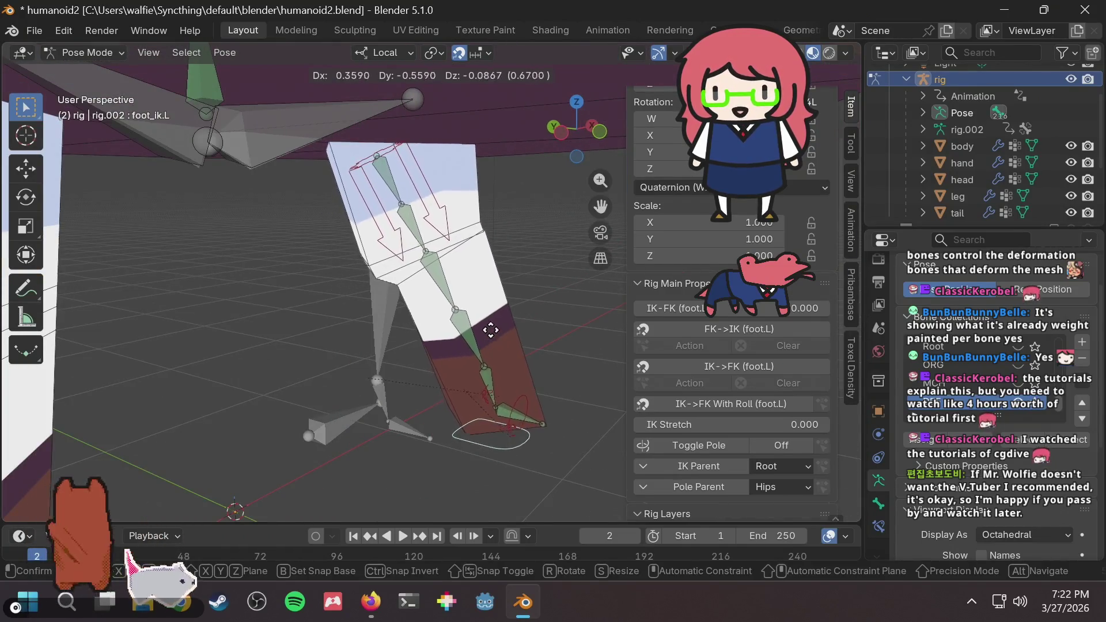
{"action": "right_click", "coordinate": [459, 263]}
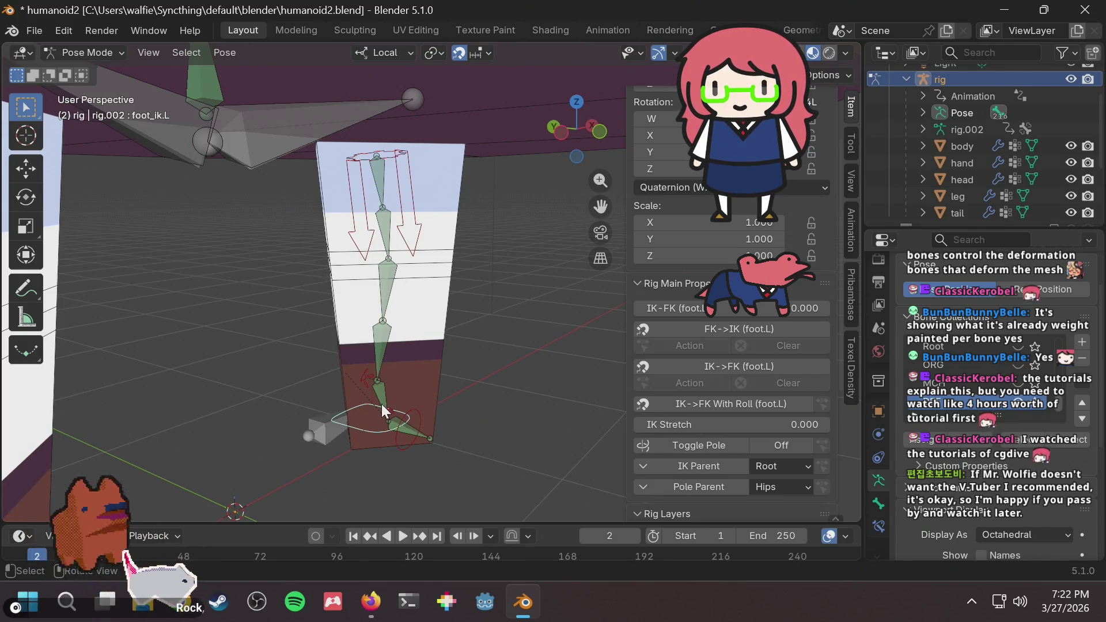
{"action": "key", "text": "g"}
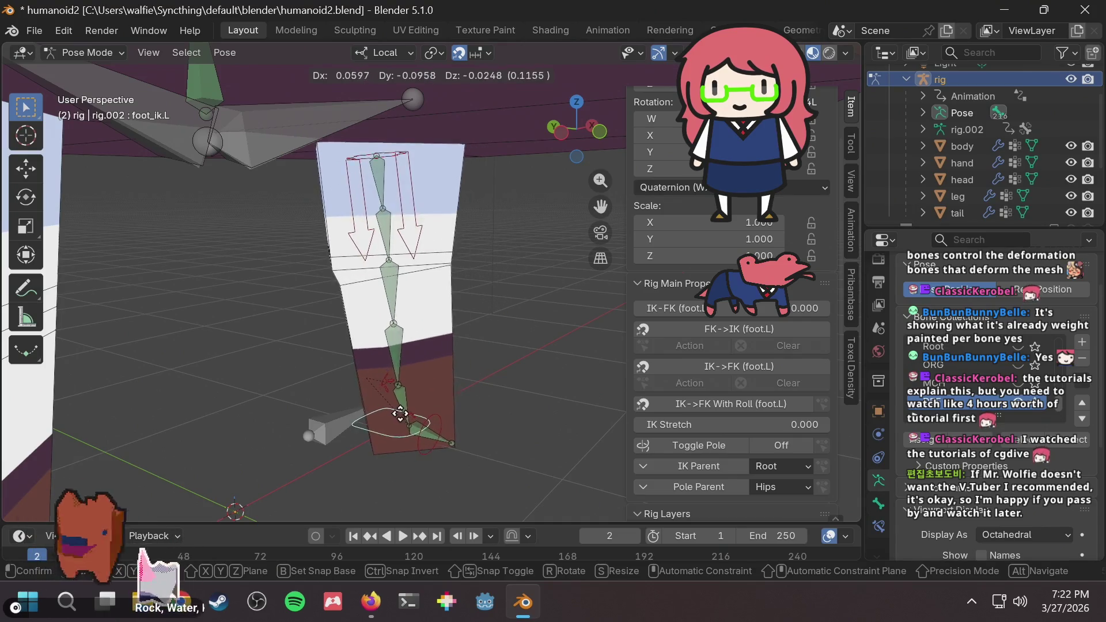
{"action": "right_click", "coordinate": [391, 288]}
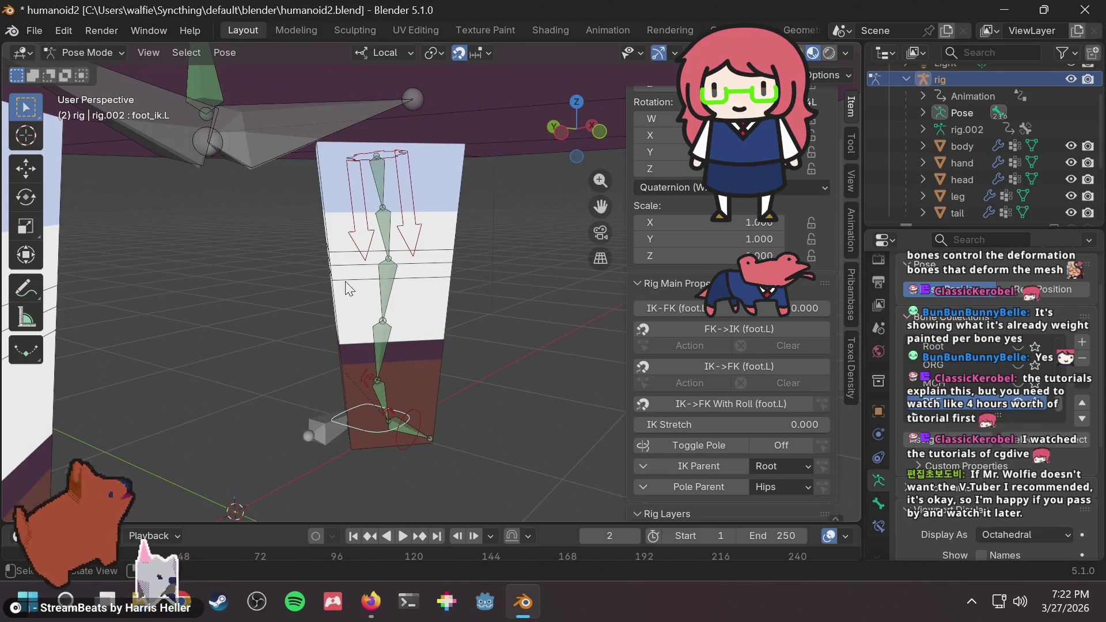
Save humanoid2.blend with the rig still in Pose Mode.
{"action": "left_click", "coordinate": [74, 51]}
{"action": "left_click", "coordinate": [88, 53]}
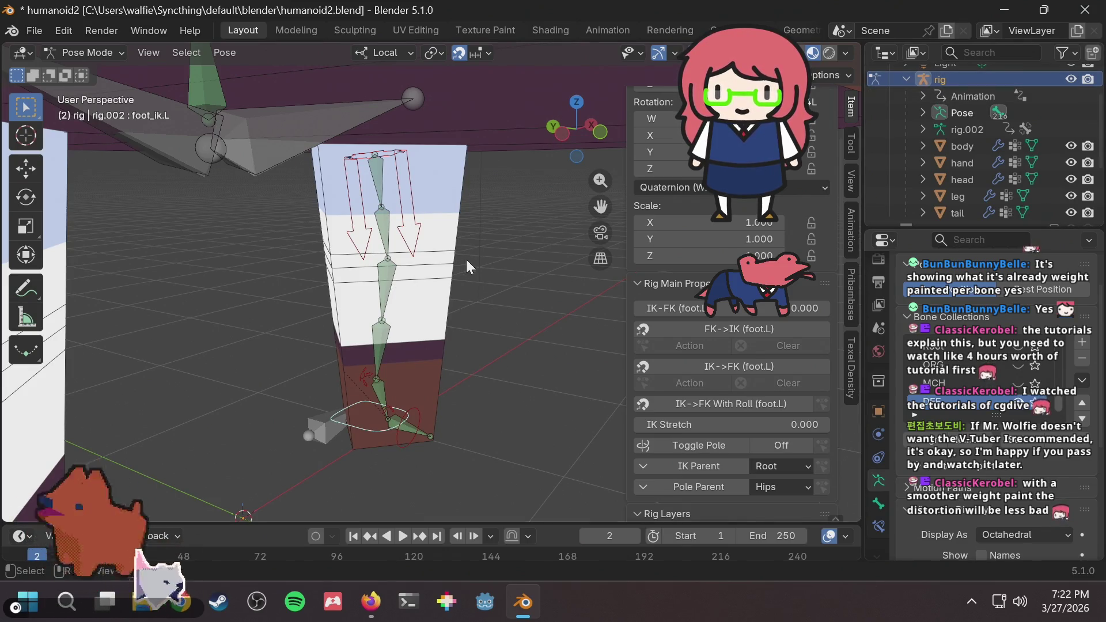
{"action": "mouse_move", "coordinate": [466, 260]}
{"action": "middle_mouse_down"}
{"action": "mouse_move", "coordinate": [486, 261]}
{"action": "mouse_move", "coordinate": [449, 276]}
{"action": "middle_mouse_up"}
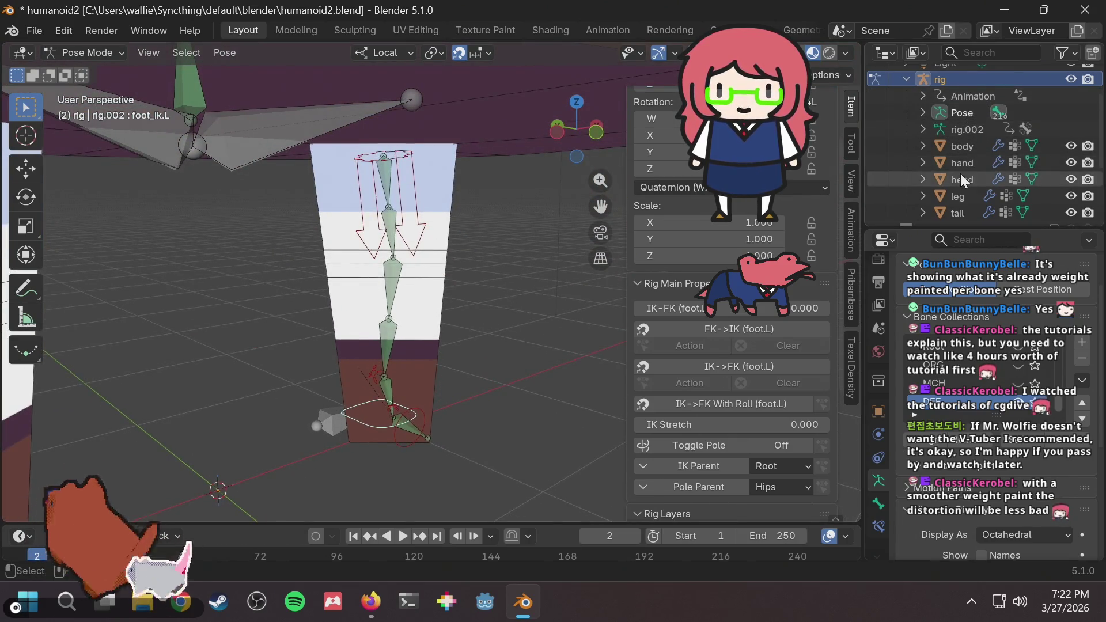
{"action": "scroll", "coordinate": [960, 174], "scroll_direction": "down", "scroll_amount": 2}
{"action": "scroll", "coordinate": [959, 173], "scroll_direction": "up", "scroll_amount": 2}
{"action": "scroll", "coordinate": [959, 174], "scroll_direction": "up", "scroll_amount": 2}
{"action": "scroll", "coordinate": [960, 174], "scroll_direction": "down", "scroll_amount": 2}
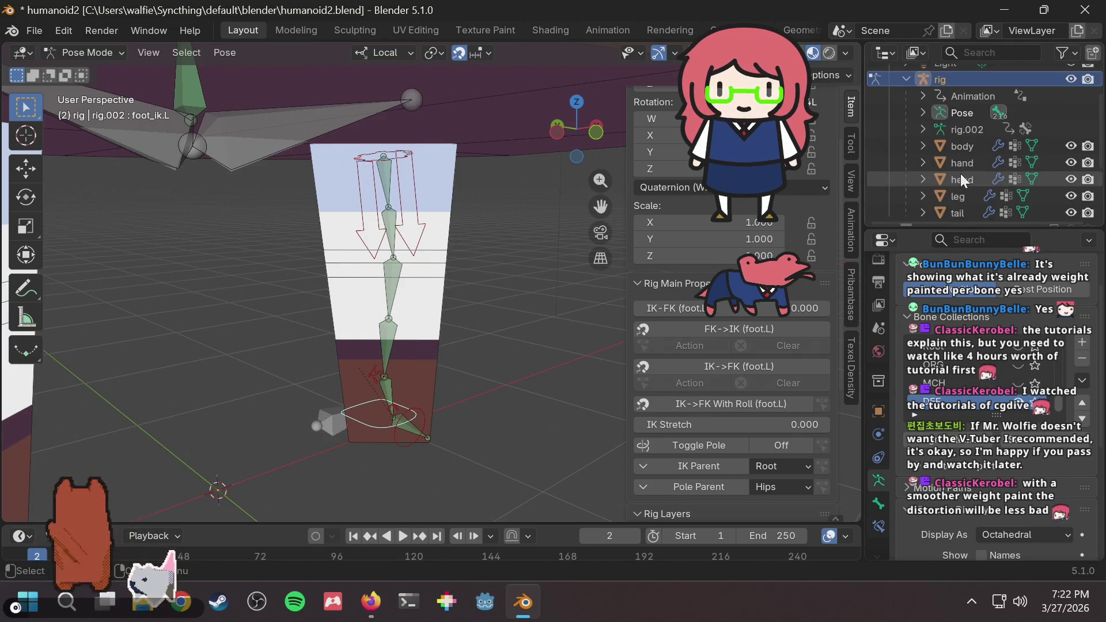
{"action": "key", "text": "ctrl+s"}
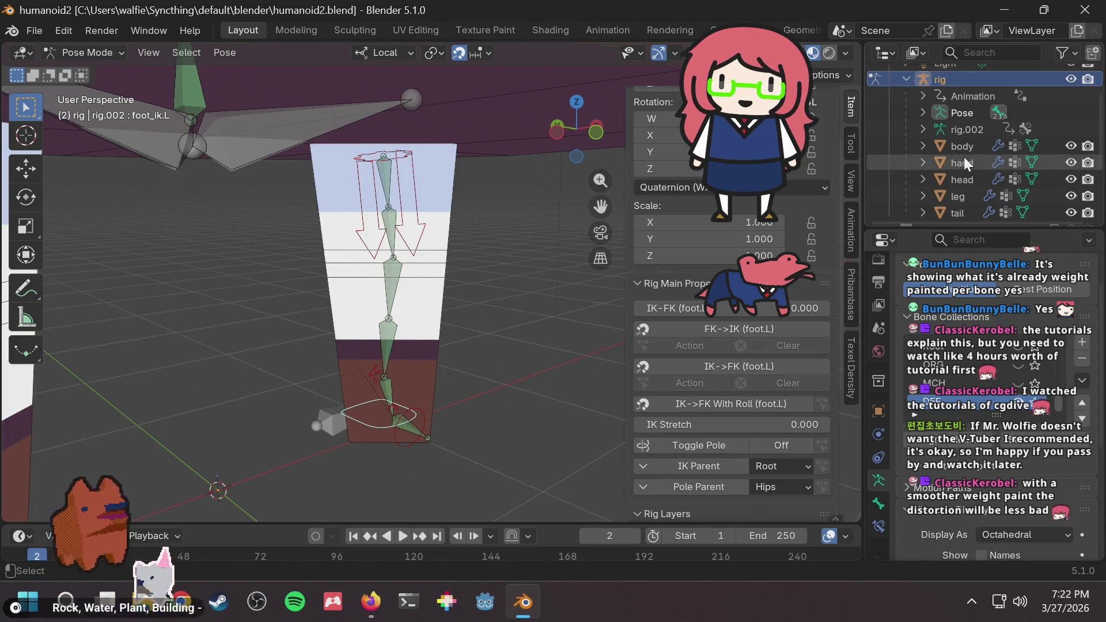
Select the rig armature and switch it back to Object Mode.
{"action": "left_click", "coordinate": [966, 198]}
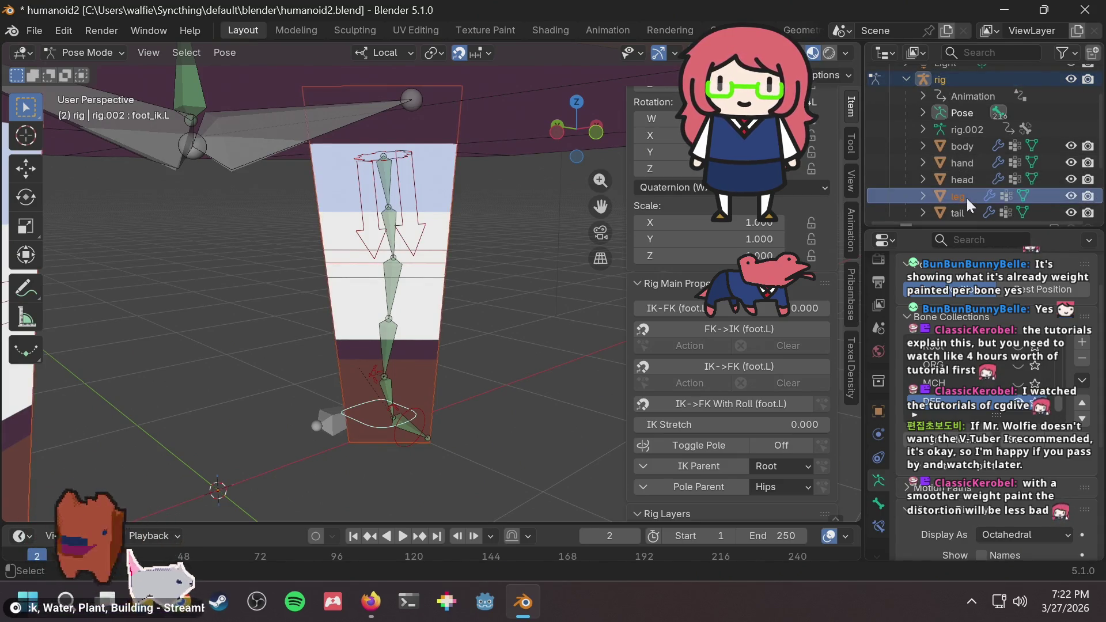
{"action": "left_click", "coordinate": [95, 52]}
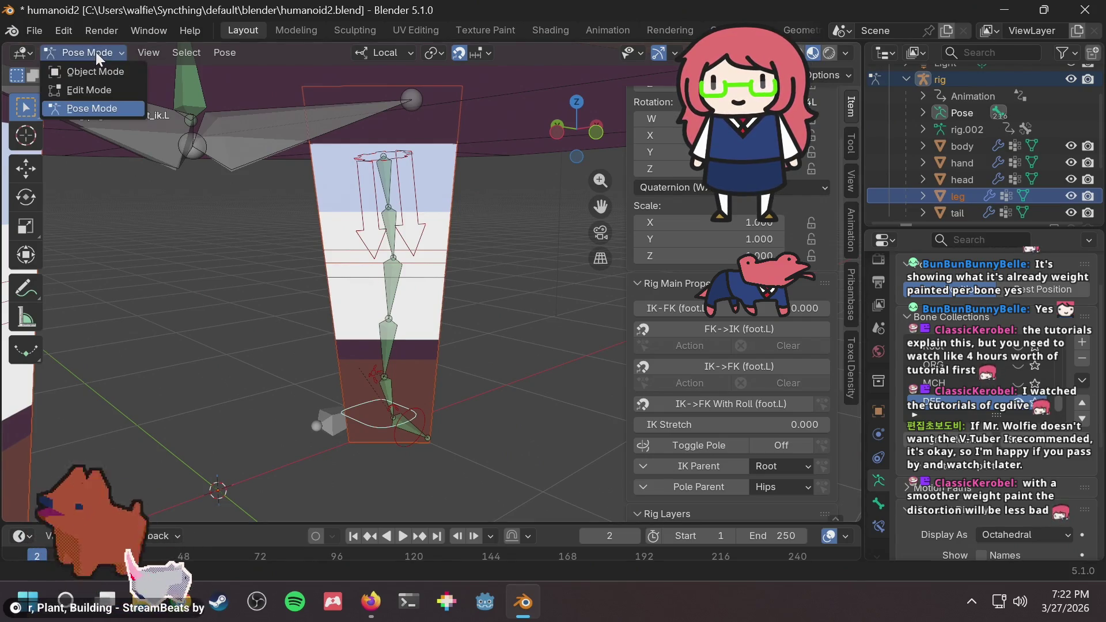
{"action": "left_click", "coordinate": [102, 47]}
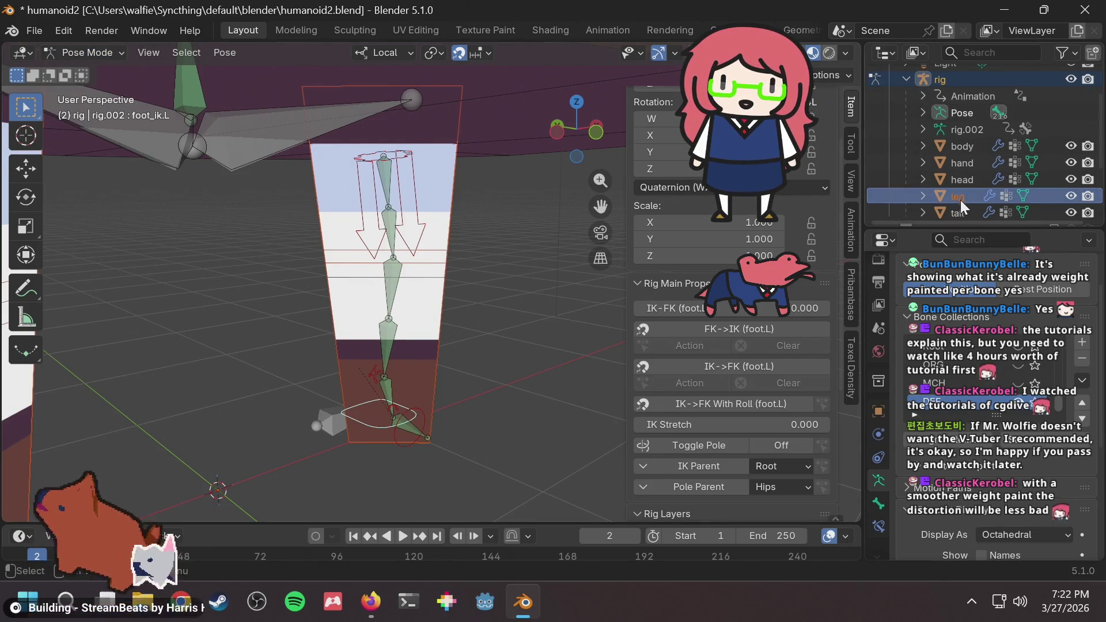
{"action": "left_click", "coordinate": [951, 81]}
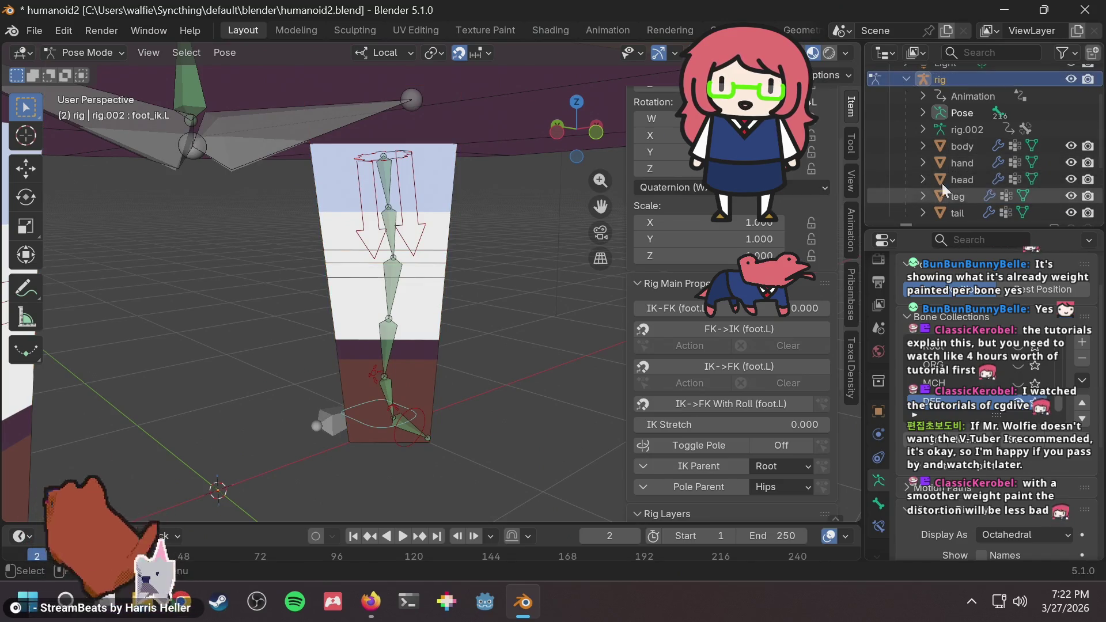
{"action": "left_click", "coordinate": [68, 51]}
{"action": "left_click", "coordinate": [82, 70]}
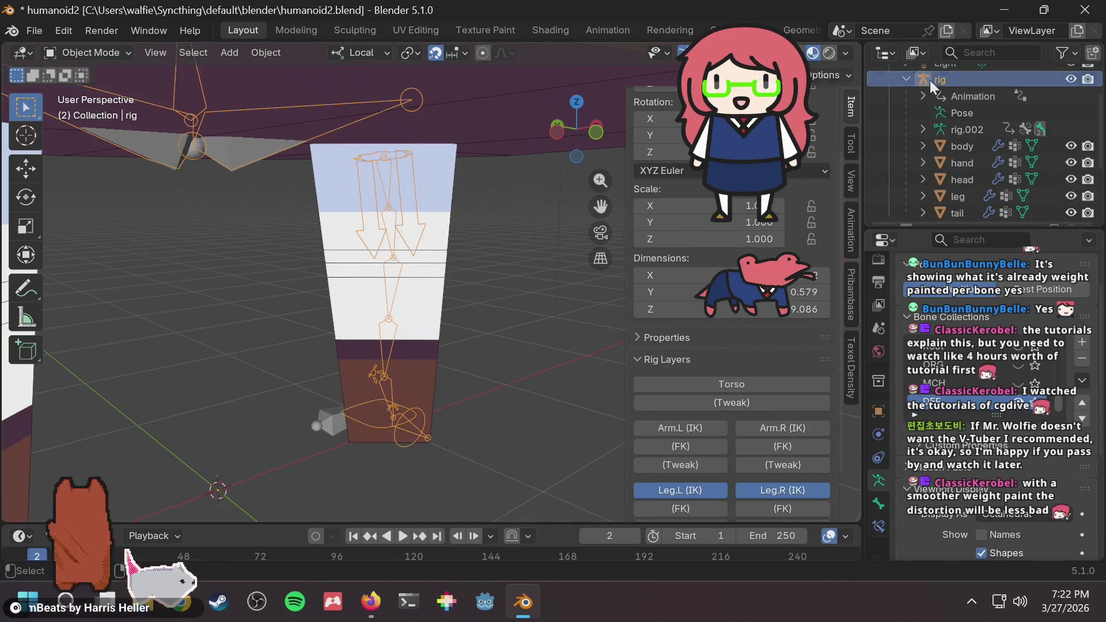
Select the leg mesh and switch it into Weight Paint mode.
{"action": "left_click", "coordinate": [957, 197]}
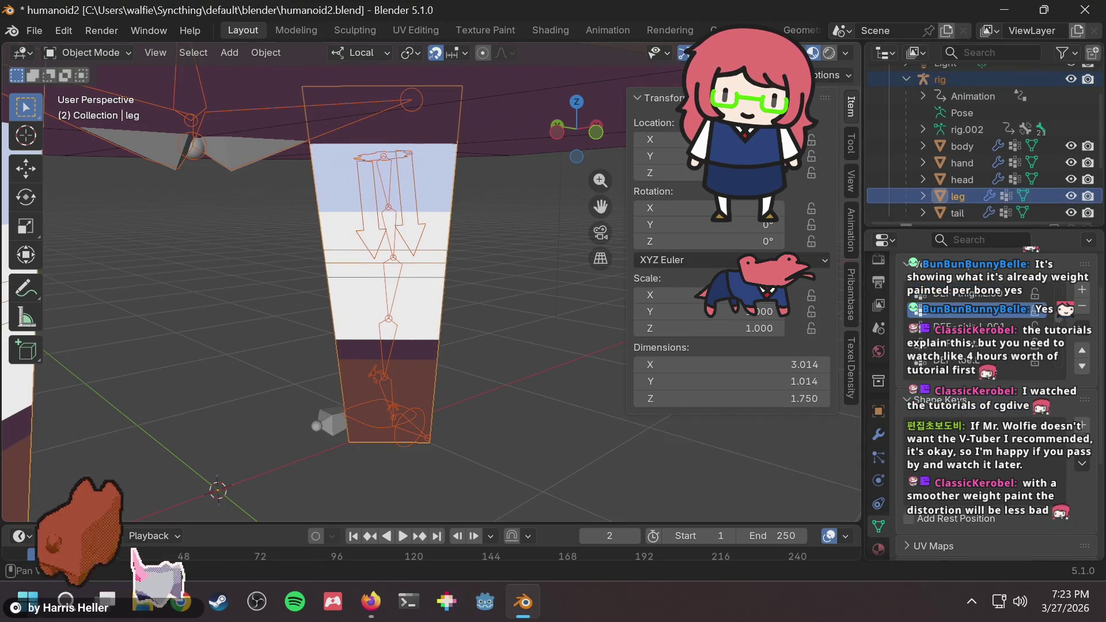
{"action": "left_click", "coordinate": [67, 53]}
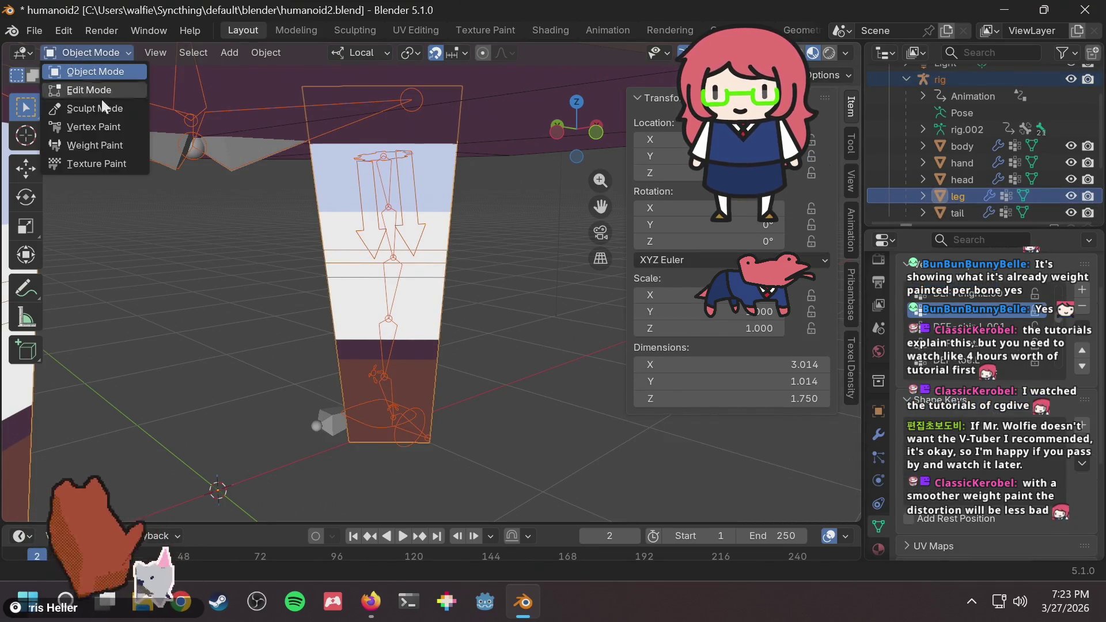
{"action": "left_click", "coordinate": [101, 143]}
{"action": "middle_click_drag", "start_coordinate": [340, 229], "coordinate": [470, 286]}
{"action": "scroll", "coordinate": [469, 287], "scroll_direction": "up", "scroll_amount": 3}
{"action": "middle_click_drag", "start_coordinate": [333, 284], "coordinate": [370, 200]}
Display the DEF-shin.L weights, then switch back to the DEF-thigh.L.001 weights.
{"action": "left_click", "coordinate": [353, 198], "text": "ctrl"}
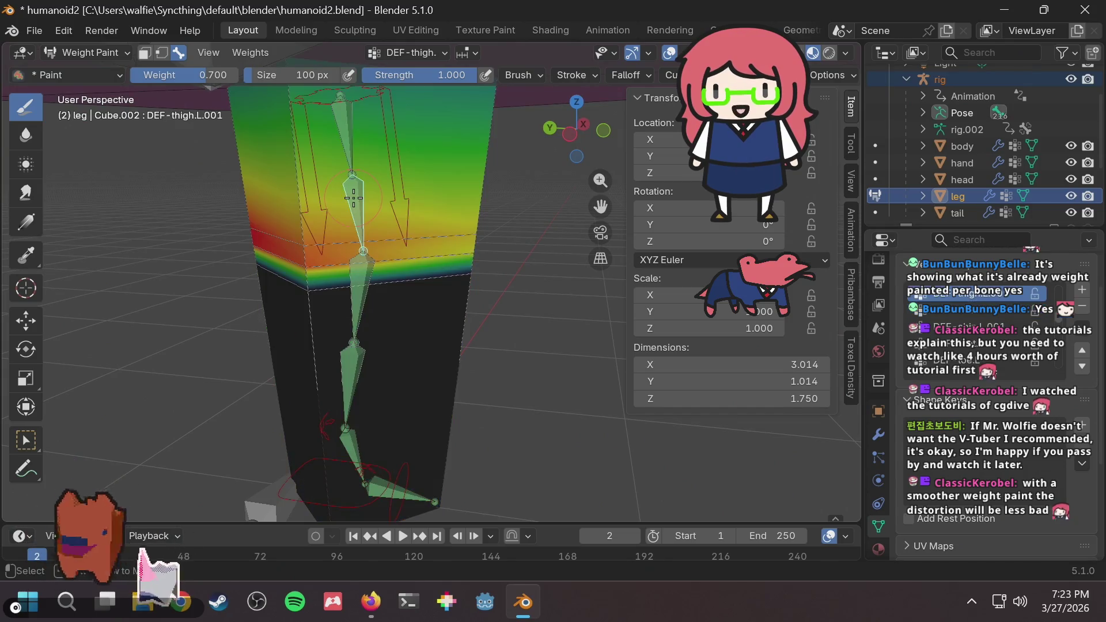
{"action": "left_click", "coordinate": [358, 295], "text": "ctrl"}
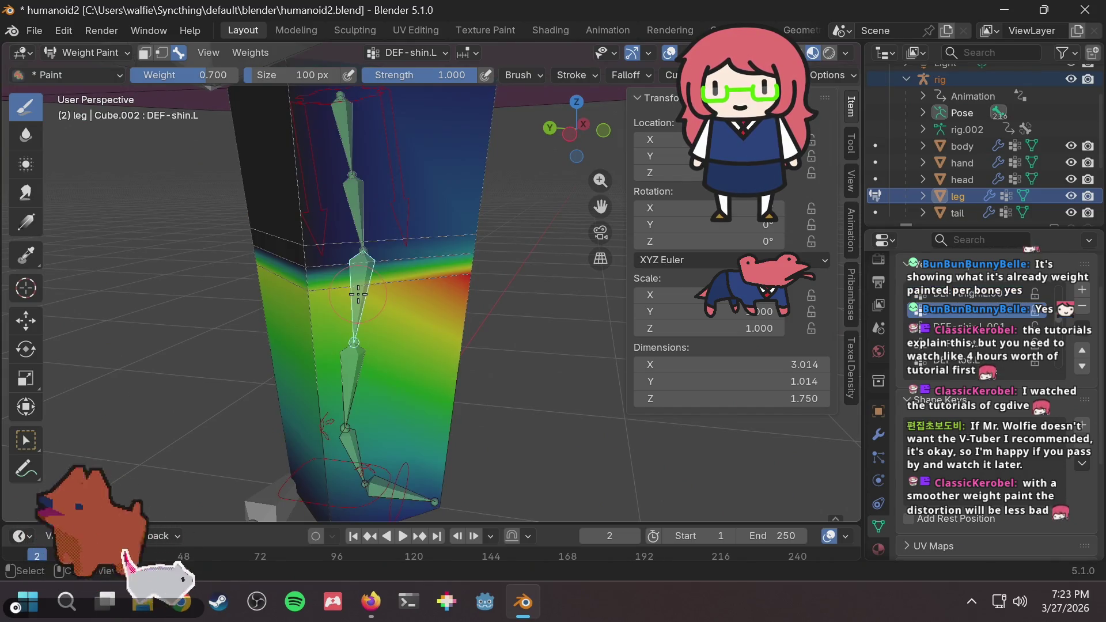
{"action": "left_click", "coordinate": [357, 197], "text": "ctrl"}
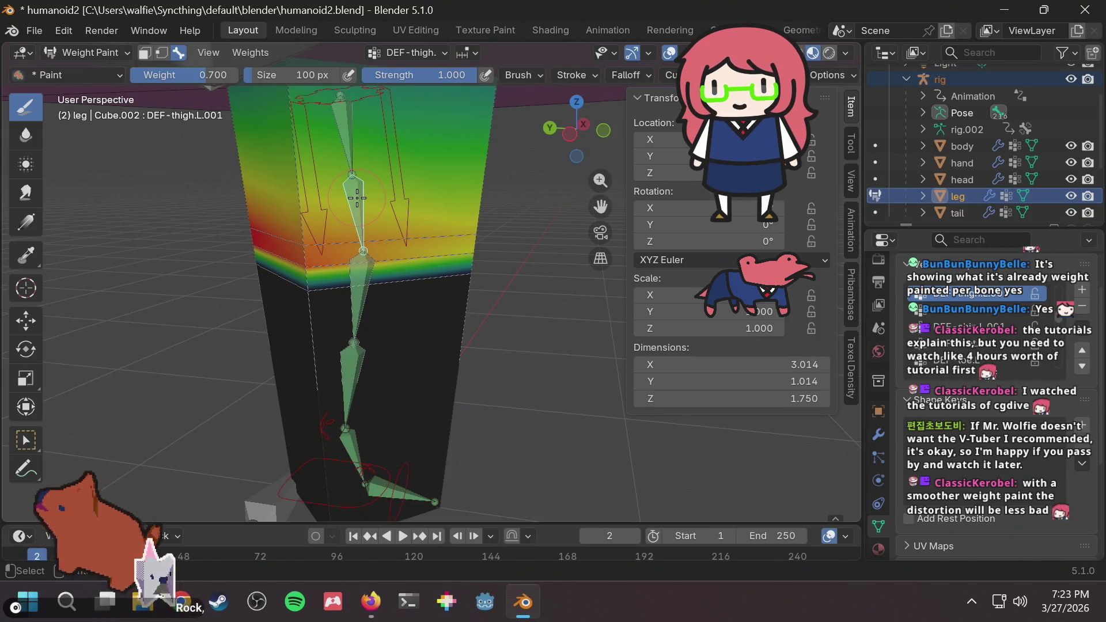
{"action": "mouse_move", "coordinate": [357, 197]}
{"action": "middle_mouse_down"}
{"action": "mouse_move", "coordinate": [482, 228]}
{"action": "mouse_move", "coordinate": [553, 311]}
{"action": "middle_mouse_up"}
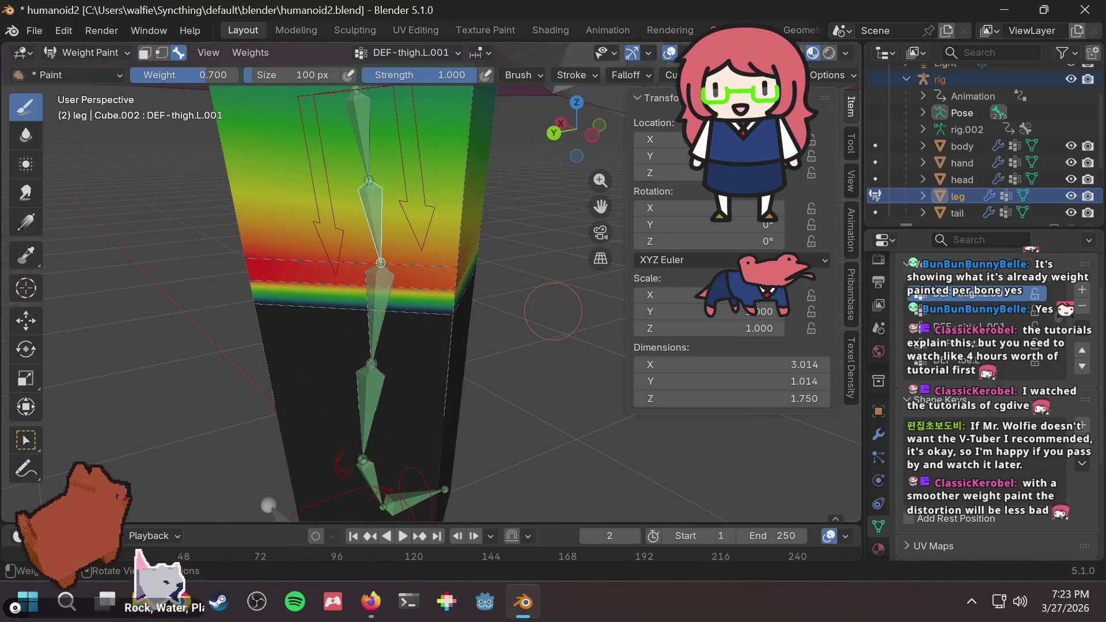
Set the brush weight to 0.912 after undoing a test stroke at 0.406.
{"action": "left_click", "coordinate": [845, 142]}
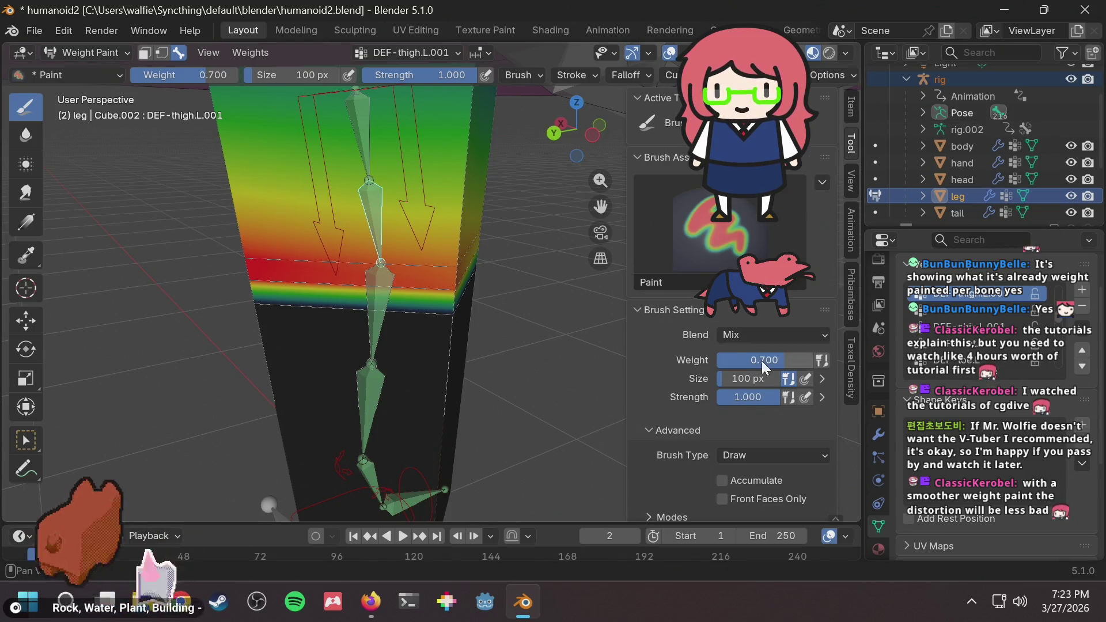
{"action": "left_click_drag", "start_coordinate": [778, 363], "coordinate": [762, 363]}
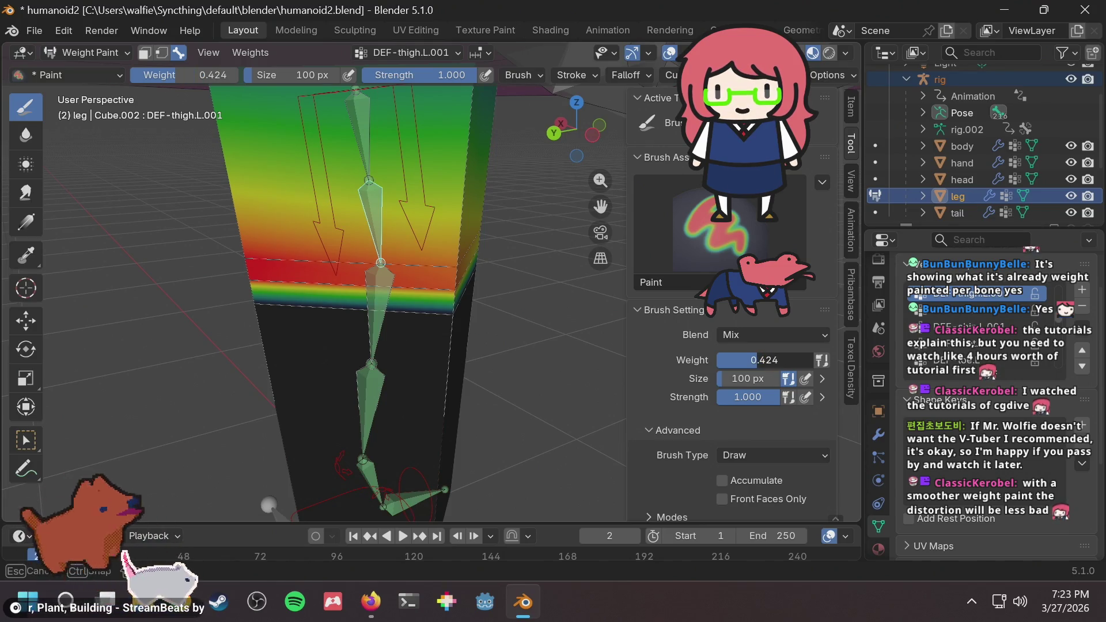
{"action": "left_click_drag", "start_coordinate": [763, 360], "coordinate": [763, 360]}
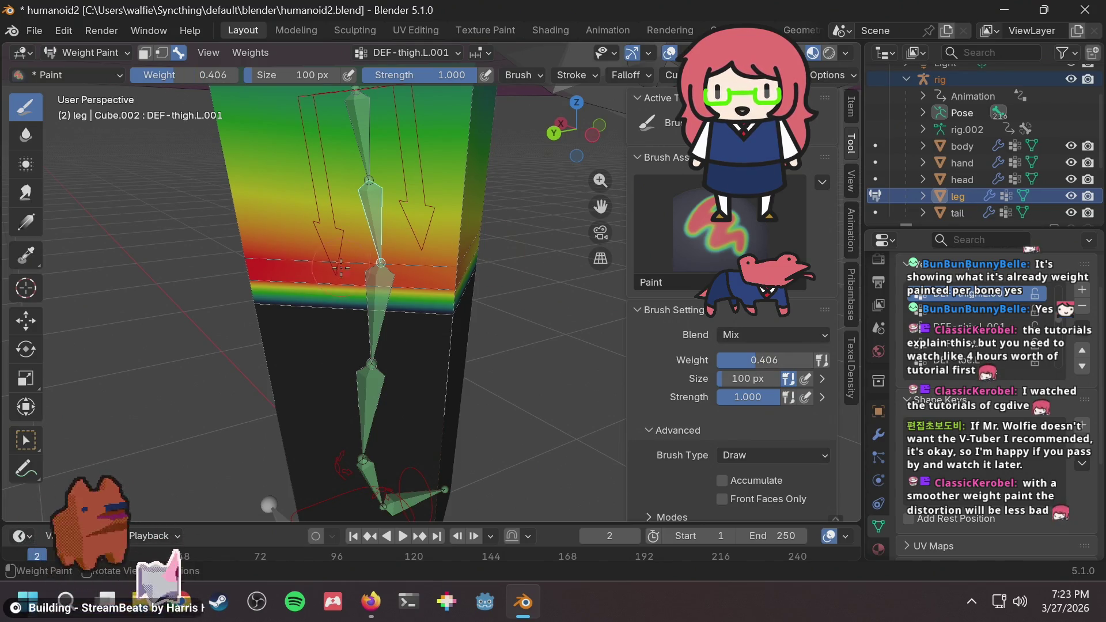
{"action": "left_click_drag", "start_coordinate": [245, 278], "coordinate": [272, 284]}
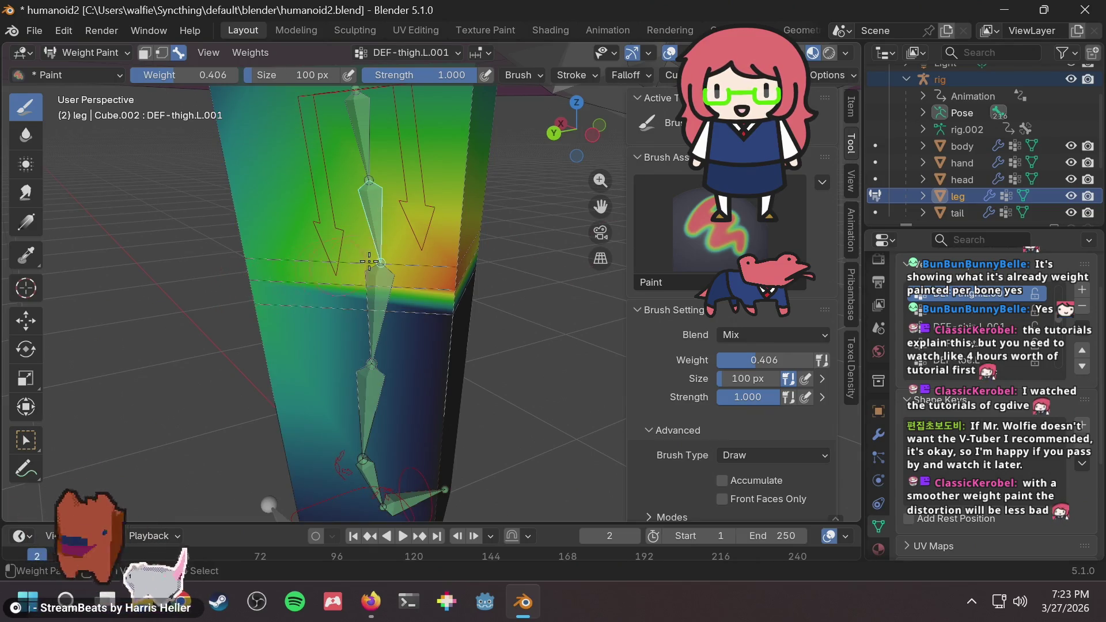
{"action": "key", "text": "ctrl+z"}
{"action": "left_click_drag", "start_coordinate": [770, 350], "coordinate": [804, 352]}
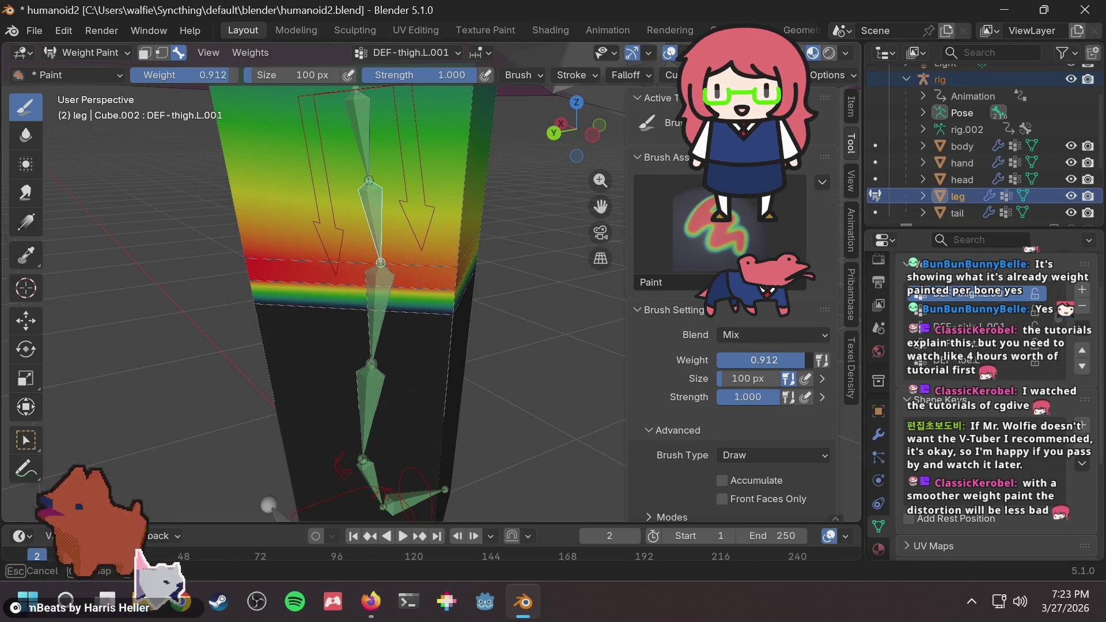
Apply the Smooth falloff preset to the weight-paint brush.
{"action": "scroll", "coordinate": [711, 333], "scroll_direction": "down", "scroll_amount": 8}
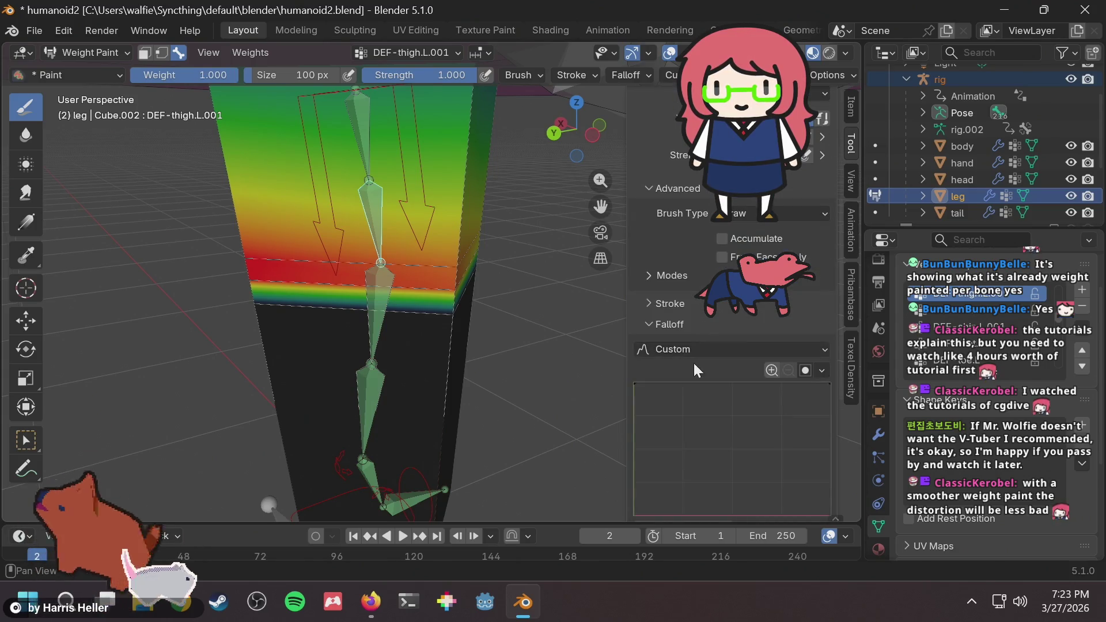
{"action": "scroll", "coordinate": [694, 363], "scroll_direction": "up", "scroll_amount": 4}
{"action": "scroll", "coordinate": [694, 371], "scroll_direction": "down", "scroll_amount": 6}
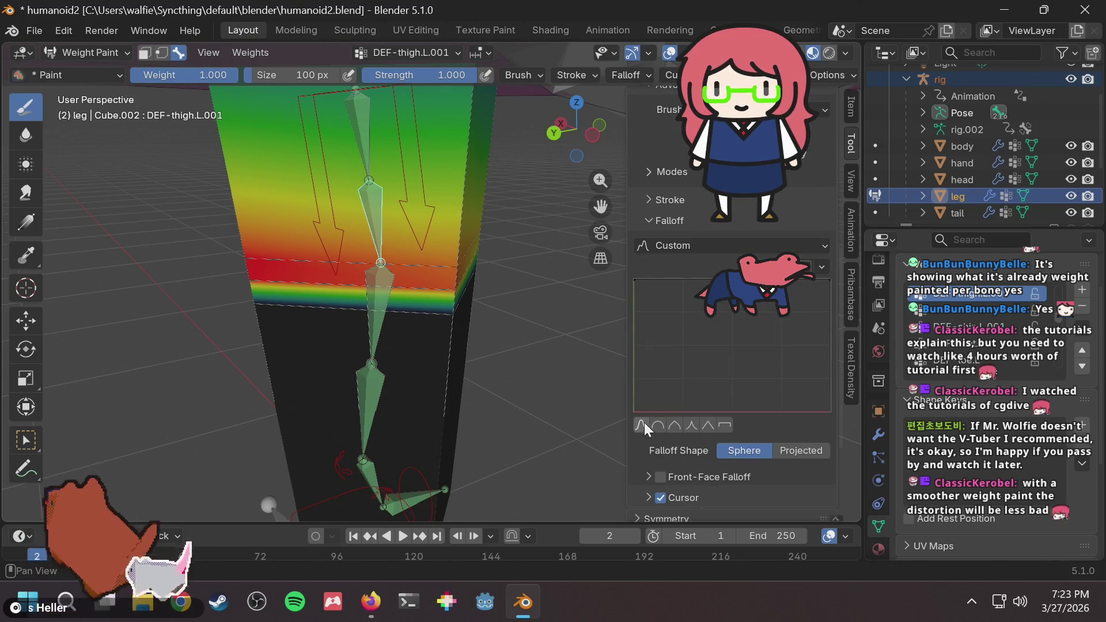
{"action": "left_click", "coordinate": [642, 425]}
Try a test stroke on the lower leg, undo it, and orbit the view.
{"action": "left_click_drag", "start_coordinate": [326, 314], "coordinate": [266, 290]}
{"action": "key", "text": "ctrl+z"}
{"action": "mouse_move", "coordinate": [346, 277]}
{"action": "middle_mouse_down"}
{"action": "mouse_move", "coordinate": [393, 246]}
{"action": "mouse_move", "coordinate": [403, 253]}
{"action": "middle_mouse_up"}
Locate the brush Weight field in the Tool settings and begin editing its value.
{"action": "scroll", "coordinate": [499, 318], "scroll_direction": "up", "scroll_amount": 3}
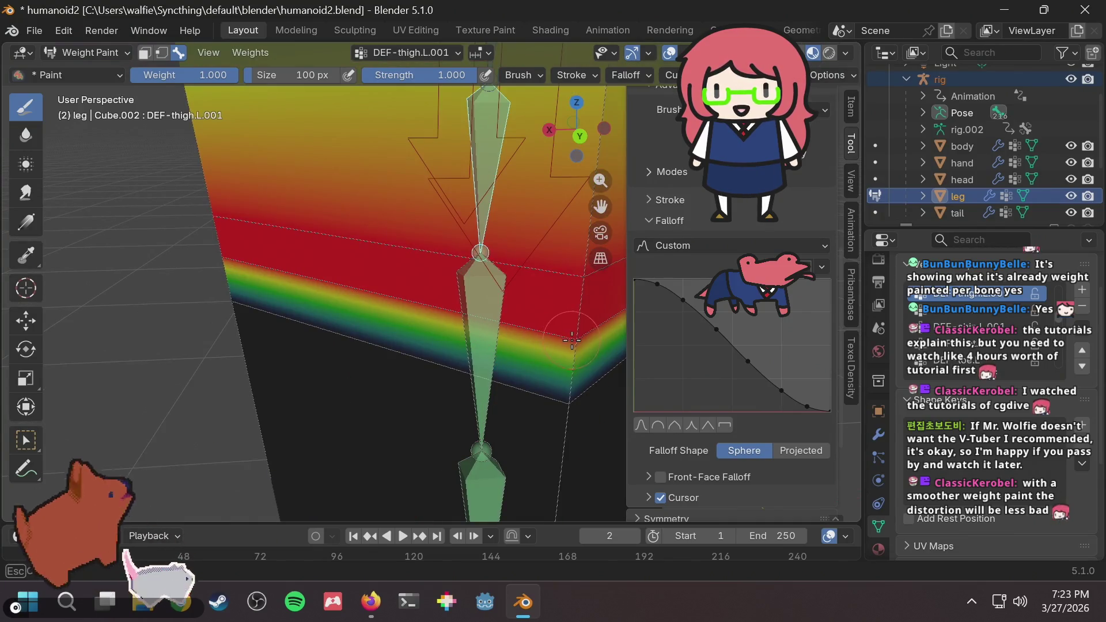
{"action": "scroll", "coordinate": [522, 331], "scroll_direction": "down", "scroll_amount": 2}
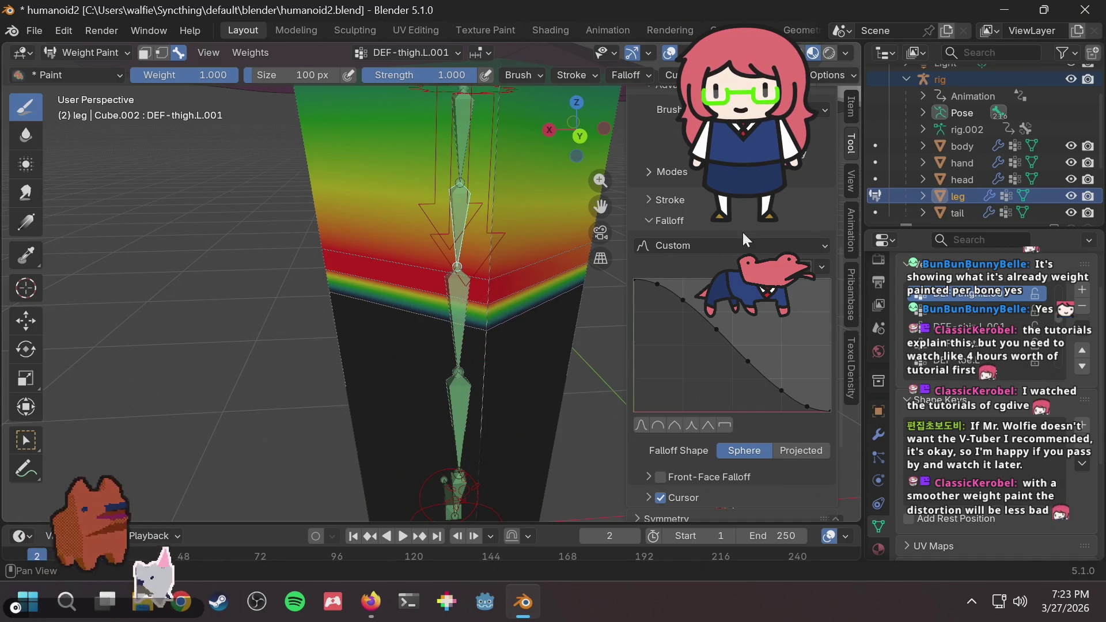
{"action": "scroll", "coordinate": [718, 317], "scroll_direction": "up", "scroll_amount": 10}
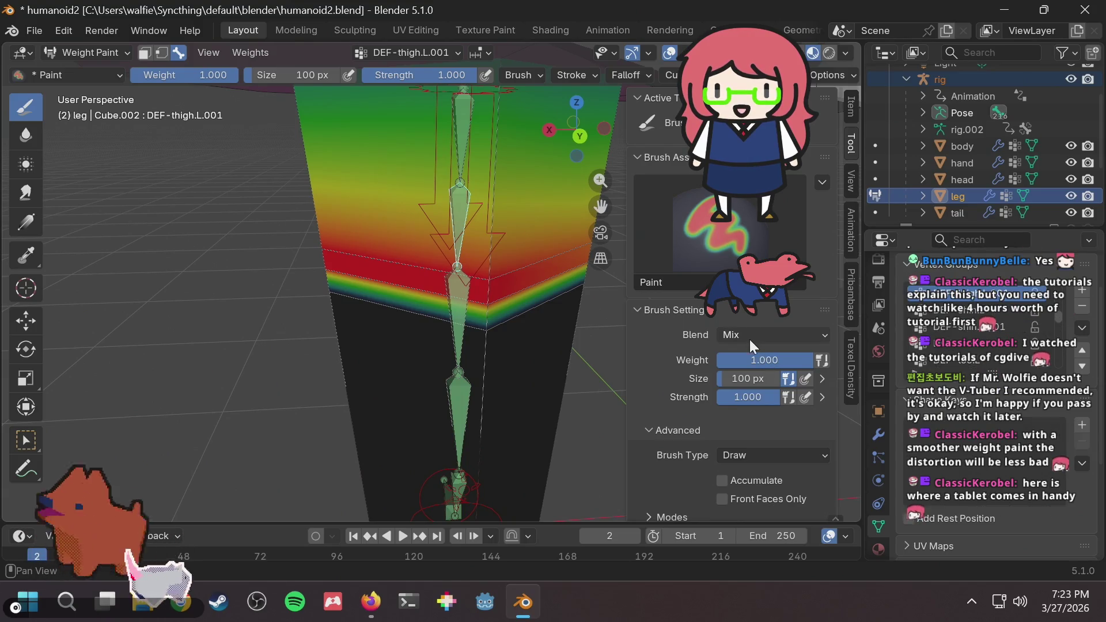
{"action": "scroll", "coordinate": [749, 340], "scroll_direction": "down", "scroll_amount": 8}
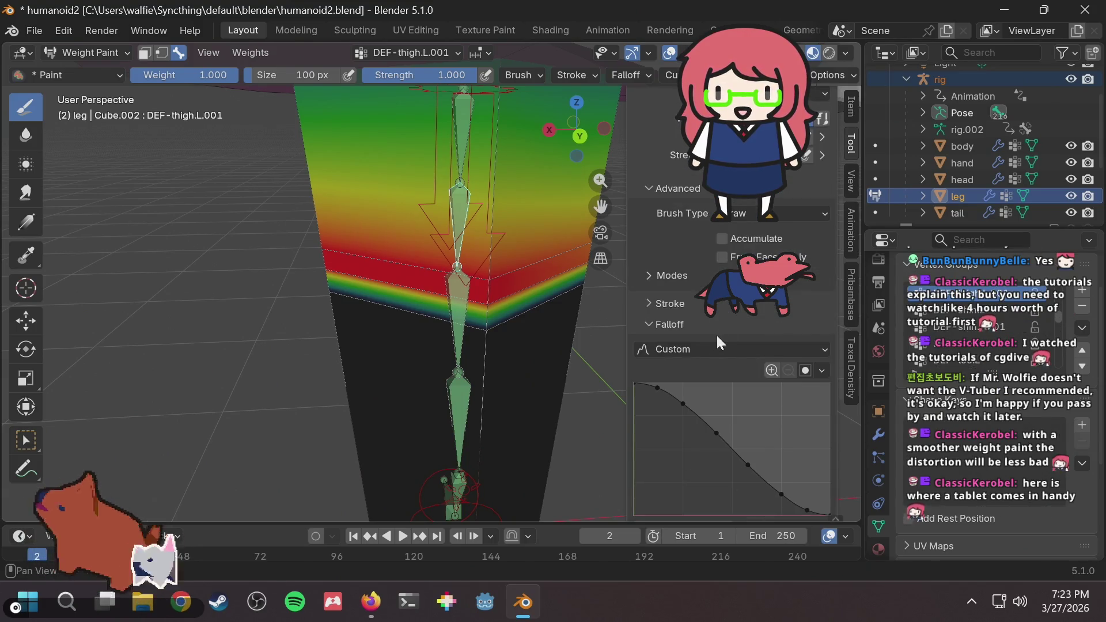
{"action": "scroll", "coordinate": [714, 340], "scroll_direction": "down", "scroll_amount": 6}
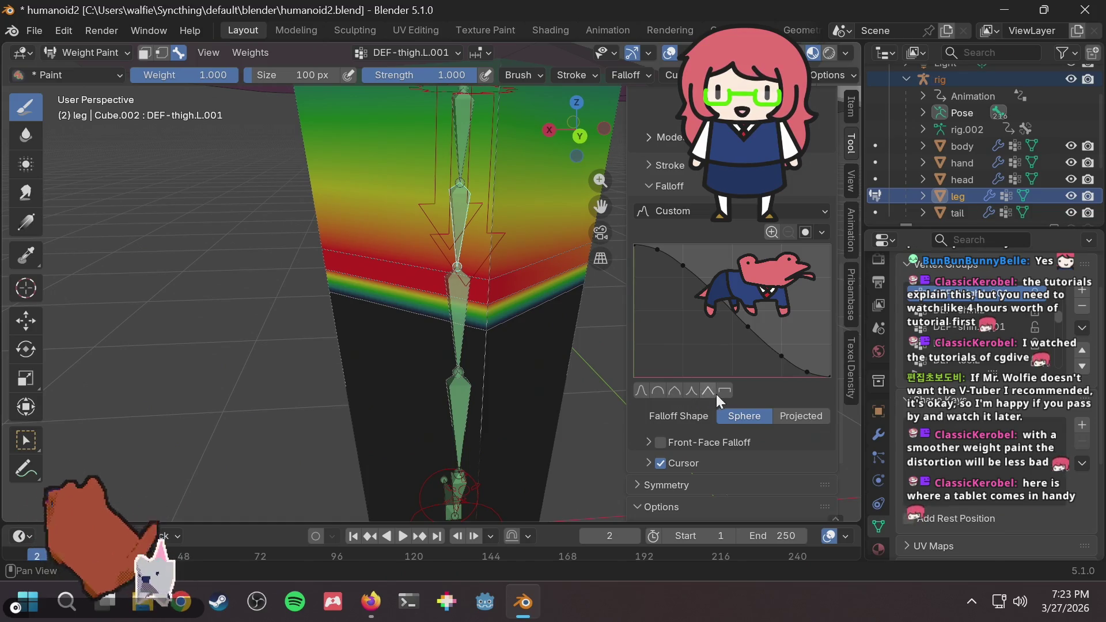
{"action": "scroll", "coordinate": [723, 391], "scroll_direction": "up", "scroll_amount": 14}
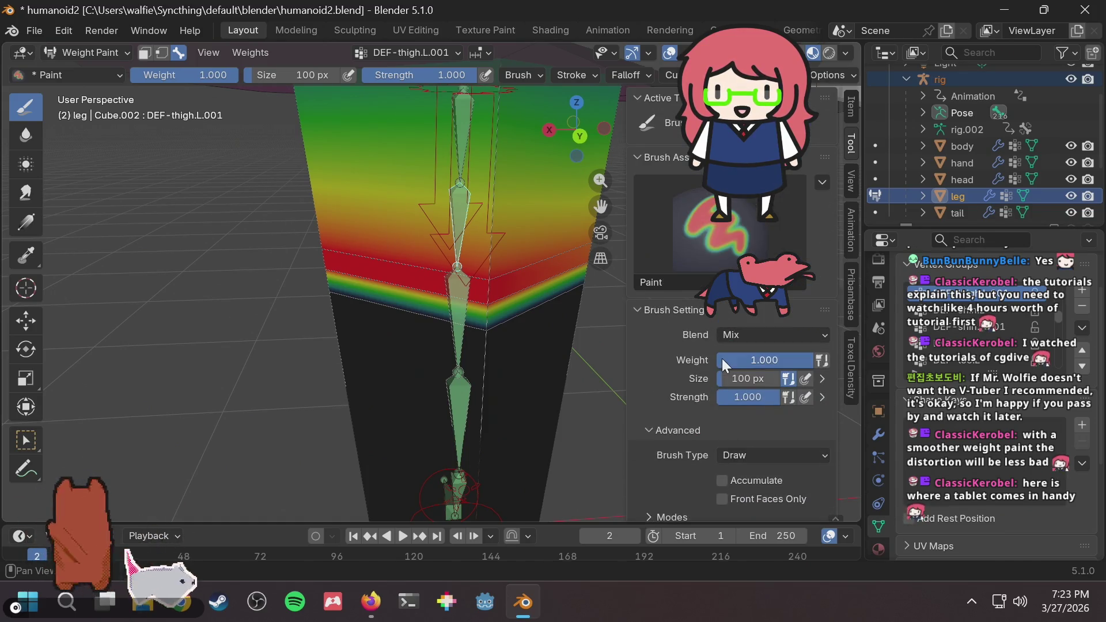
{"action": "left_click", "coordinate": [734, 337]}
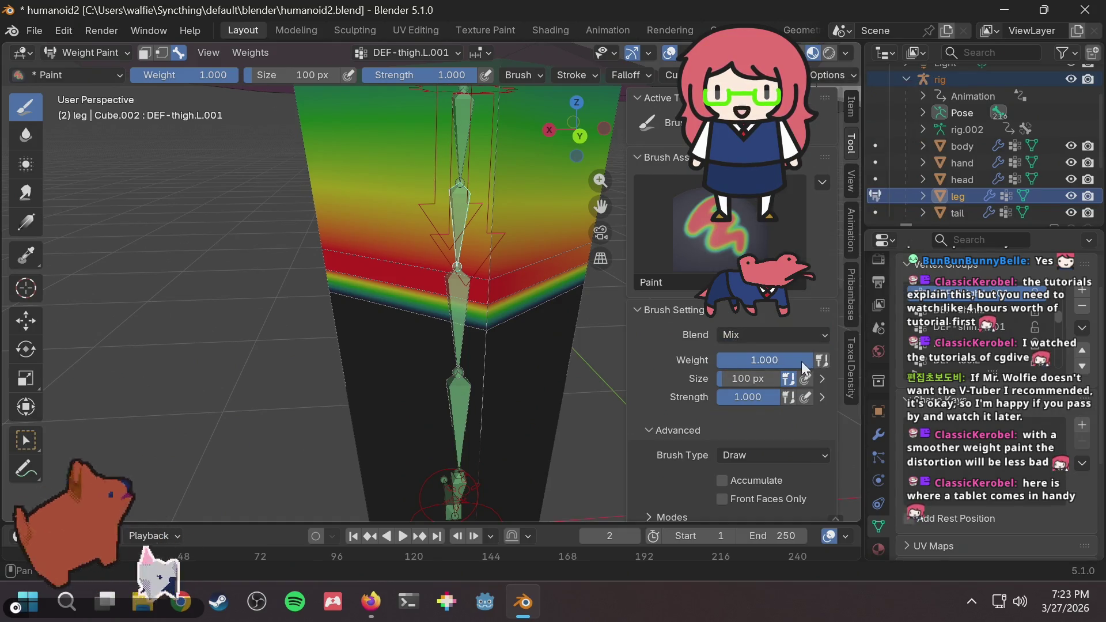
{"action": "left_click", "coordinate": [741, 361]}
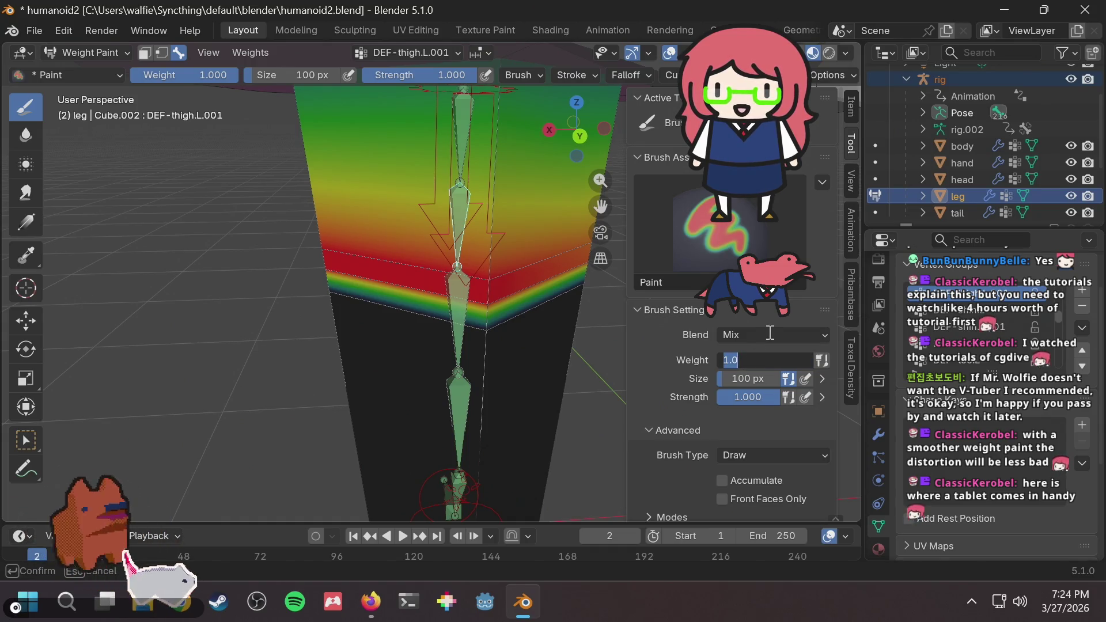
{"action": "type", "text": ".5"}
{"action": "type", "text": "0.500"}
Set brush weight to 0.500 and try strokes on the lower leg, undoing the unwanted ones.
{"action": "key", "text": "Return"}
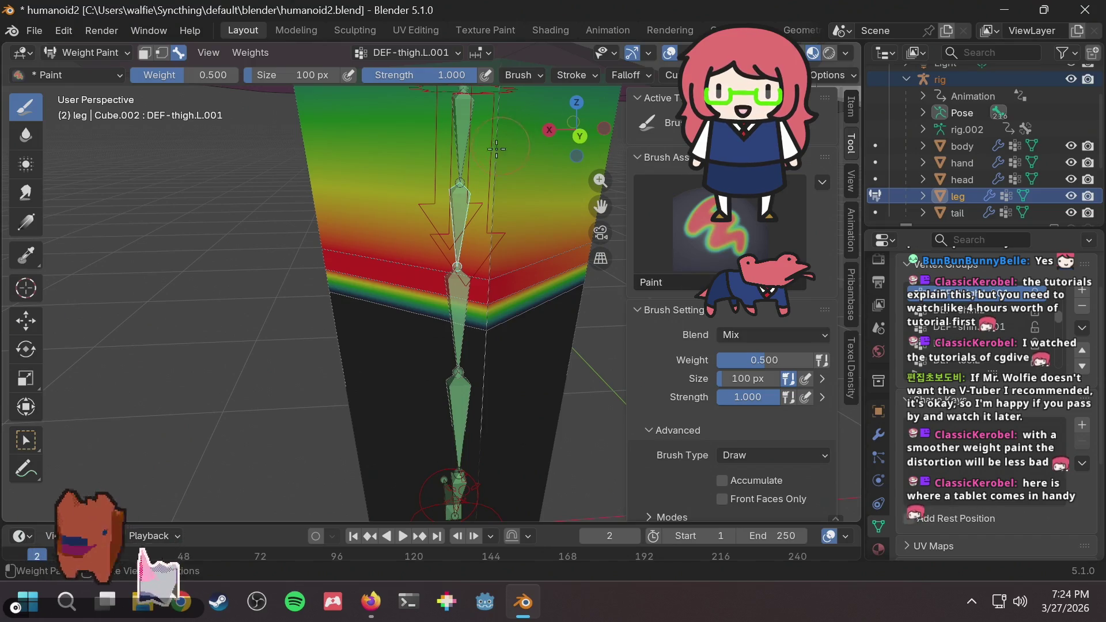
{"action": "left_click_drag", "start_coordinate": [490, 323], "coordinate": [496, 311]}
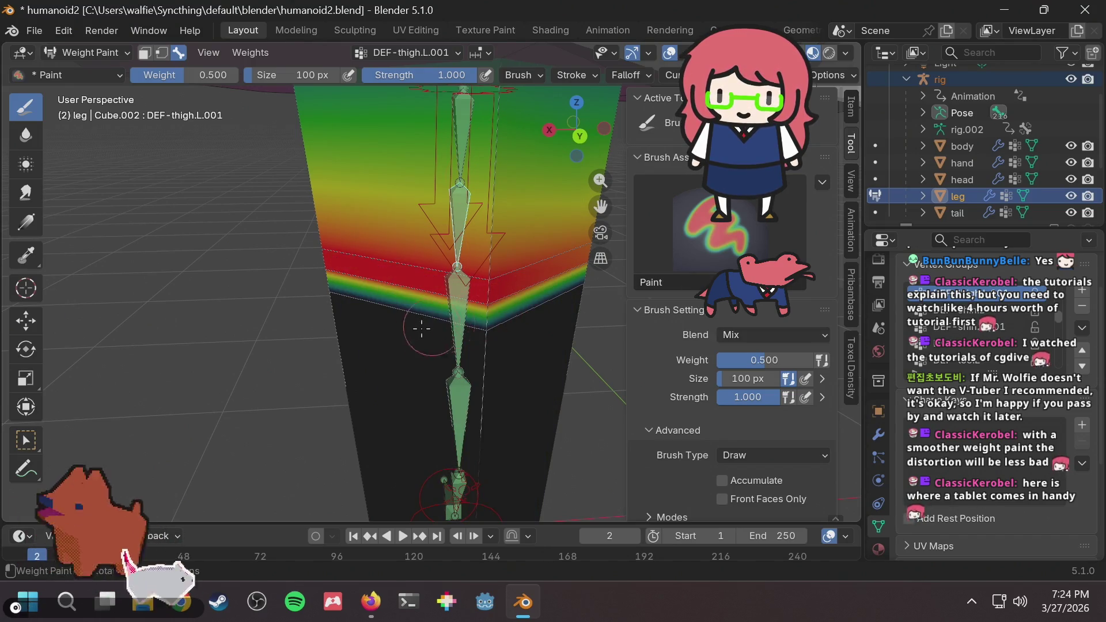
{"action": "left_click_drag", "start_coordinate": [420, 323], "coordinate": [503, 339]}
{"action": "key", "text": "ctrl+z"}
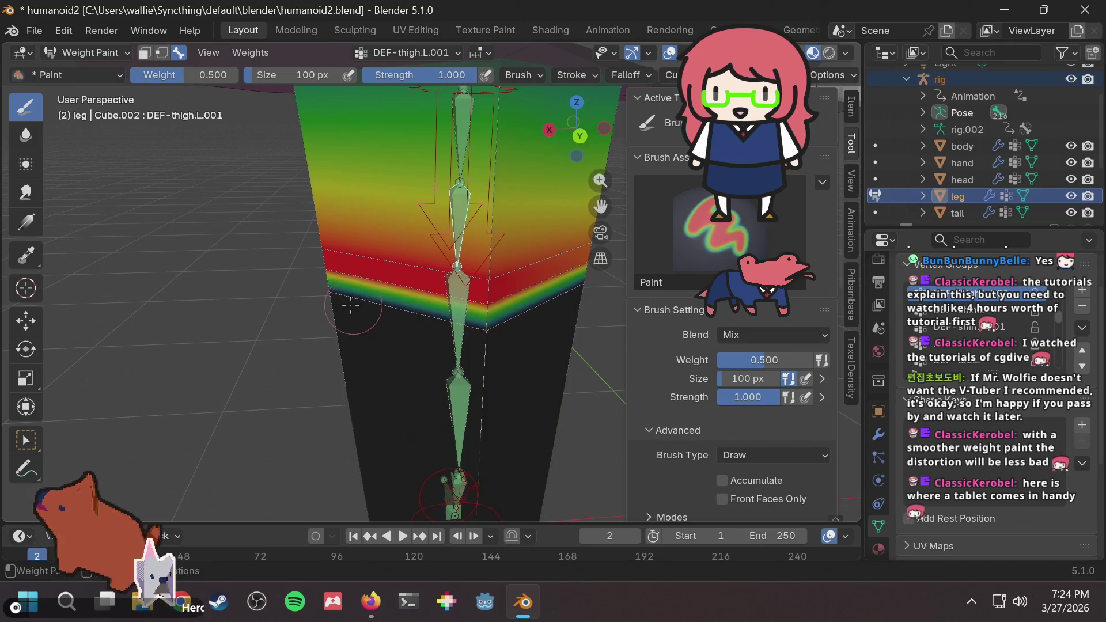
{"action": "left_click_drag", "start_coordinate": [352, 302], "coordinate": [339, 301]}
{"action": "mouse_move", "coordinate": [464, 327]}
{"action": "left_mouse_down"}
{"action": "mouse_move", "coordinate": [478, 332]}
{"action": "mouse_move", "coordinate": [491, 310]}
{"action": "left_mouse_up"}
{"action": "key", "text": "ctrl+z"}
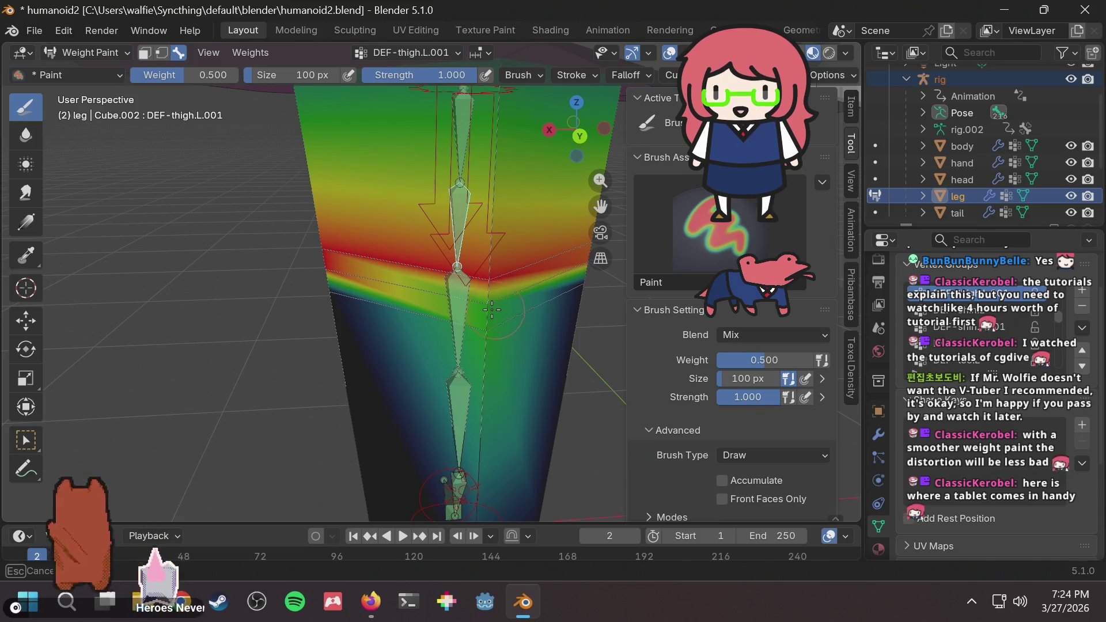
{"action": "key", "text": "ctrl+z"}
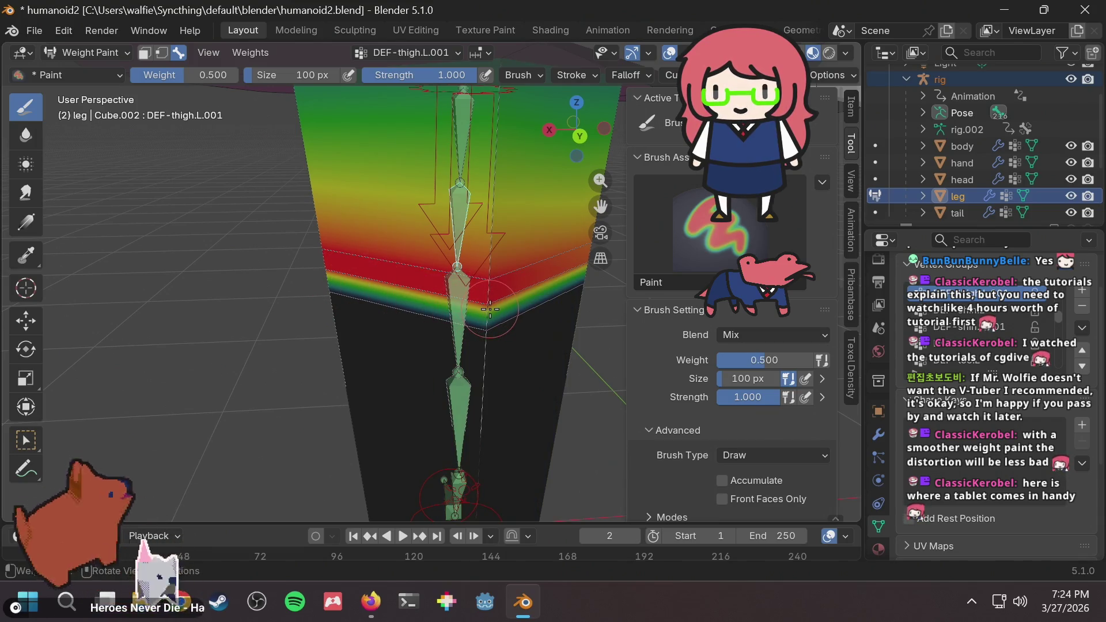
Paint DEF-thigh.L.001 weight into the knee band.
{"action": "middle_click_drag", "start_coordinate": [490, 309], "coordinate": [472, 294]}
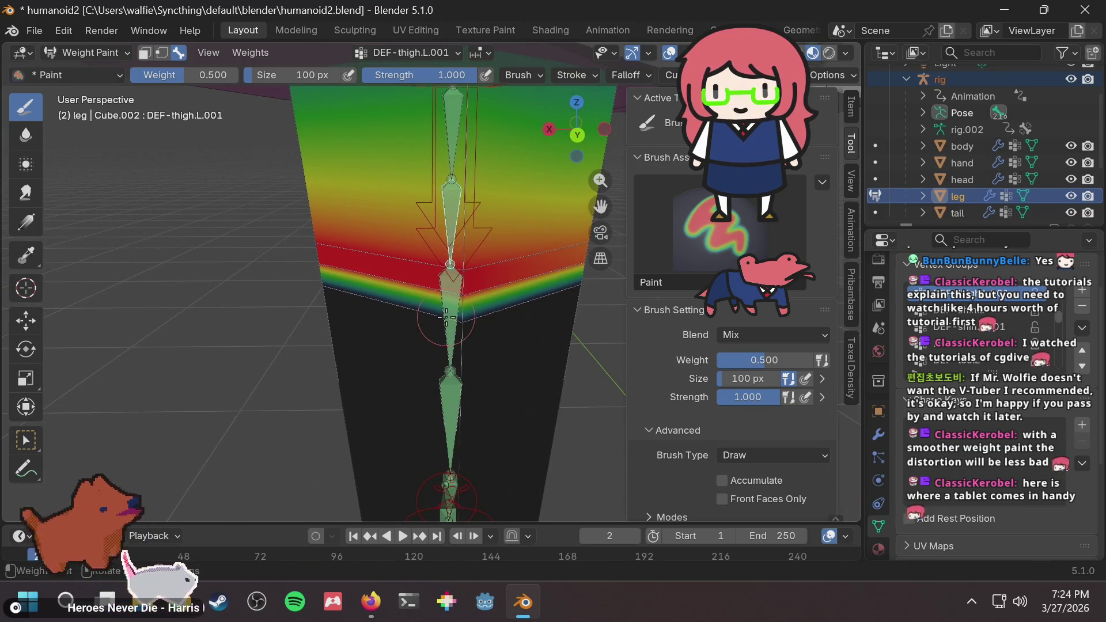
{"action": "scroll", "coordinate": [461, 289], "scroll_direction": "up", "scroll_amount": 2}
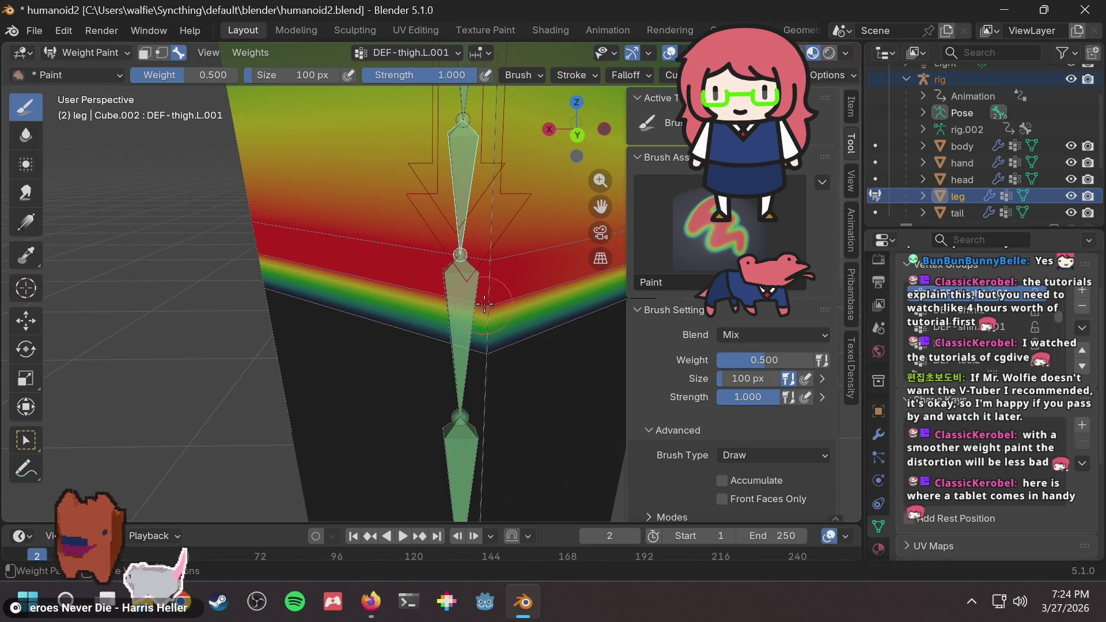
{"action": "left_click", "coordinate": [484, 304]}
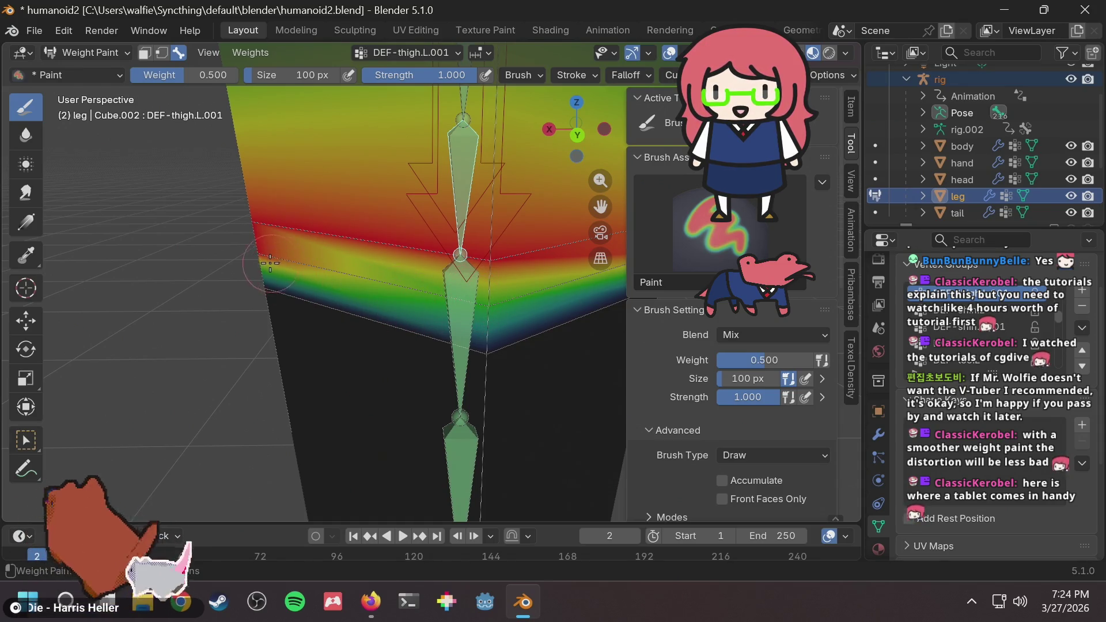
{"action": "middle_click_drag", "start_coordinate": [380, 271], "coordinate": [426, 275]}
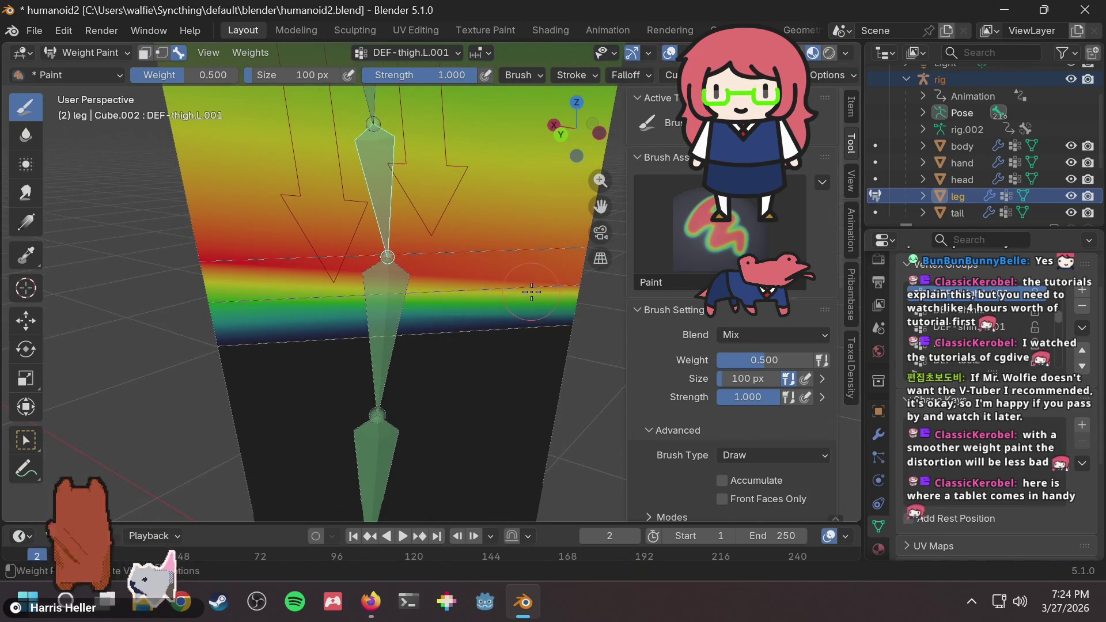
{"action": "mouse_move", "coordinate": [531, 292]}
{"action": "middle_mouse_down"}
{"action": "mouse_move", "coordinate": [389, 290]}
{"action": "mouse_move", "coordinate": [472, 237]}
{"action": "mouse_move", "coordinate": [537, 233]}
{"action": "mouse_move", "coordinate": [426, 262]}
{"action": "mouse_move", "coordinate": [357, 242]}
{"action": "middle_mouse_up"}
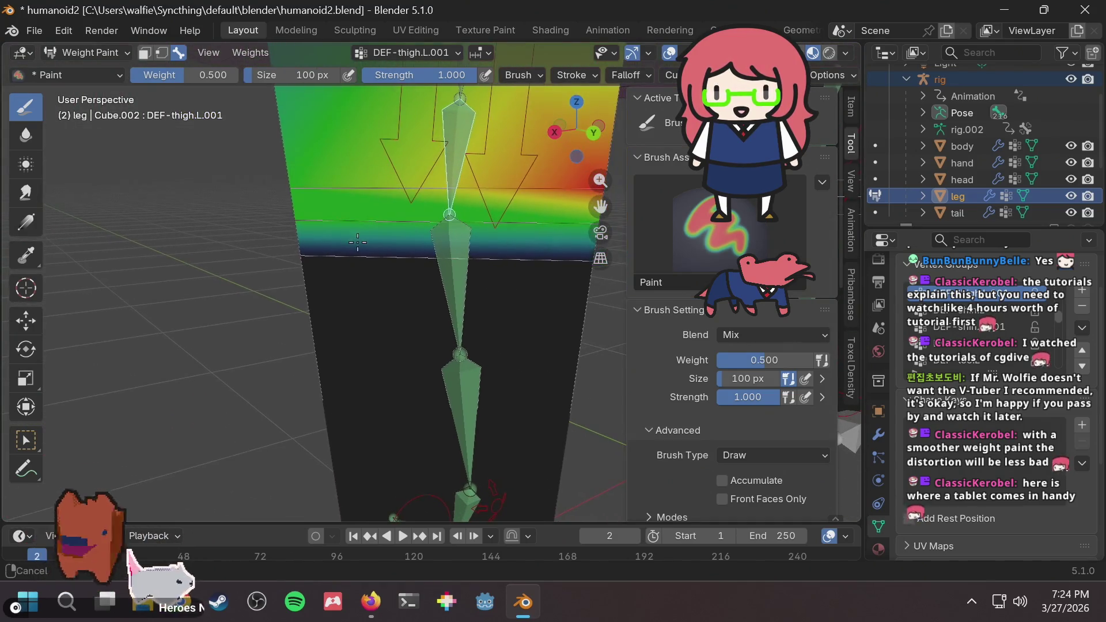
Switch to DEF-shin.L and paint its weight higher along the knee band's edge and front.
{"action": "left_click", "coordinate": [455, 270], "text": "ctrl"}
{"action": "left_click_drag", "start_coordinate": [369, 218], "coordinate": [296, 223]}
{"action": "mouse_move", "coordinate": [518, 222]}
{"action": "middle_mouse_down"}
{"action": "mouse_move", "coordinate": [464, 219]}
{"action": "mouse_move", "coordinate": [513, 236]}
{"action": "mouse_move", "coordinate": [303, 222]}
{"action": "middle_mouse_up"}
{"action": "left_click_drag", "start_coordinate": [458, 197], "coordinate": [475, 208]}
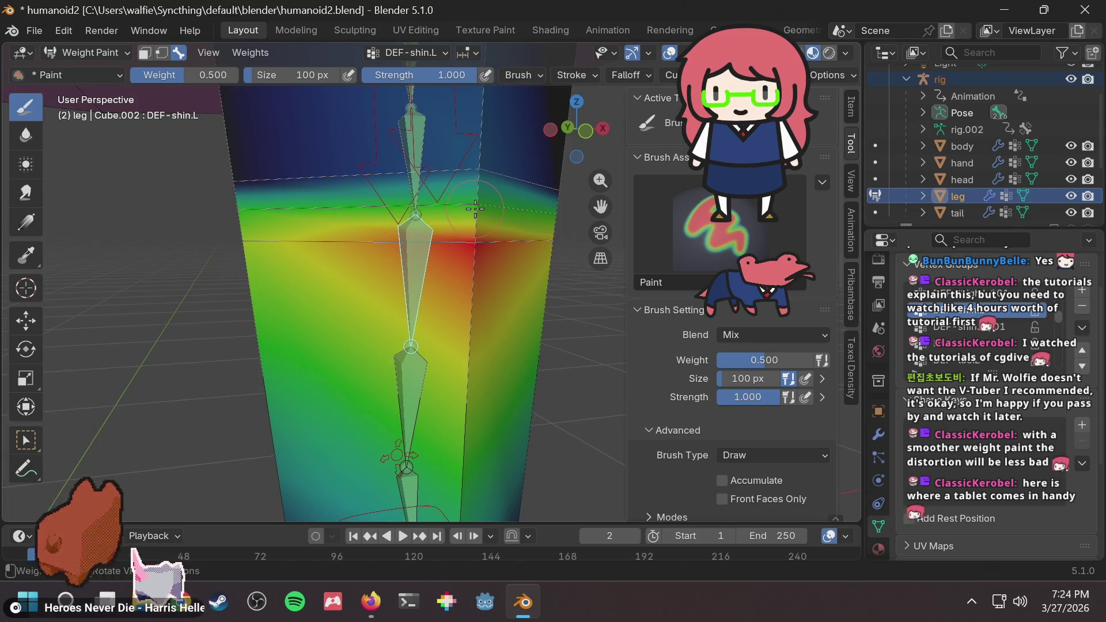
{"action": "mouse_move", "coordinate": [441, 206]}
{"action": "middle_mouse_down"}
{"action": "mouse_move", "coordinate": [477, 216]}
{"action": "mouse_move", "coordinate": [367, 236]}
{"action": "mouse_move", "coordinate": [322, 219]}
{"action": "middle_mouse_up"}
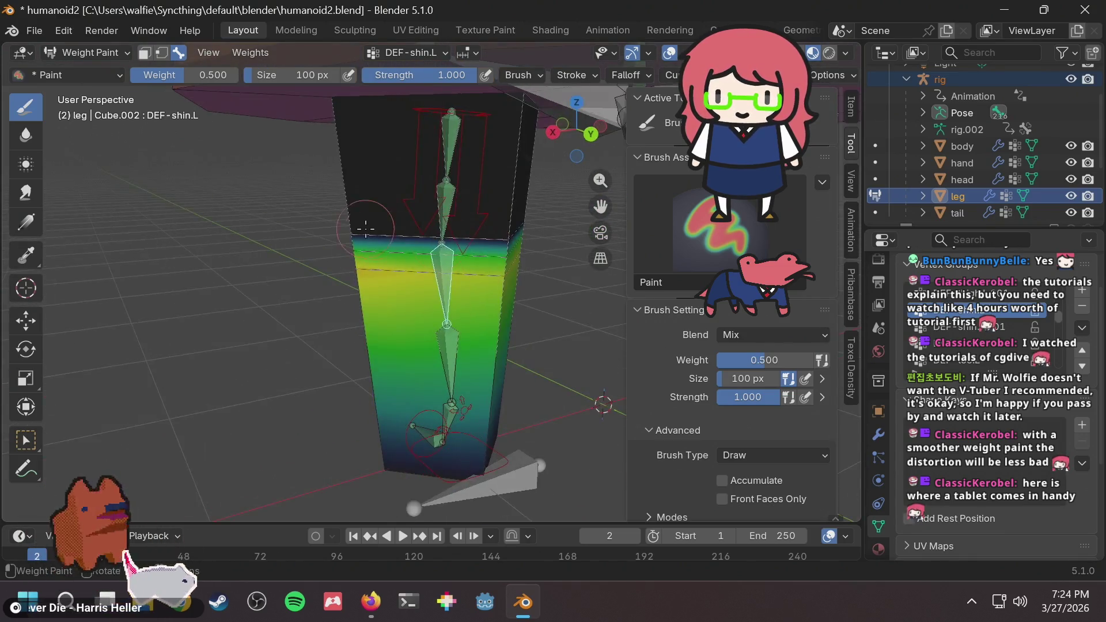
Select the rig armature and put it in Pose Mode.
{"action": "left_click", "coordinate": [111, 53]}
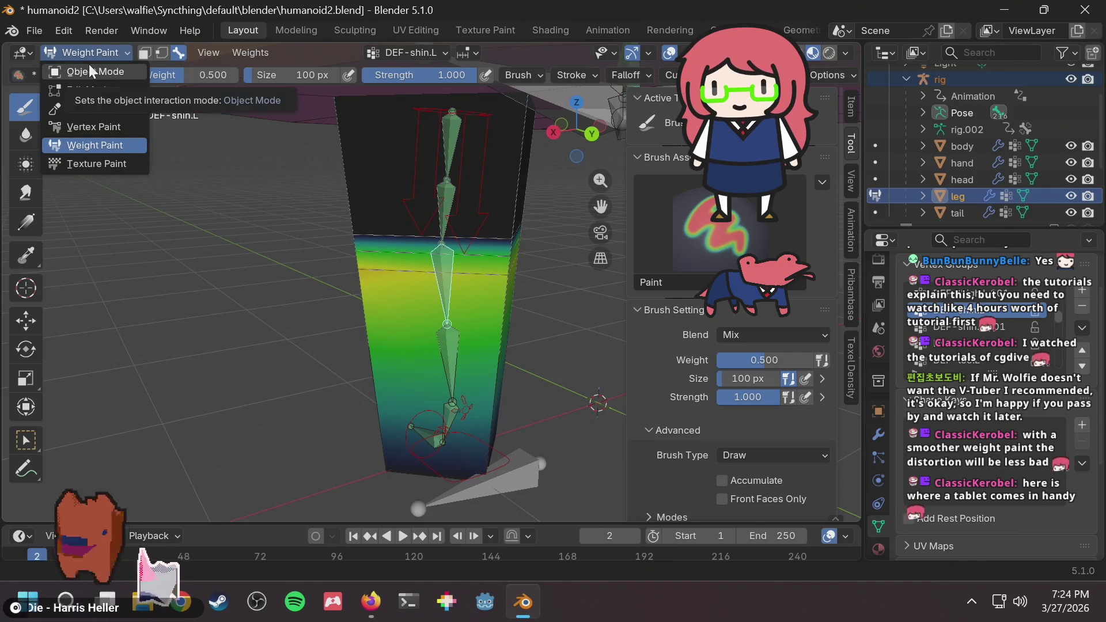
{"action": "left_click", "coordinate": [89, 69]}
{"action": "left_click", "coordinate": [102, 49]}
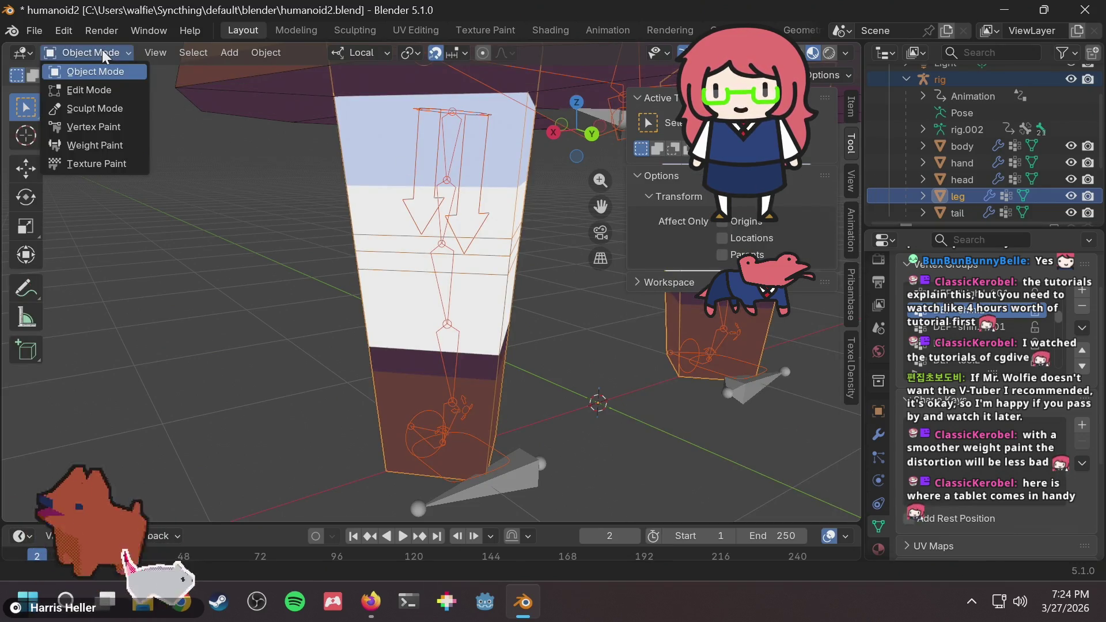
{"action": "left_click", "coordinate": [985, 75]}
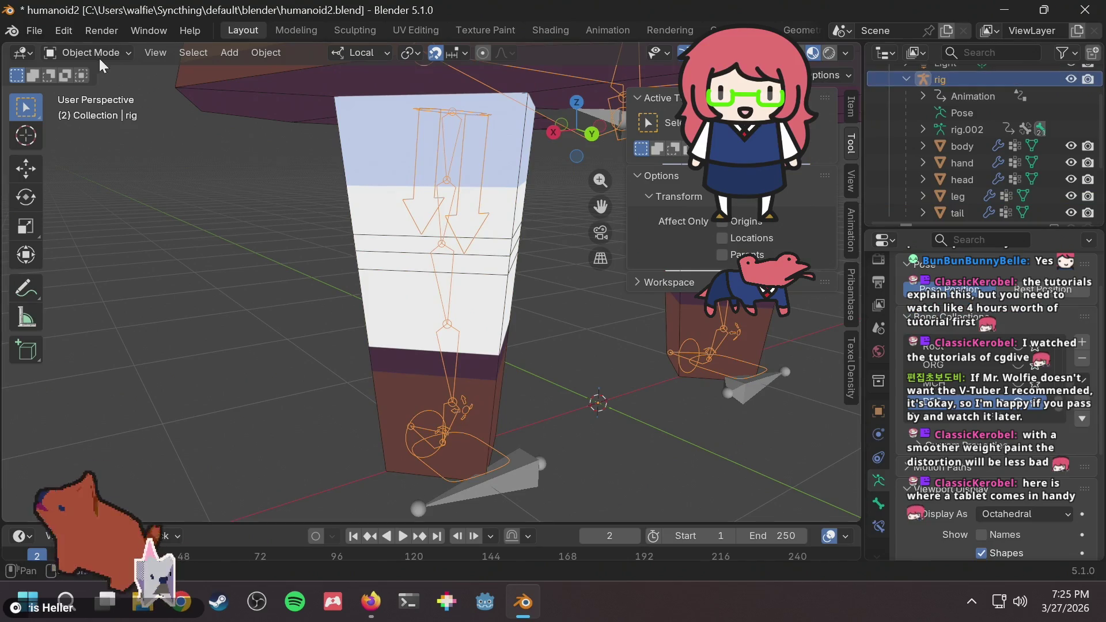
{"action": "left_click", "coordinate": [98, 54]}
{"action": "left_click", "coordinate": [78, 110]}
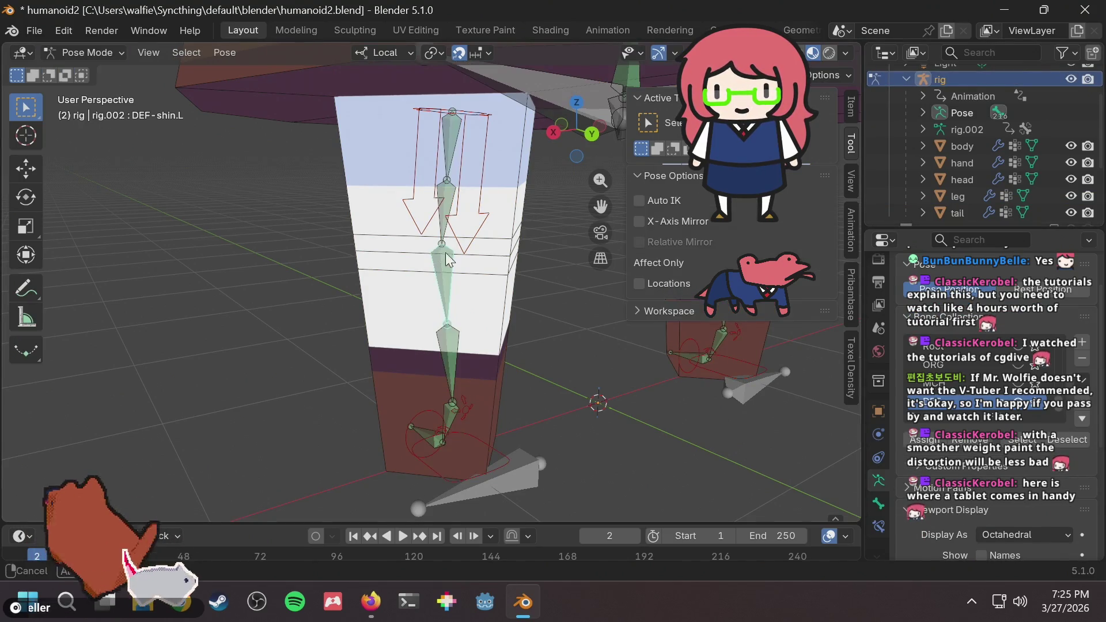
Grab foot_ik.L twice to test knee bending, cancelling back to rest each time.
{"action": "mouse_move", "coordinate": [448, 259]}
{"action": "middle_mouse_down"}
{"action": "mouse_move", "coordinate": [570, 268]}
{"action": "mouse_move", "coordinate": [680, 250]}
{"action": "mouse_move", "coordinate": [510, 290]}
{"action": "mouse_move", "coordinate": [395, 458]}
{"action": "mouse_move", "coordinate": [485, 375]}
{"action": "mouse_move", "coordinate": [516, 373]}
{"action": "middle_mouse_up"}
{"action": "left_click", "coordinate": [390, 438]}
{"action": "key", "text": "g"}
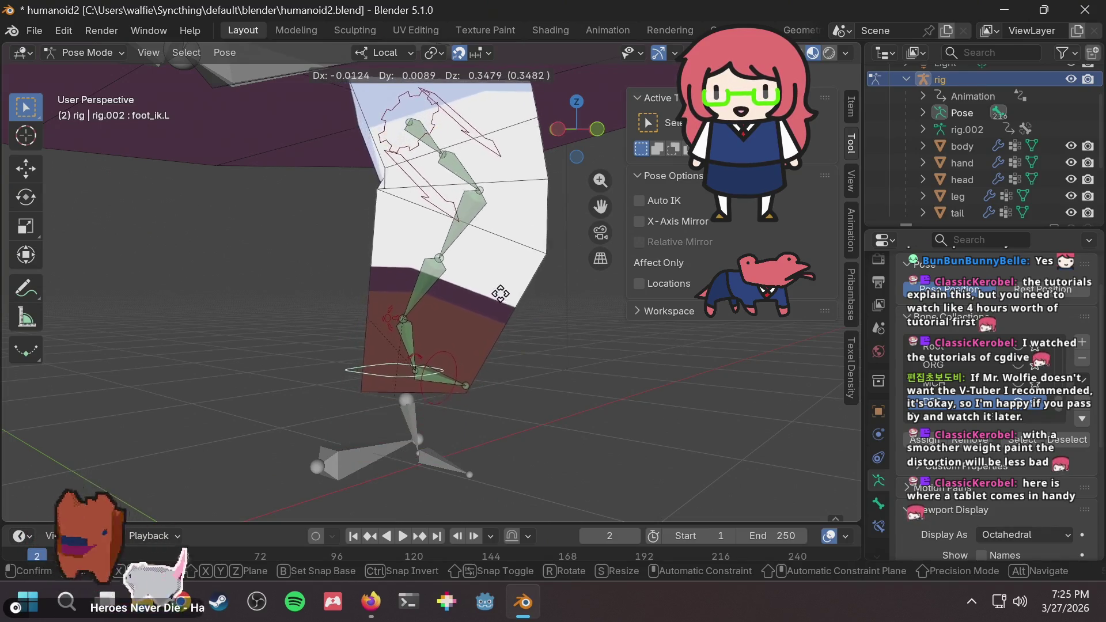
{"action": "key", "text": "Escape"}
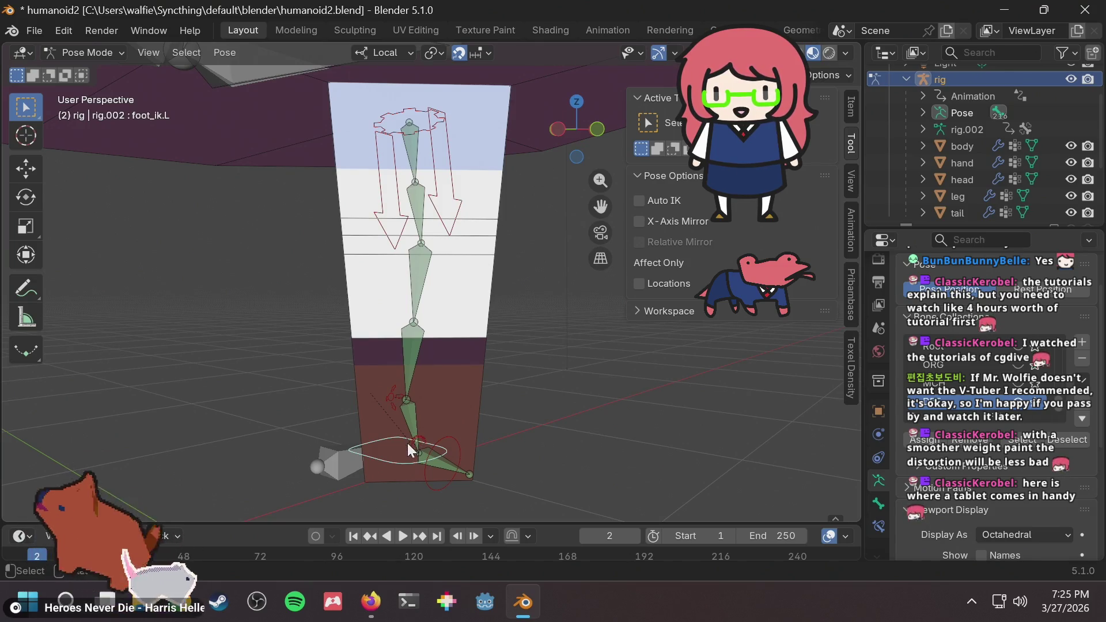
{"action": "key", "text": "g"}
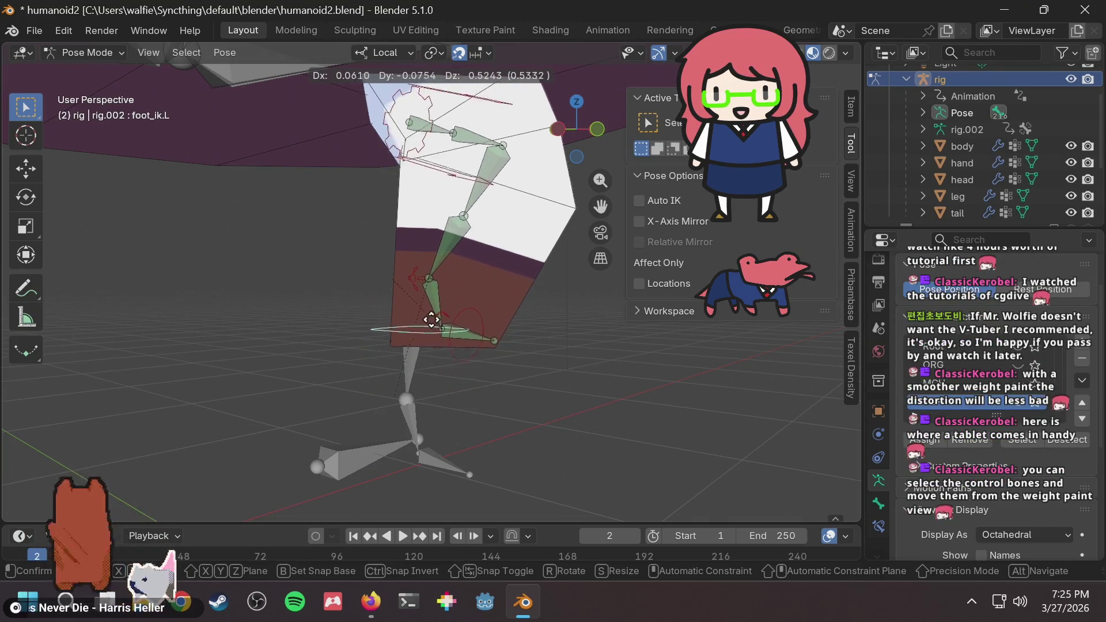
{"action": "right_click", "coordinate": [394, 445]}
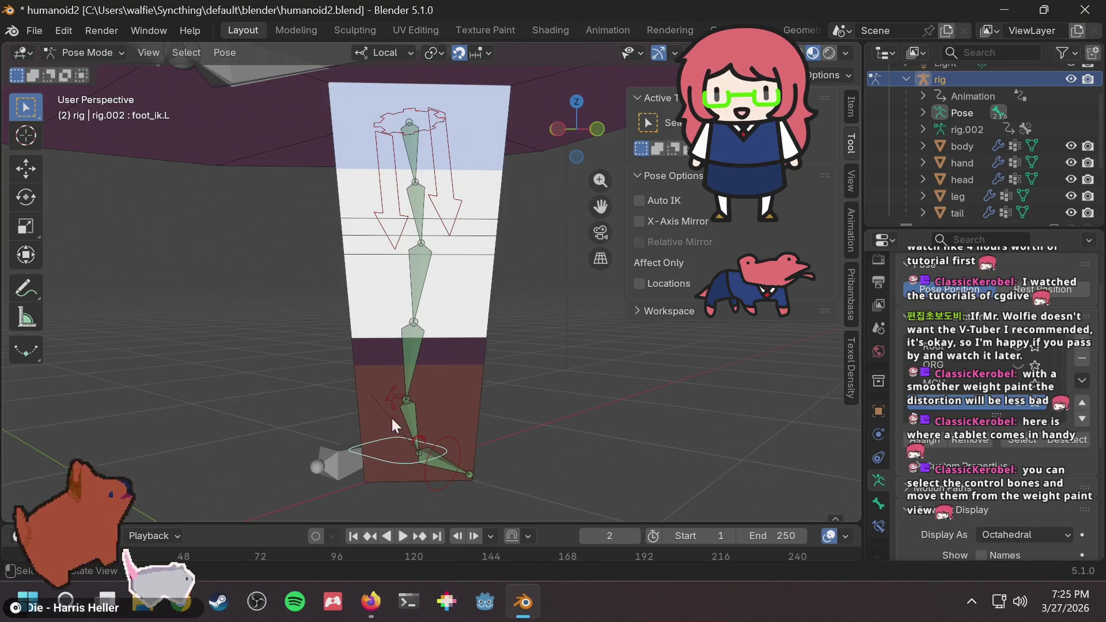
Lift foot_ik.L once more, cancel the move, and save humanoid2.blend.
{"action": "key", "text": "g"}
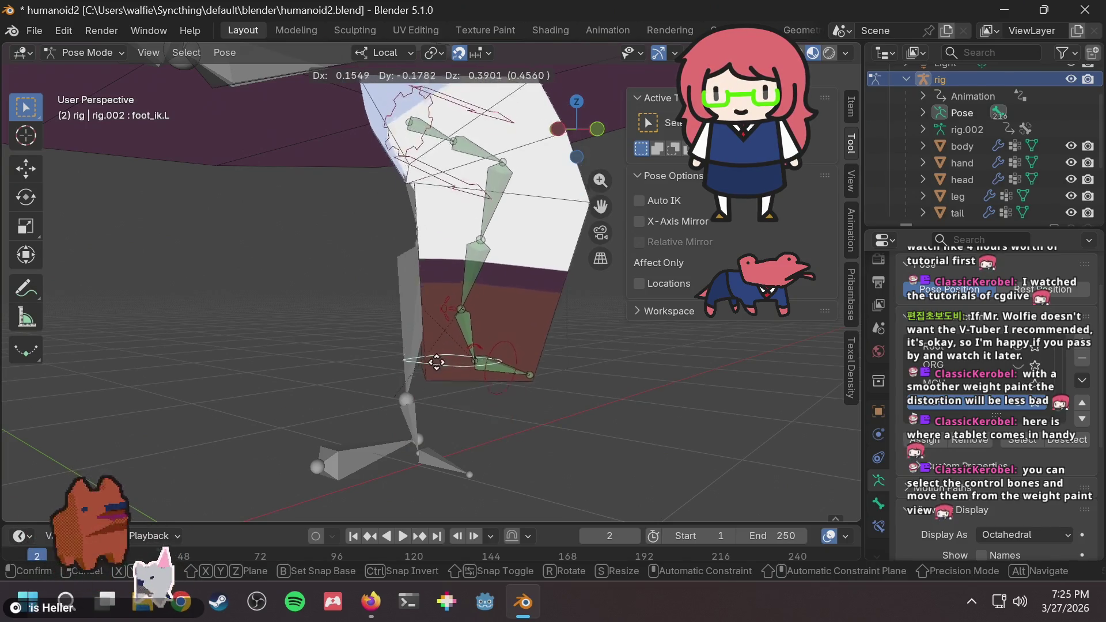
{"action": "right_click", "coordinate": [402, 450]}
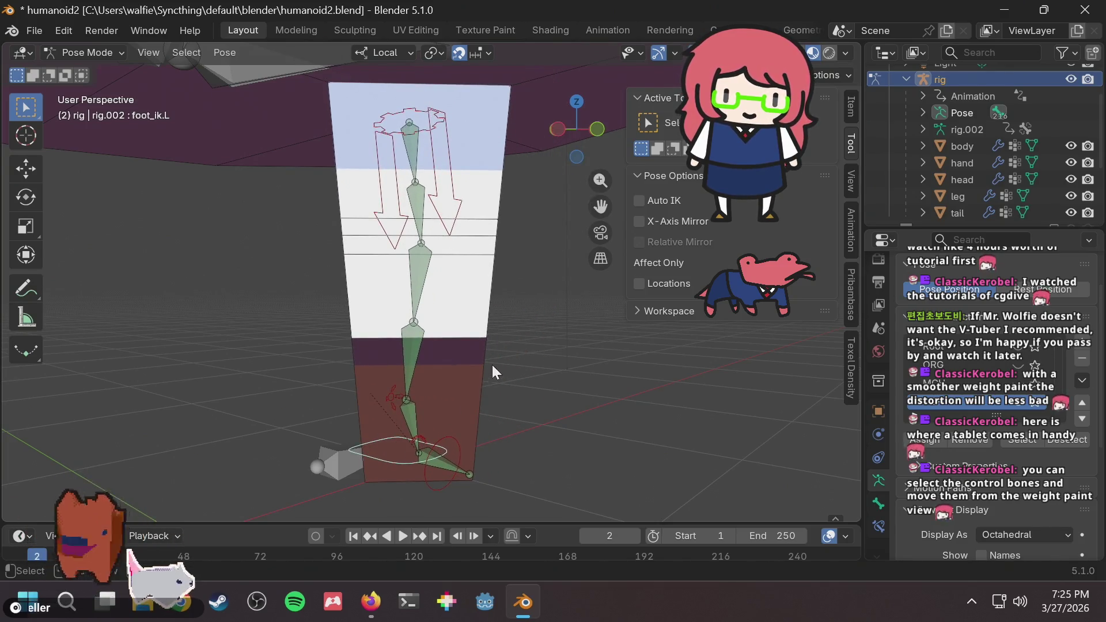
{"action": "middle_click_drag", "start_coordinate": [514, 327], "coordinate": [506, 340]}
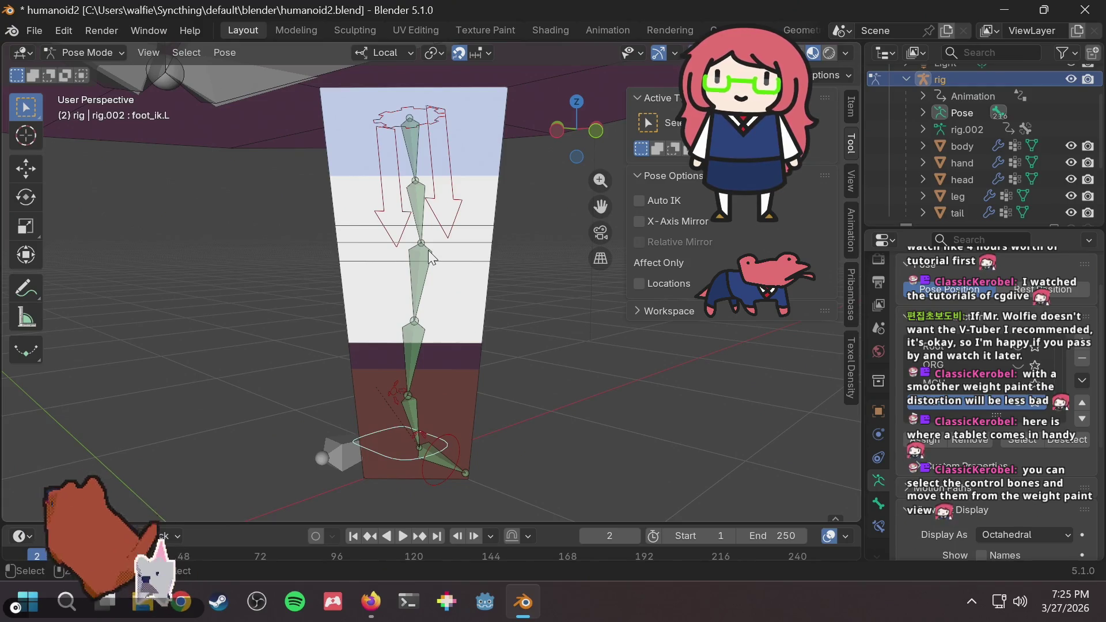
{"action": "key", "text": "ctrl+s"}
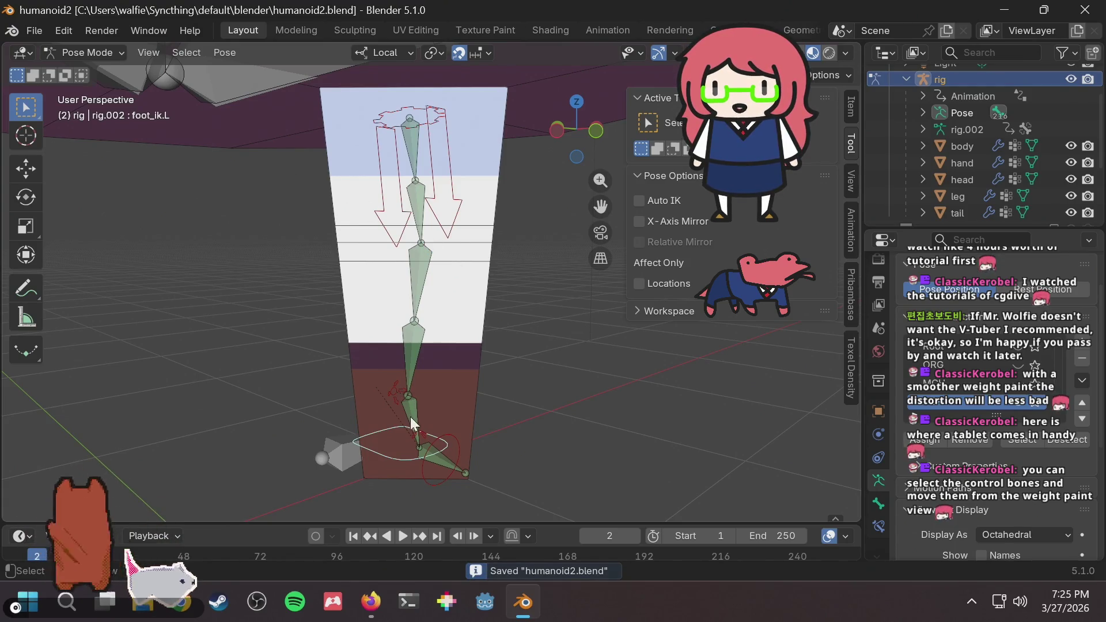
Return the rig to Object Mode and put the leg mesh into Weight Paint mode.
{"action": "left_click", "coordinate": [92, 50]}
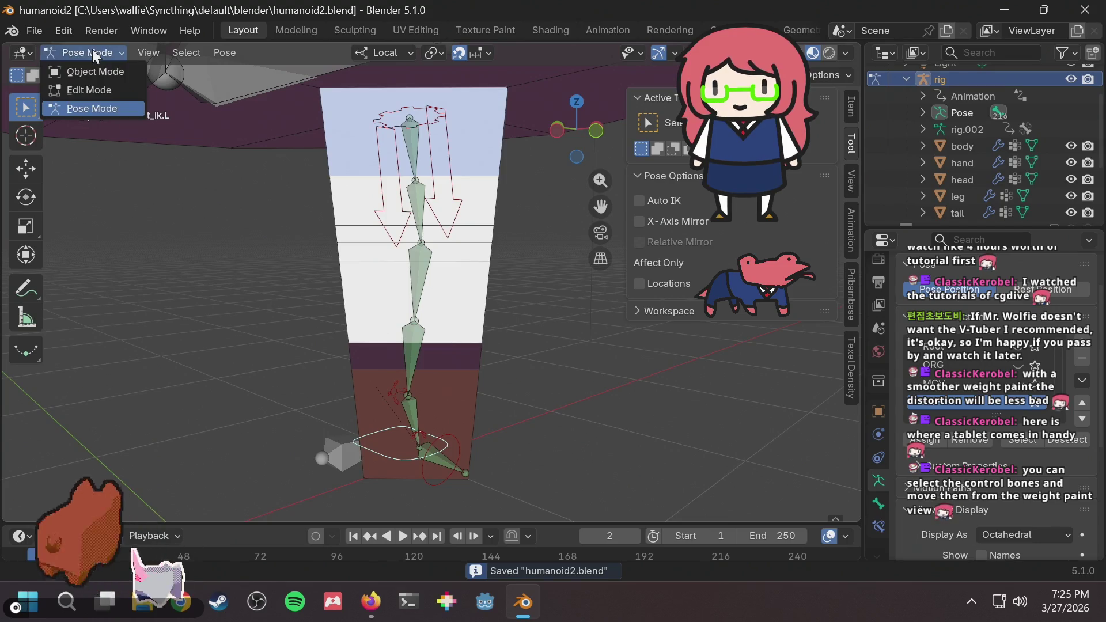
{"action": "left_click", "coordinate": [92, 57]}
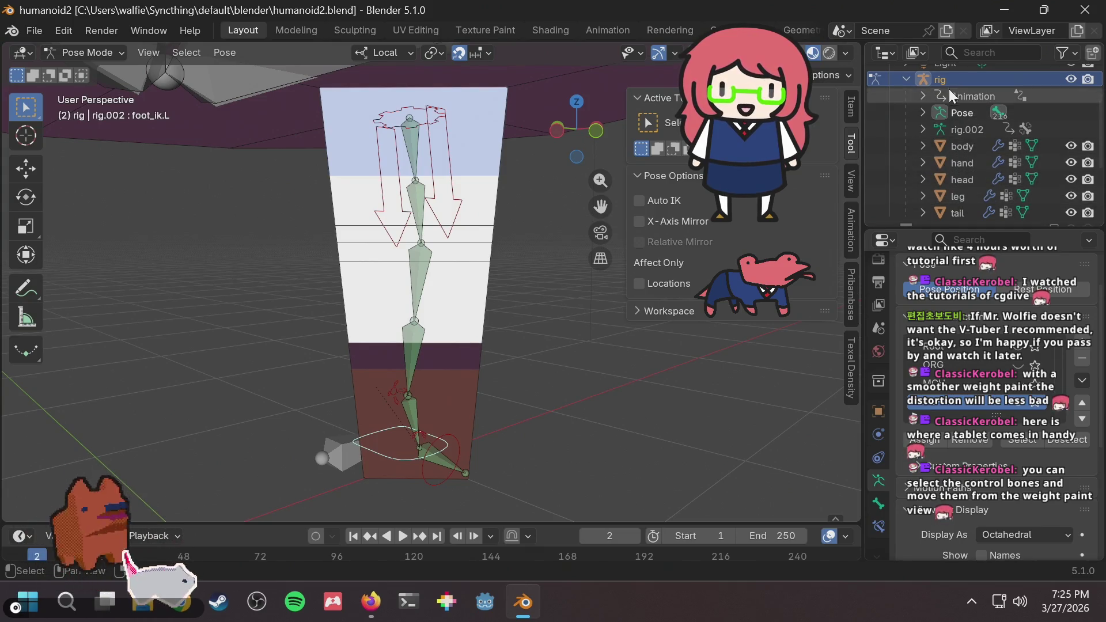
{"action": "left_click", "coordinate": [959, 193]}
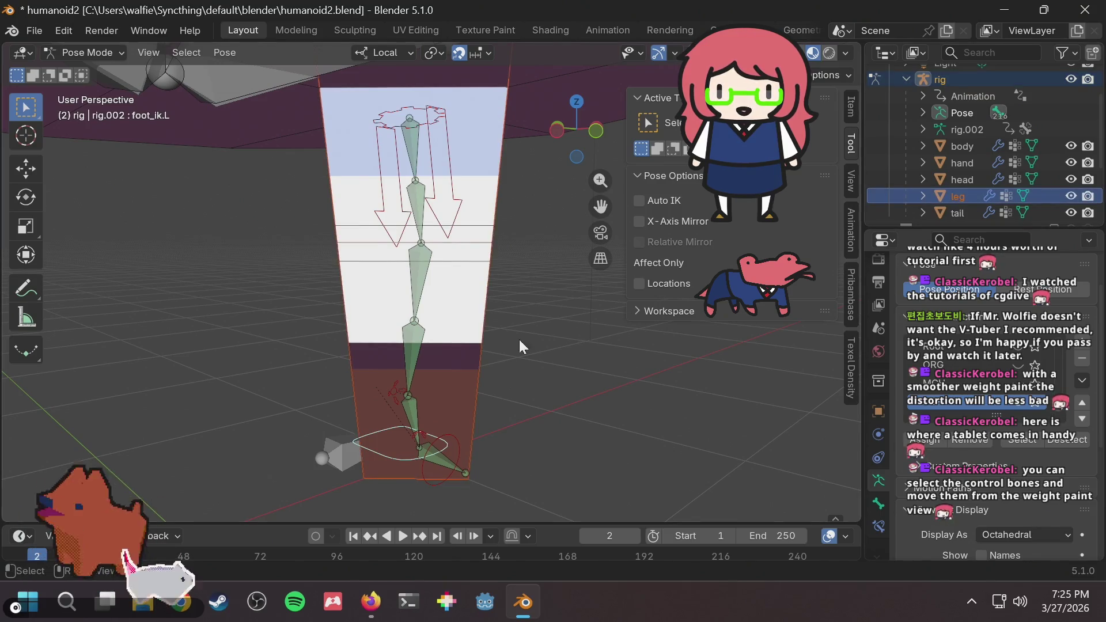
{"action": "left_click", "coordinate": [83, 57]}
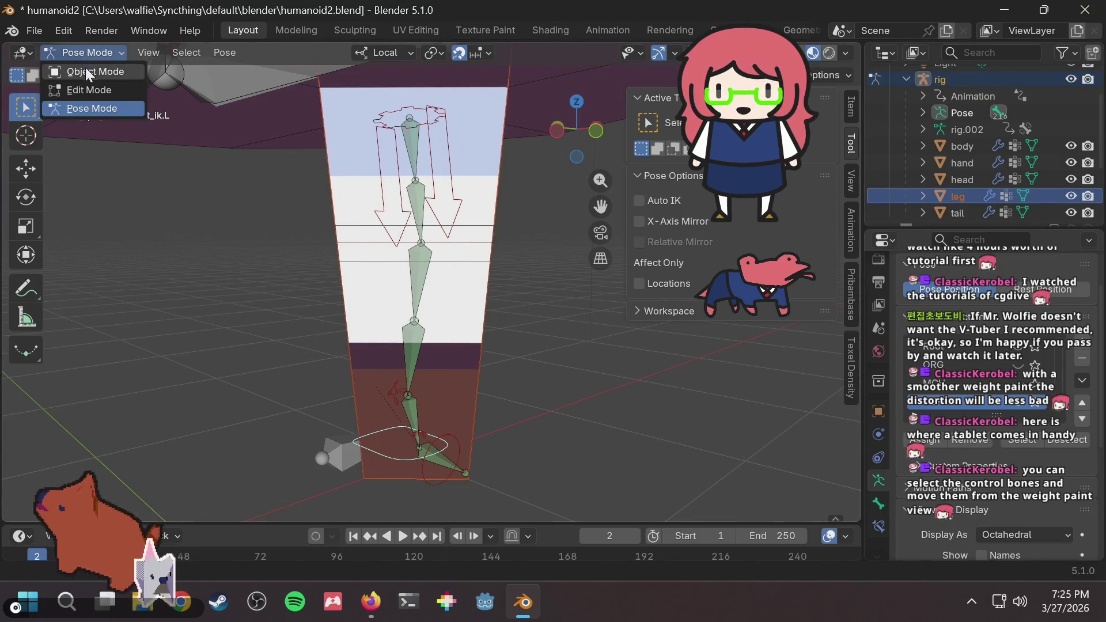
{"action": "left_click", "coordinate": [85, 69]}
{"action": "left_click", "coordinate": [88, 52]}
{"action": "left_click", "coordinate": [99, 48]}
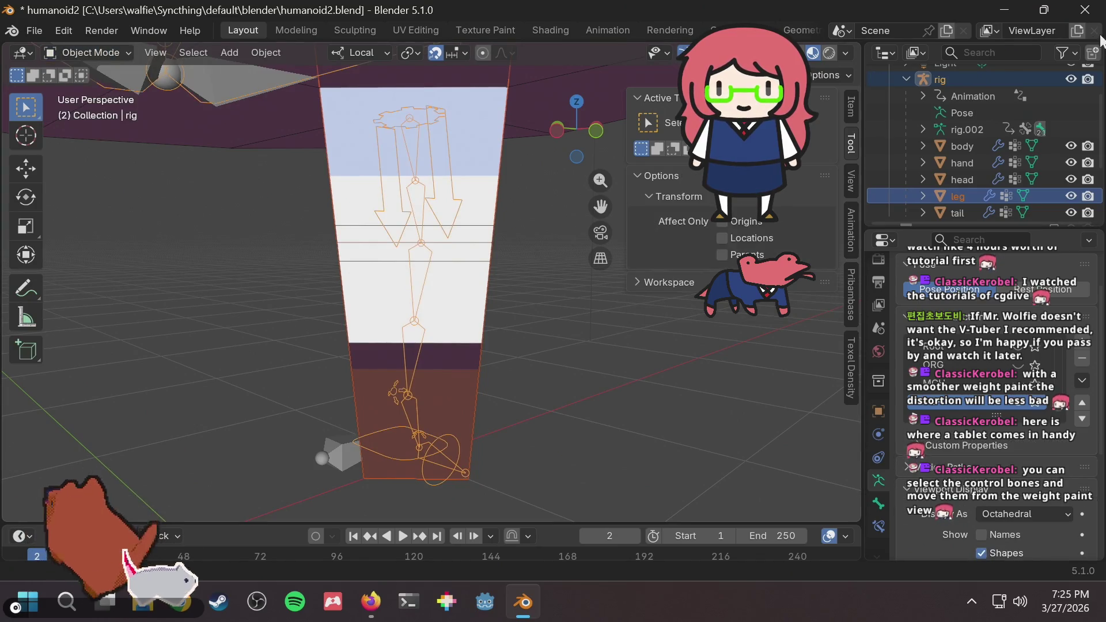
{"action": "left_click", "coordinate": [957, 195], "text": "ctrl"}
{"action": "left_click", "coordinate": [103, 53]}
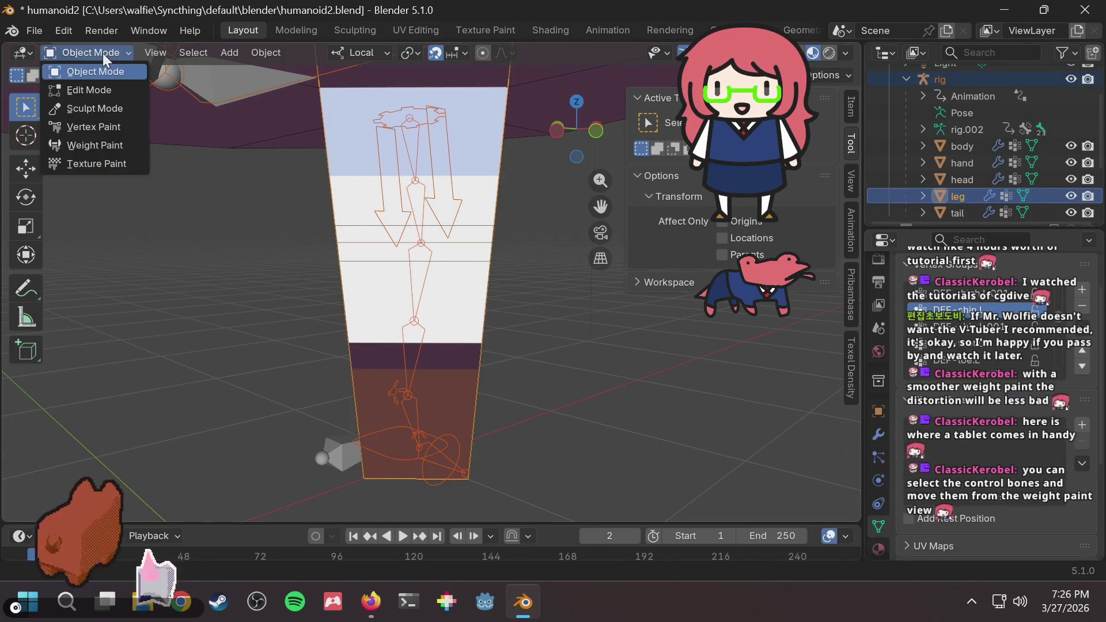
{"action": "left_click", "coordinate": [91, 148]}
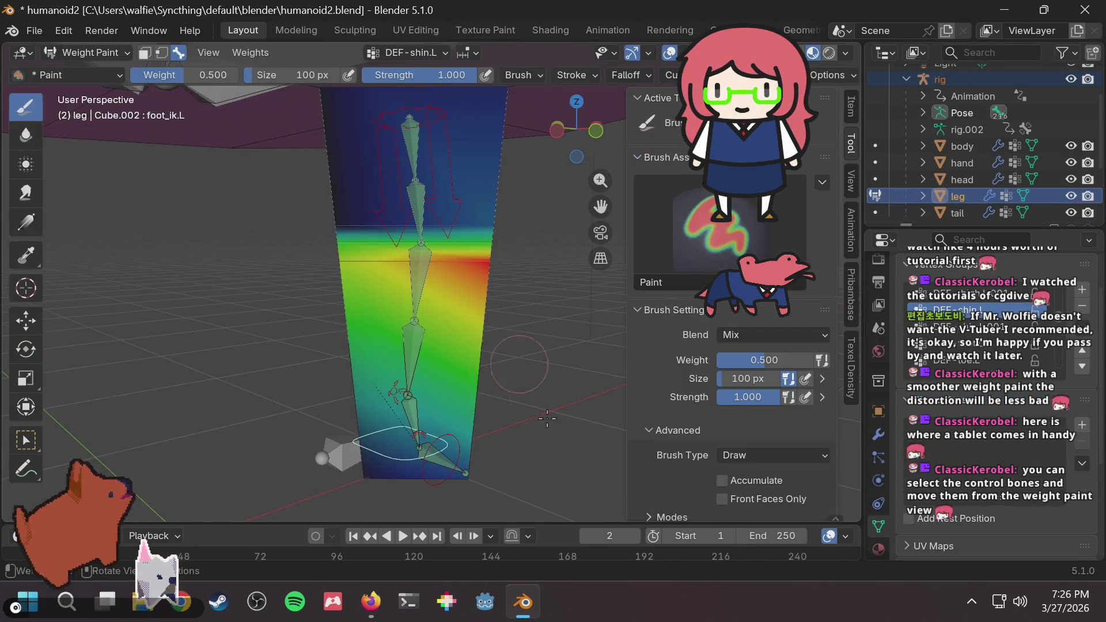
Select foot_ik.L, display the DEF-shin.L weights, and activate the Move tool.
{"action": "left_click", "coordinate": [382, 436], "text": "ctrl"}
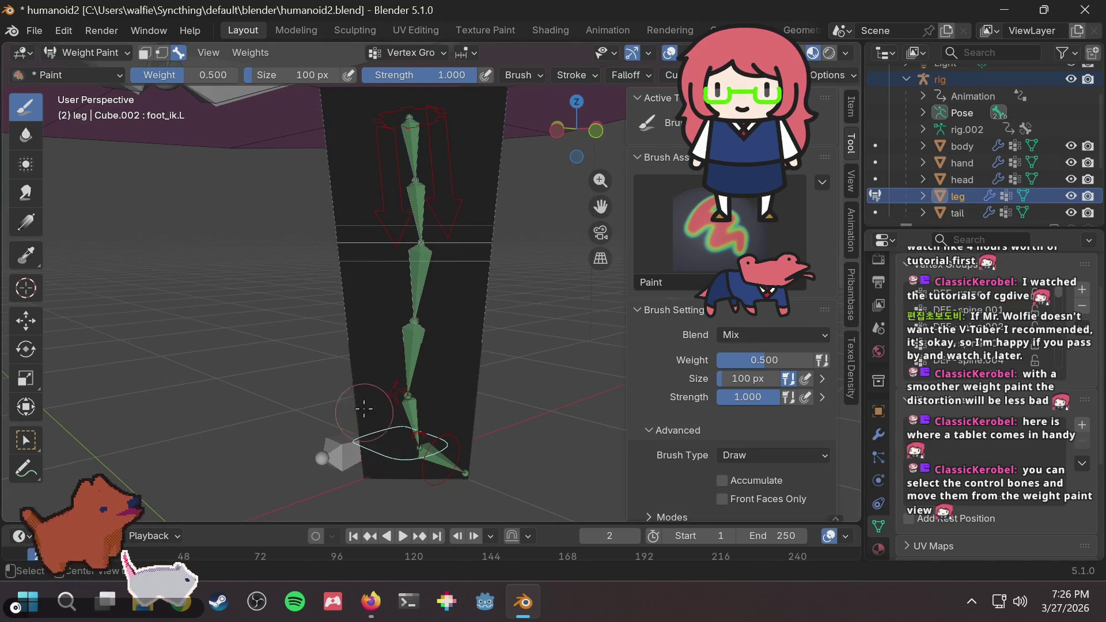
{"action": "left_click", "coordinate": [488, 352], "text": "ctrl"}
{"action": "middle_click_drag", "start_coordinate": [490, 352], "coordinate": [433, 380]}
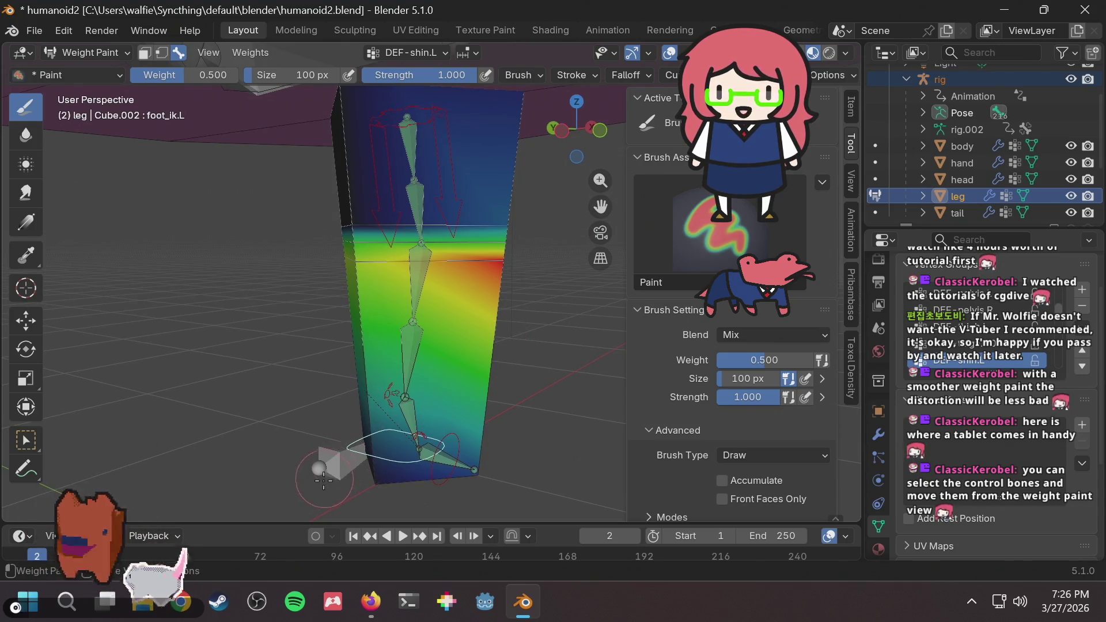
{"action": "left_click", "coordinate": [26, 318]}
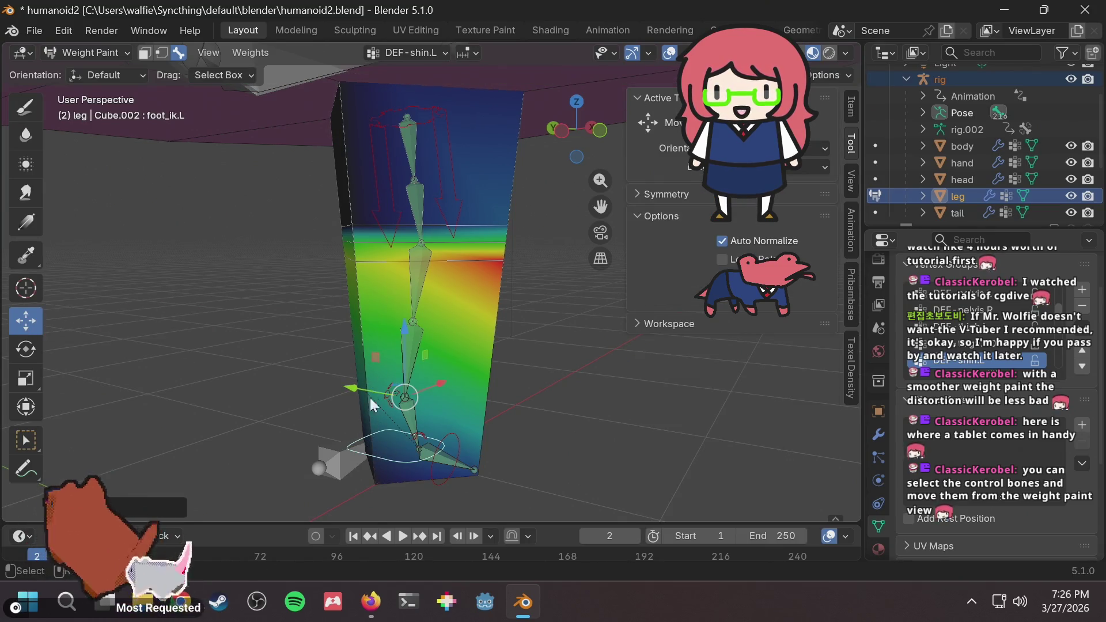
Select foot_ik.L, start moving it, then cancel and orbit around the straight leg.
{"action": "left_click", "coordinate": [365, 452]}
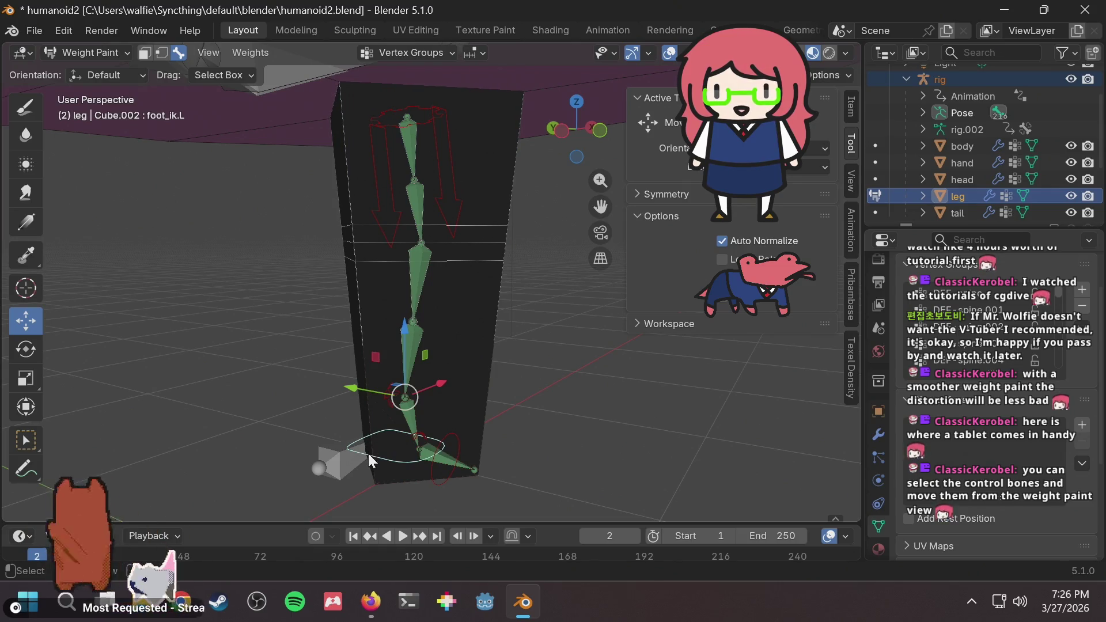
{"action": "scroll", "coordinate": [412, 438], "scroll_direction": "up", "scroll_amount": 3}
{"action": "mouse_move", "coordinate": [413, 424]}
{"action": "middle_mouse_down"}
{"action": "mouse_move", "coordinate": [541, 382]}
{"action": "mouse_move", "coordinate": [468, 394]}
{"action": "mouse_move", "coordinate": [431, 471]}
{"action": "mouse_move", "coordinate": [538, 424]}
{"action": "mouse_move", "coordinate": [613, 421]}
{"action": "mouse_move", "coordinate": [578, 454]}
{"action": "middle_mouse_up"}
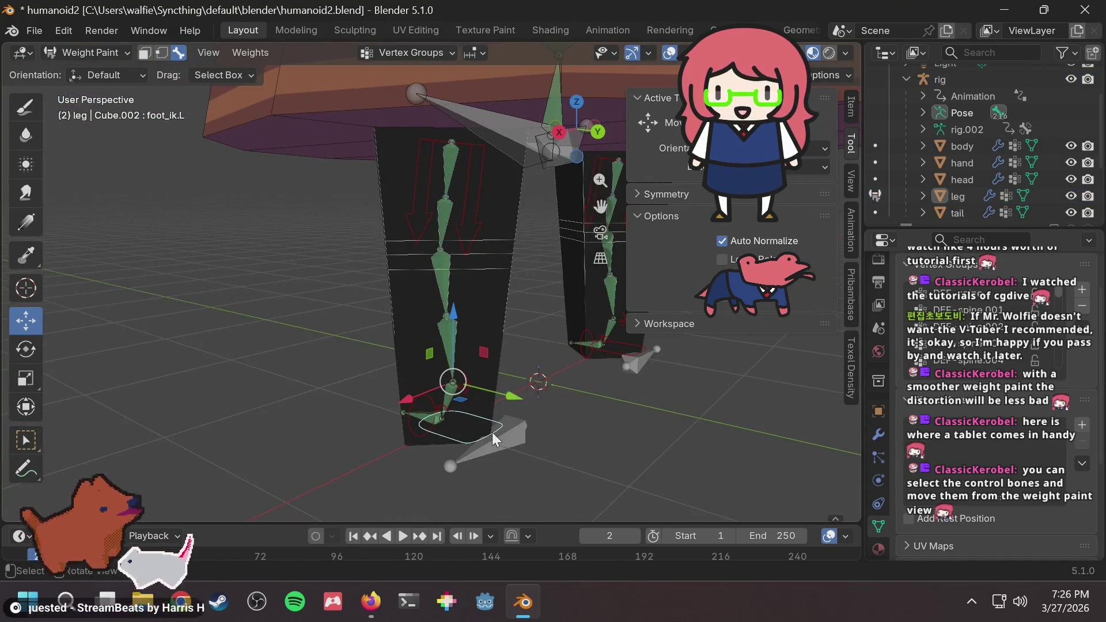
{"action": "key", "text": "g"}
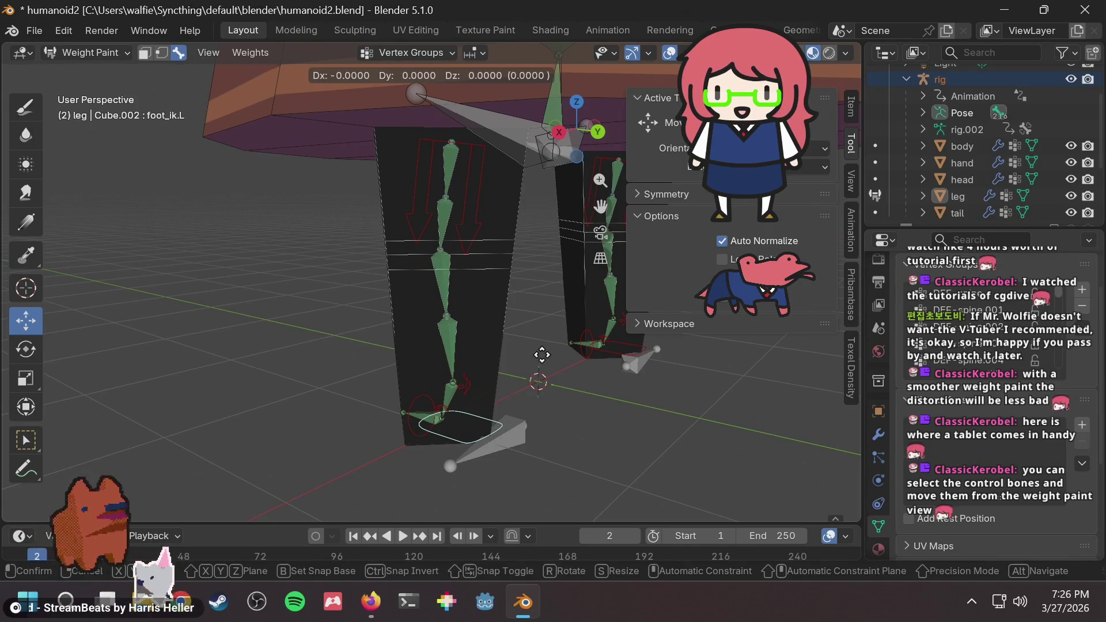
{"action": "key", "text": "Escape"}
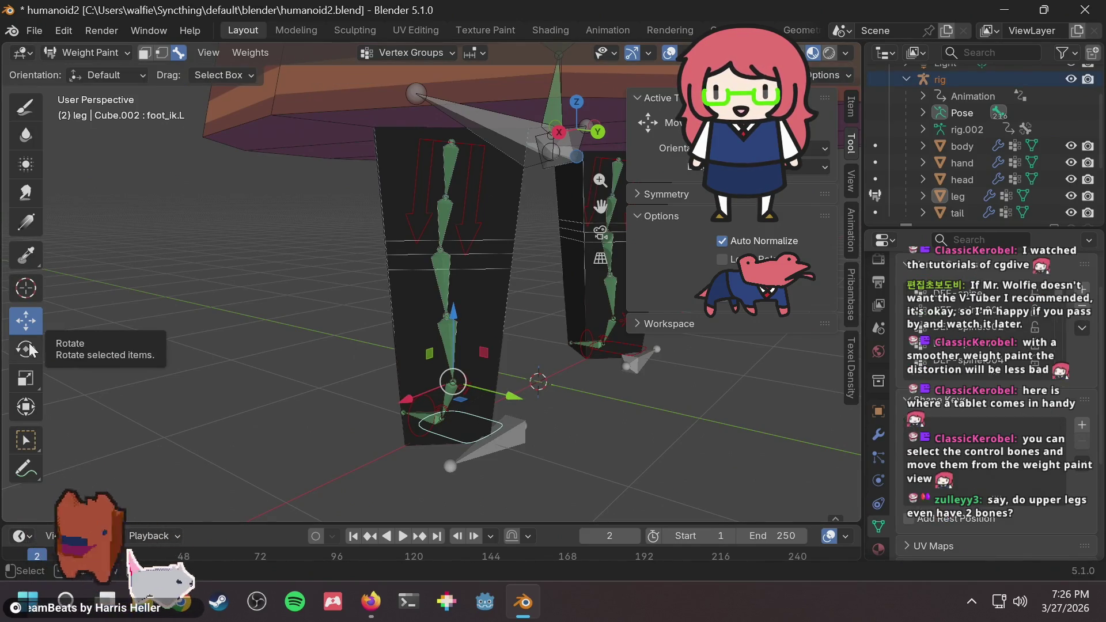
{"action": "middle_click_drag", "start_coordinate": [444, 306], "coordinate": [562, 274]}
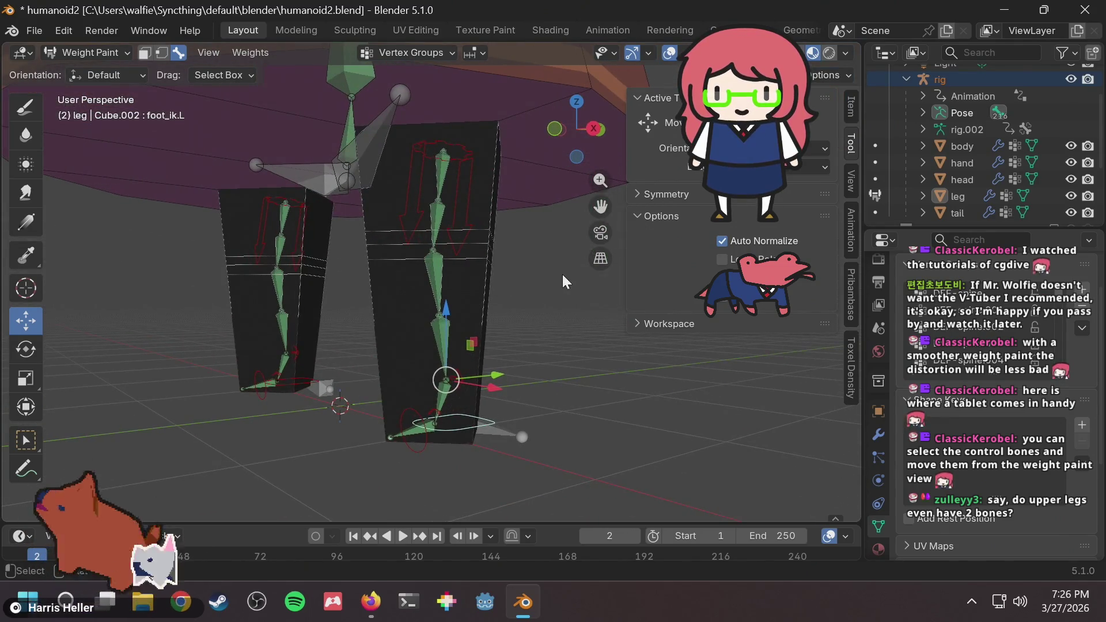
Flip to the cgdive.com page in Firefox and straight back to Blender.
{"action": "key", "text": "alt+Tab"}
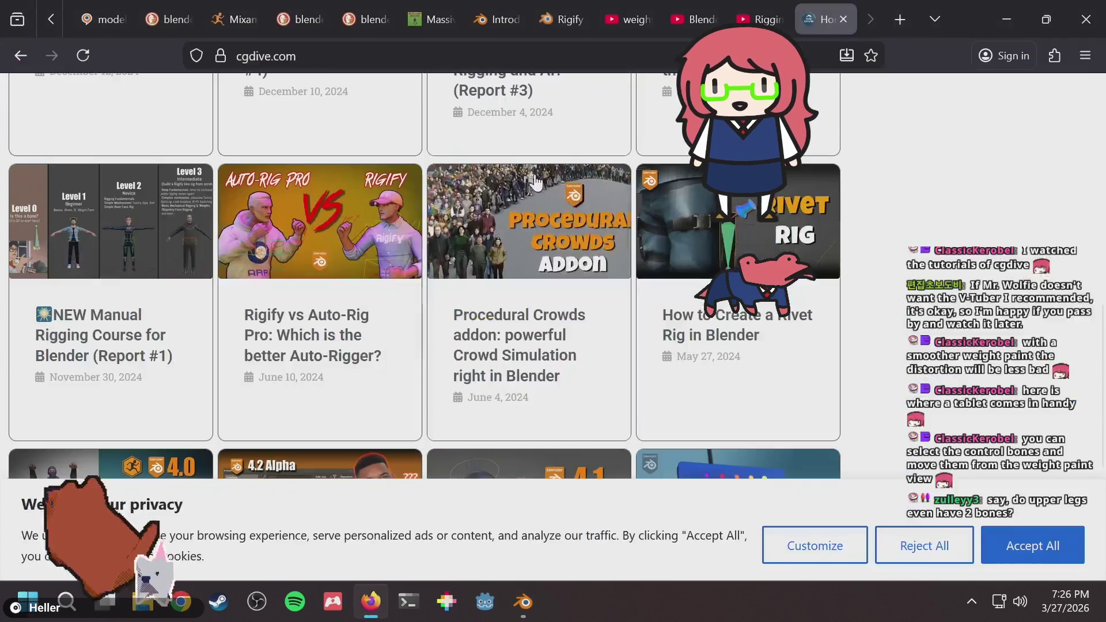
{"action": "key", "text": "alt+Tab"}
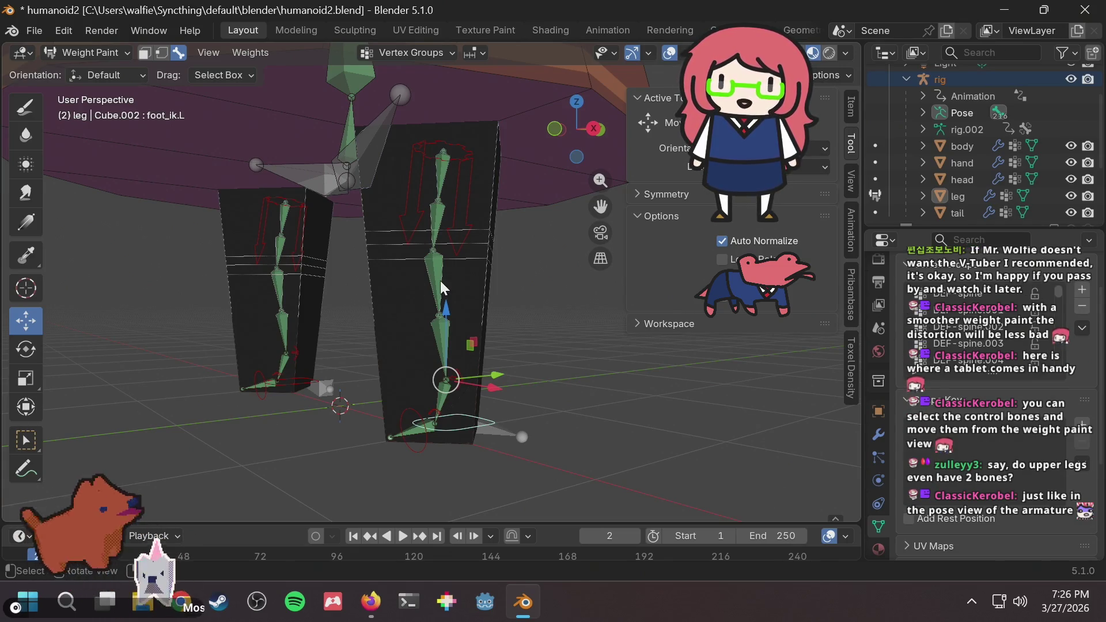
Zoom in on the leg and select the ankle bone to view the DEF-foot.L weights.
{"action": "mouse_move", "coordinate": [517, 249]}
{"action": "middle_mouse_down"}
{"action": "mouse_move", "coordinate": [491, 275]}
{"action": "mouse_move", "coordinate": [555, 263]}
{"action": "middle_mouse_up"}
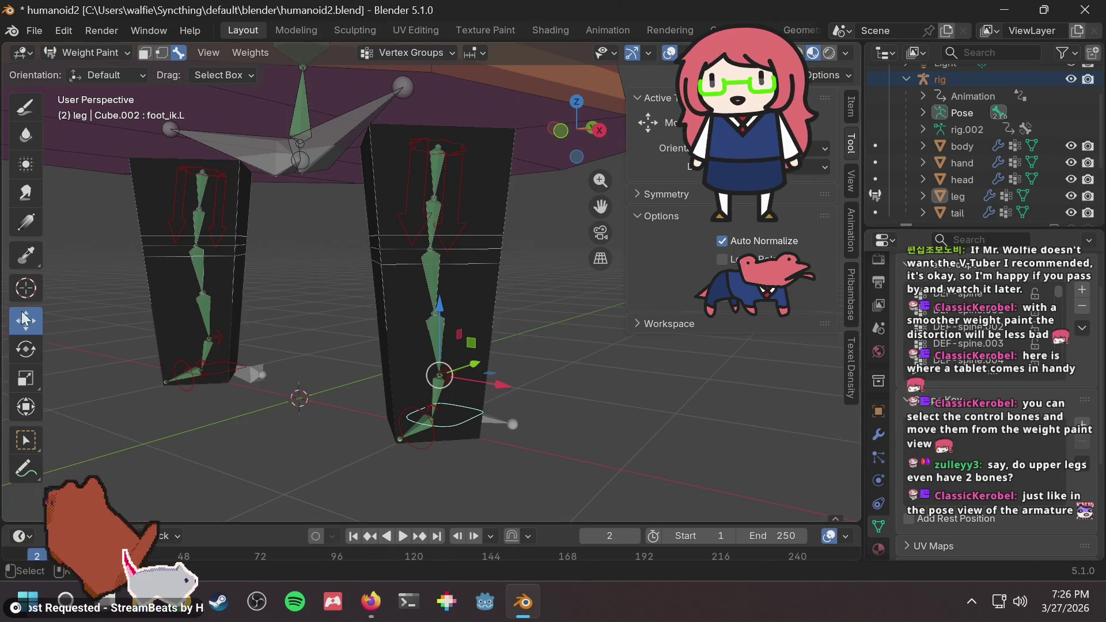
{"action": "mouse_move", "coordinate": [485, 413]}
{"action": "middle_mouse_down"}
{"action": "mouse_move", "coordinate": [416, 400]}
{"action": "mouse_move", "coordinate": [451, 424]}
{"action": "middle_mouse_up"}
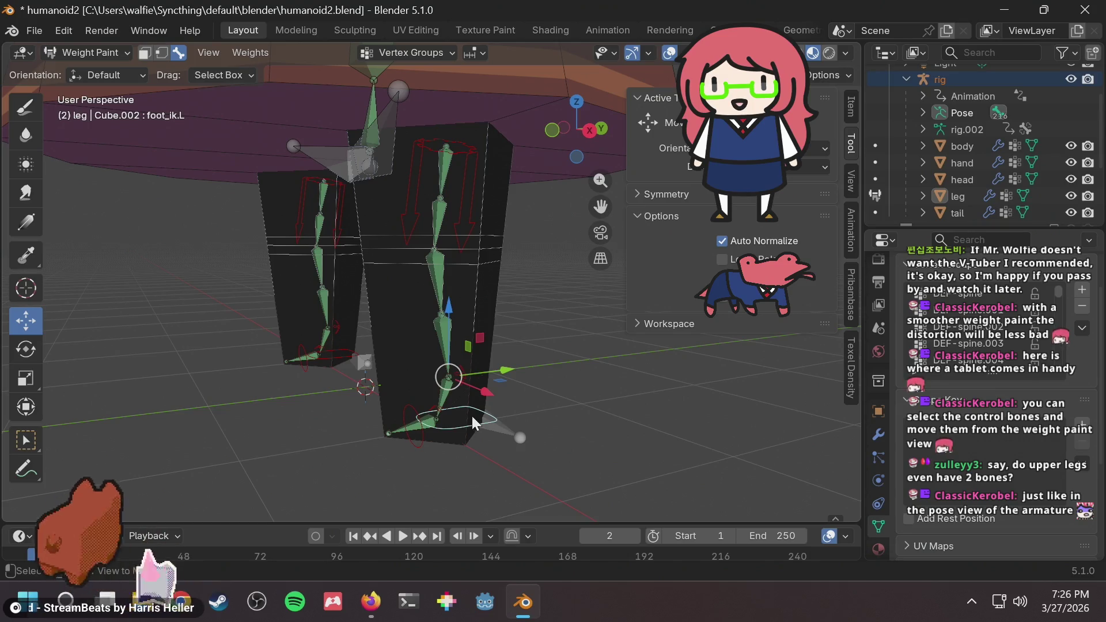
{"action": "mouse_move", "coordinate": [483, 424]}
{"action": "middle_mouse_down", "text": "ctrl"}
{"action": "mouse_move", "coordinate": [593, 390]}
{"action": "mouse_move", "coordinate": [555, 341]}
{"action": "mouse_move", "coordinate": [557, 405]}
{"action": "mouse_move", "coordinate": [430, 478]}
{"action": "middle_mouse_up", "text": "ctrl"}
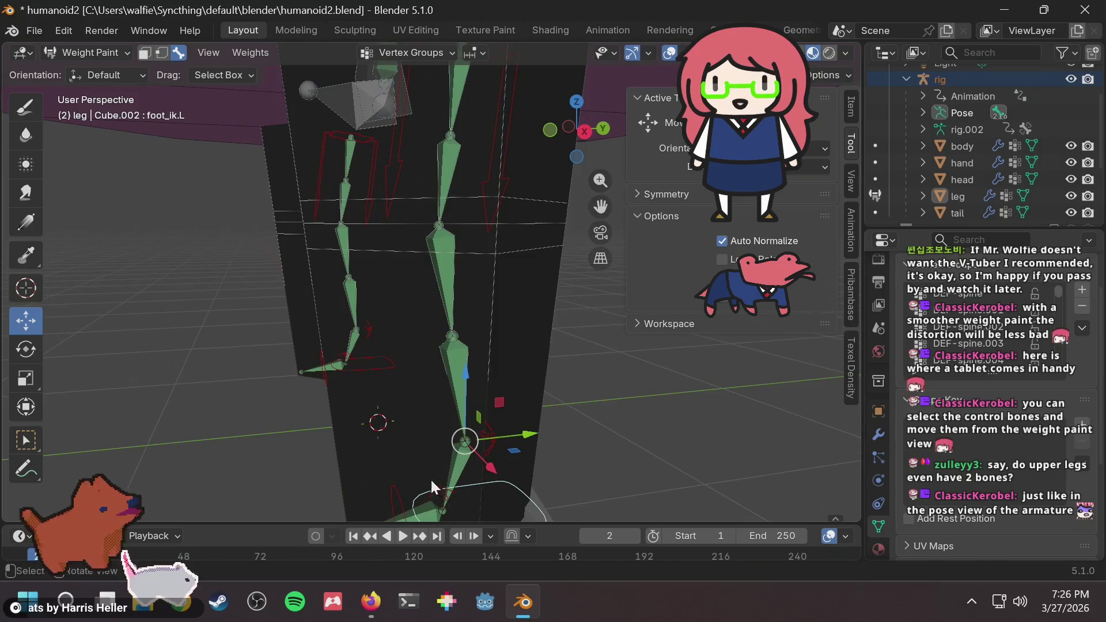
{"action": "scroll", "coordinate": [524, 433], "scroll_direction": "down", "scroll_amount": 4}
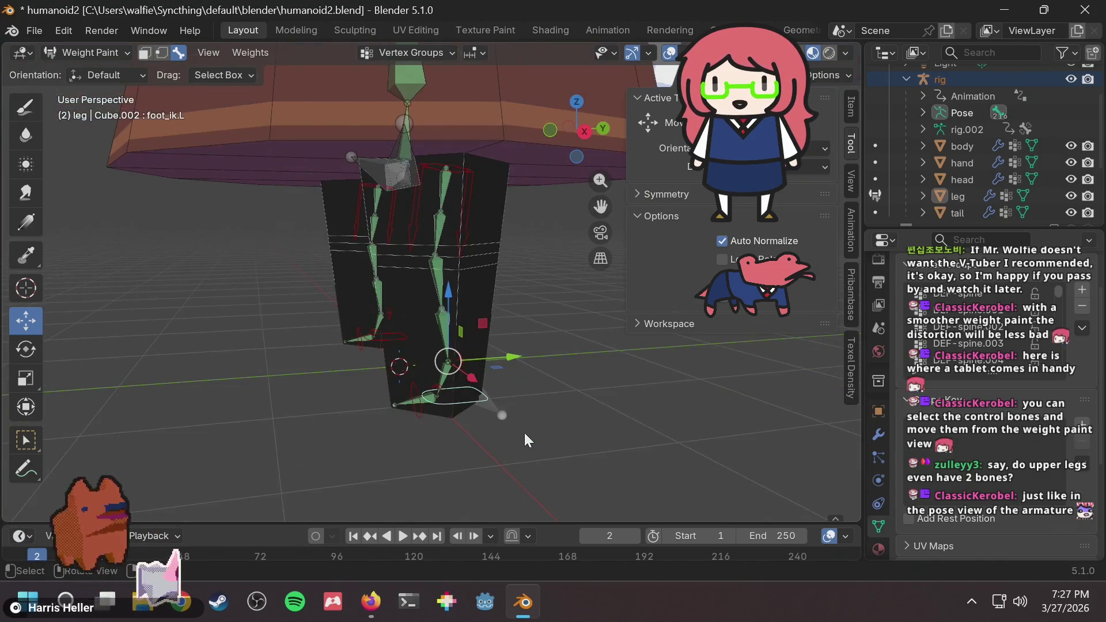
{"action": "scroll", "coordinate": [503, 397], "scroll_direction": "up", "scroll_amount": 2}
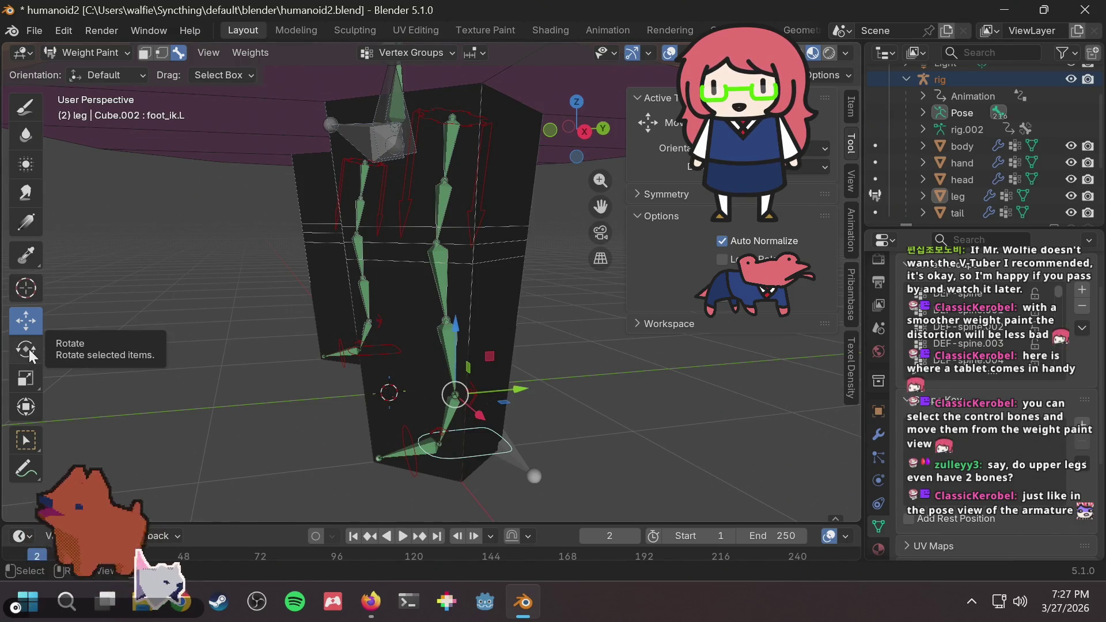
{"action": "left_click", "coordinate": [25, 442]}
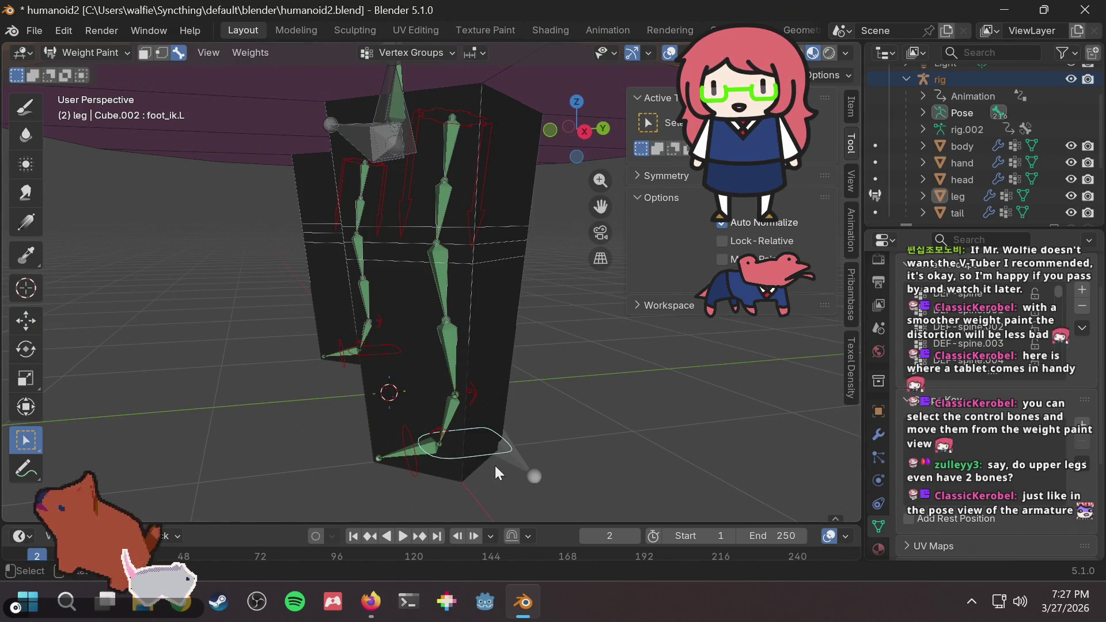
{"action": "left_click", "coordinate": [444, 447]}
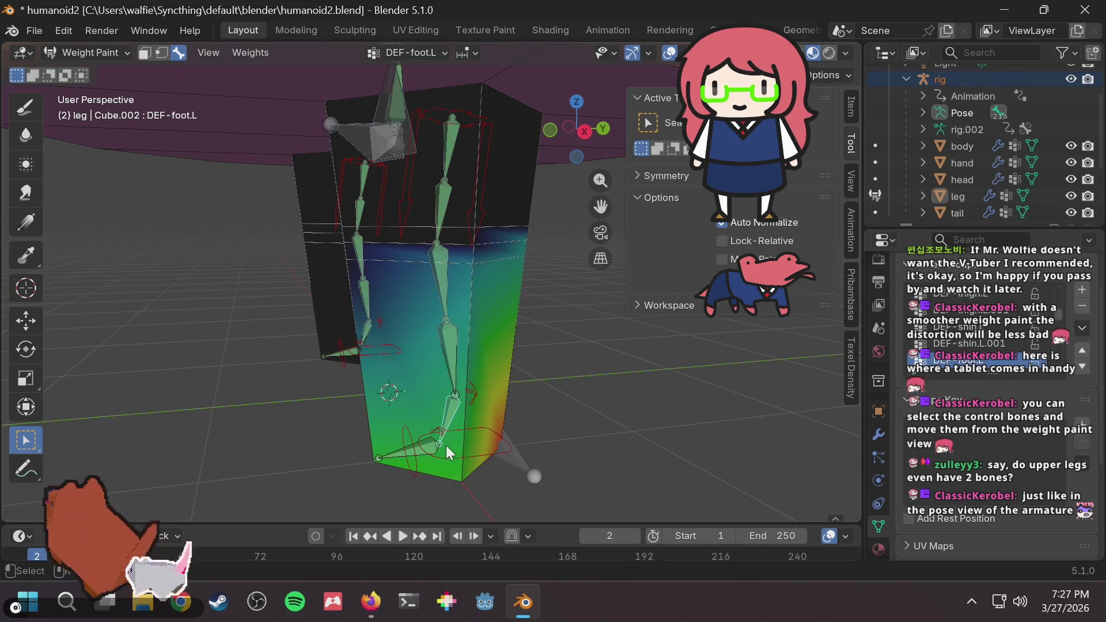
Reselect the foot_ik.L control ring and switch over to Firefox.
{"action": "left_click", "coordinate": [539, 402]}
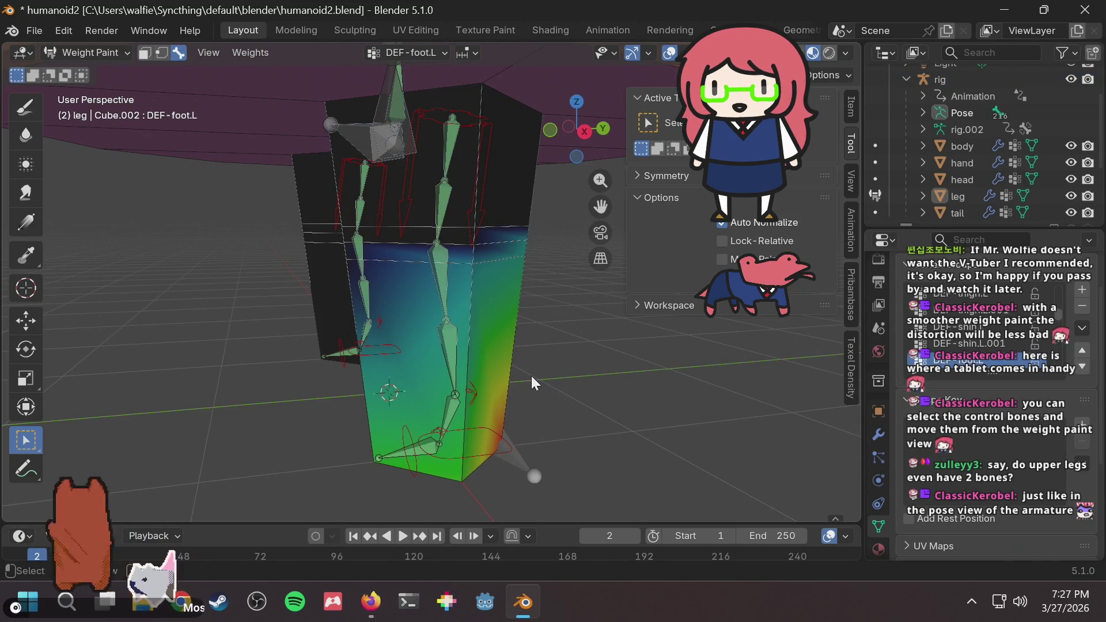
{"action": "left_click", "coordinate": [489, 433]}
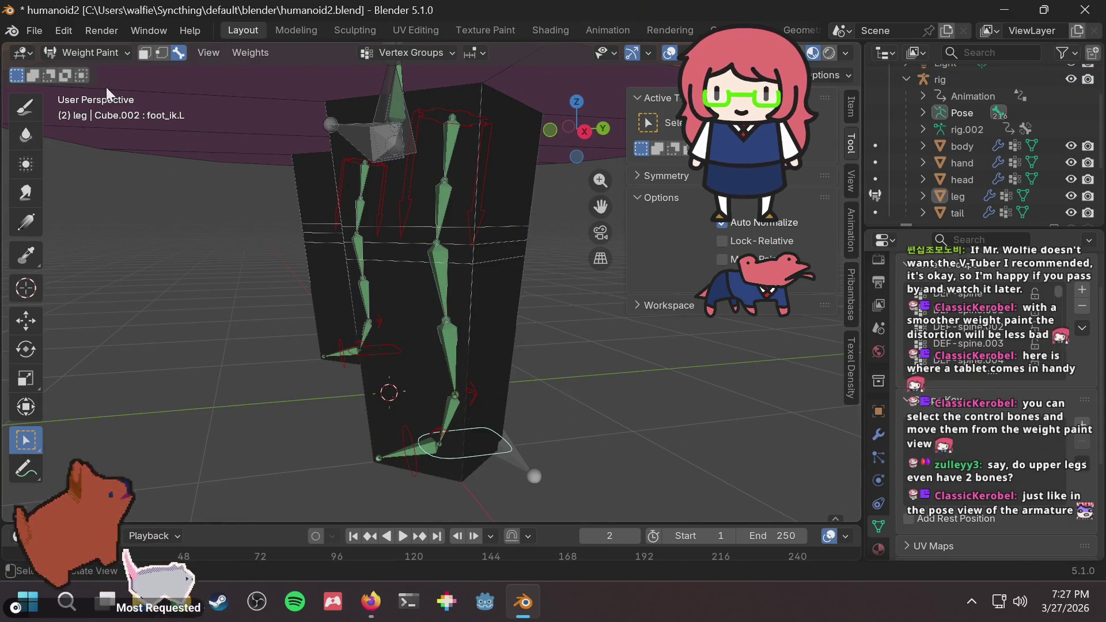
{"action": "left_click", "coordinate": [107, 56]}
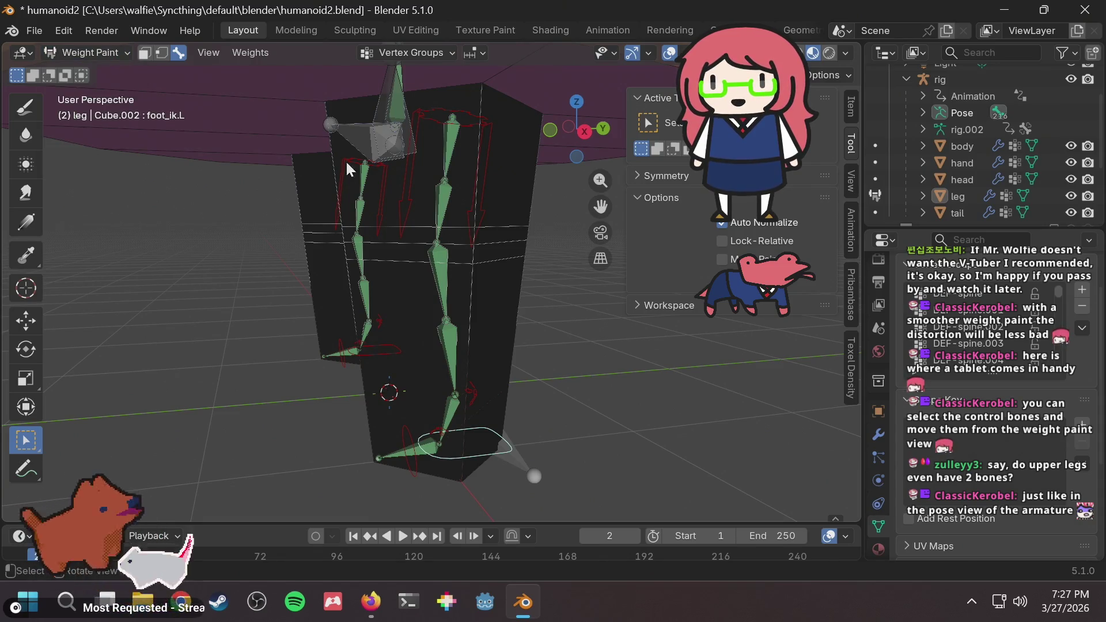
{"action": "key", "text": "alt+Tab"}
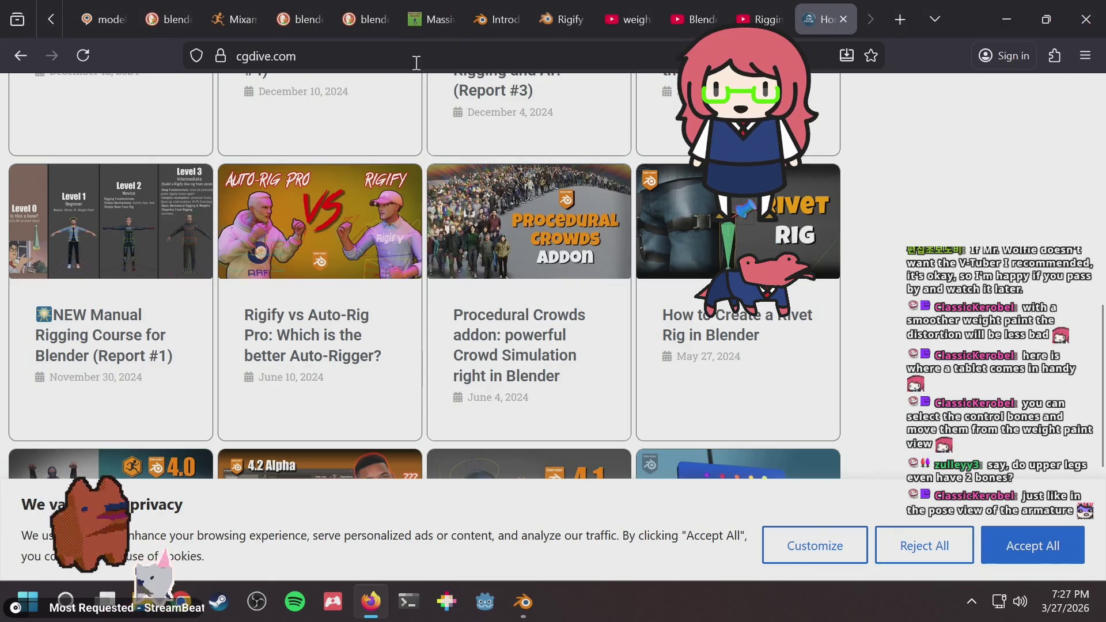
Search 'blender move control bone in weight paint mode' and skim the DuckDuckGo results.
{"action": "left_click", "coordinate": [413, 56]}
{"action": "type", "text": "blender move "}
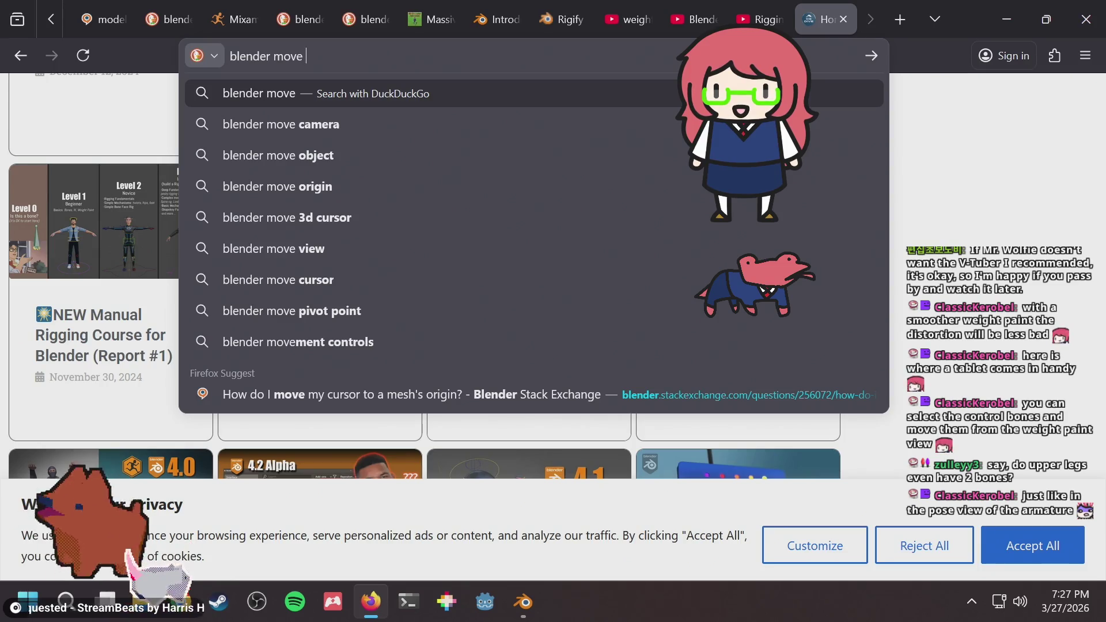
{"action": "type", "text": "control bone in "}
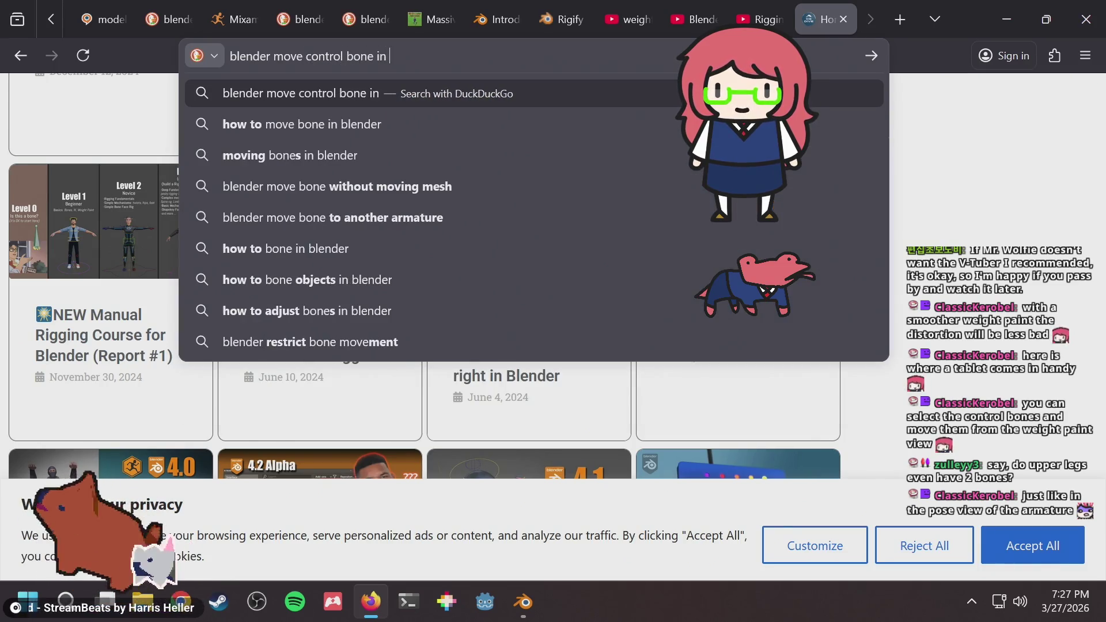
{"action": "type", "text": "weight paint "}
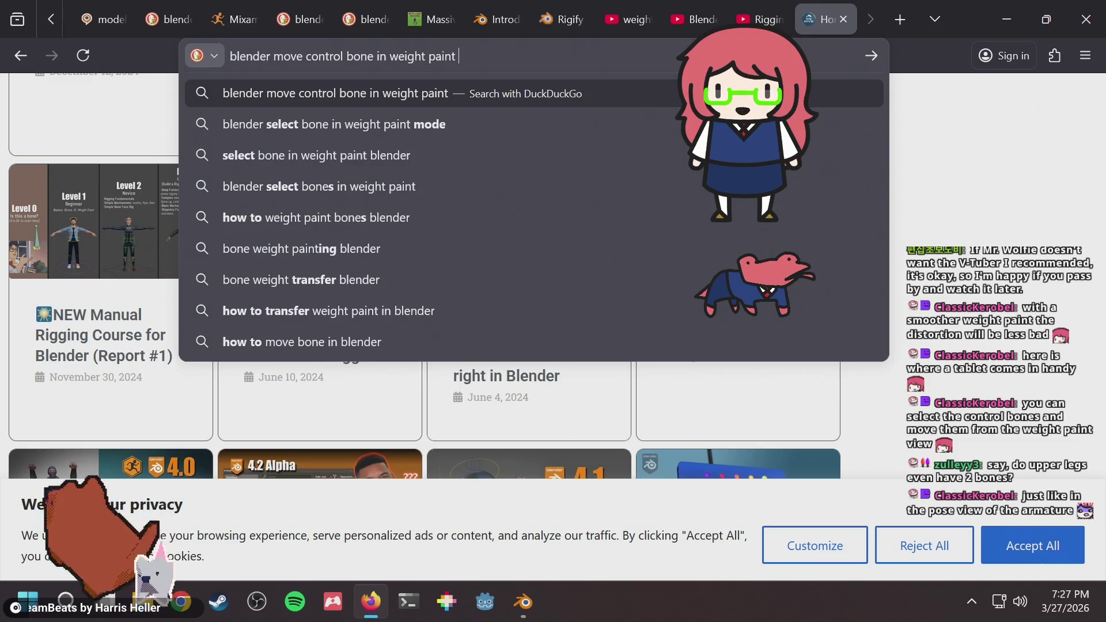
{"action": "type", "text": "mode"}
{"action": "key", "text": "Return"}
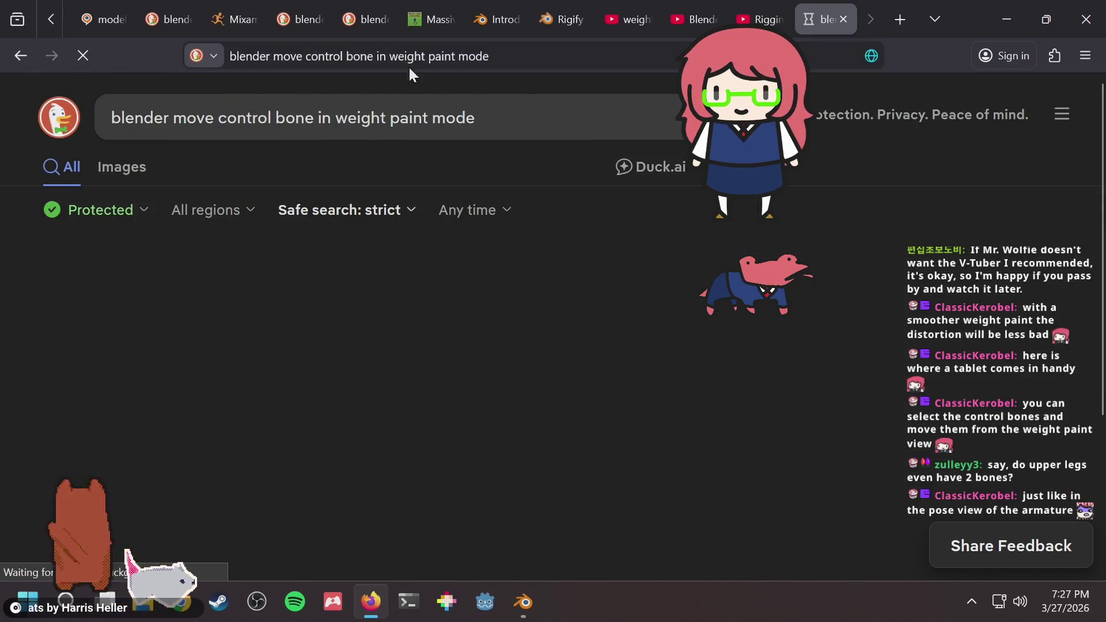
{"action": "scroll", "coordinate": [372, 349], "scroll_direction": "down", "scroll_amount": 2}
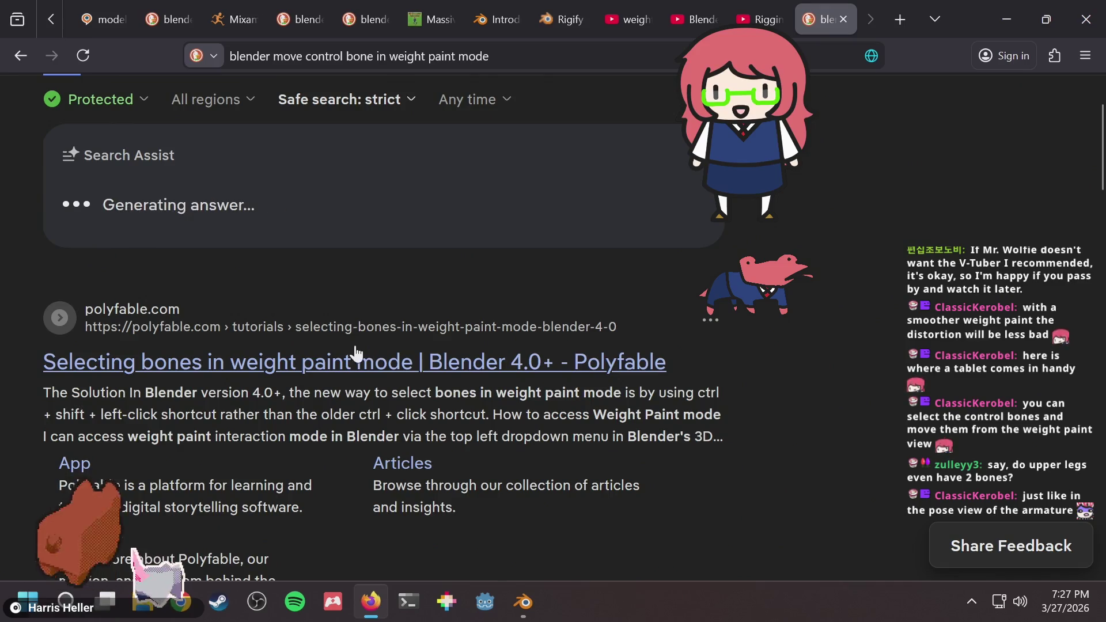
{"action": "scroll", "coordinate": [276, 367], "scroll_direction": "down", "scroll_amount": 4}
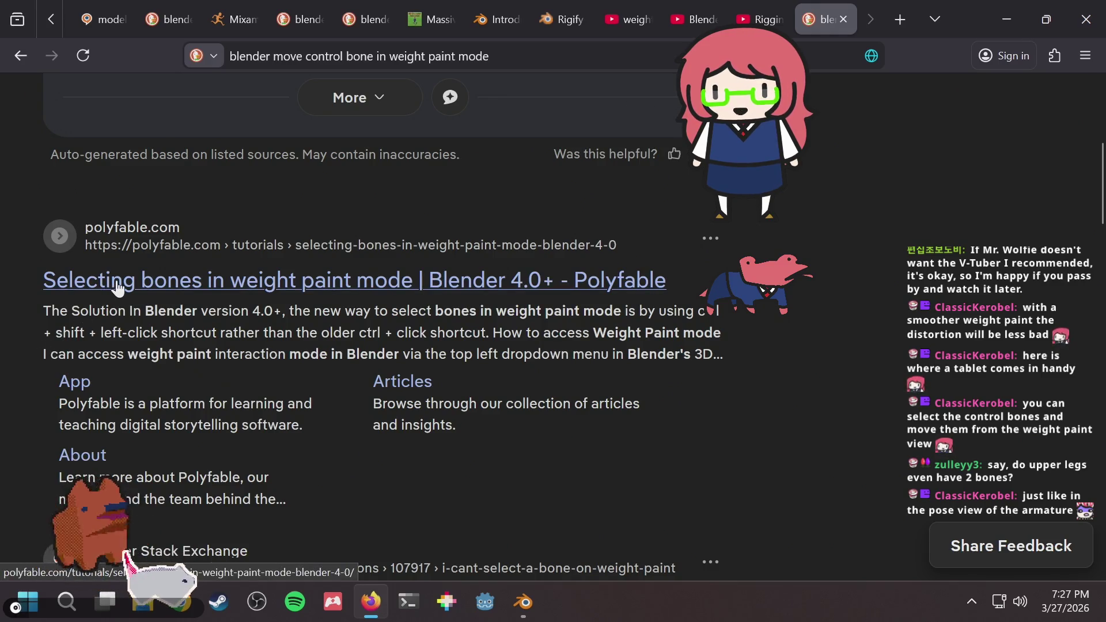
{"action": "key", "text": "alt+Tab"}
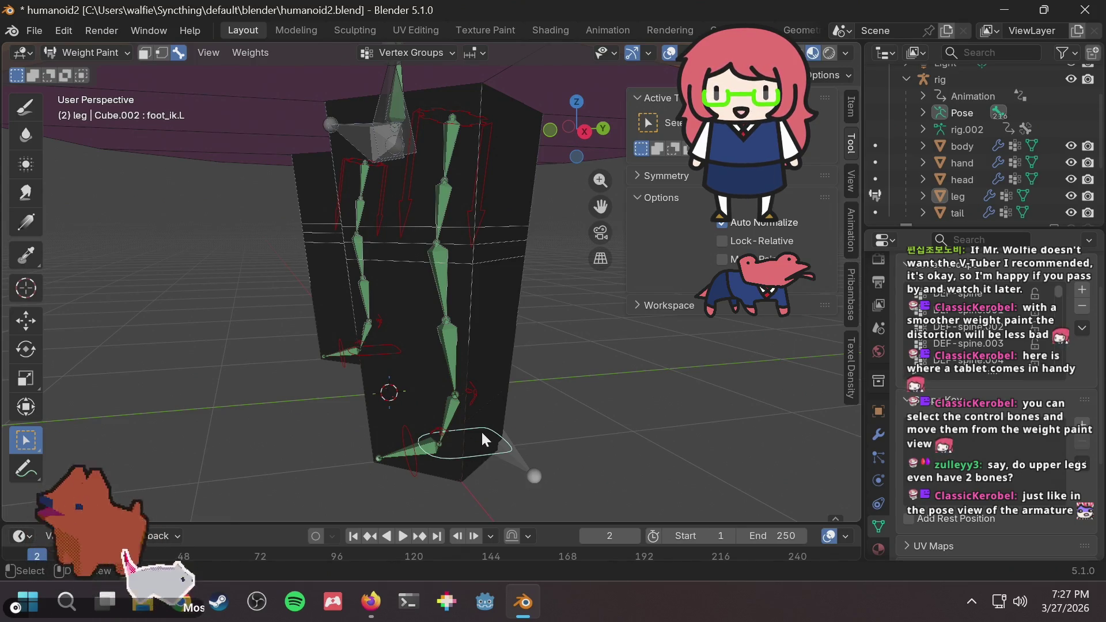
{"action": "left_click", "coordinate": [458, 410]}
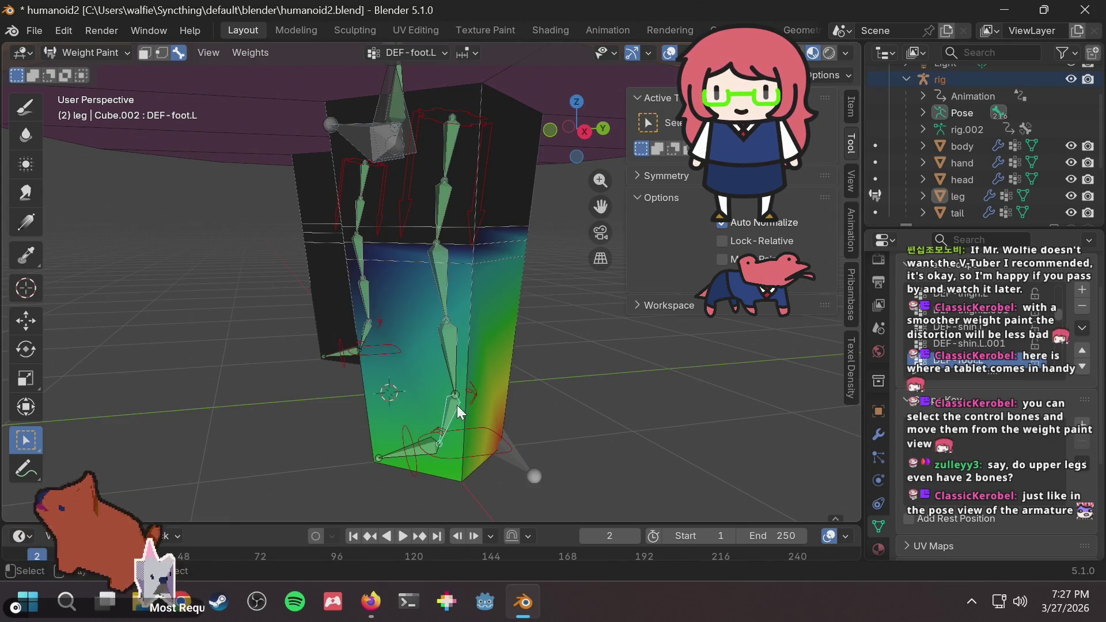
{"action": "left_click", "coordinate": [451, 321]}
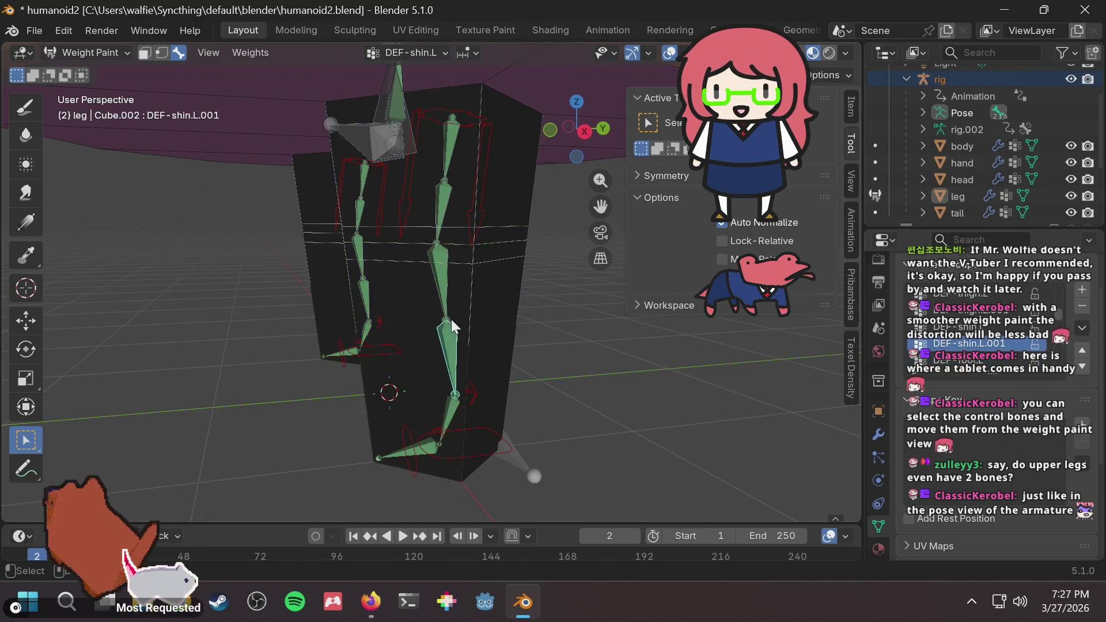
{"action": "left_click", "coordinate": [441, 278]}
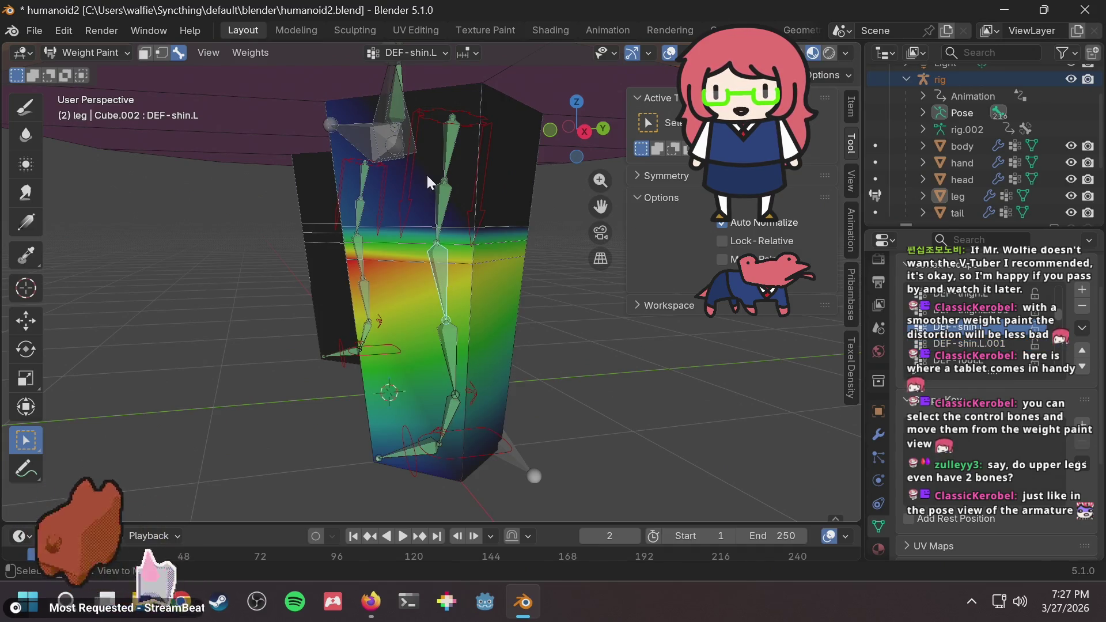
{"action": "left_click", "coordinate": [442, 213]}
{"action": "left_click", "coordinate": [449, 152]}
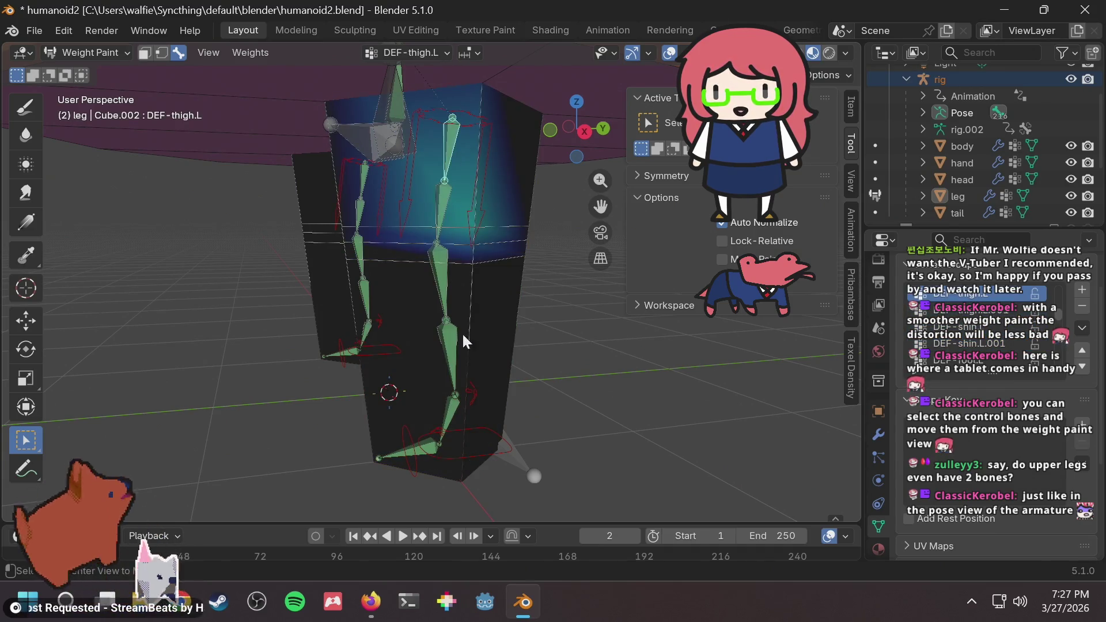
{"action": "left_click", "coordinate": [450, 361]}
{"action": "left_click", "coordinate": [451, 416]}
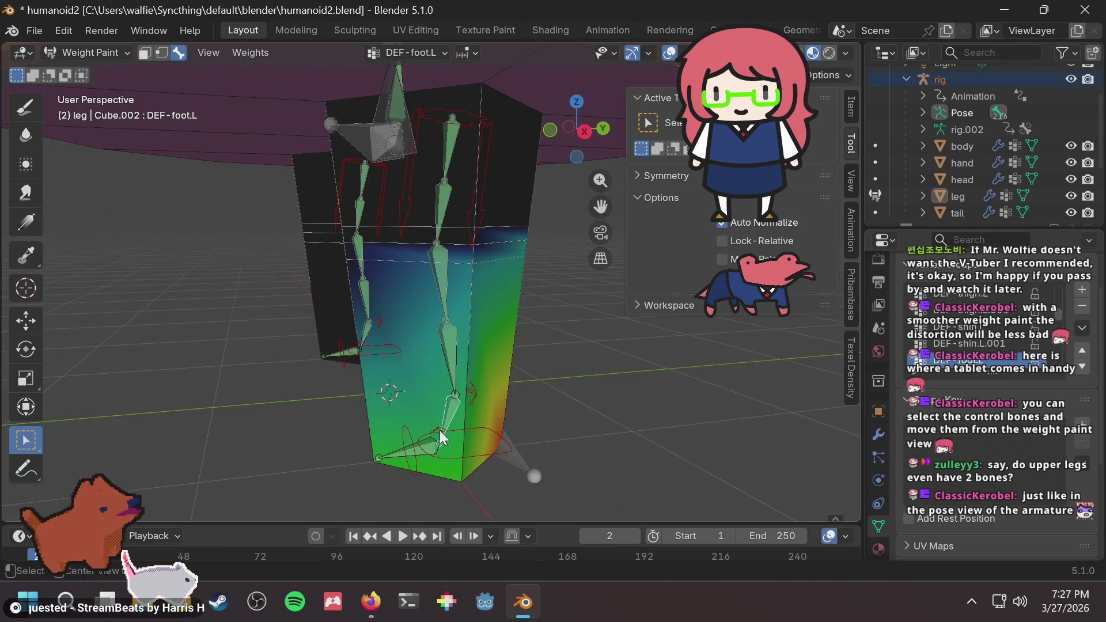
{"action": "left_click", "coordinate": [433, 455]}
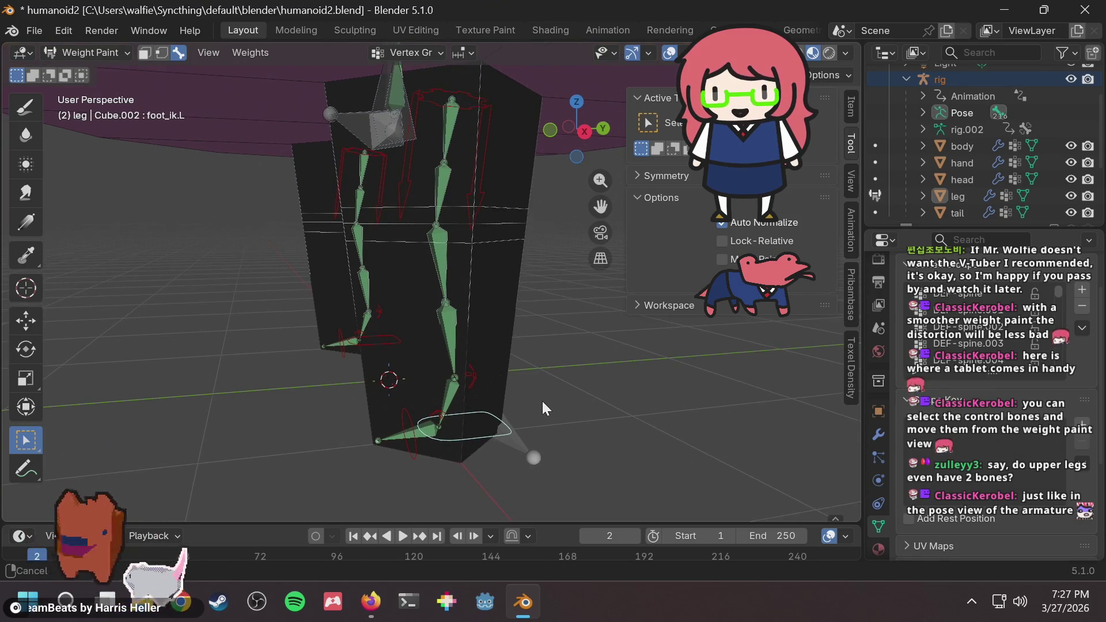
Move foot_ik.L to test the leg bend, then select the shin bone to show its weights.
{"action": "key", "text": "g"}
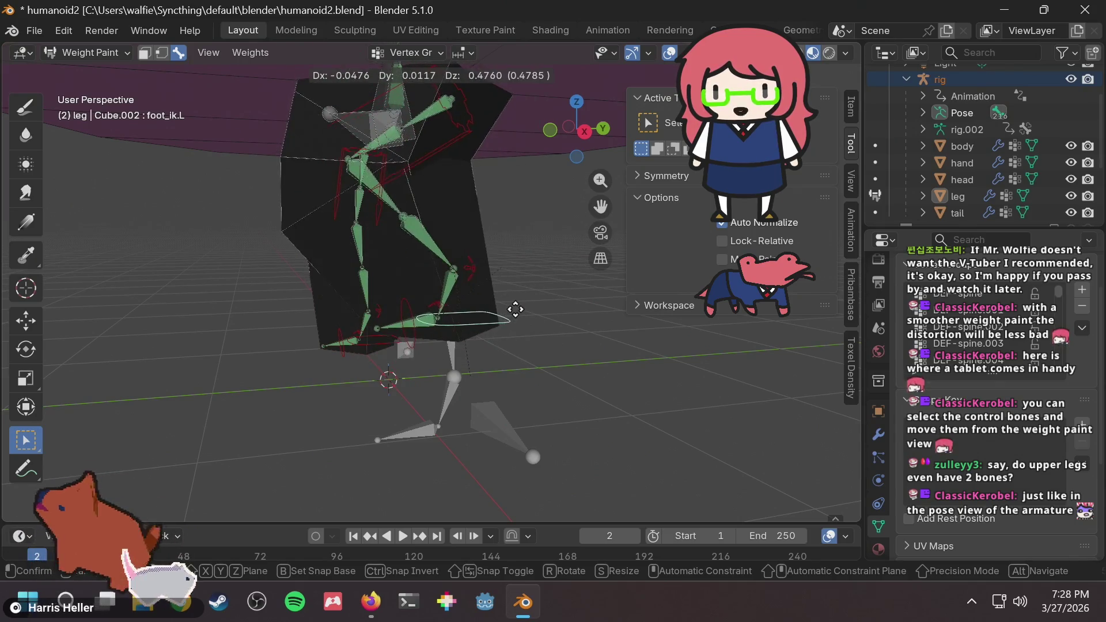
{"action": "key", "text": "Escape"}
{"action": "mouse_move", "coordinate": [511, 309]}
{"action": "middle_mouse_down"}
{"action": "mouse_move", "coordinate": [469, 316]}
{"action": "mouse_move", "coordinate": [21, 281]}
{"action": "mouse_move", "coordinate": [731, 341]}
{"action": "mouse_move", "coordinate": [499, 366]}
{"action": "mouse_move", "coordinate": [512, 333]}
{"action": "mouse_move", "coordinate": [589, 316]}
{"action": "mouse_move", "coordinate": [607, 348]}
{"action": "middle_mouse_up"}
{"action": "key", "text": "g"}
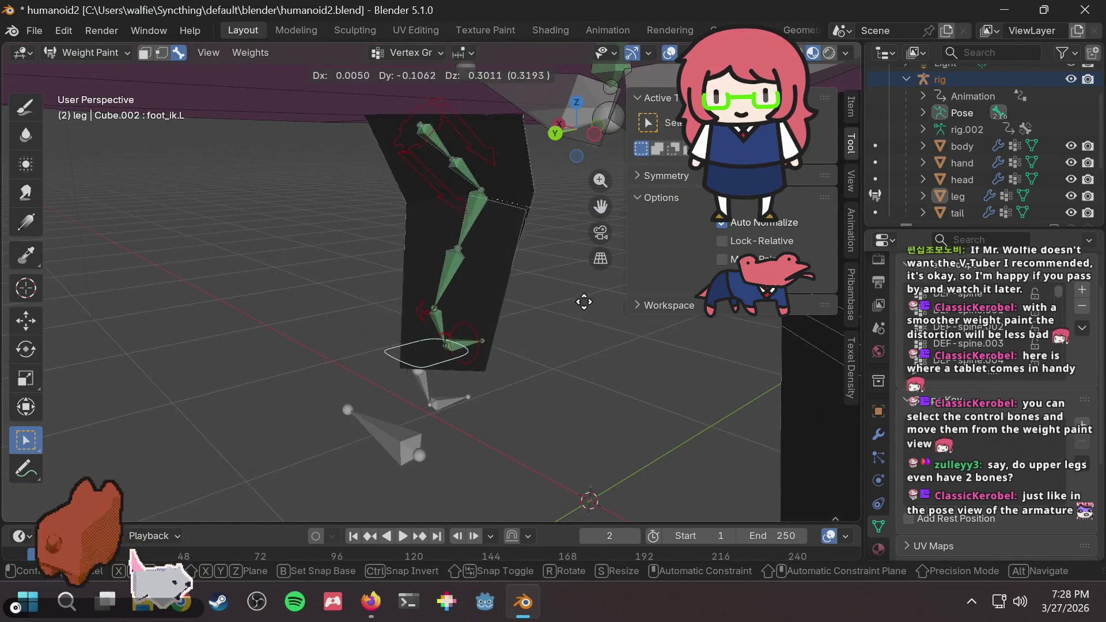
{"action": "left_click", "coordinate": [554, 333]}
{"action": "mouse_move", "coordinate": [554, 332]}
{"action": "middle_mouse_down"}
{"action": "mouse_move", "coordinate": [434, 308]}
{"action": "mouse_move", "coordinate": [400, 317]}
{"action": "middle_mouse_up"}
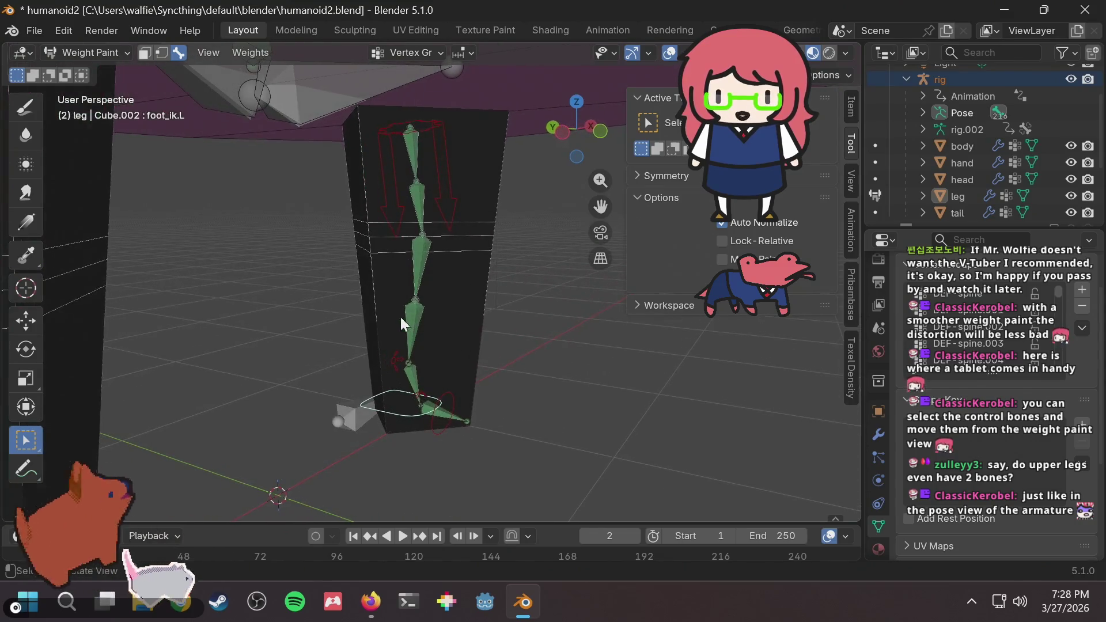
{"action": "left_click", "coordinate": [420, 252]}
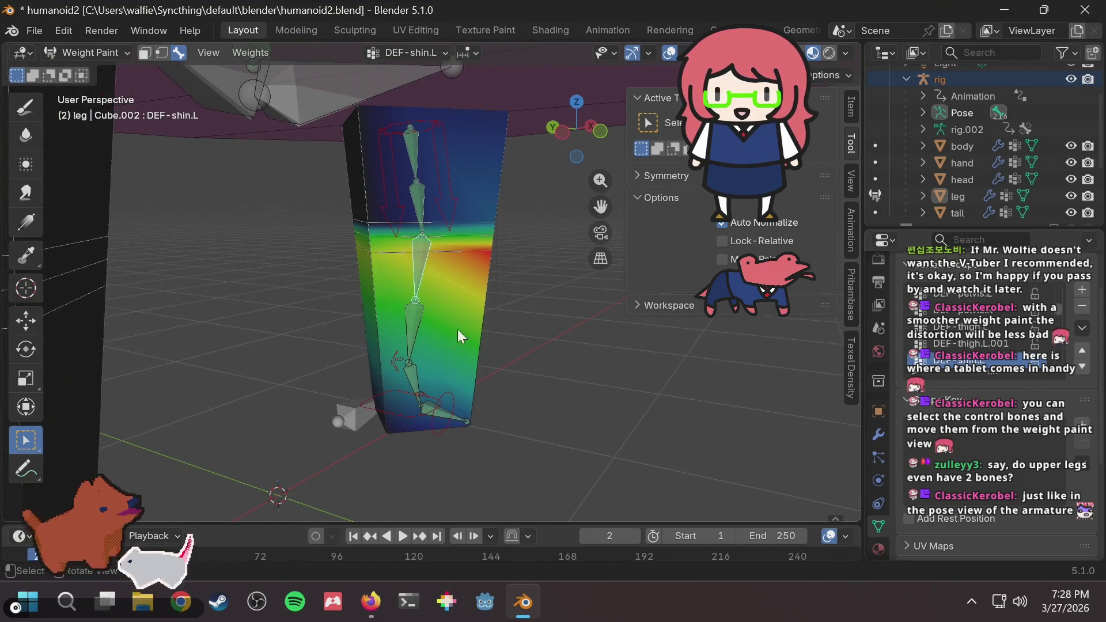
Cancel an accidental shin-bone scale and zoom in on the DEF-shin.L heat map.
{"action": "key", "text": "s"}
{"action": "left_click", "coordinate": [566, 316]}
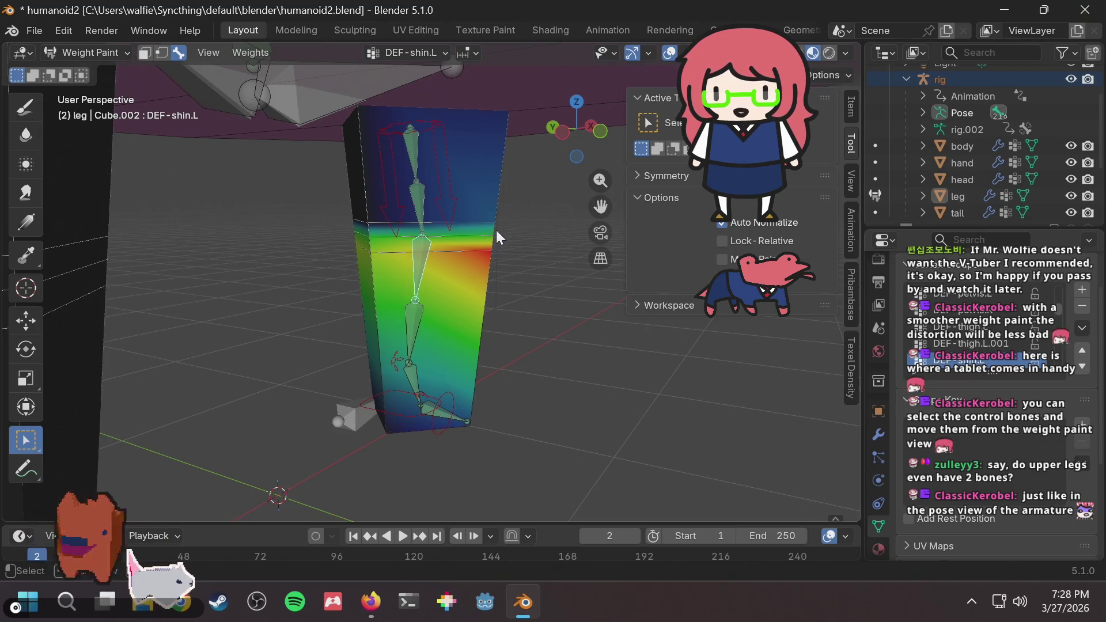
{"action": "scroll", "coordinate": [496, 230], "scroll_direction": "up", "scroll_amount": 2}
{"action": "middle_click_drag", "start_coordinate": [509, 216], "coordinate": [505, 209]}
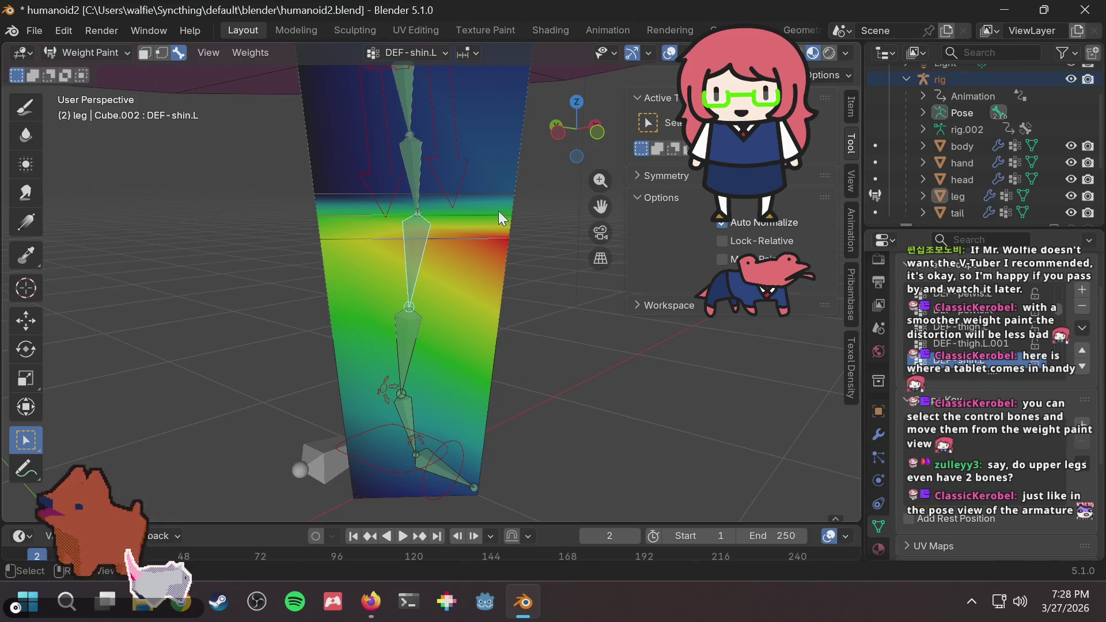
{"action": "scroll", "coordinate": [504, 219], "scroll_direction": "up", "scroll_amount": 2}
{"action": "scroll", "coordinate": [516, 216], "scroll_direction": "down", "scroll_amount": 2}
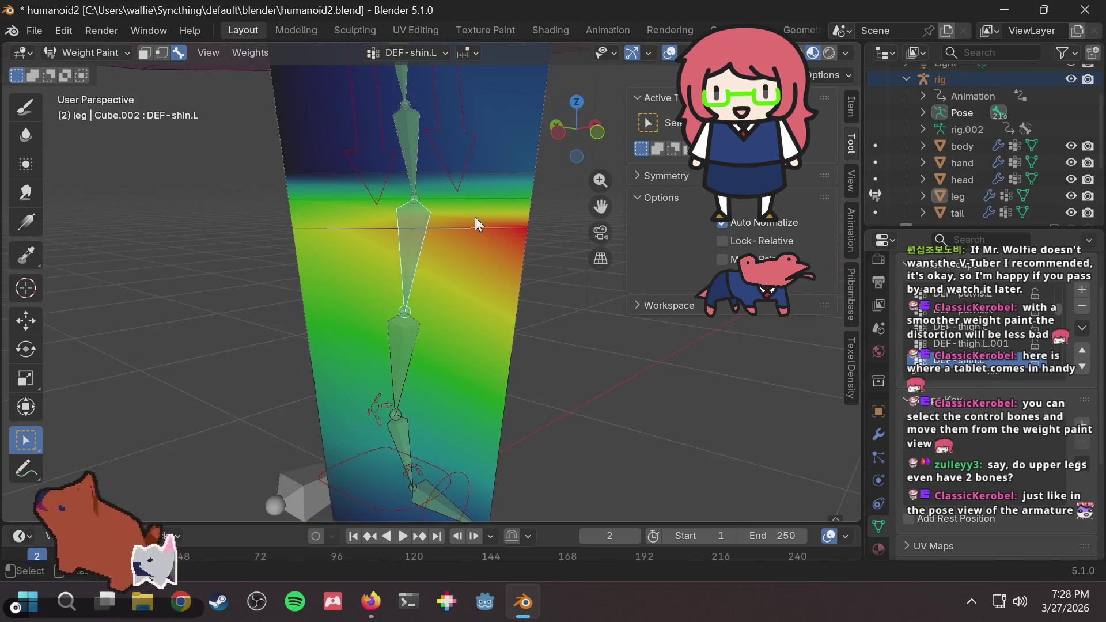
{"action": "middle_click_drag", "start_coordinate": [526, 194], "coordinate": [490, 205]}
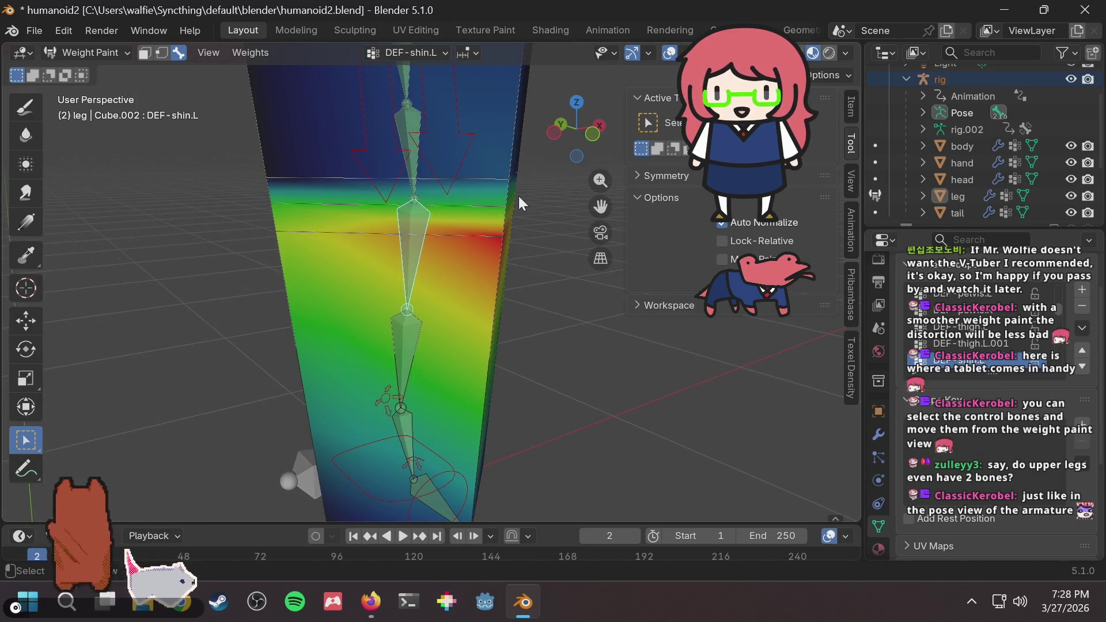
{"action": "left_click", "coordinate": [850, 106]}
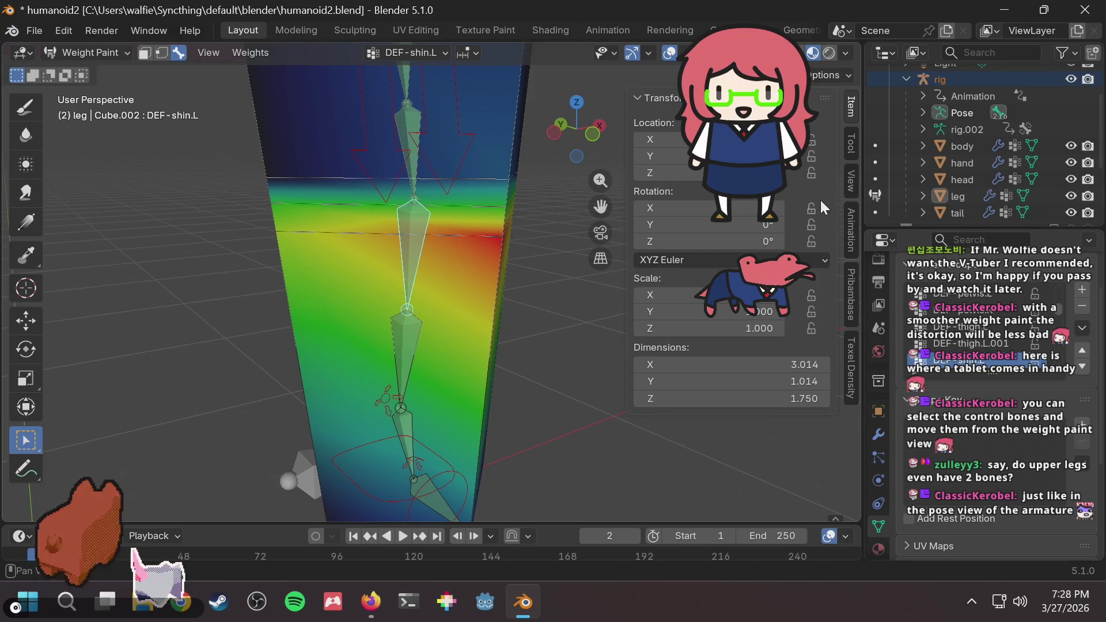
{"action": "left_click", "coordinate": [850, 145]}
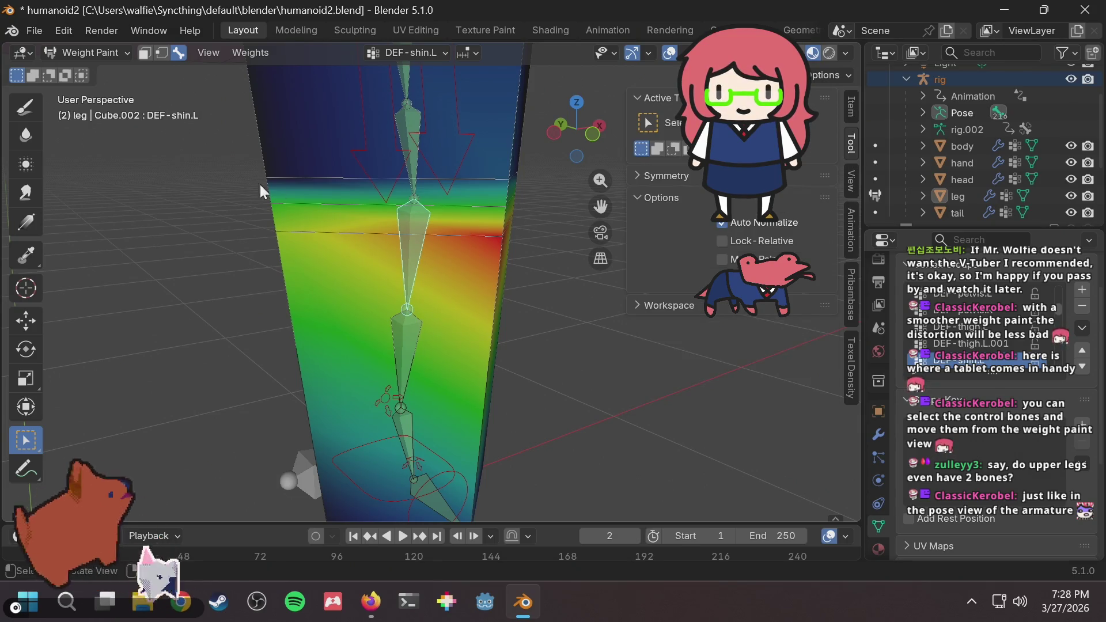
Switch to the weight-painting brush, undo a trial stroke, and set the brush size to 50 px.
{"action": "left_click", "coordinate": [27, 110]}
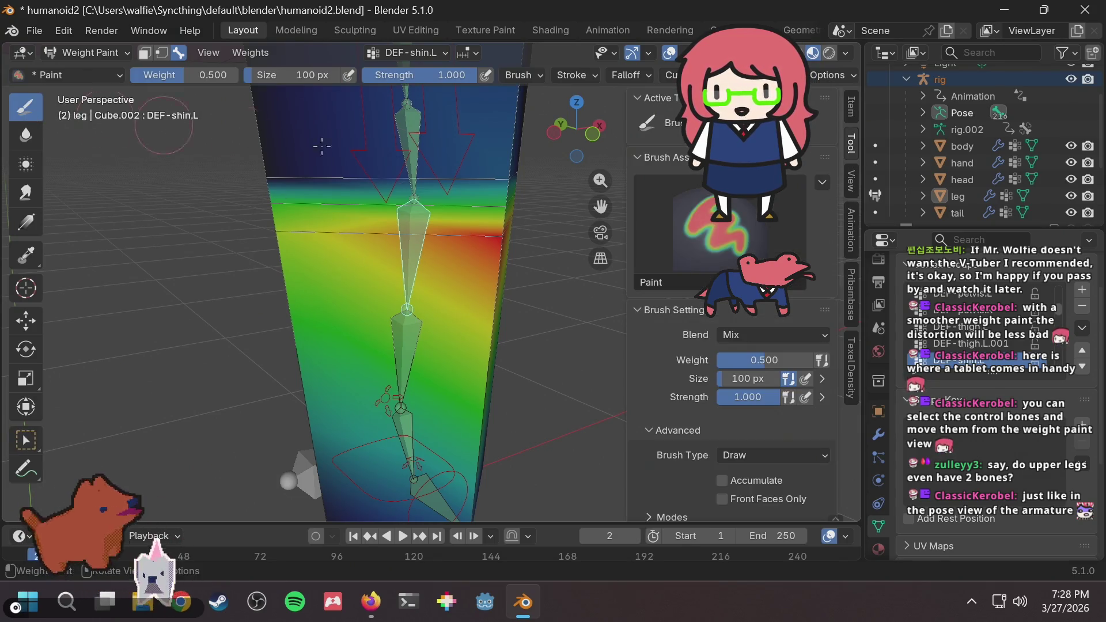
{"action": "left_click", "coordinate": [514, 227]}
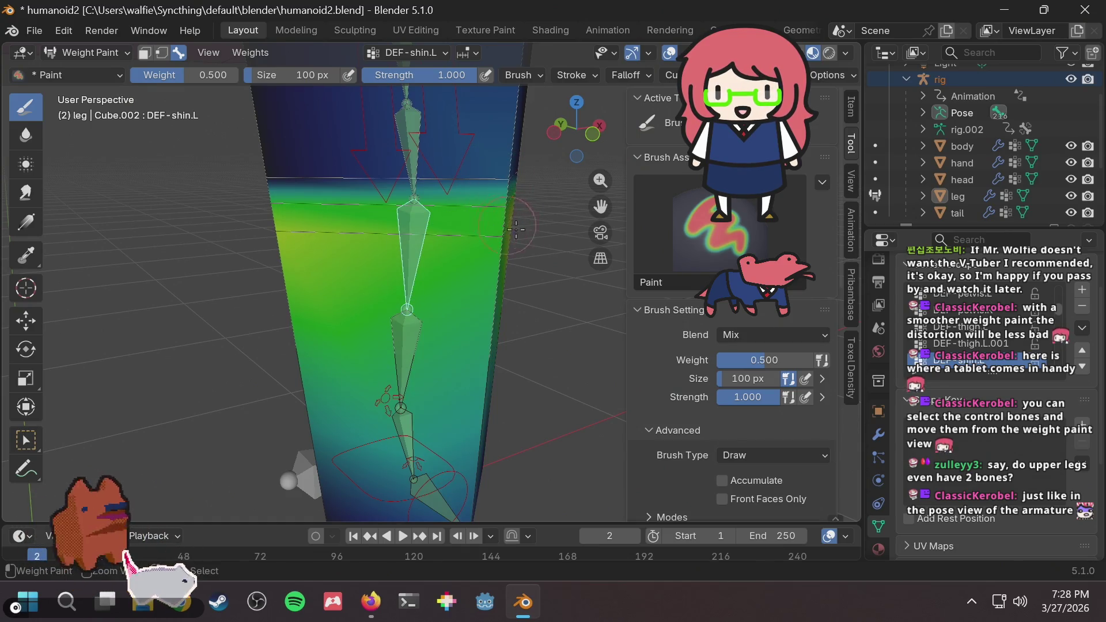
{"action": "key", "text": "ctrl+z"}
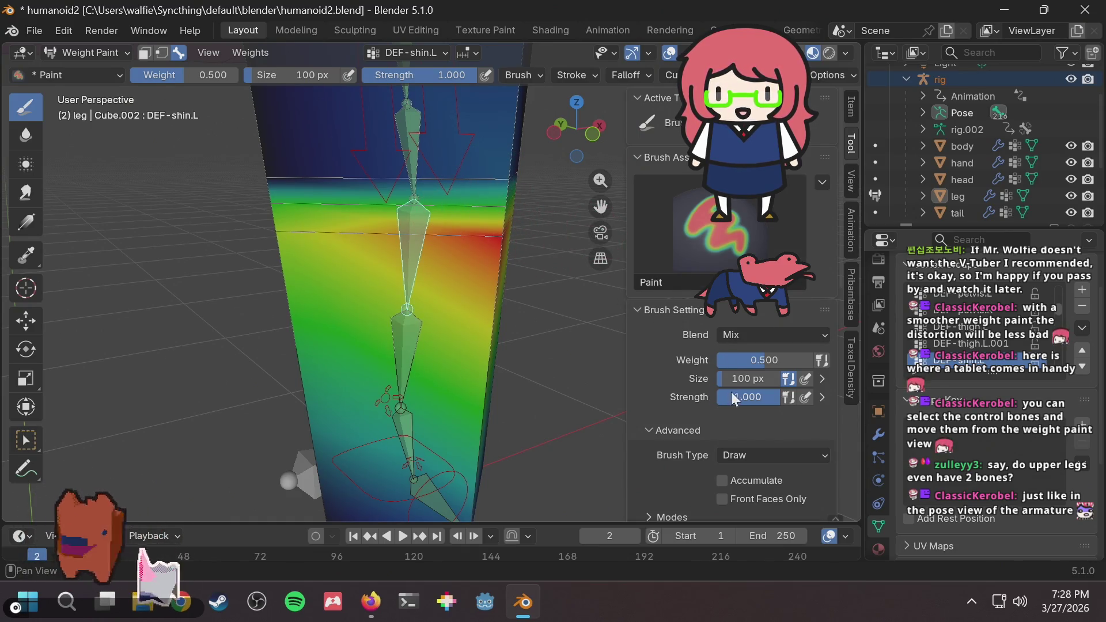
{"action": "left_click", "coordinate": [742, 378]}
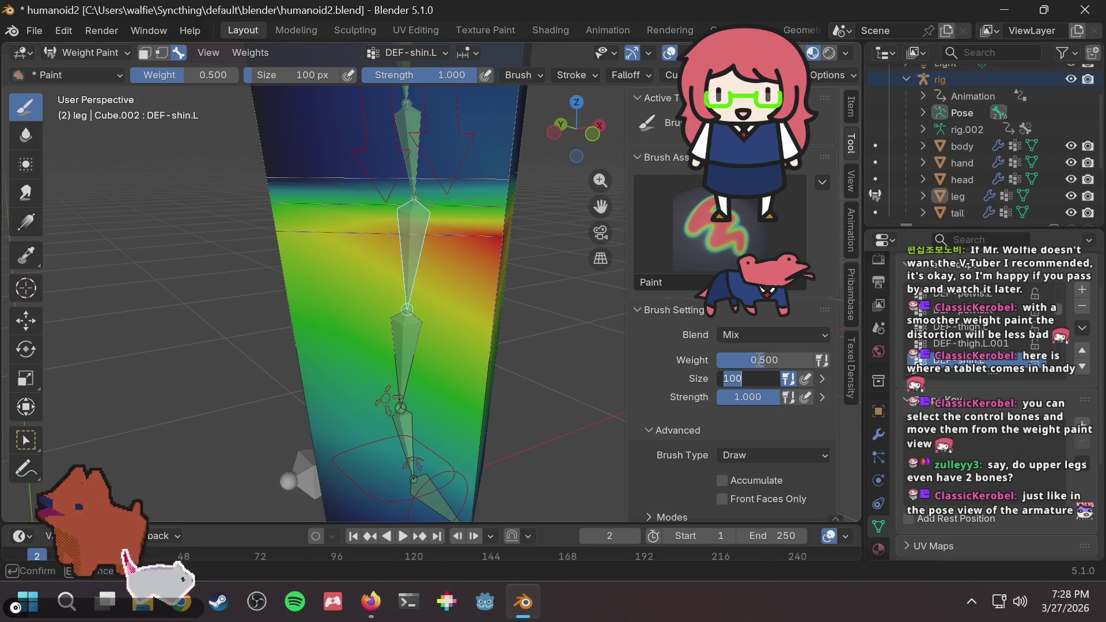
{"action": "type", "text": "50"}
{"action": "key", "text": "Return"}
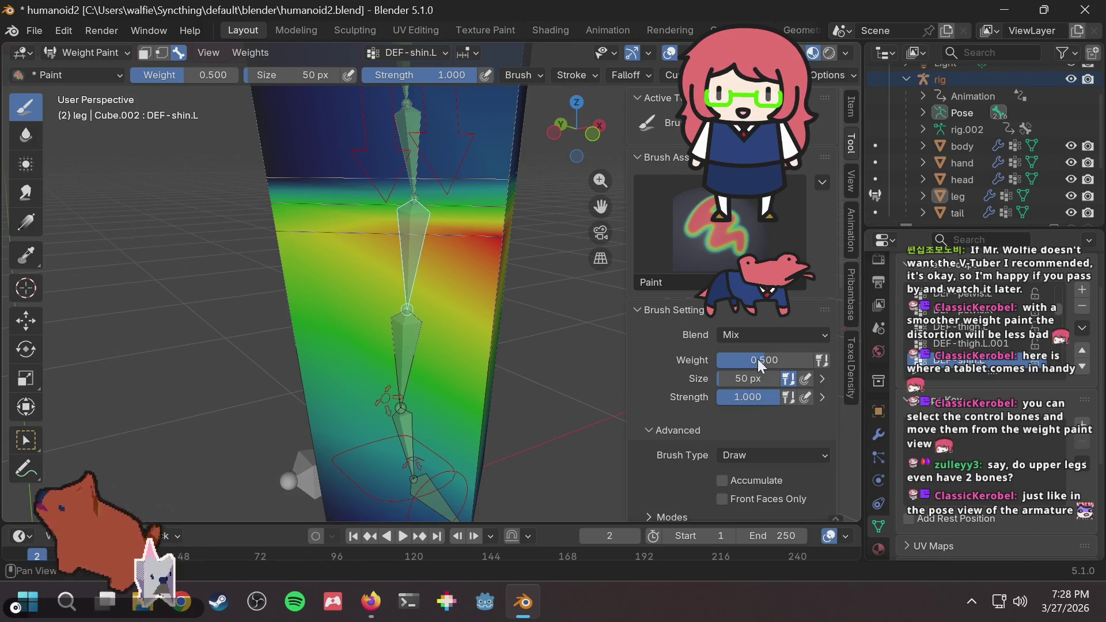
Raise the brush weight to 1.000, paint the upper shin, and start moving foot_ik.L.
{"action": "left_click_drag", "start_coordinate": [487, 178], "coordinate": [501, 209]}
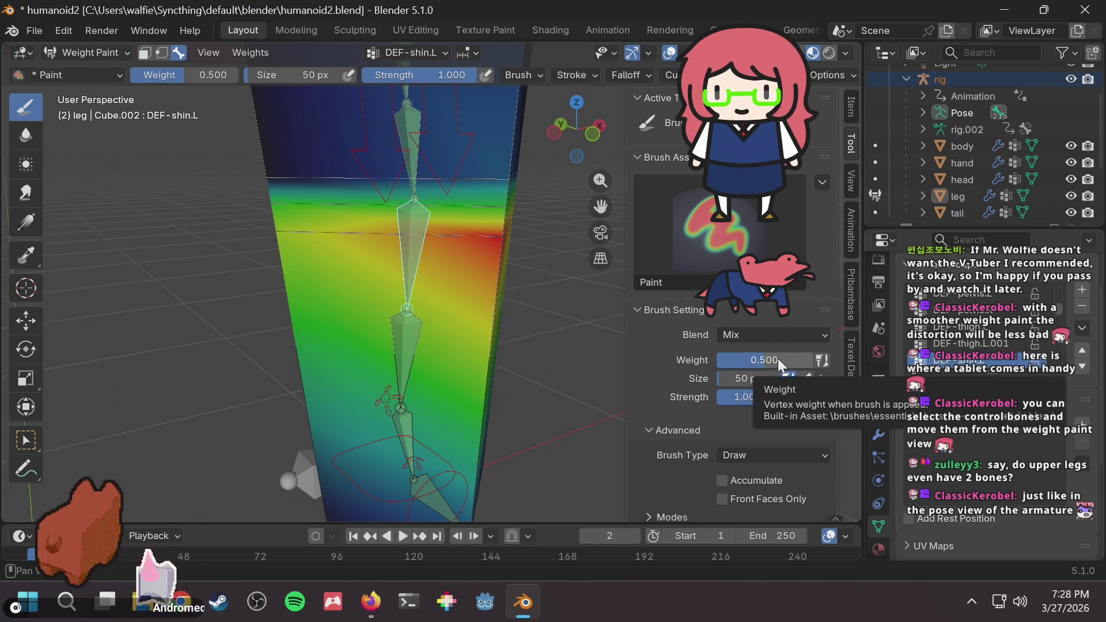
{"action": "left_click_drag", "start_coordinate": [778, 359], "coordinate": [791, 358]}
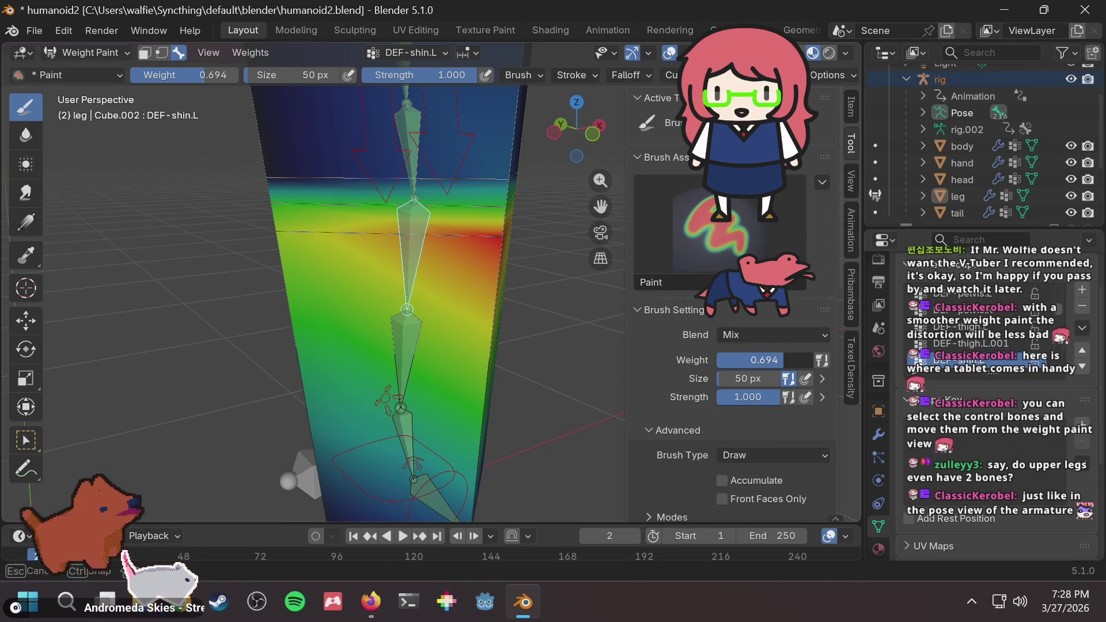
{"action": "left_click_drag", "start_coordinate": [791, 358], "coordinate": [795, 359]}
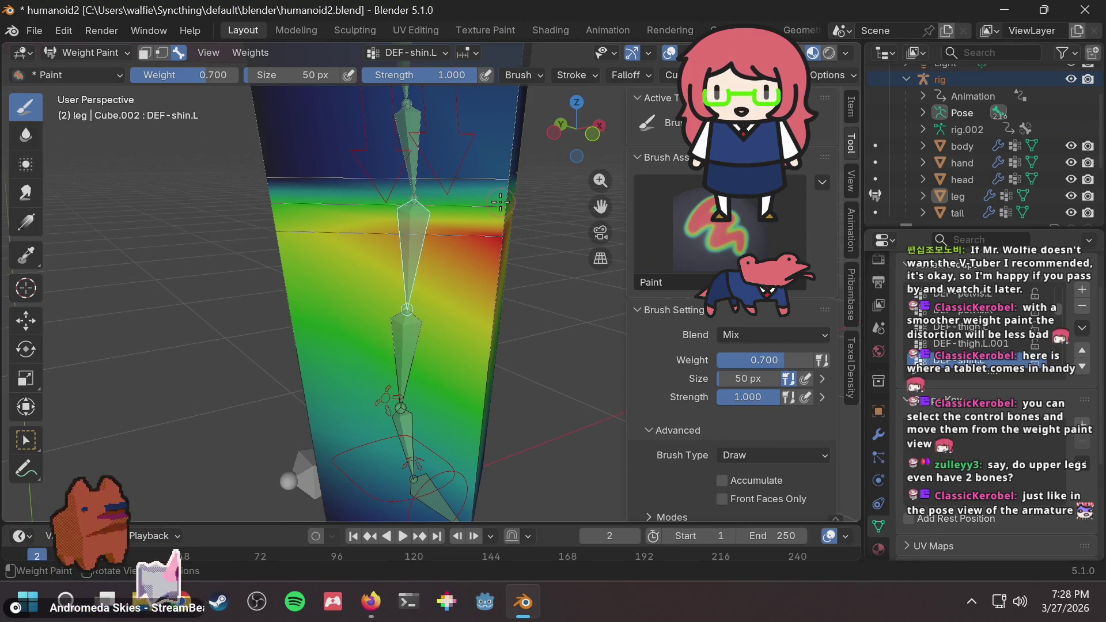
{"action": "mouse_move", "coordinate": [501, 203]}
{"action": "middle_mouse_down"}
{"action": "mouse_move", "coordinate": [516, 203]}
{"action": "mouse_move", "coordinate": [526, 164]}
{"action": "mouse_move", "coordinate": [489, 228]}
{"action": "middle_mouse_up"}
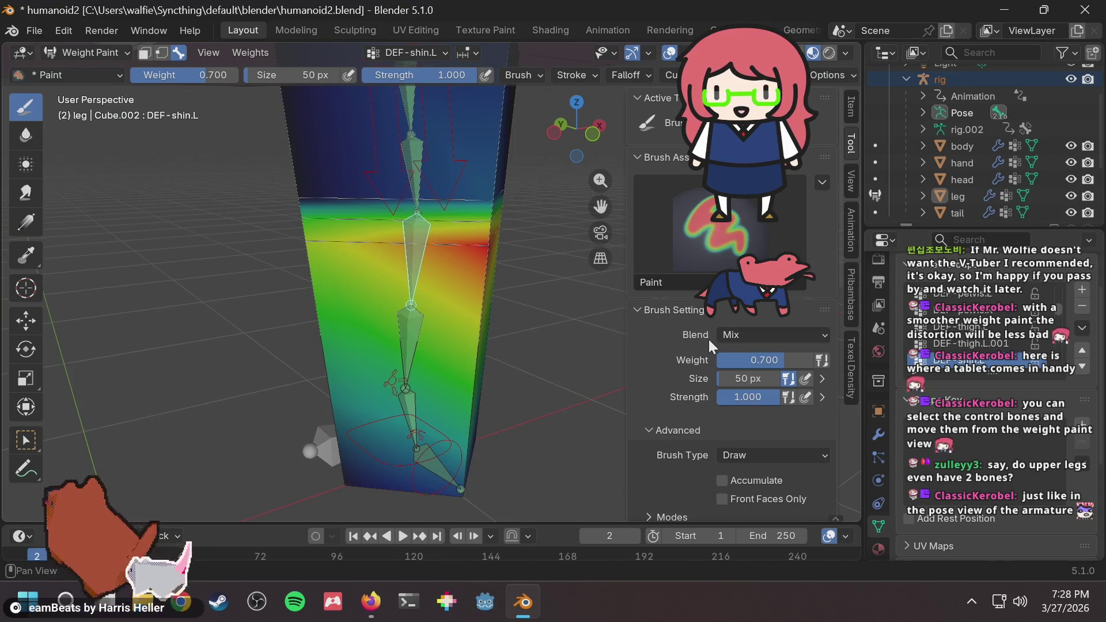
{"action": "left_click_drag", "start_coordinate": [793, 360], "coordinate": [824, 361]}
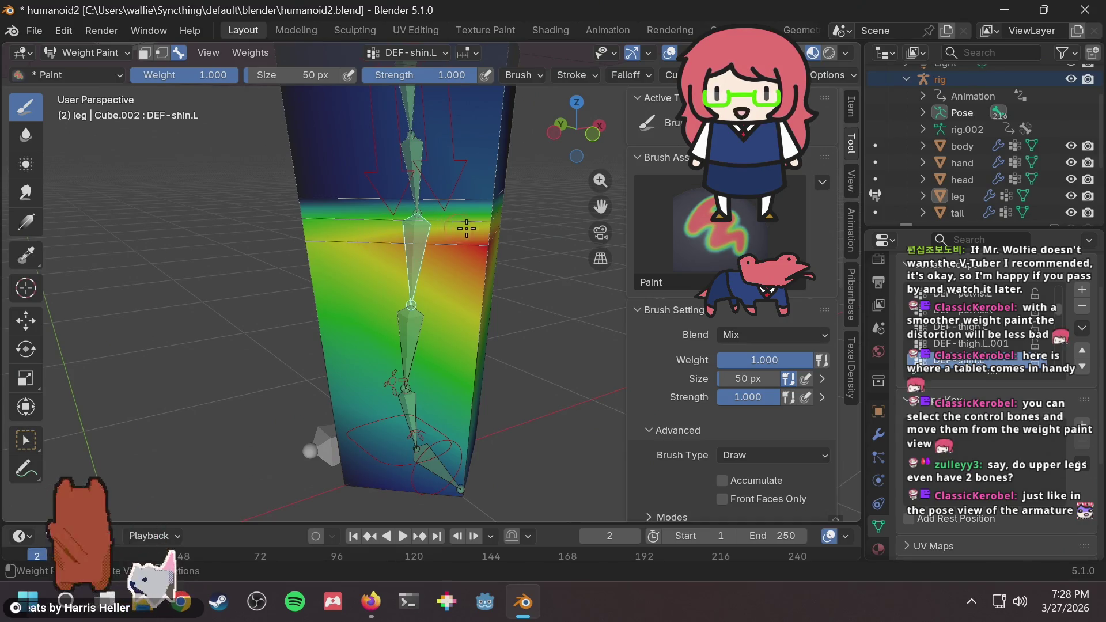
{"action": "left_click_drag", "start_coordinate": [466, 229], "coordinate": [490, 218]}
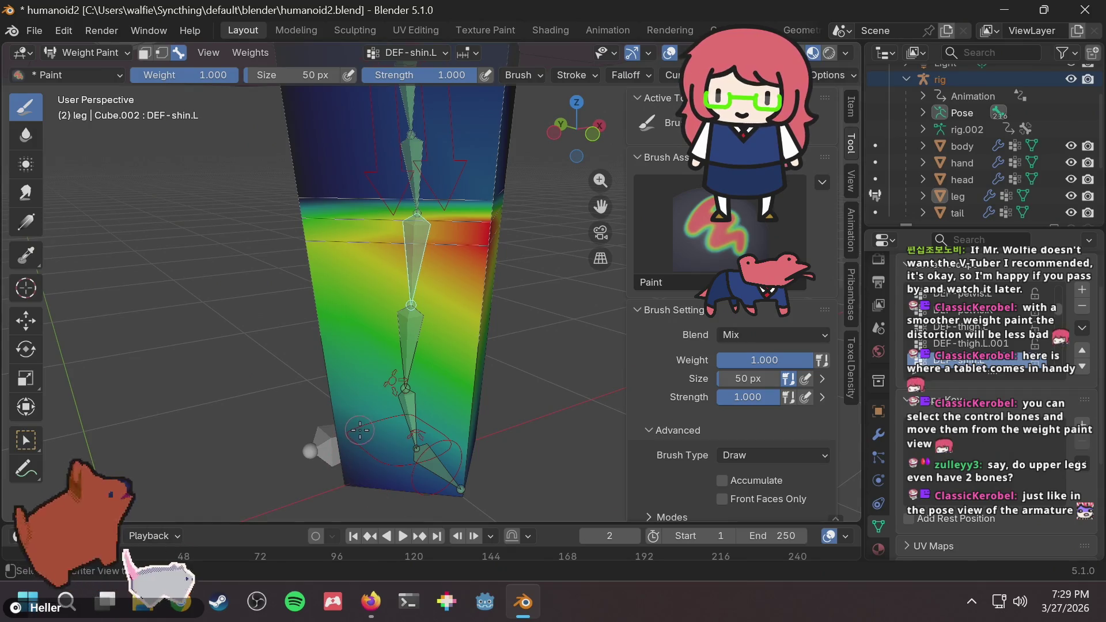
{"action": "left_click", "coordinate": [362, 431], "text": "ctrl"}
{"action": "key", "text": "g"}
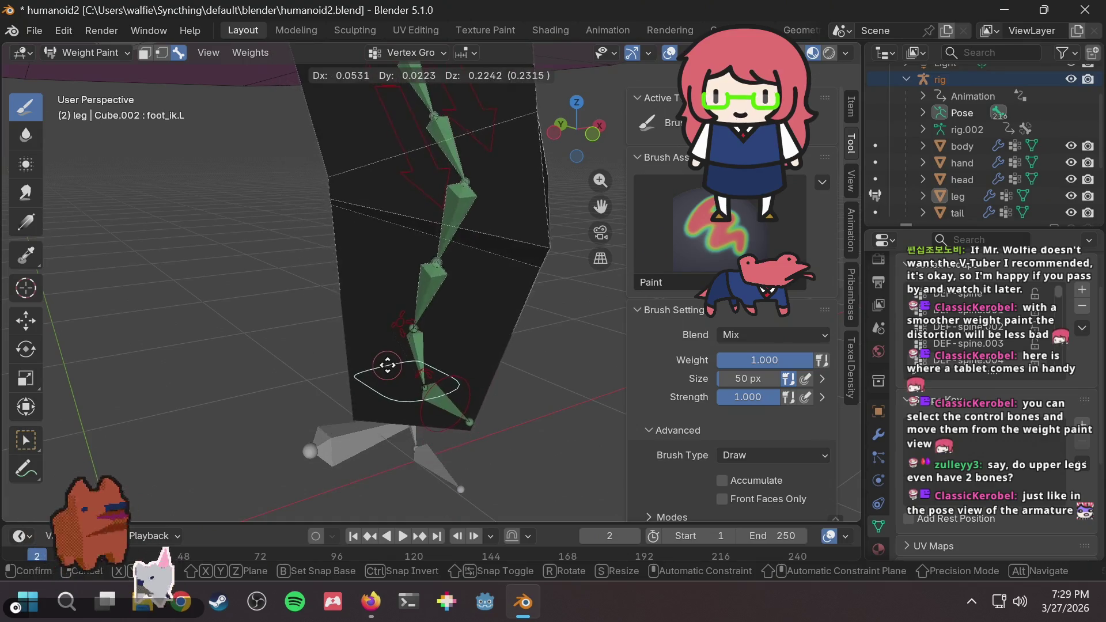
Cancel the foot move and bring back the DEF-shin.L weight display.
{"action": "right_click", "coordinate": [387, 364]}
{"action": "left_click", "coordinate": [427, 347], "text": "ctrl"}
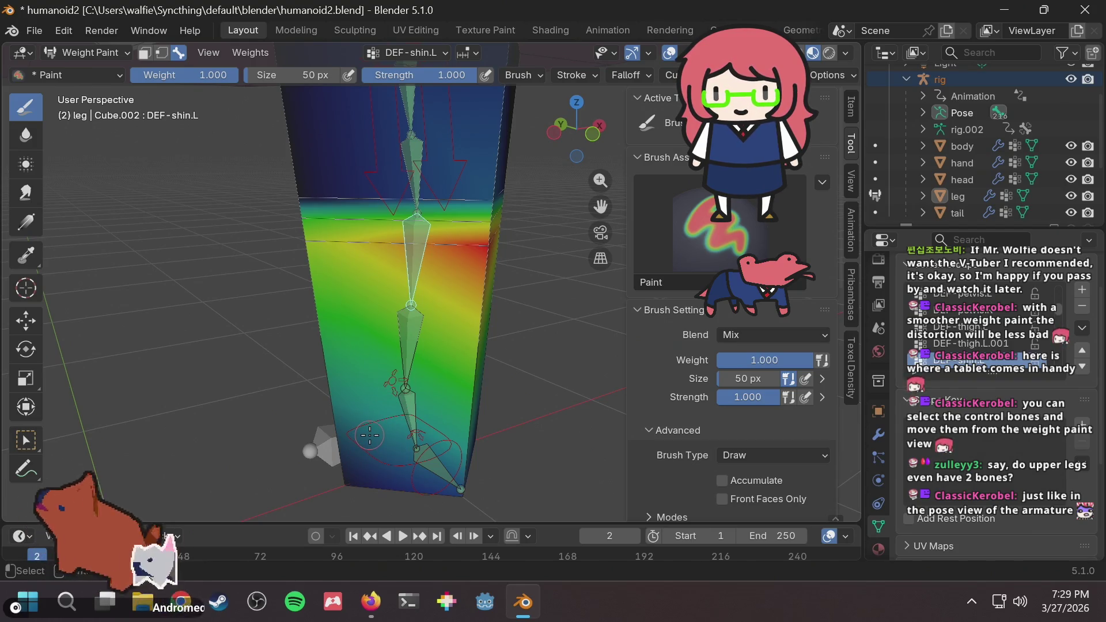
{"action": "key", "text": "s"}
{"action": "right_click", "coordinate": [399, 389]}
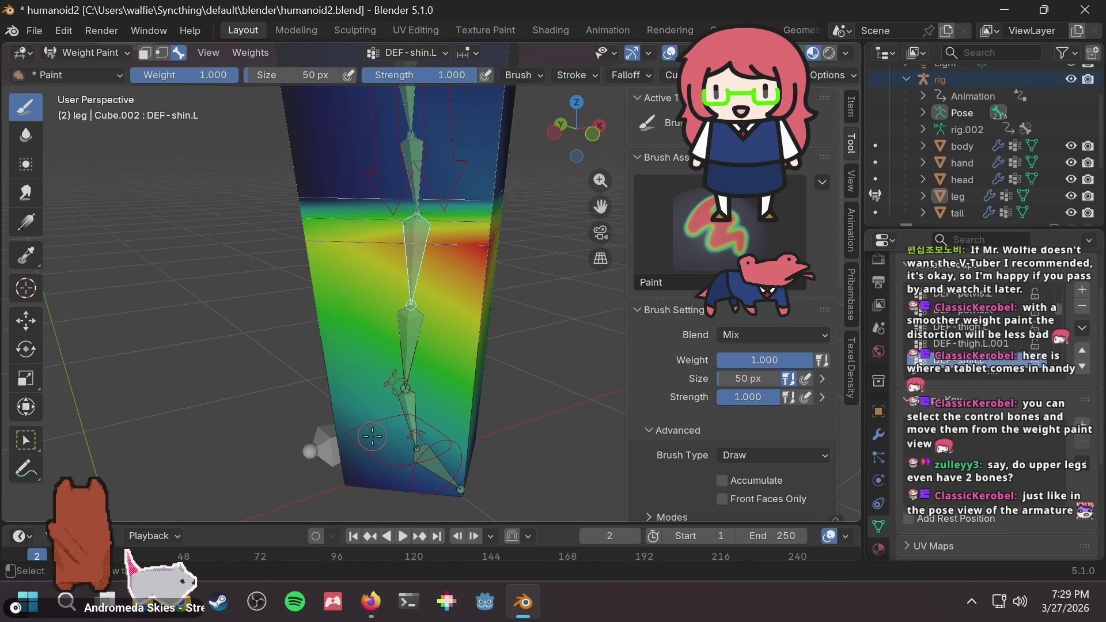
Move the foot_ik.L control to bend the leg and confirm its new position.
{"action": "middle_click_drag", "start_coordinate": [370, 426], "coordinate": [348, 458]}
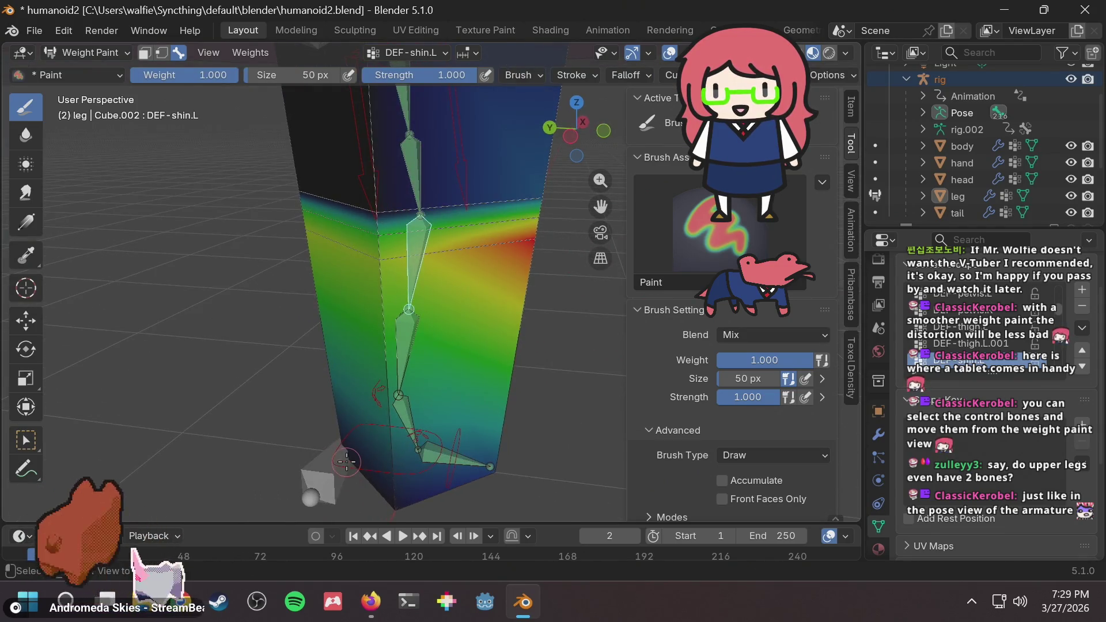
{"action": "left_click", "coordinate": [346, 461], "text": "ctrl"}
{"action": "key", "text": "g"}
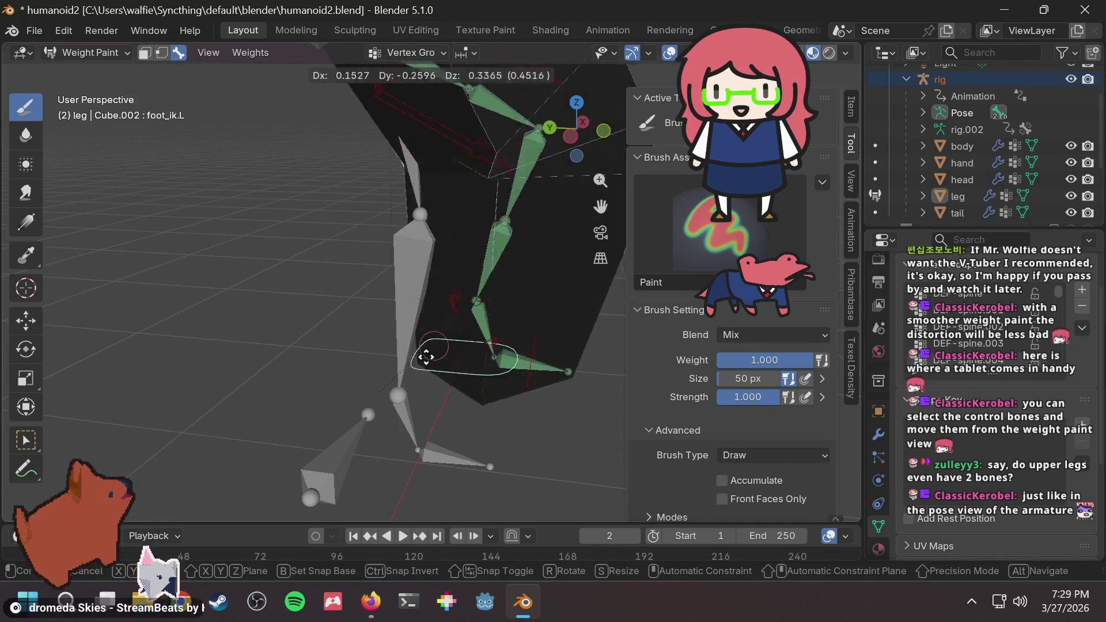
{"action": "key", "text": "z"}
{"action": "key", "text": "z"}
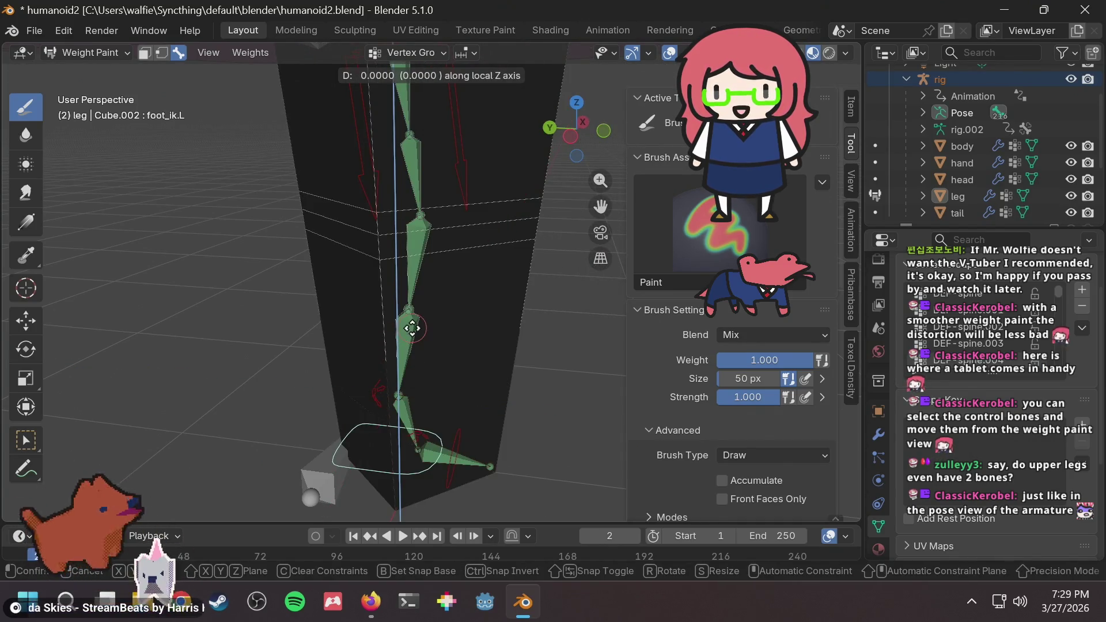
{"action": "mouse_move", "coordinate": [518, 309]}
{"action": "middle_mouse_down", "text": "alt"}
{"action": "mouse_move", "coordinate": [550, 314]}
{"action": "mouse_move", "coordinate": [451, 323]}
{"action": "mouse_move", "coordinate": [456, 333]}
{"action": "middle_mouse_up", "text": "alt"}
{"action": "key", "text": "z"}
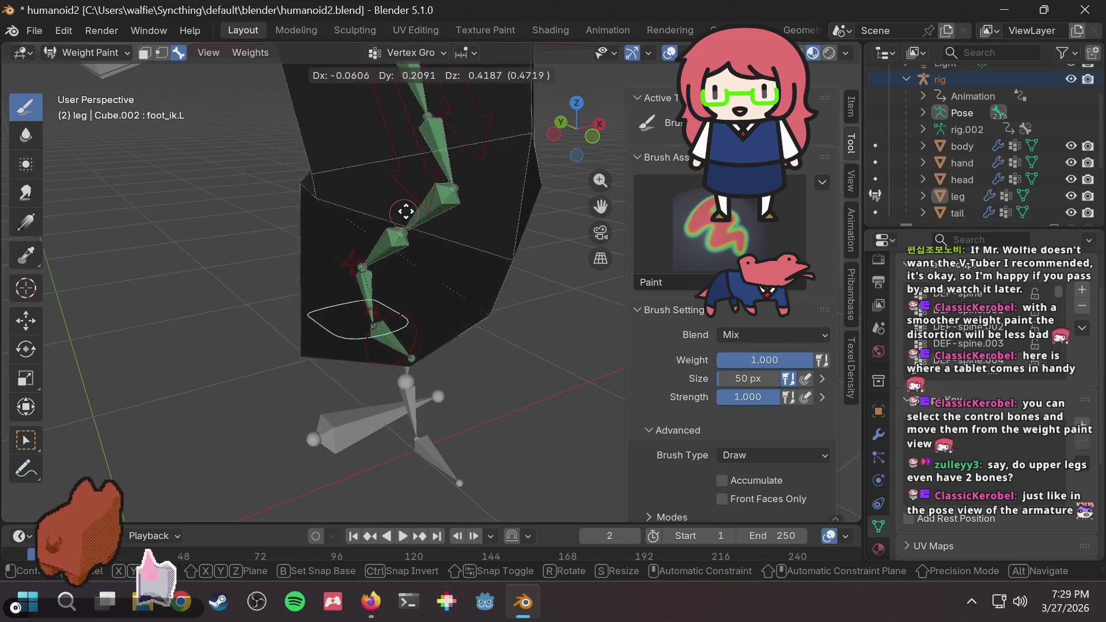
{"action": "left_click", "coordinate": [469, 169]}
Inspect the bent leg from below, then reselect the shin bone to show its weights.
{"action": "mouse_move", "coordinate": [494, 235]}
{"action": "middle_mouse_down"}
{"action": "mouse_move", "coordinate": [457, 260]}
{"action": "mouse_move", "coordinate": [297, 258]}
{"action": "mouse_move", "coordinate": [355, 243]}
{"action": "mouse_move", "coordinate": [344, 203]}
{"action": "mouse_move", "coordinate": [368, 190]}
{"action": "mouse_move", "coordinate": [463, 239]}
{"action": "mouse_move", "coordinate": [408, 121]}
{"action": "middle_mouse_up"}
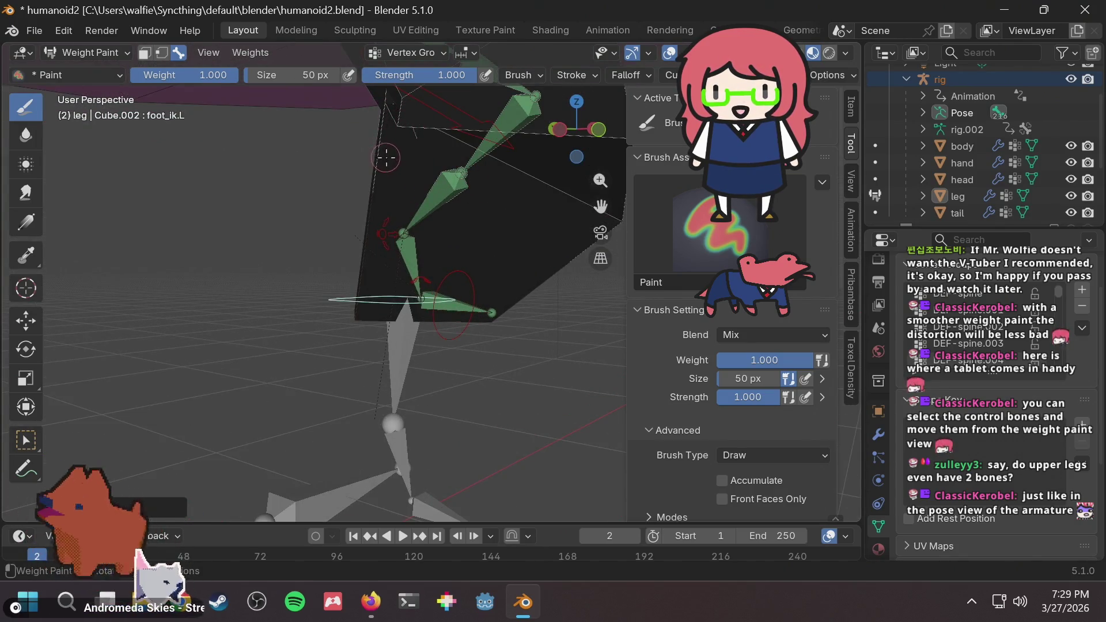
{"action": "mouse_move", "coordinate": [386, 157]}
{"action": "middle_mouse_down"}
{"action": "mouse_move", "coordinate": [510, 180]}
{"action": "mouse_move", "coordinate": [508, 224]}
{"action": "mouse_move", "coordinate": [323, 176]}
{"action": "middle_mouse_up"}
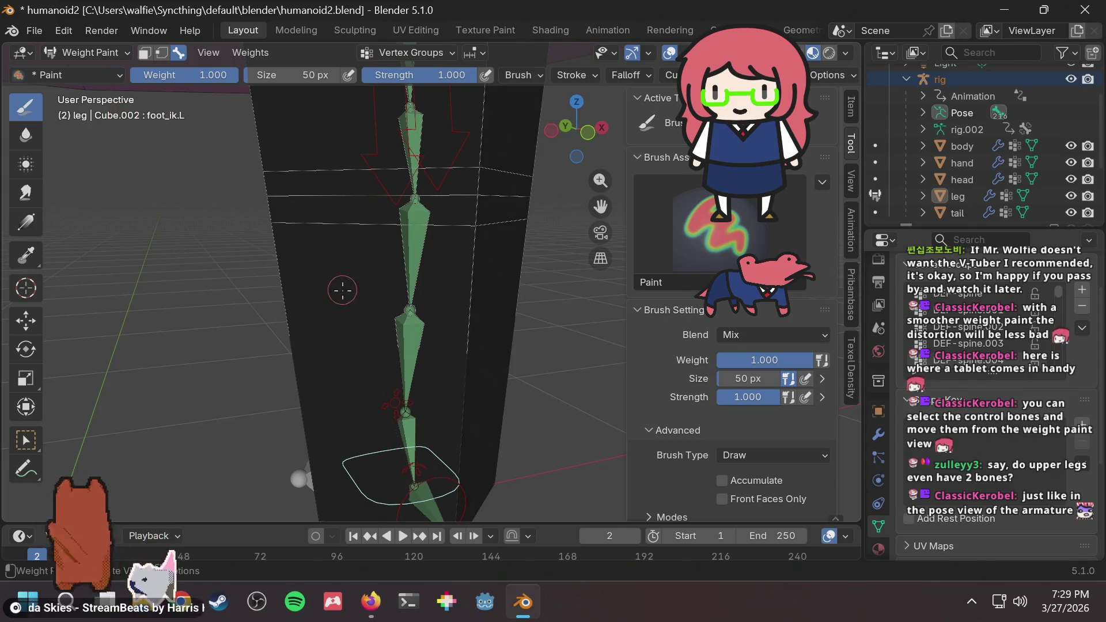
{"action": "left_click", "coordinate": [414, 227], "text": "ctrl"}
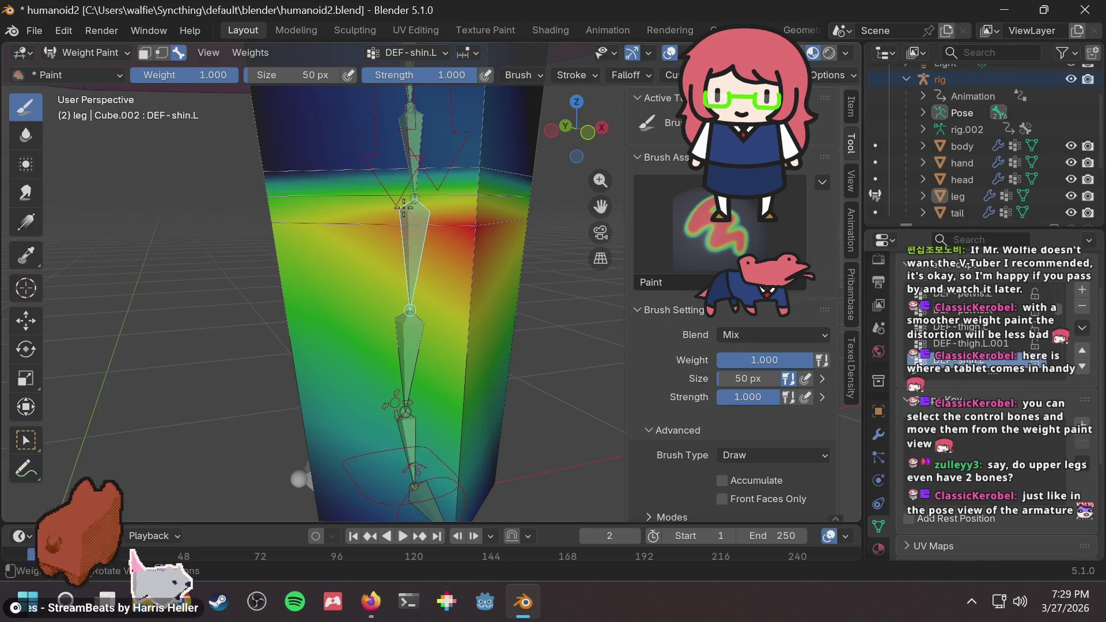
Switch to the DEF-thigh.L.001 weights and try a full-weight thigh stroke, then undo it.
{"action": "left_click", "coordinate": [412, 138], "text": "ctrl"}
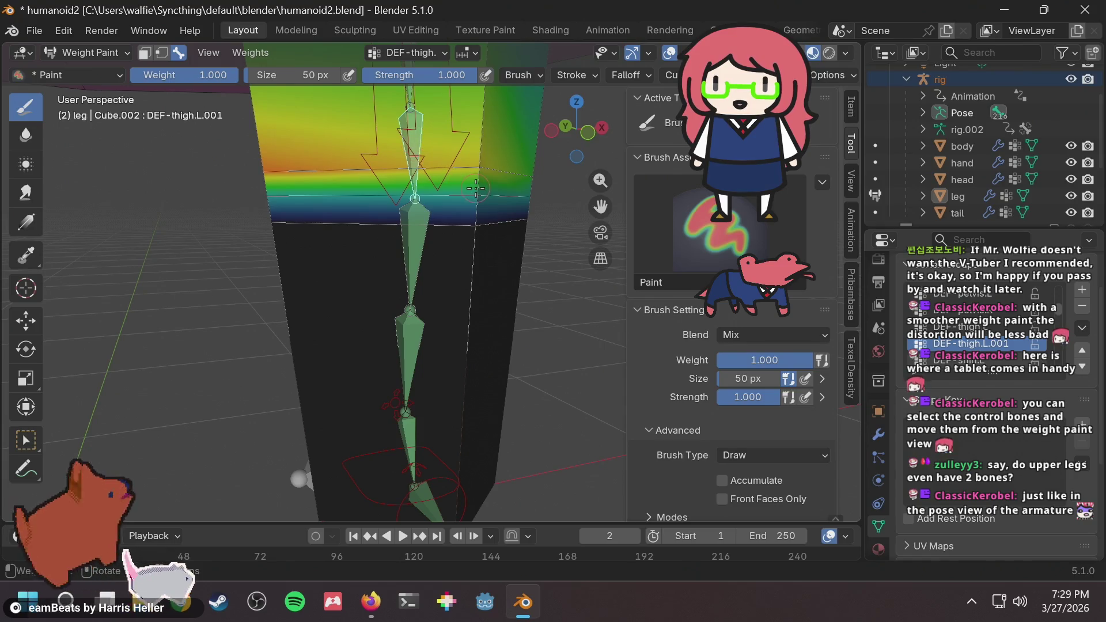
{"action": "left_click_drag", "start_coordinate": [482, 194], "coordinate": [471, 194]}
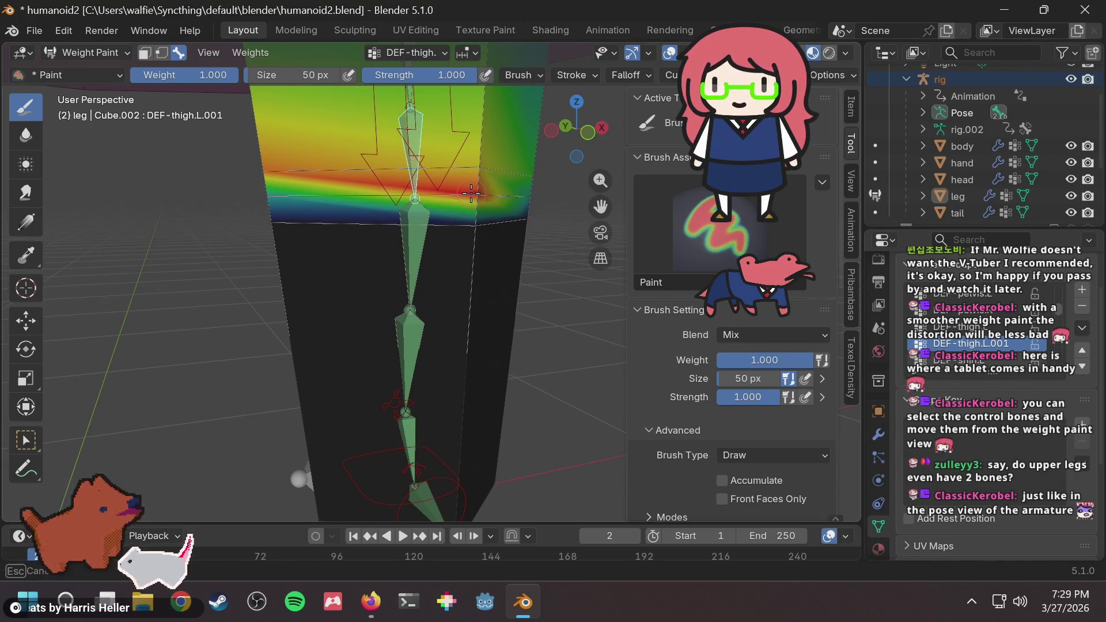
{"action": "middle_click_drag", "start_coordinate": [475, 192], "coordinate": [384, 173]}
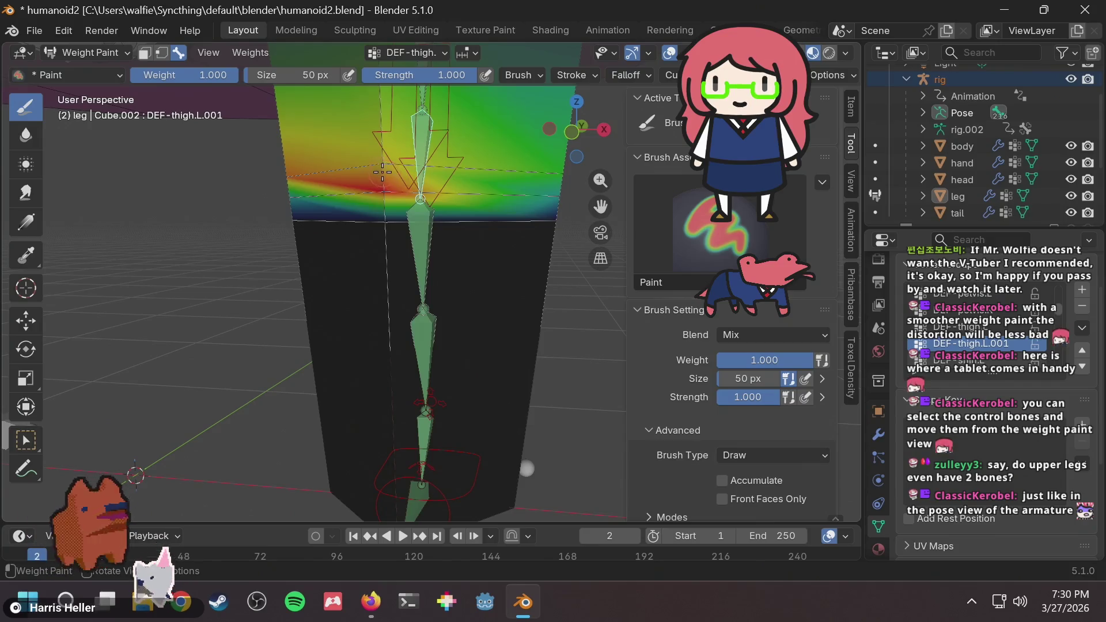
{"action": "left_click_drag", "start_coordinate": [384, 173], "coordinate": [396, 161]}
{"action": "key", "text": "ctrl+z"}
{"action": "middle_click_drag", "start_coordinate": [389, 173], "coordinate": [383, 178]}
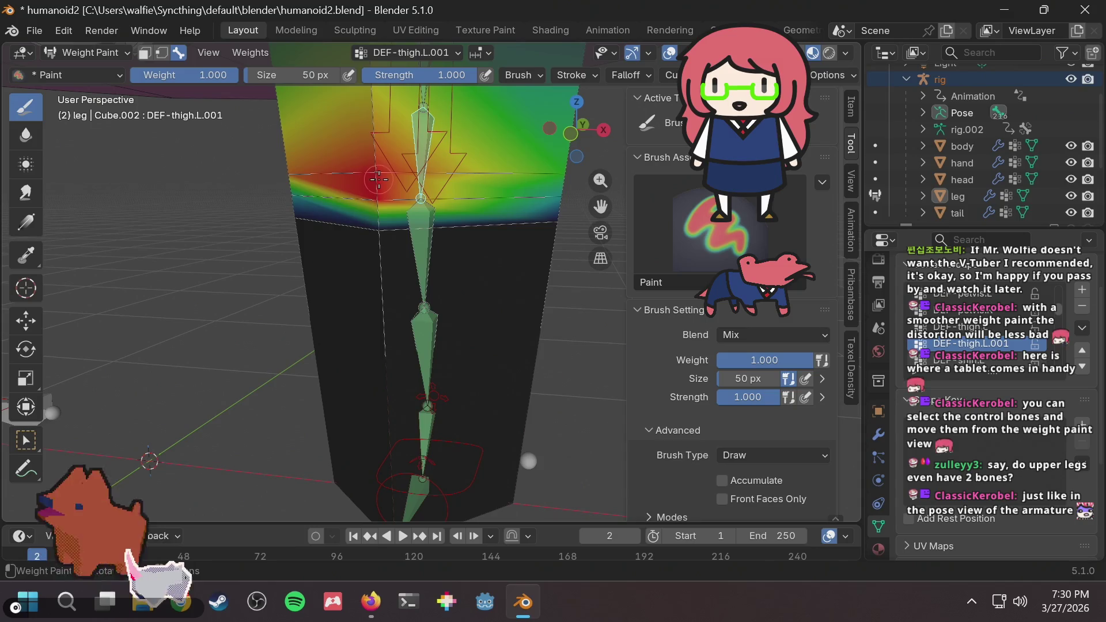
{"action": "mouse_move", "coordinate": [512, 172]}
{"action": "middle_mouse_down"}
{"action": "mouse_move", "coordinate": [583, 175]}
{"action": "mouse_move", "coordinate": [548, 181]}
{"action": "mouse_move", "coordinate": [501, 166]}
{"action": "middle_mouse_up"}
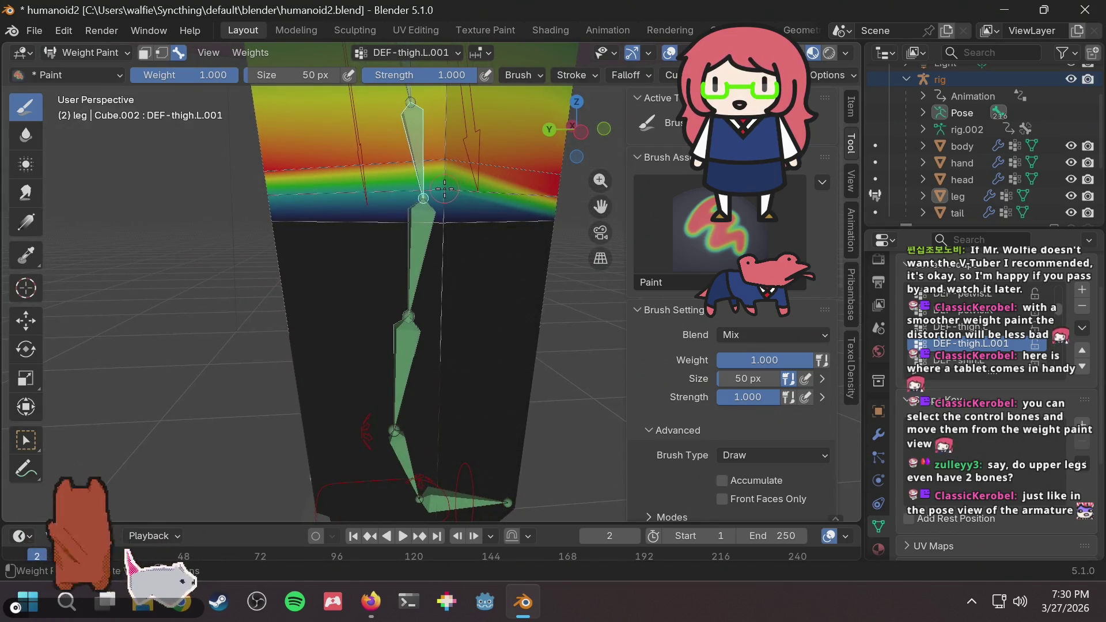
{"action": "middle_click_drag", "start_coordinate": [452, 194], "coordinate": [451, 180]}
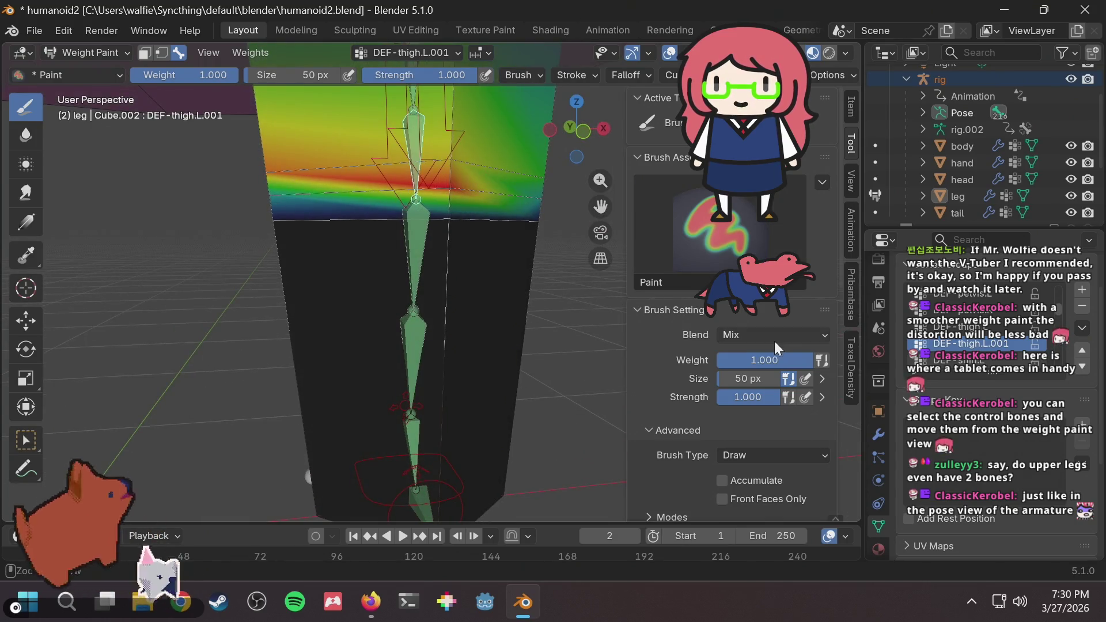
Set the brush weight to about 0.7 and paint thigh weight near the knee.
{"action": "mouse_move", "coordinate": [777, 356]}
{"action": "left_mouse_down"}
{"action": "mouse_move", "coordinate": [723, 356]}
{"action": "mouse_move", "coordinate": [767, 362]}
{"action": "left_mouse_up"}
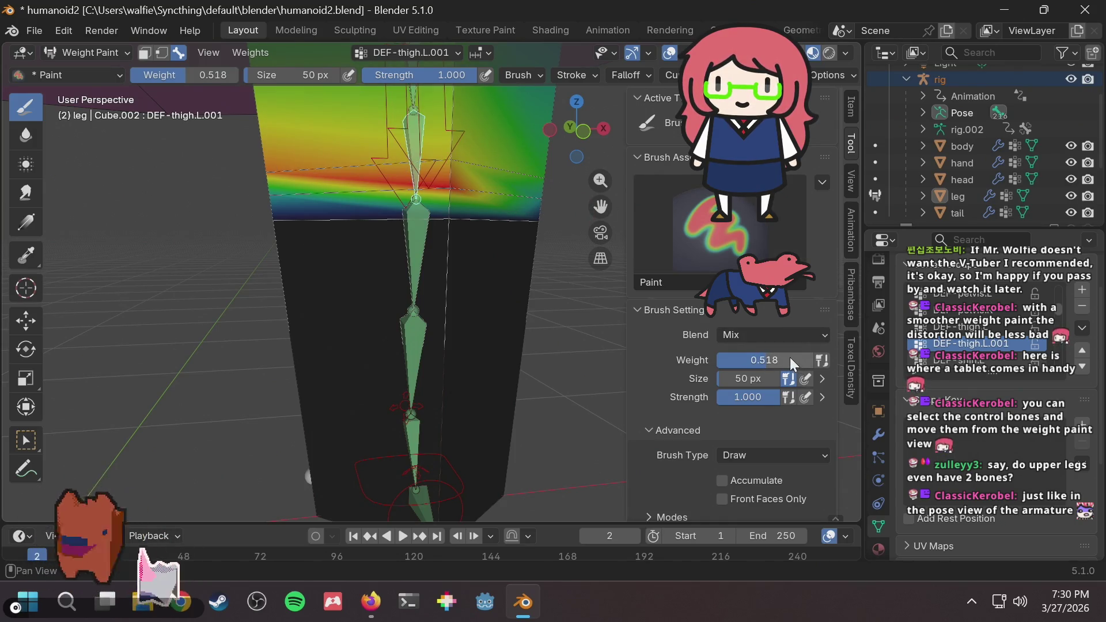
{"action": "left_click_drag", "start_coordinate": [789, 357], "coordinate": [812, 358]}
{"action": "mouse_move", "coordinate": [422, 222]}
{"action": "middle_mouse_down"}
{"action": "mouse_move", "coordinate": [445, 178]}
{"action": "mouse_move", "coordinate": [483, 163]}
{"action": "mouse_move", "coordinate": [288, 183]}
{"action": "mouse_move", "coordinate": [306, 169]}
{"action": "mouse_move", "coordinate": [437, 175]}
{"action": "middle_mouse_up"}
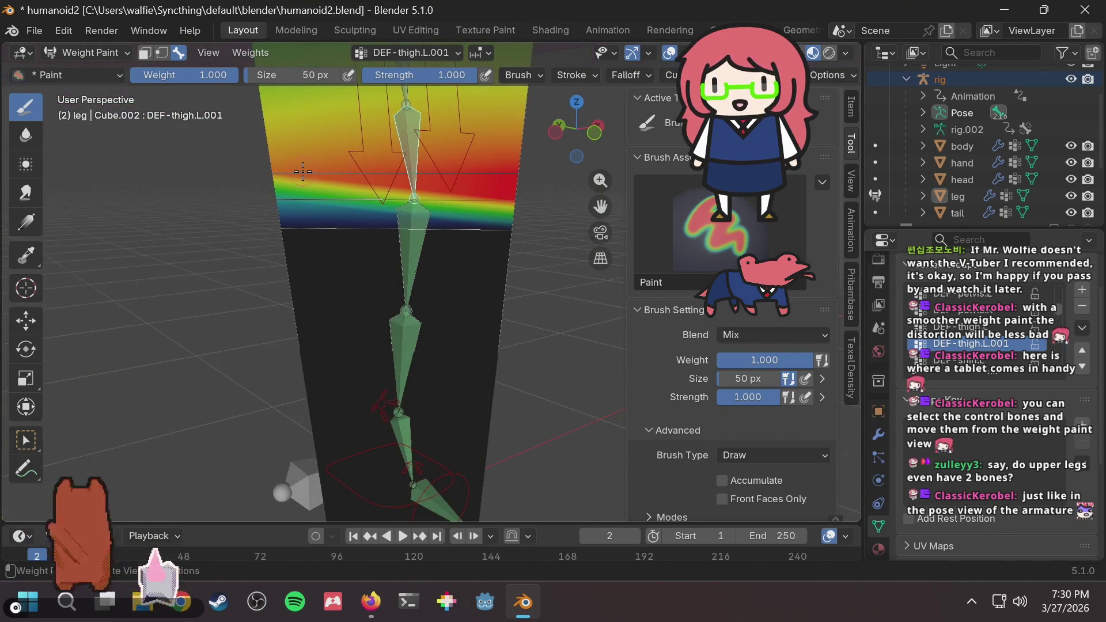
{"action": "middle_click_drag", "start_coordinate": [254, 173], "coordinate": [610, 214]}
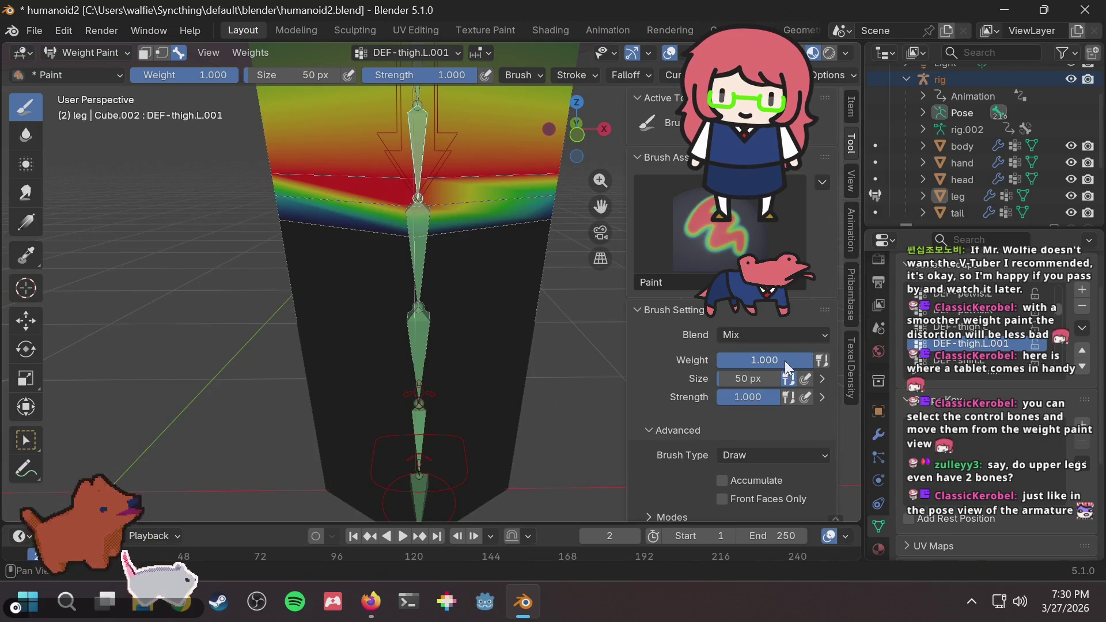
{"action": "left_click_drag", "start_coordinate": [784, 361], "coordinate": [753, 360]}
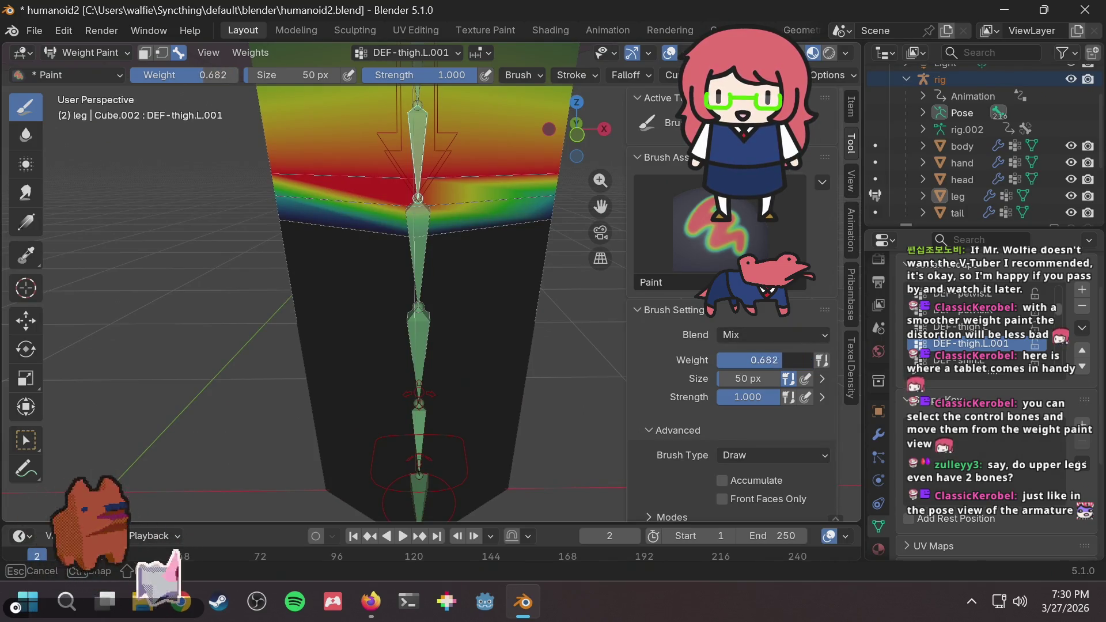
{"action": "left_click", "coordinate": [417, 209]}
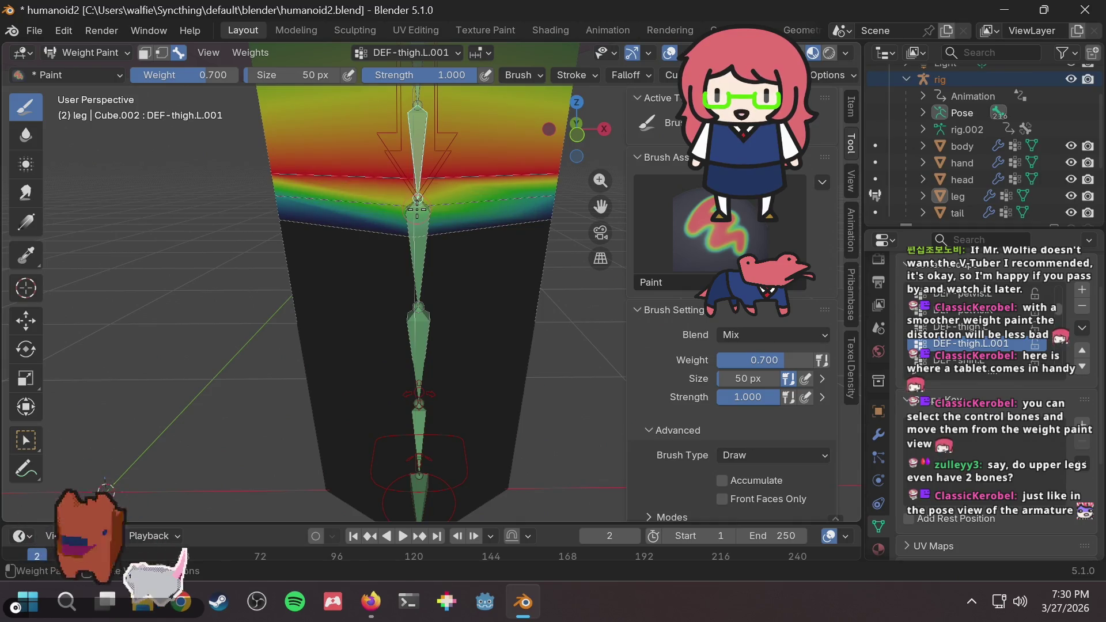
Add more thigh-weight strokes above the knee, then make DEF-shin.L the painted bone.
{"action": "middle_click_drag", "start_coordinate": [472, 222], "coordinate": [415, 205]}
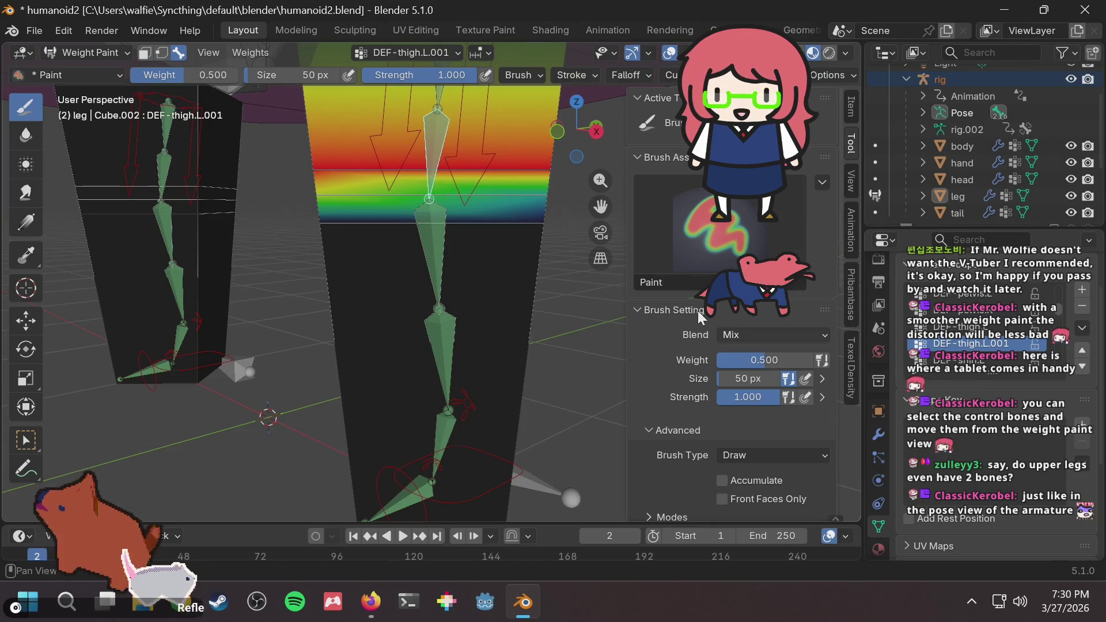
{"action": "left_click_drag", "start_coordinate": [532, 184], "coordinate": [544, 199]}
{"action": "middle_click_drag", "start_coordinate": [542, 200], "coordinate": [425, 246]}
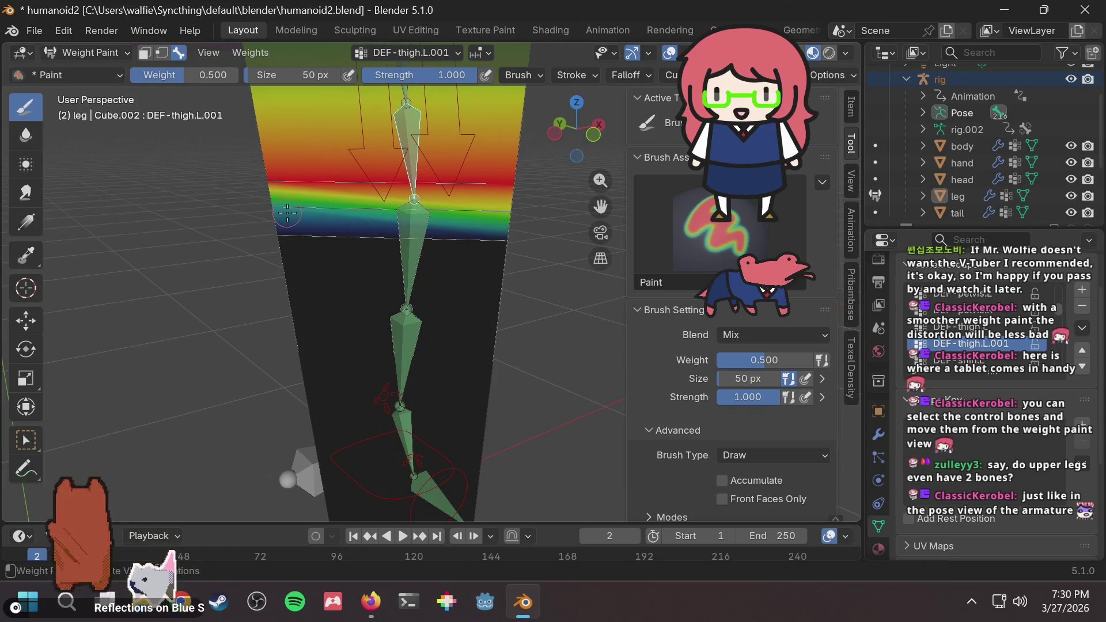
{"action": "mouse_move", "coordinate": [278, 210]}
{"action": "middle_mouse_down"}
{"action": "mouse_move", "coordinate": [266, 207]}
{"action": "mouse_move", "coordinate": [328, 230]}
{"action": "mouse_move", "coordinate": [379, 208]}
{"action": "middle_mouse_up"}
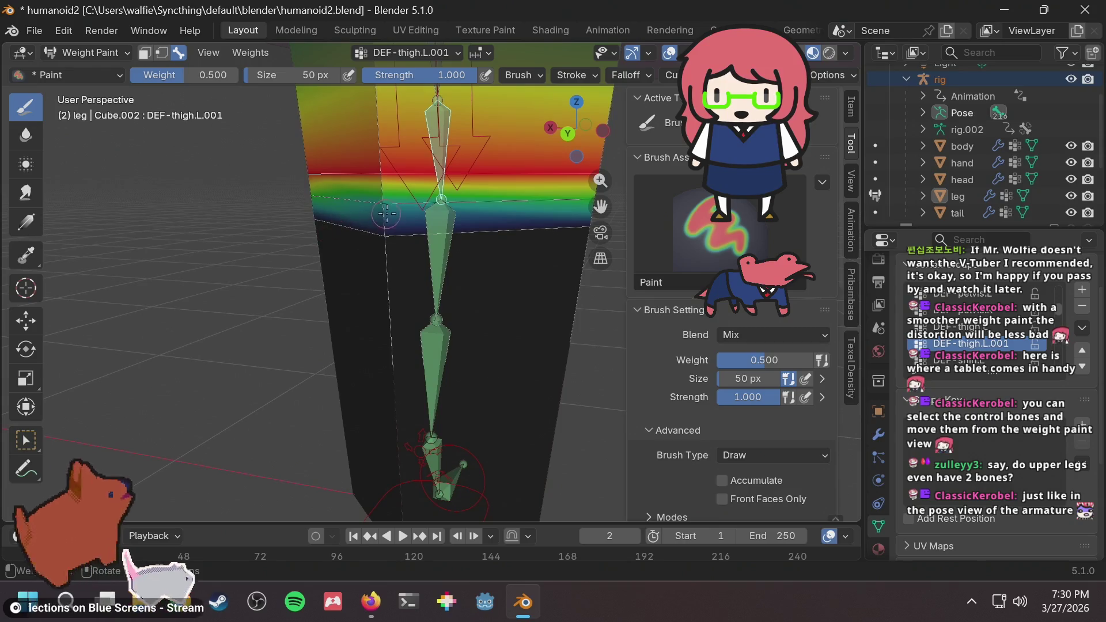
{"action": "left_click_drag", "start_coordinate": [379, 208], "coordinate": [383, 205]}
{"action": "mouse_move", "coordinate": [340, 207]}
{"action": "middle_mouse_down"}
{"action": "mouse_move", "coordinate": [304, 208]}
{"action": "mouse_move", "coordinate": [410, 226]}
{"action": "mouse_move", "coordinate": [439, 227]}
{"action": "mouse_move", "coordinate": [396, 218]}
{"action": "mouse_move", "coordinate": [455, 215]}
{"action": "mouse_move", "coordinate": [413, 219]}
{"action": "mouse_move", "coordinate": [420, 225]}
{"action": "middle_mouse_up"}
{"action": "left_click", "coordinate": [429, 242], "text": "ctrl"}
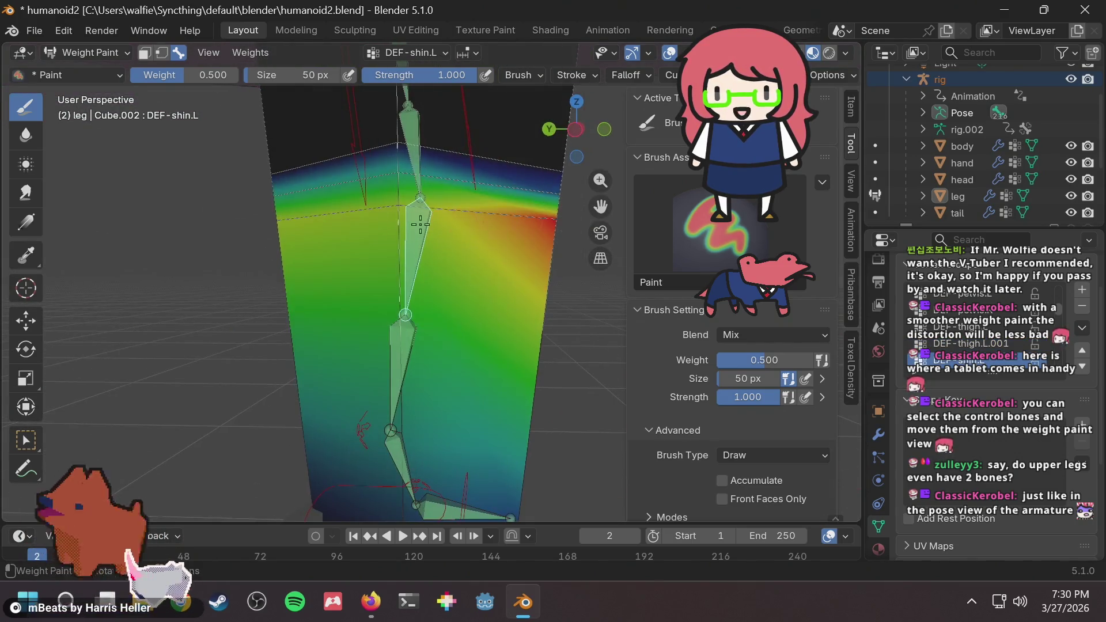
Paint shin weight around the upper shin with the brush weight raised.
{"action": "left_click_drag", "start_coordinate": [379, 214], "coordinate": [395, 206]}
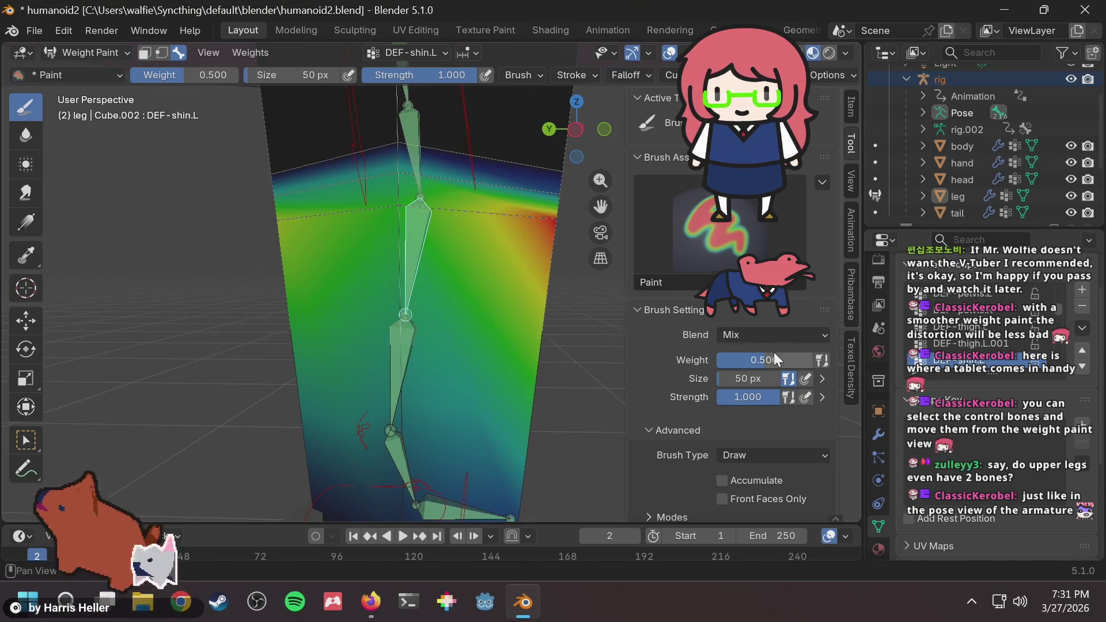
{"action": "left_click_drag", "start_coordinate": [773, 358], "coordinate": [823, 358]}
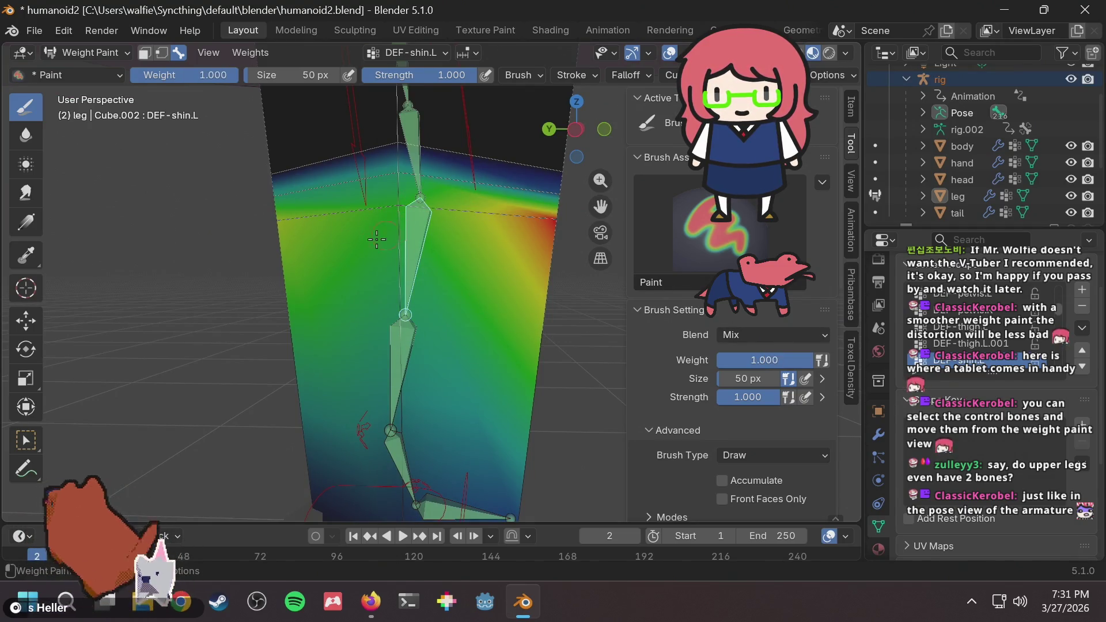
{"action": "middle_click_drag", "start_coordinate": [376, 239], "coordinate": [616, 233]}
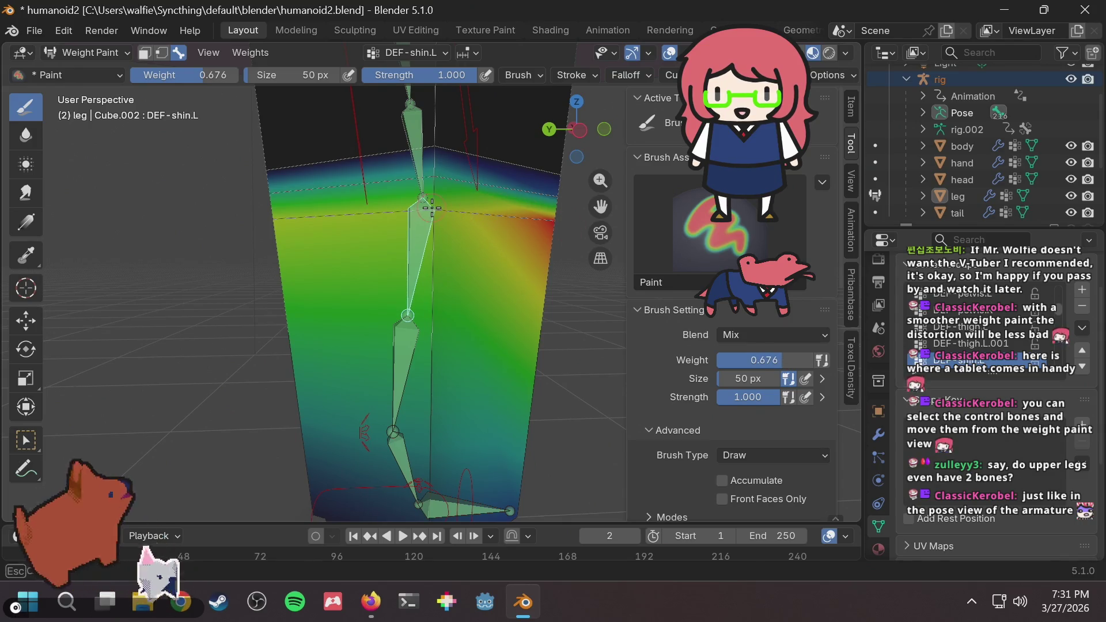
{"action": "middle_click_drag", "start_coordinate": [451, 208], "coordinate": [317, 212]}
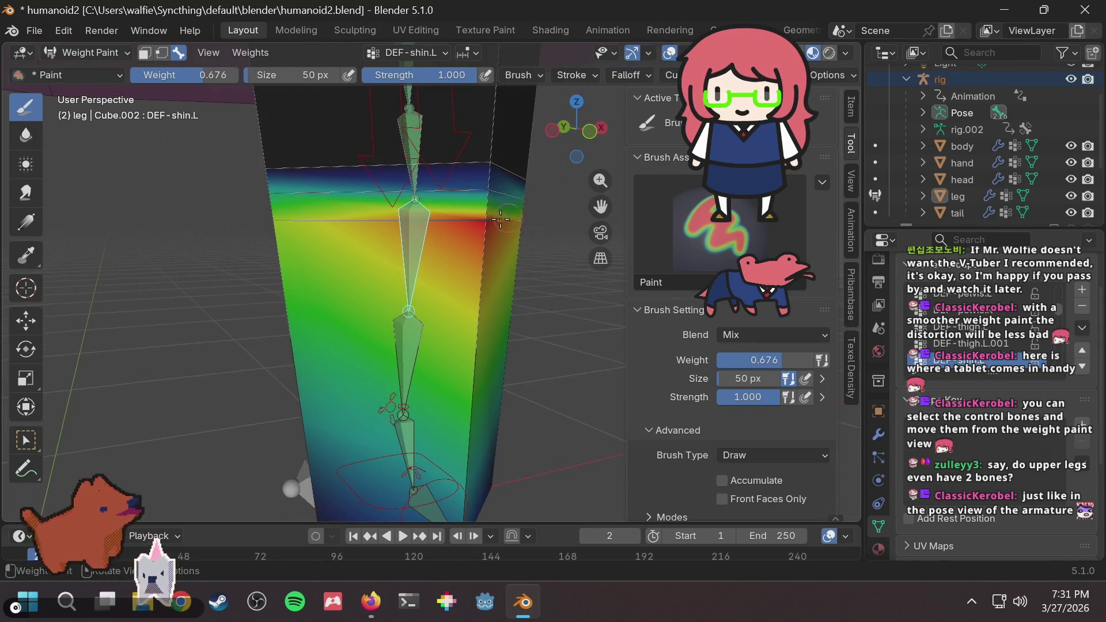
Undo the unwanted strokes and repaint the top band with partial shin weight (0.571).
{"action": "key", "text": "ctrl+z"}
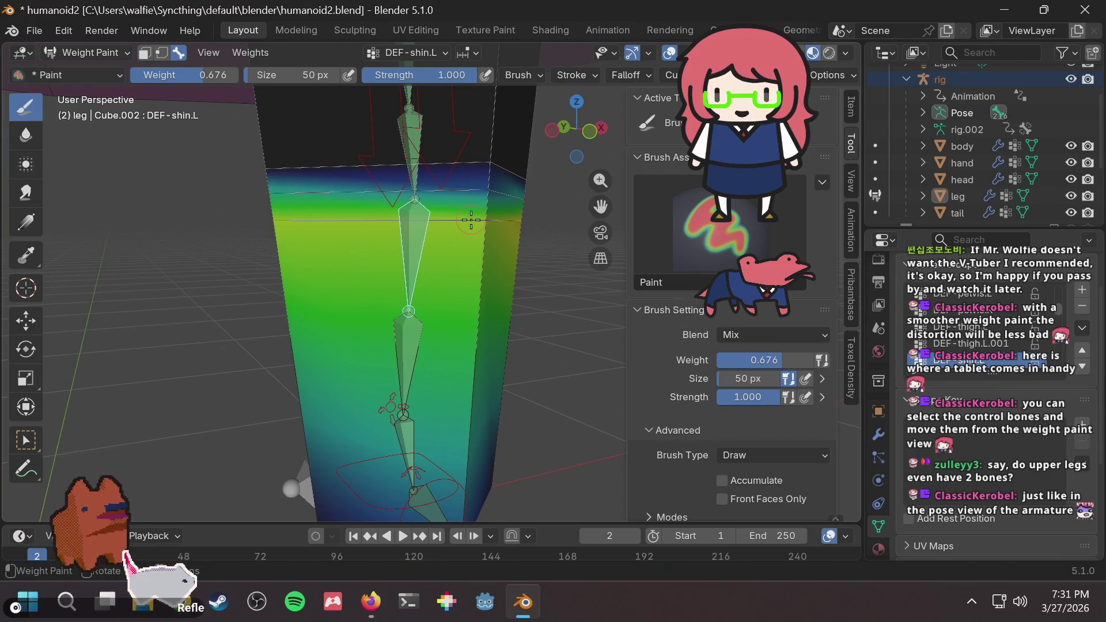
{"action": "mouse_move", "coordinate": [471, 219]}
{"action": "middle_mouse_down"}
{"action": "mouse_move", "coordinate": [477, 229]}
{"action": "mouse_move", "coordinate": [432, 225]}
{"action": "middle_mouse_up"}
{"action": "key", "text": "ctrl+shift+z"}
{"action": "key", "text": "ctrl+z"}
{"action": "left_click", "coordinate": [427, 197]}
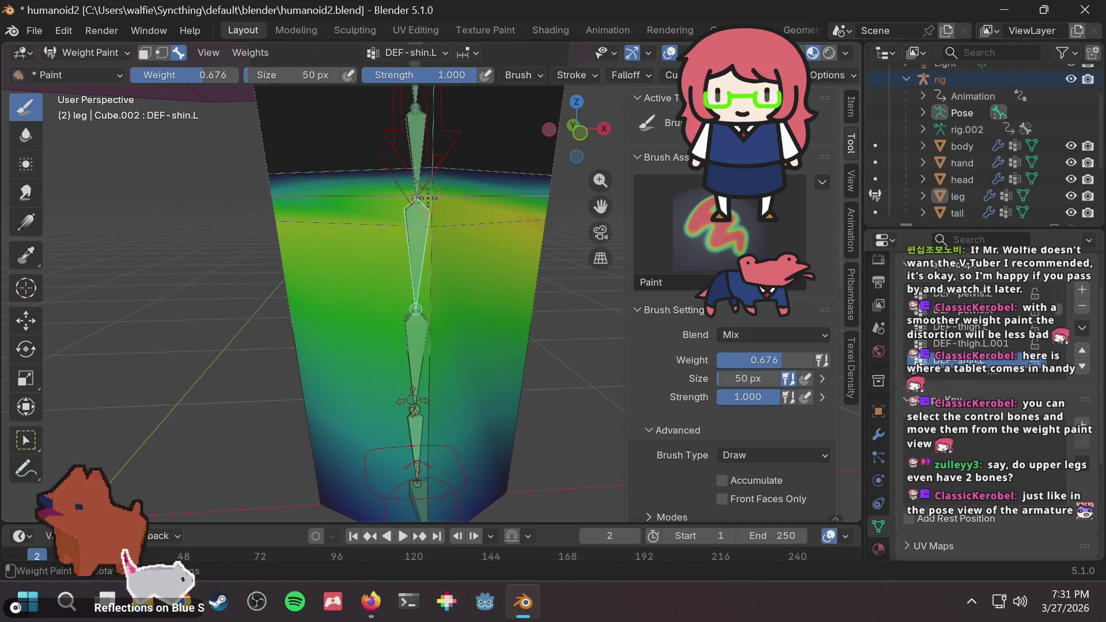
{"action": "key", "text": "ctrl+z"}
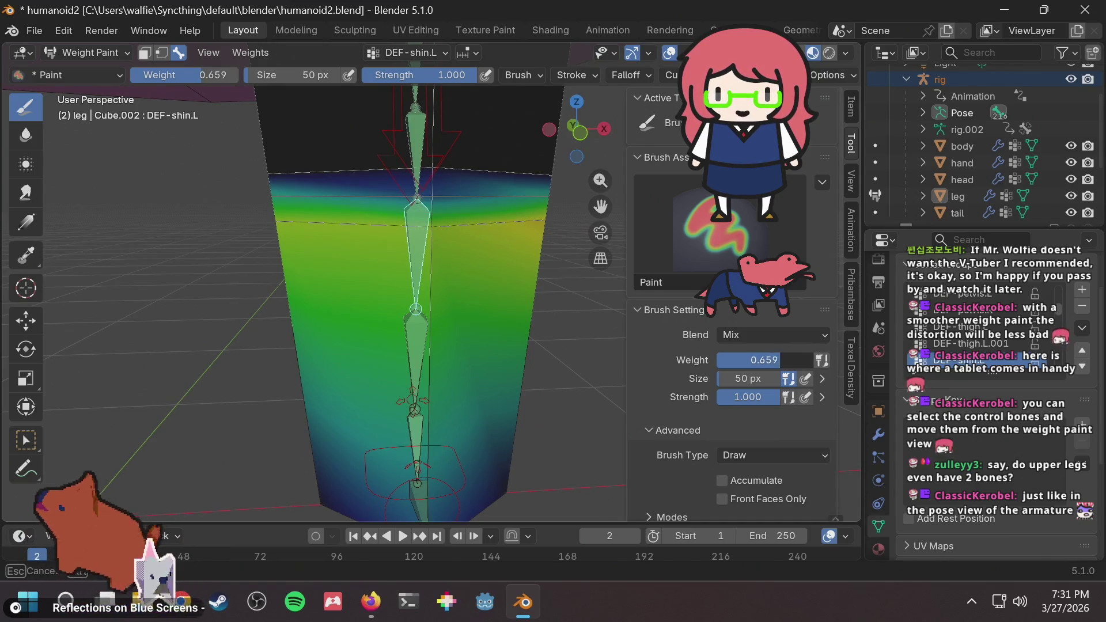
{"action": "left_click", "coordinate": [433, 203]}
{"action": "middle_click_drag", "start_coordinate": [439, 215], "coordinate": [377, 457]}
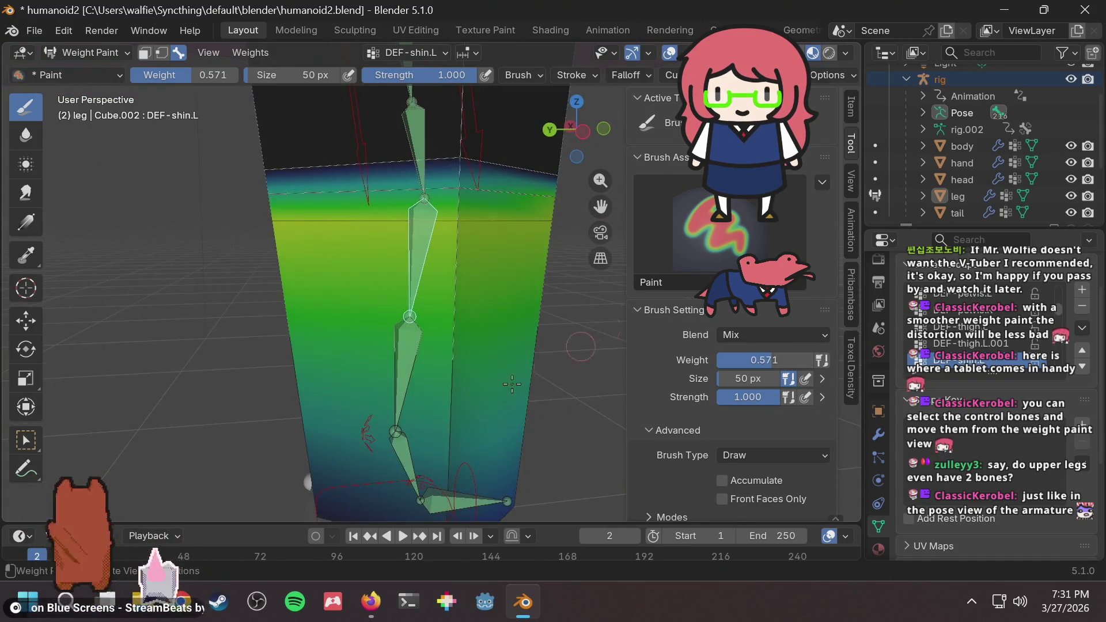
Select foot_ik.L and lift it along local Z twice to test the bend, leaving the leg straight.
{"action": "left_click", "coordinate": [344, 482], "text": "ctrl"}
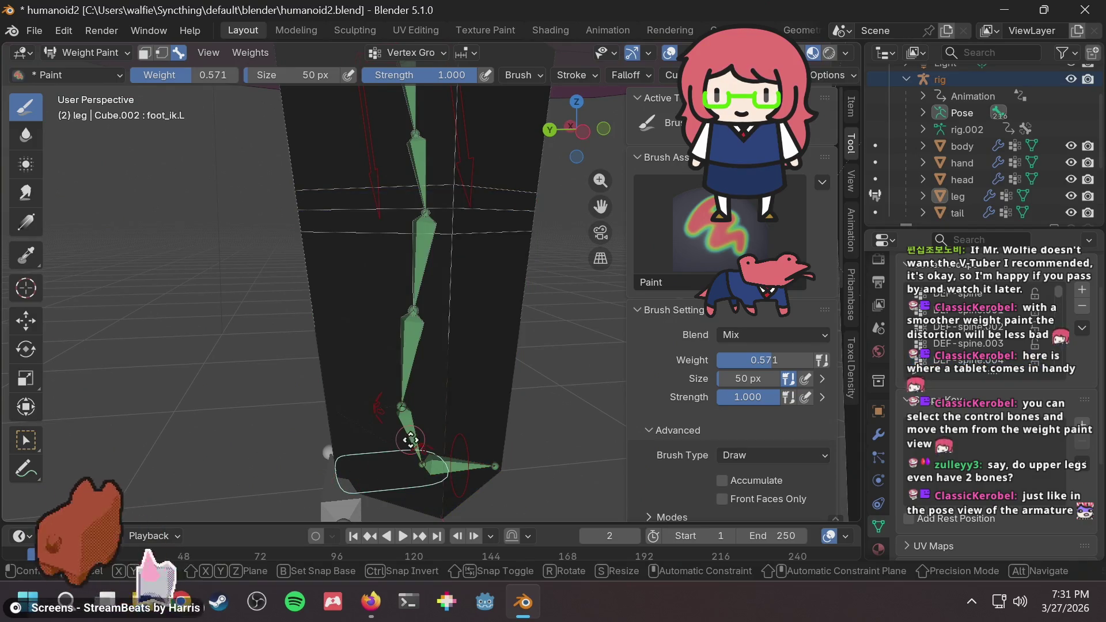
{"action": "key", "text": "g"}
{"action": "key", "text": "z"}
{"action": "key", "text": "z"}
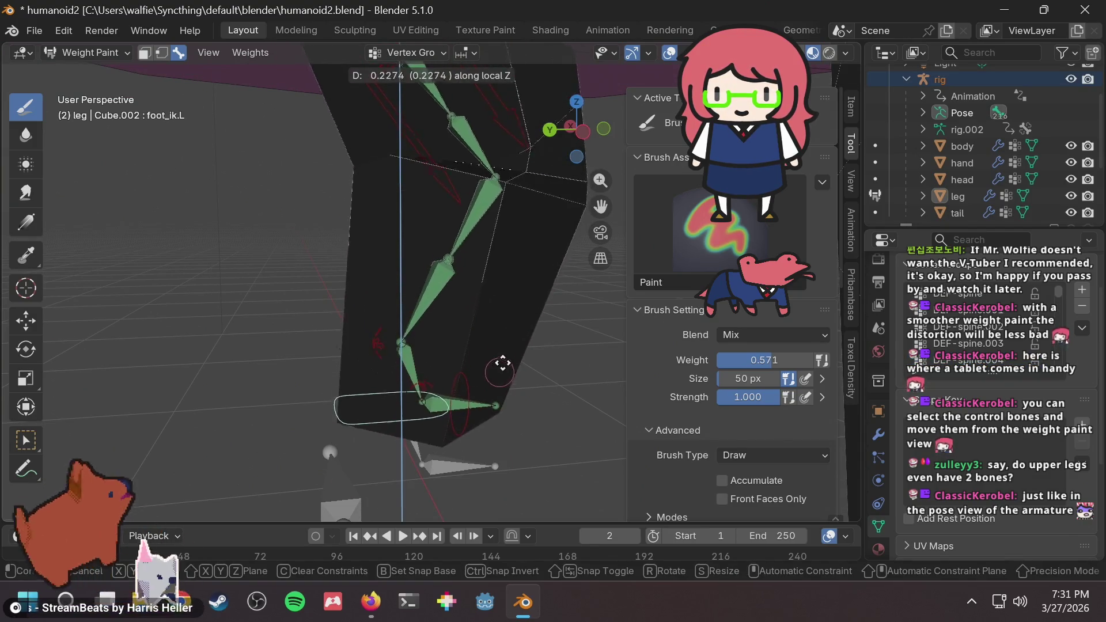
{"action": "left_click", "coordinate": [534, 321]}
{"action": "middle_click_drag", "start_coordinate": [469, 320], "coordinate": [346, 326]}
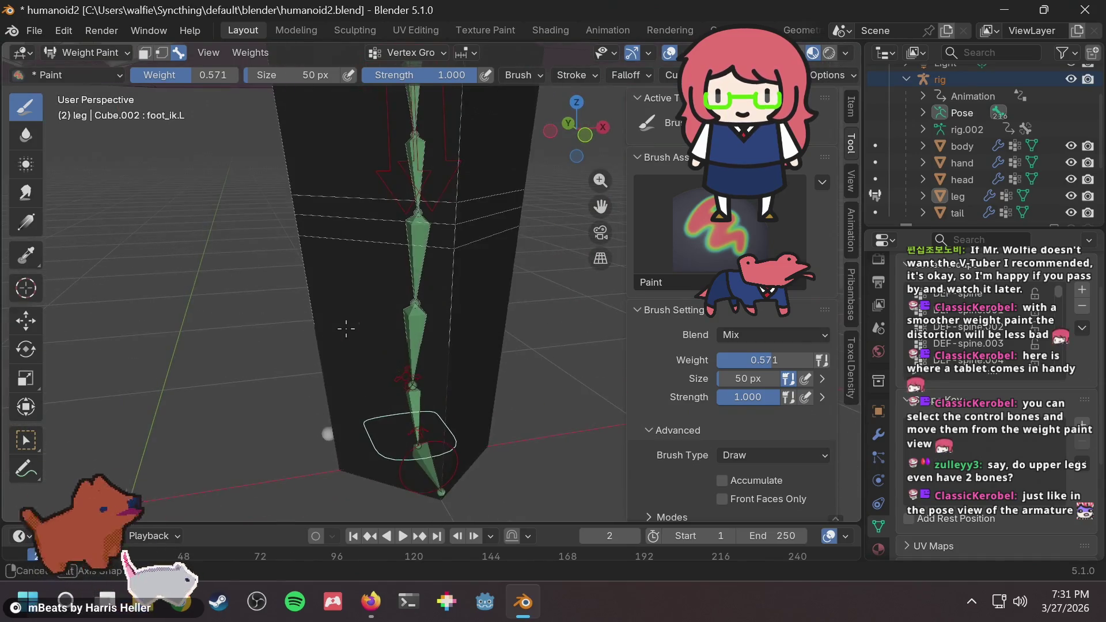
{"action": "key", "text": "g"}
{"action": "key", "text": "z"}
{"action": "key", "text": "z"}
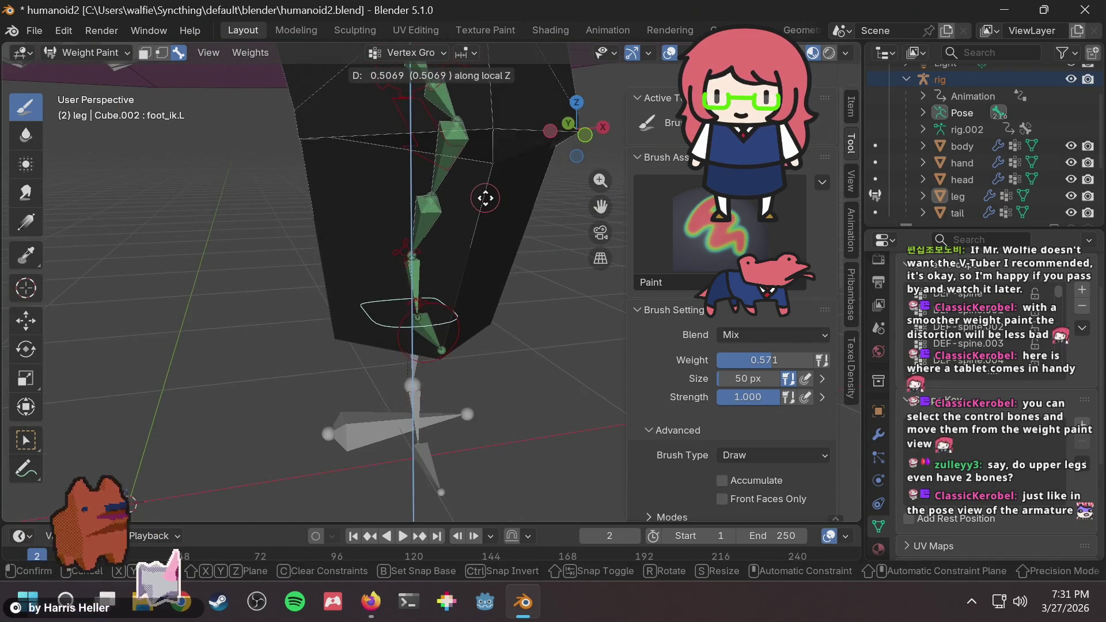
{"action": "left_click", "coordinate": [484, 192]}
Repeat the Z-axis foot lift tests from a front-on view, ending with the leg straight.
{"action": "mouse_move", "coordinate": [483, 193]}
{"action": "middle_mouse_down"}
{"action": "mouse_move", "coordinate": [455, 277]}
{"action": "mouse_move", "coordinate": [519, 253]}
{"action": "middle_mouse_up"}
{"action": "key", "text": "g"}
{"action": "key", "text": "z"}
{"action": "key", "text": "z"}
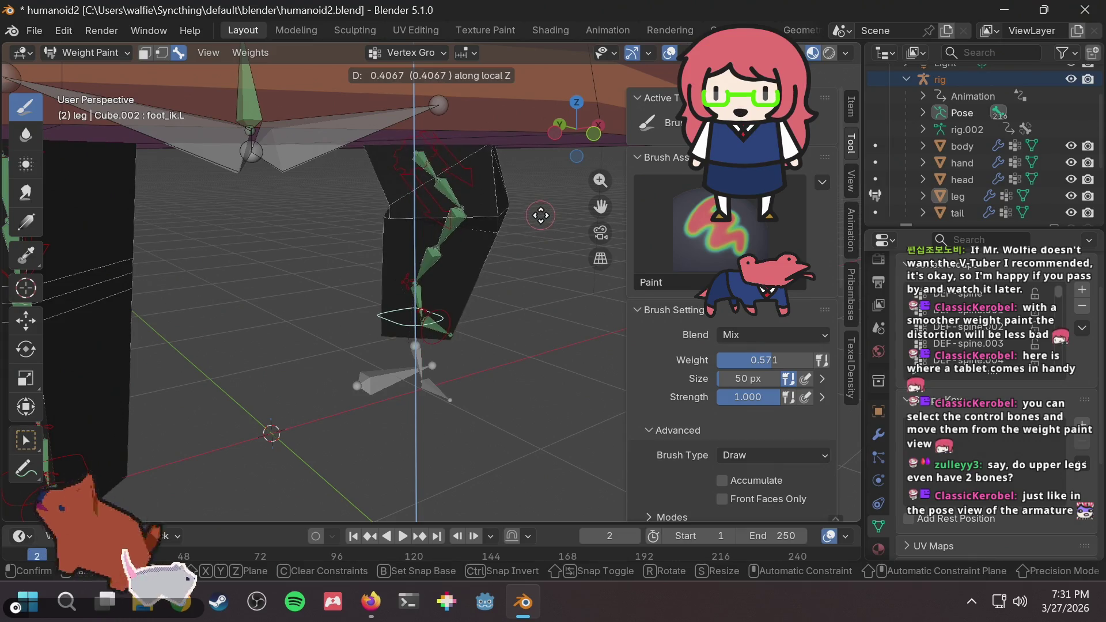
{"action": "left_click", "coordinate": [500, 223]}
{"action": "scroll", "coordinate": [461, 236], "scroll_direction": "up", "scroll_amount": 3}
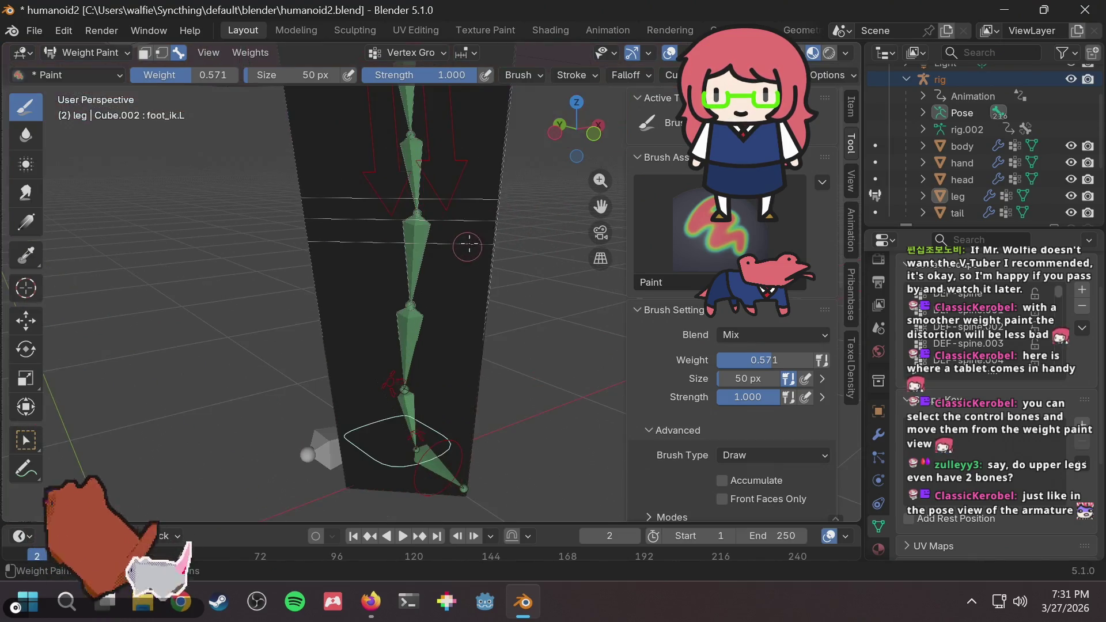
{"action": "scroll", "coordinate": [446, 339], "scroll_direction": "down", "scroll_amount": 3}
{"action": "key", "text": "g"}
{"action": "key", "text": "z"}
{"action": "key", "text": "z"}
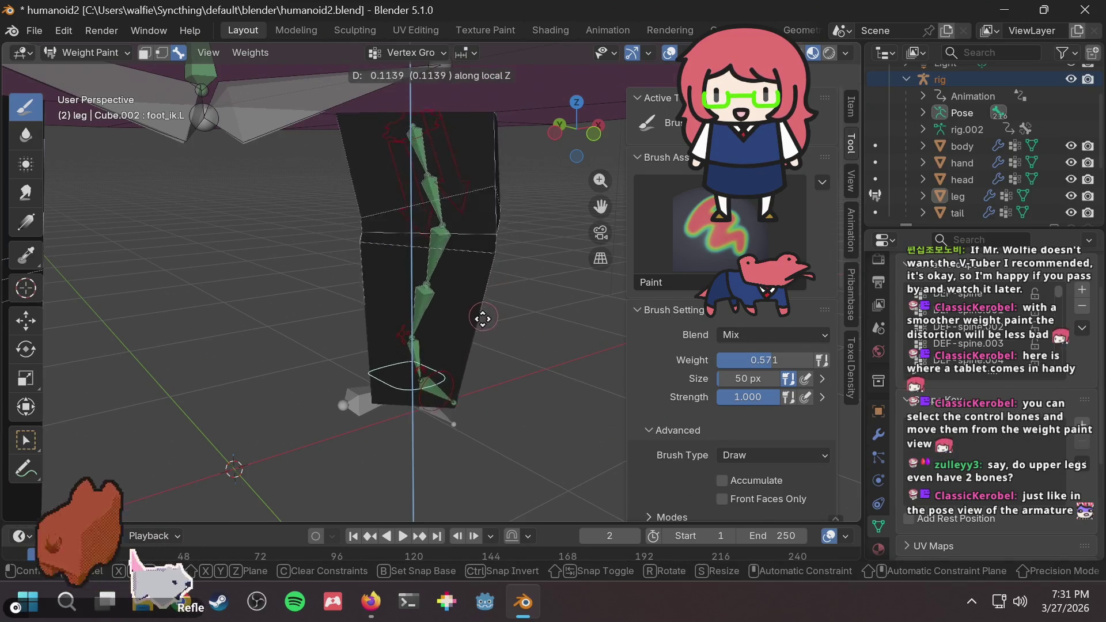
{"action": "left_click", "coordinate": [485, 298]}
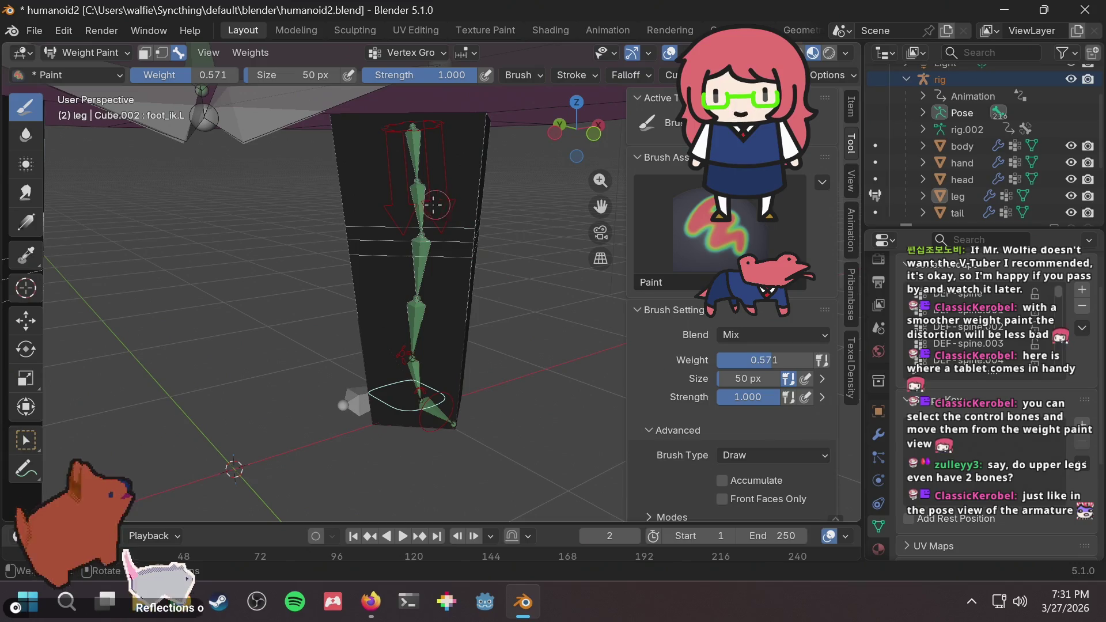
Reselect DEF-thigh.L.001 and repaint its red upper band with reduced brush weight, ending at 0.424.
{"action": "left_click", "coordinate": [416, 197], "text": "ctrl"}
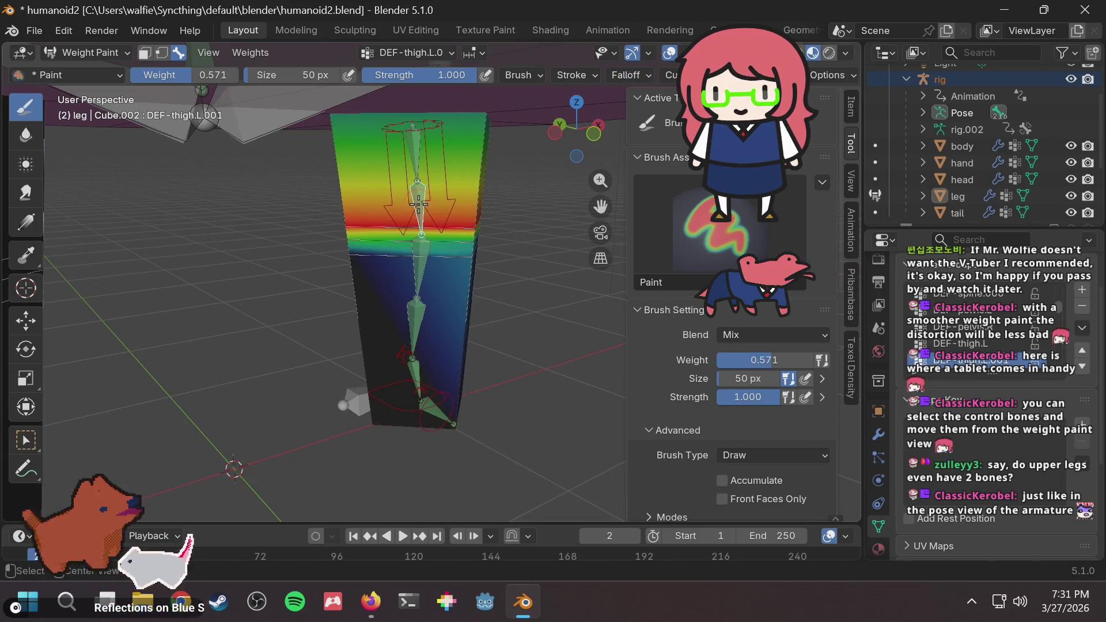
{"action": "middle_click_drag", "start_coordinate": [492, 206], "coordinate": [436, 236]}
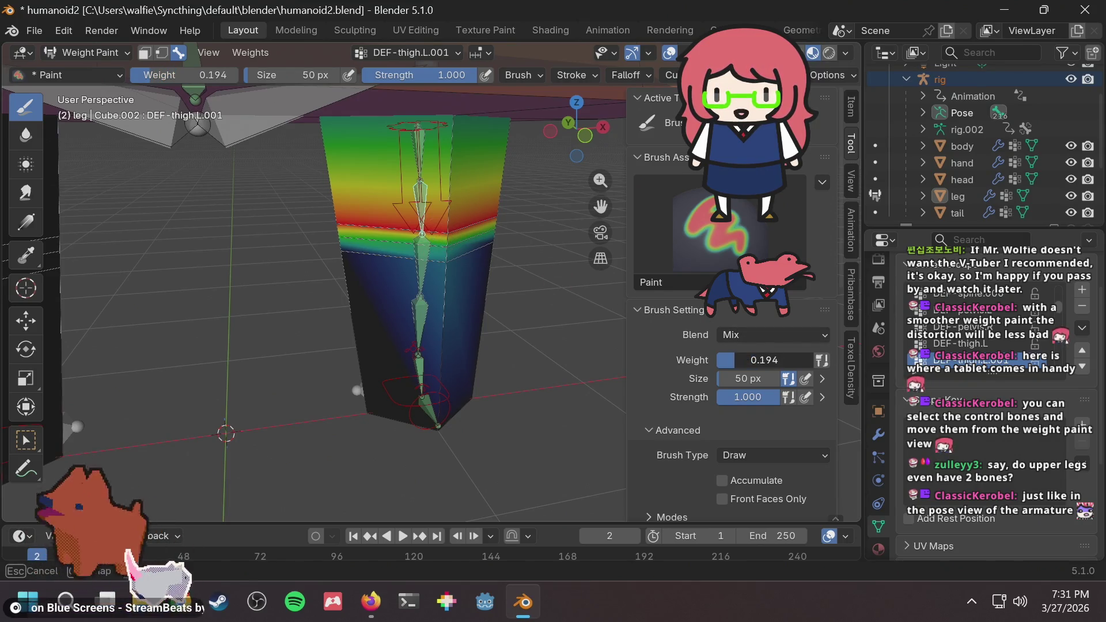
{"action": "left_click_drag", "start_coordinate": [749, 360], "coordinate": [682, 287]}
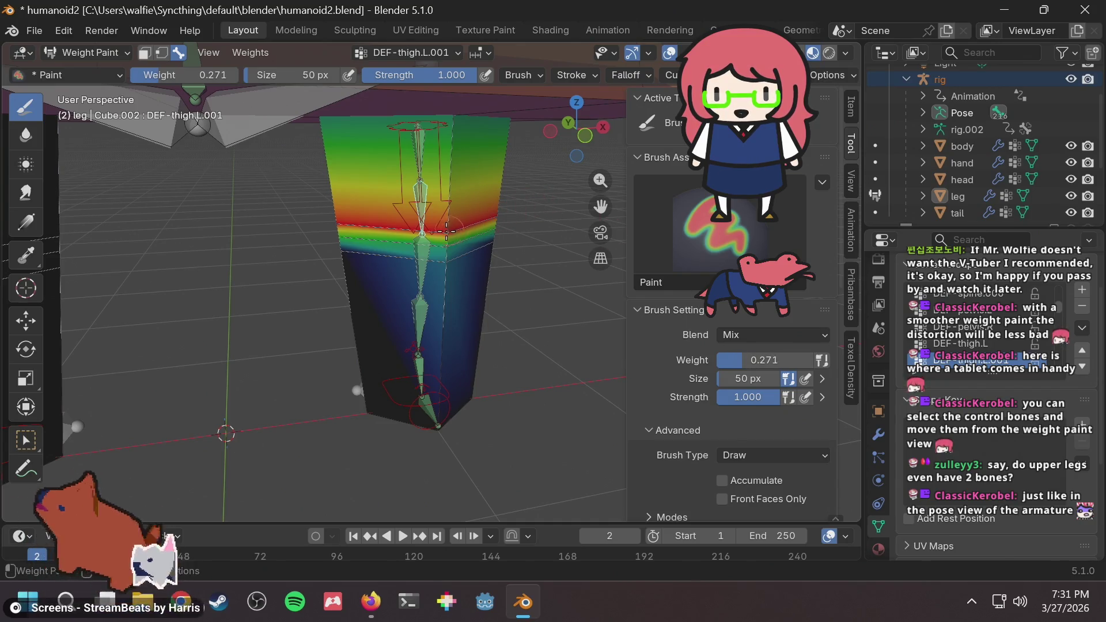
{"action": "left_click_drag", "start_coordinate": [447, 230], "coordinate": [448, 231]}
{"action": "left_click_drag", "start_coordinate": [766, 361], "coordinate": [774, 361]}
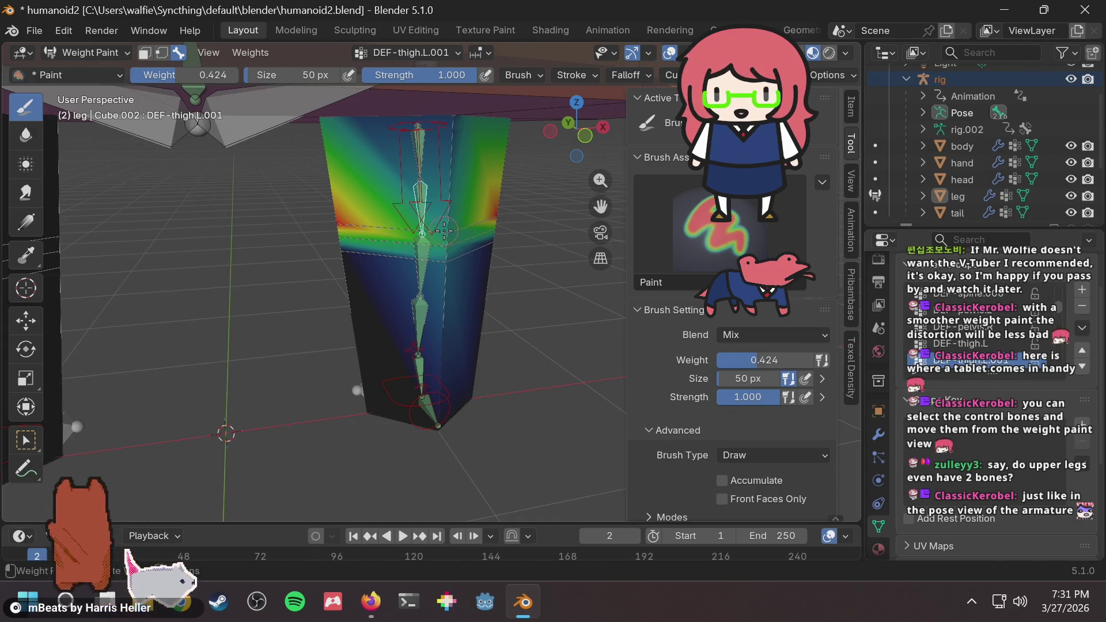
{"action": "left_click_drag", "start_coordinate": [444, 231], "coordinate": [472, 235]}
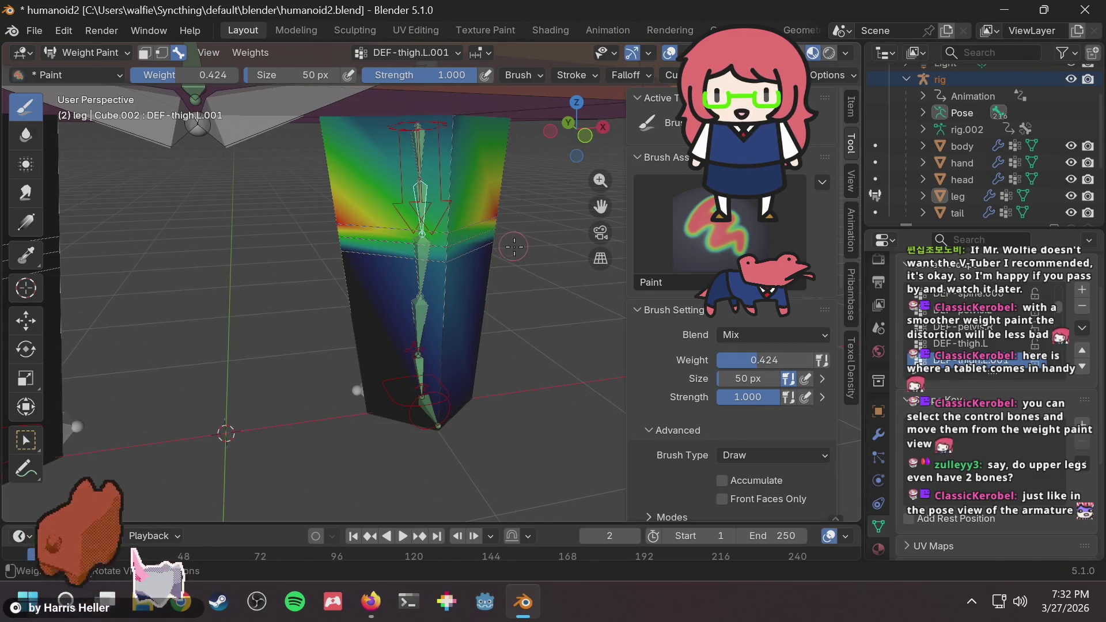
{"action": "mouse_move", "coordinate": [514, 247]}
{"action": "middle_mouse_down"}
{"action": "mouse_move", "coordinate": [463, 282]}
{"action": "mouse_move", "coordinate": [464, 342]}
{"action": "middle_mouse_up"}
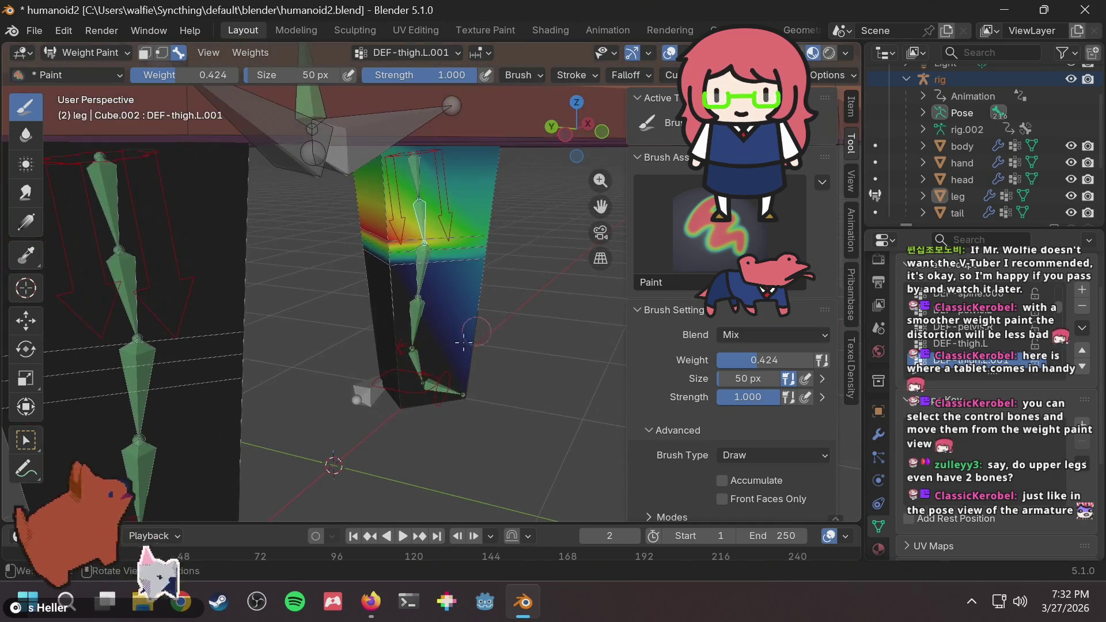
Lift foot_ik.L along local Z, cancel and undo, then lift it again and confirm.
{"action": "left_click", "coordinate": [380, 382], "text": "ctrl"}
{"action": "key", "text": "g"}
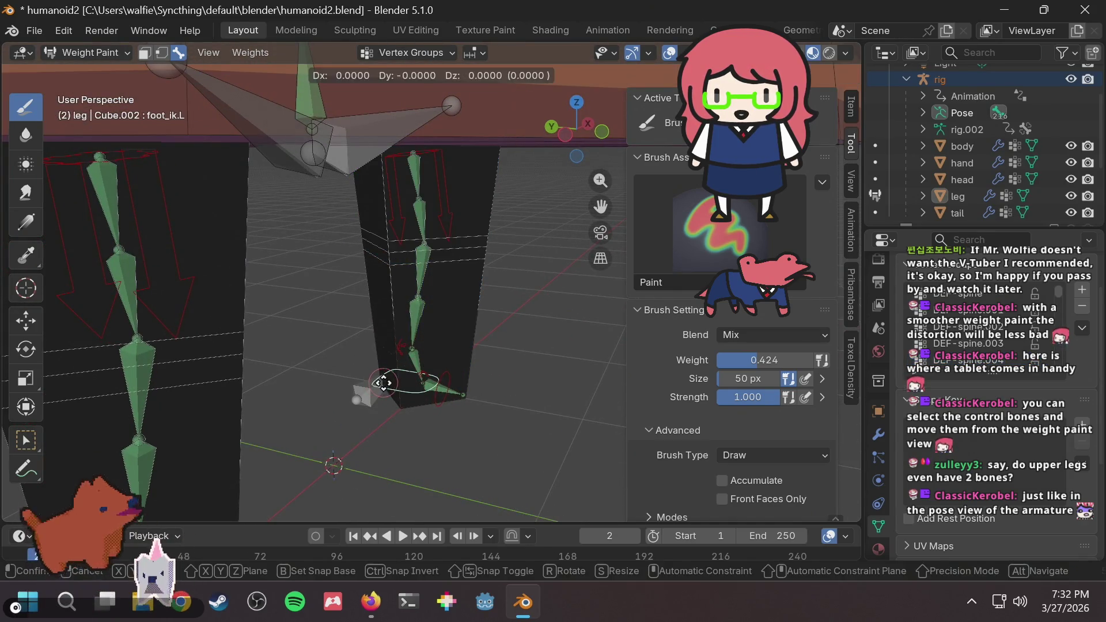
{"action": "key", "text": "z"}
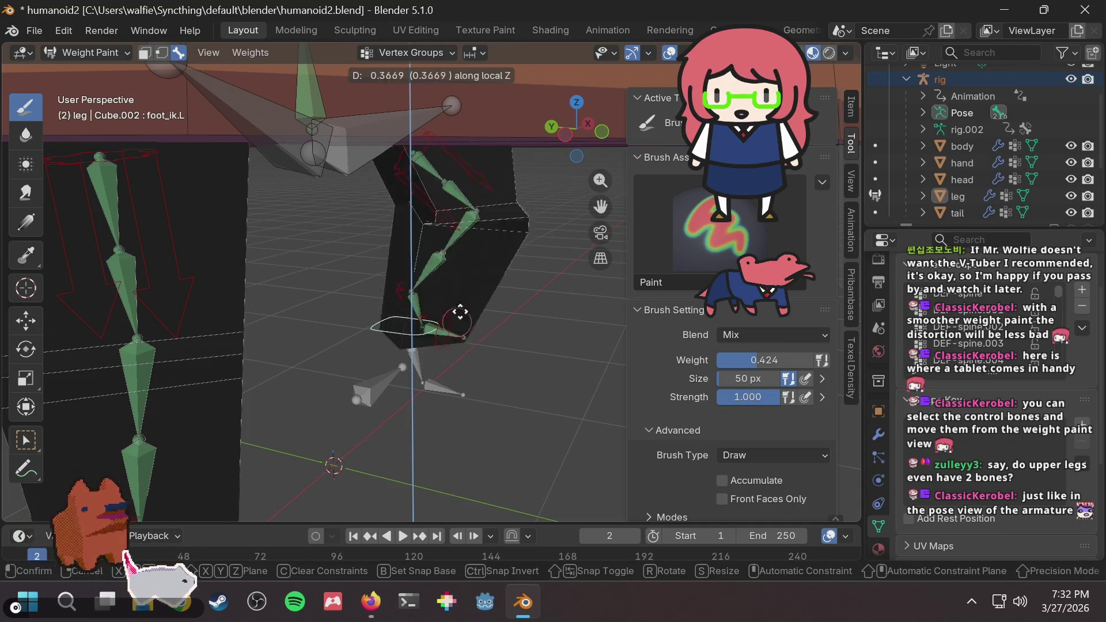
{"action": "key", "text": "Escape"}
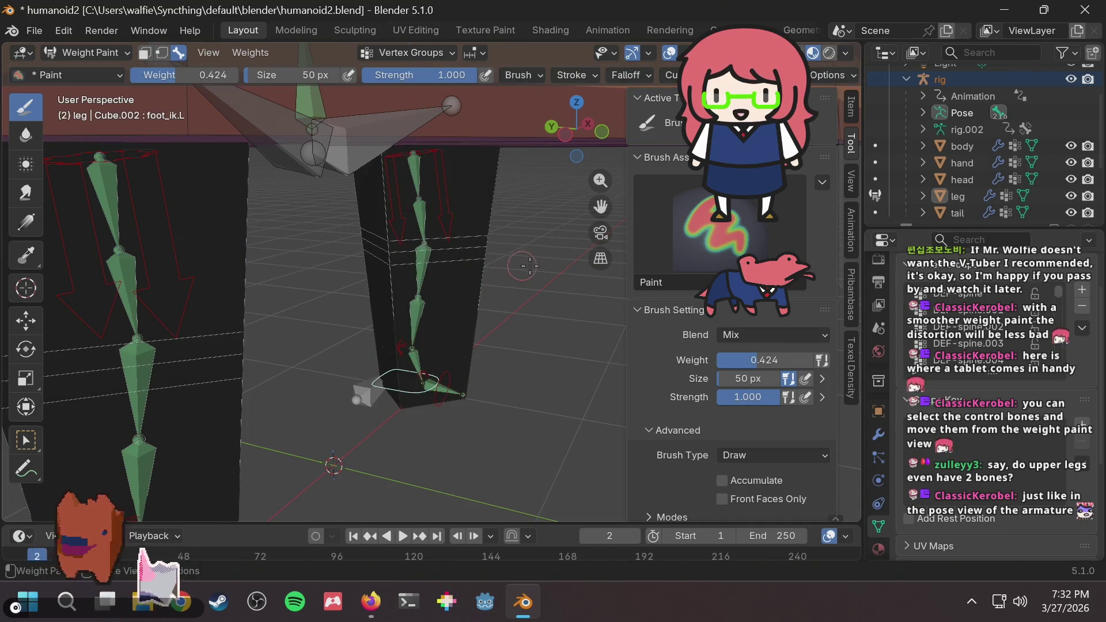
{"action": "key", "text": "ctrl+z"}
{"action": "key", "text": "ctrl+z"}
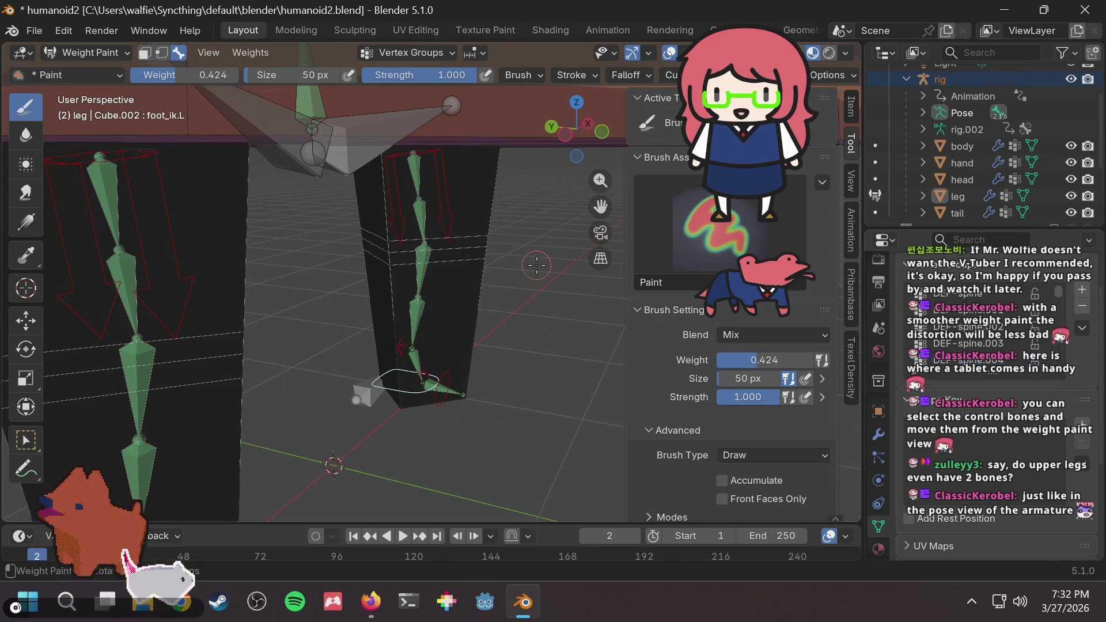
{"action": "key", "text": "g"}
{"action": "key", "text": "z"}
{"action": "key", "text": "z"}
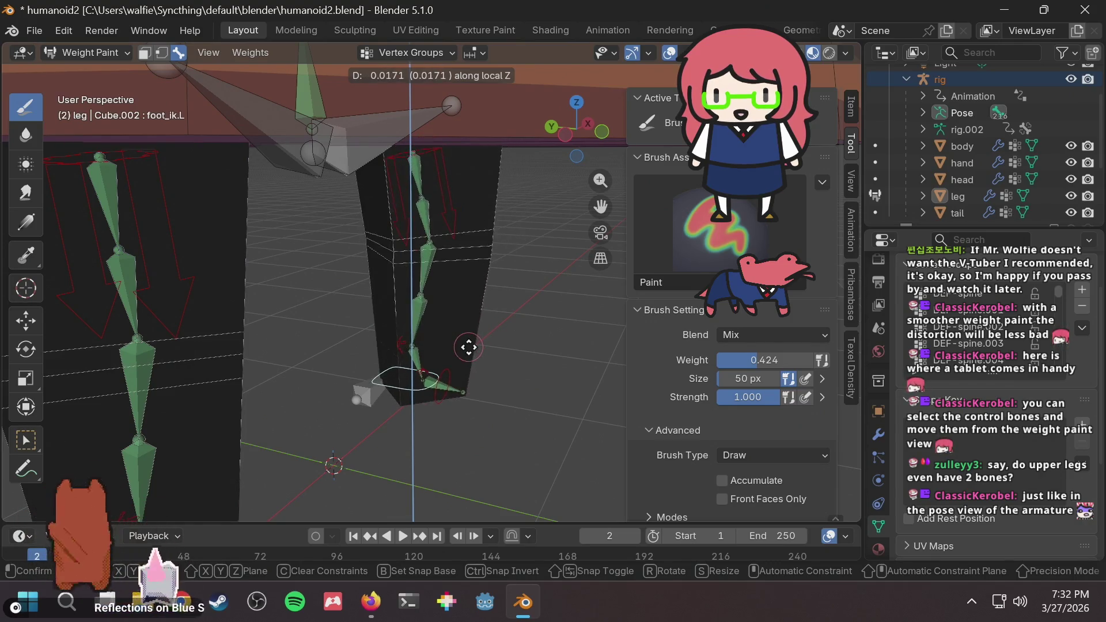
{"action": "left_click", "coordinate": [482, 314]}
{"action": "mouse_move", "coordinate": [482, 314]}
{"action": "middle_mouse_down"}
{"action": "mouse_move", "coordinate": [497, 283]}
{"action": "mouse_move", "coordinate": [455, 288]}
{"action": "mouse_move", "coordinate": [411, 316]}
{"action": "middle_mouse_up"}
Cycle the weight display through DEF-shin.L.001, DEF-foot.L, DEF-toe.L and DEF-thigh.L.
{"action": "left_click", "coordinate": [418, 333], "text": "ctrl"}
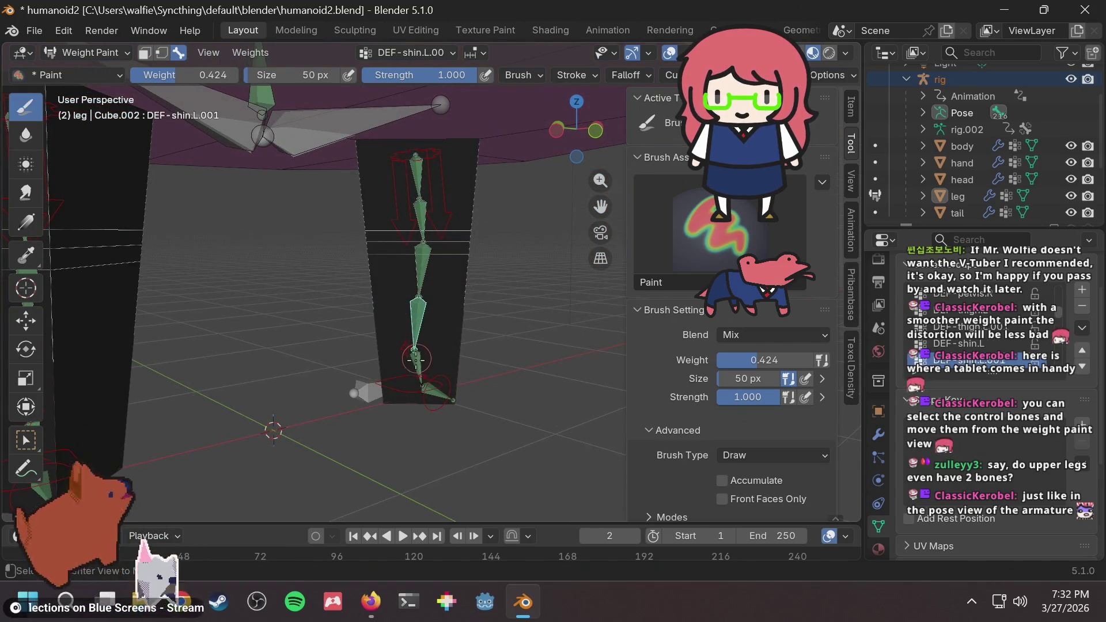
{"action": "left_click", "coordinate": [415, 359], "text": "ctrl"}
{"action": "left_click", "coordinate": [442, 395], "text": "ctrl"}
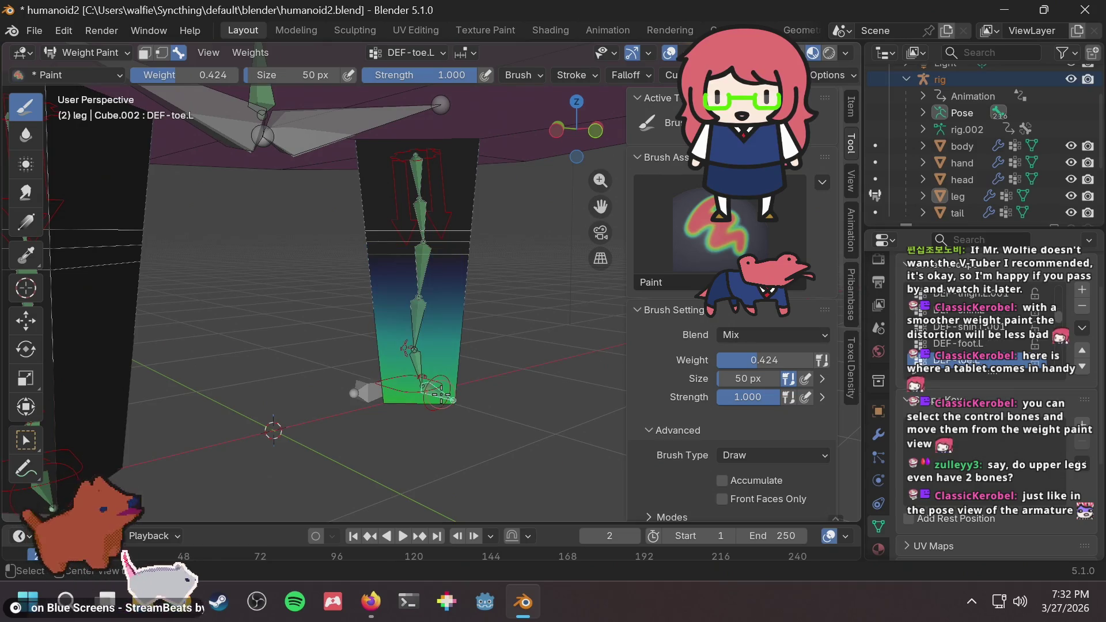
{"action": "left_click", "coordinate": [415, 170], "text": "ctrl"}
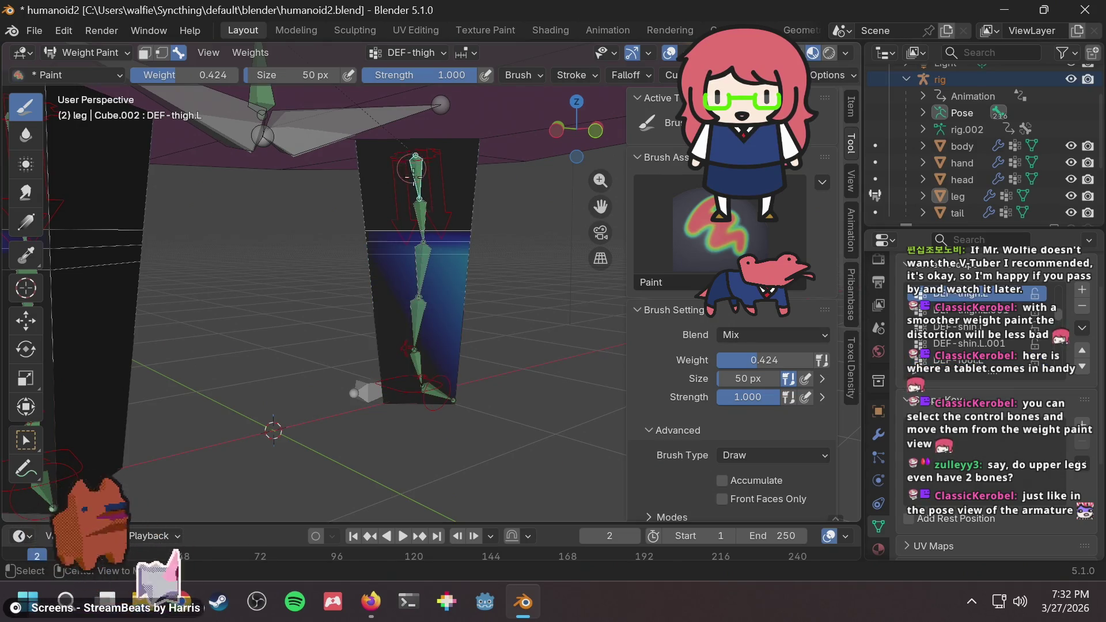
{"action": "middle_click_drag", "start_coordinate": [429, 208], "coordinate": [401, 215]}
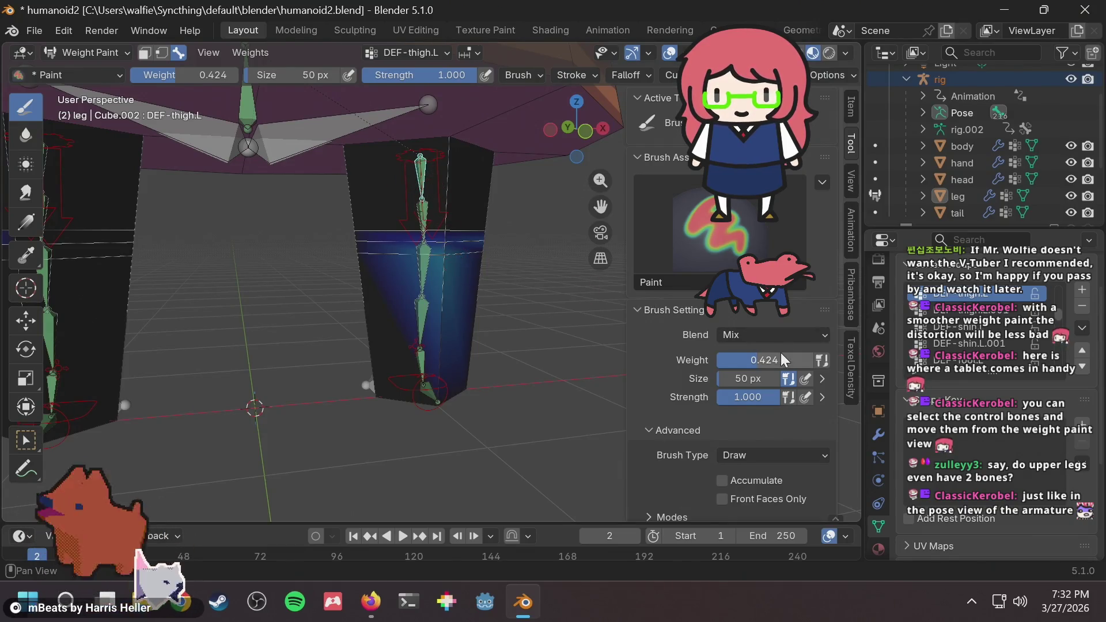
Set the brush weight to 0.000 and paint out the DEF-thigh.L weights on the lower leg.
{"action": "left_click_drag", "start_coordinate": [764, 361], "coordinate": [716, 364]}
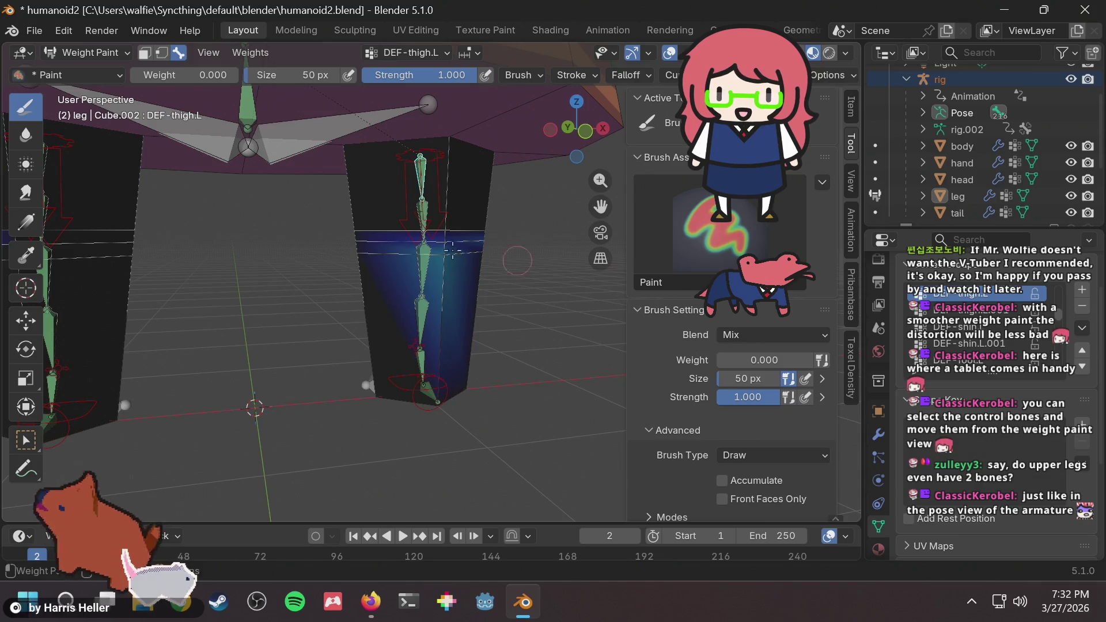
{"action": "left_click_drag", "start_coordinate": [452, 249], "coordinate": [455, 262]}
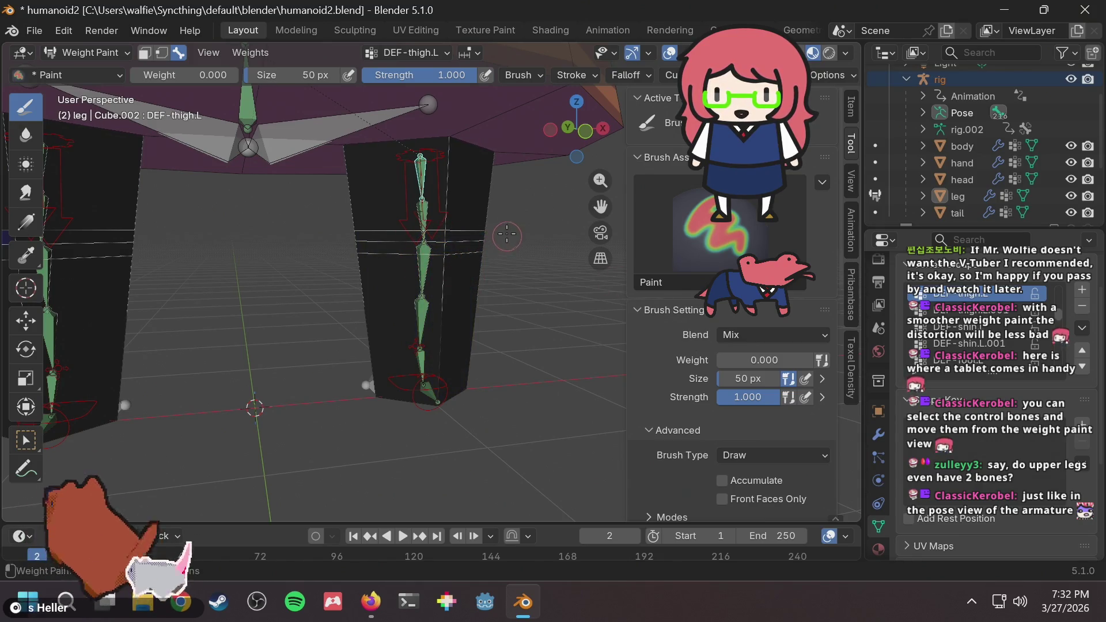
{"action": "mouse_move", "coordinate": [507, 235]}
{"action": "middle_mouse_down"}
{"action": "mouse_move", "coordinate": [562, 232]}
{"action": "mouse_move", "coordinate": [356, 366]}
{"action": "middle_mouse_up"}
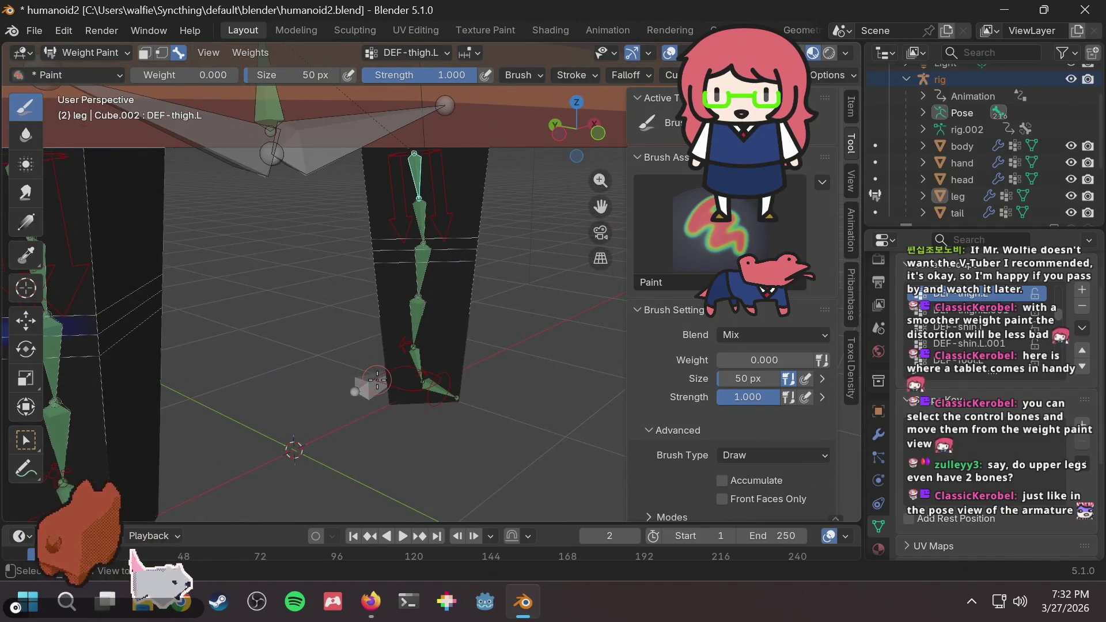
Bend the leg by moving foot_ik.L along Z, then inspect the DEF-thigh.L.001 weights from several angles.
{"action": "left_click", "coordinate": [378, 380]}
{"action": "key", "text": "g"}
{"action": "key", "text": "z"}
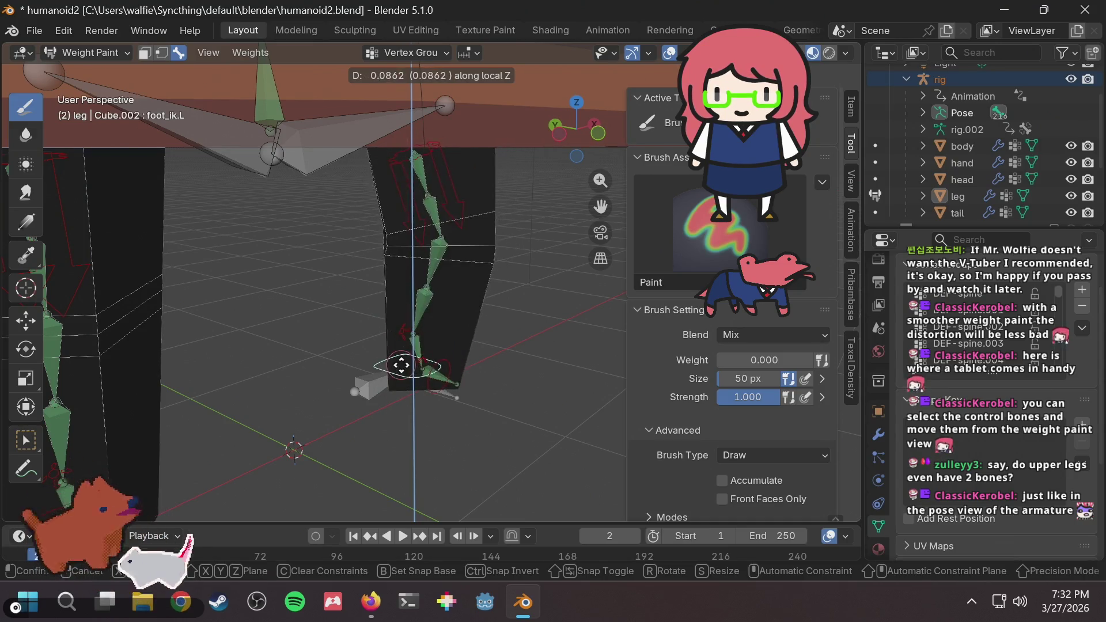
{"action": "left_click", "coordinate": [396, 359]}
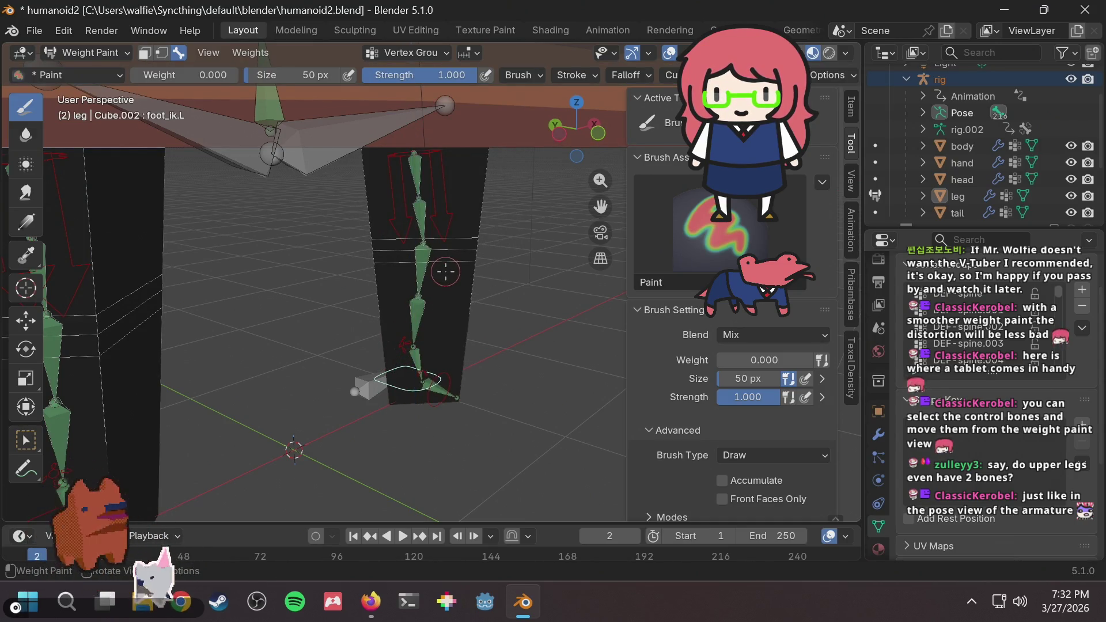
{"action": "left_click", "coordinate": [422, 205], "text": "ctrl"}
{"action": "mouse_move", "coordinate": [542, 240]}
{"action": "middle_mouse_down"}
{"action": "mouse_move", "coordinate": [472, 244]}
{"action": "mouse_move", "coordinate": [446, 260]}
{"action": "mouse_move", "coordinate": [484, 227]}
{"action": "middle_mouse_up"}
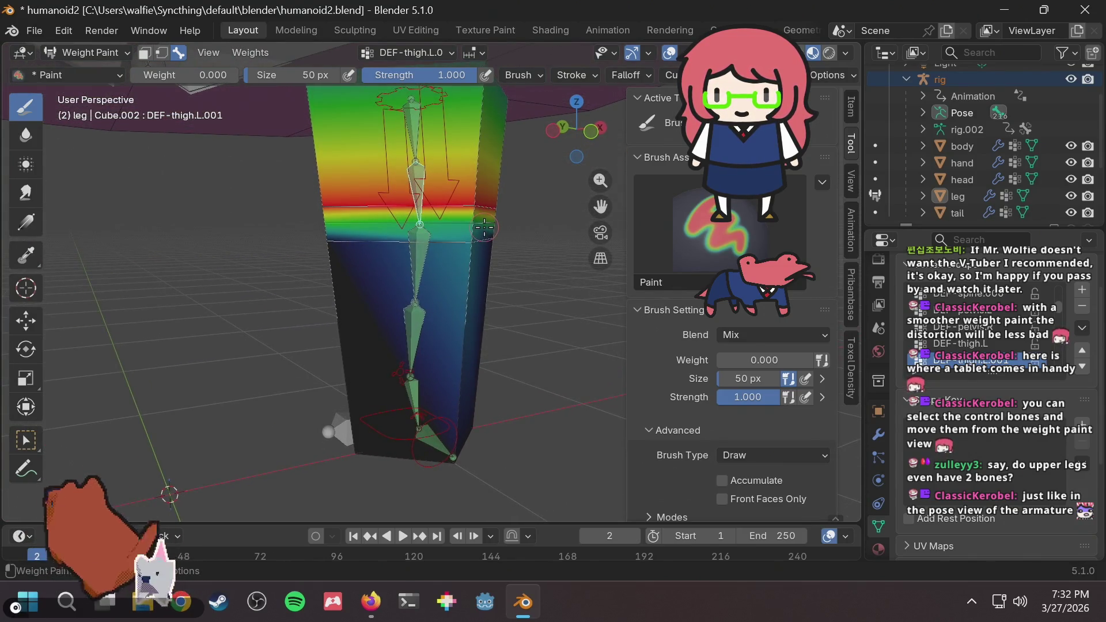
{"action": "mouse_move", "coordinate": [530, 155]}
{"action": "middle_mouse_down"}
{"action": "mouse_move", "coordinate": [455, 194]}
{"action": "mouse_move", "coordinate": [415, 256]}
{"action": "mouse_move", "coordinate": [452, 209]}
{"action": "middle_mouse_up"}
Show the DEF-shin.L weights and paint the upper leg at brush weight 0.418.
{"action": "left_click", "coordinate": [416, 256]}
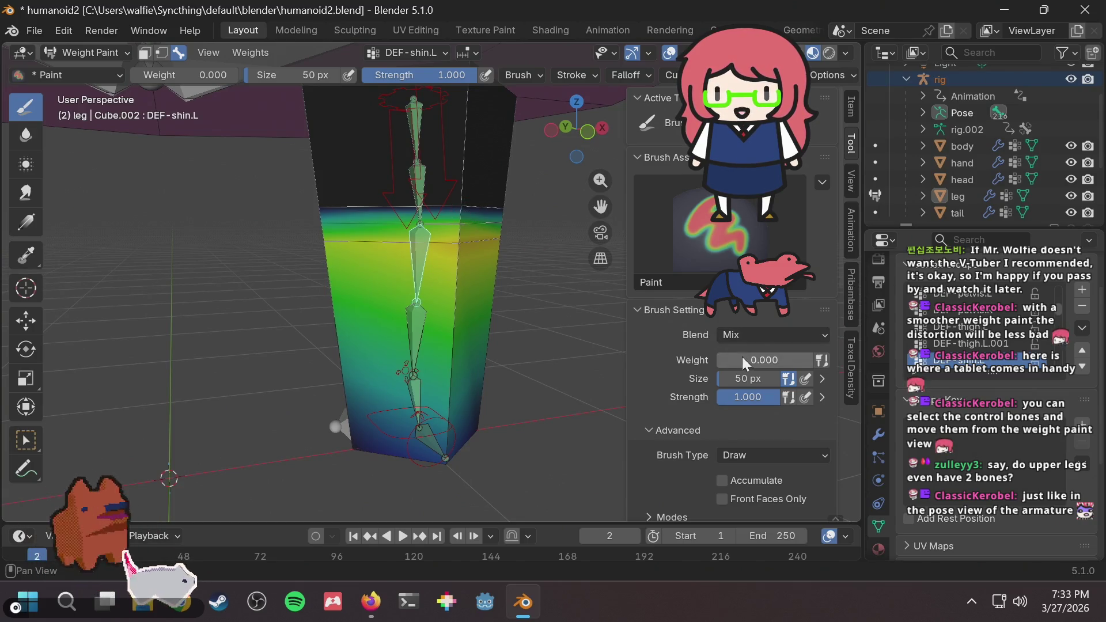
{"action": "mouse_move", "coordinate": [729, 360]}
{"action": "left_mouse_down"}
{"action": "mouse_move", "coordinate": [771, 360]}
{"action": "mouse_move", "coordinate": [757, 360]}
{"action": "left_mouse_up"}
{"action": "left_click", "coordinate": [460, 203]}
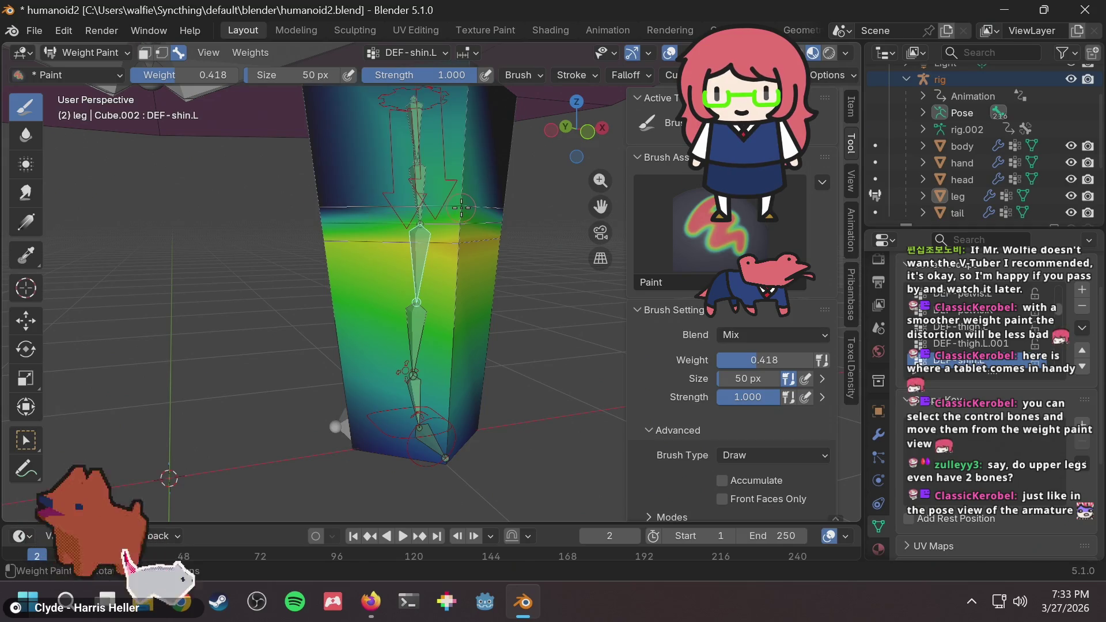
{"action": "mouse_move", "coordinate": [461, 204]}
{"action": "middle_mouse_down"}
{"action": "mouse_move", "coordinate": [502, 215]}
{"action": "mouse_move", "coordinate": [374, 426]}
{"action": "mouse_move", "coordinate": [435, 419]}
{"action": "mouse_move", "coordinate": [391, 425]}
{"action": "middle_mouse_up"}
{"action": "key", "text": "KP_1"}
Test the bend by moving foot_ik.L along local Z, then cancel.
{"action": "left_click", "coordinate": [392, 424], "text": "ctrl"}
{"action": "key", "text": "g"}
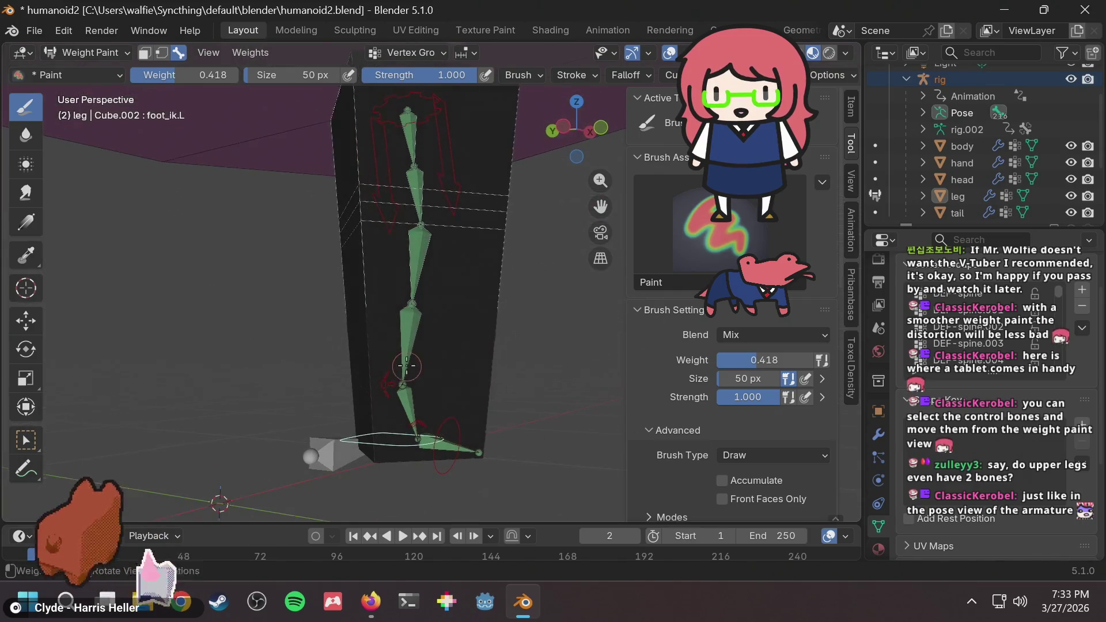
{"action": "key", "text": "z"}
{"action": "key", "text": "z"}
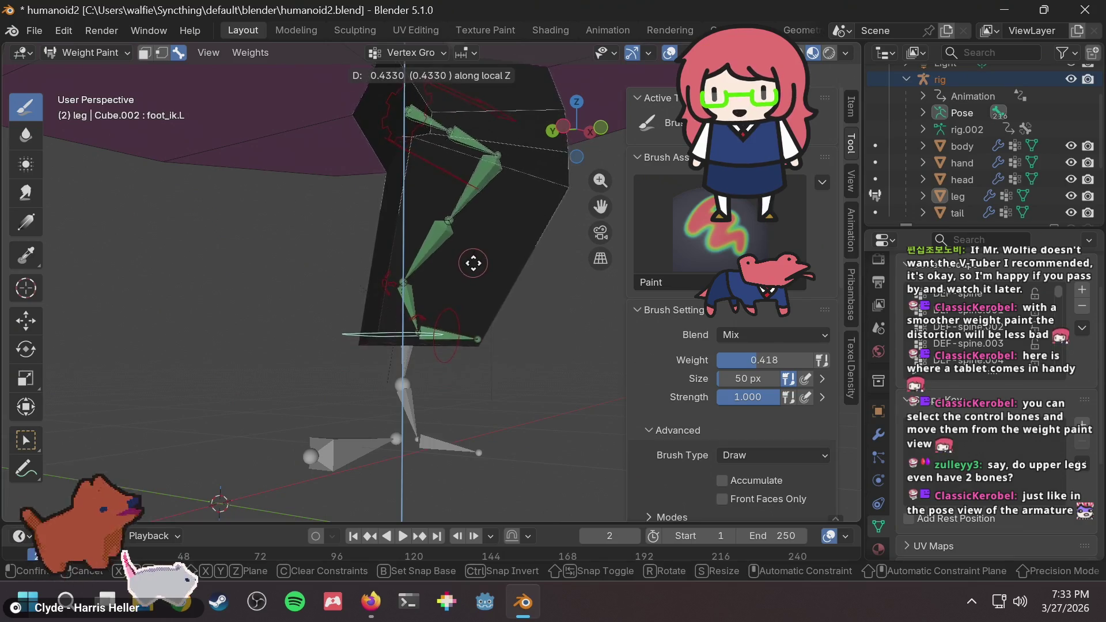
{"action": "key", "text": "Escape"}
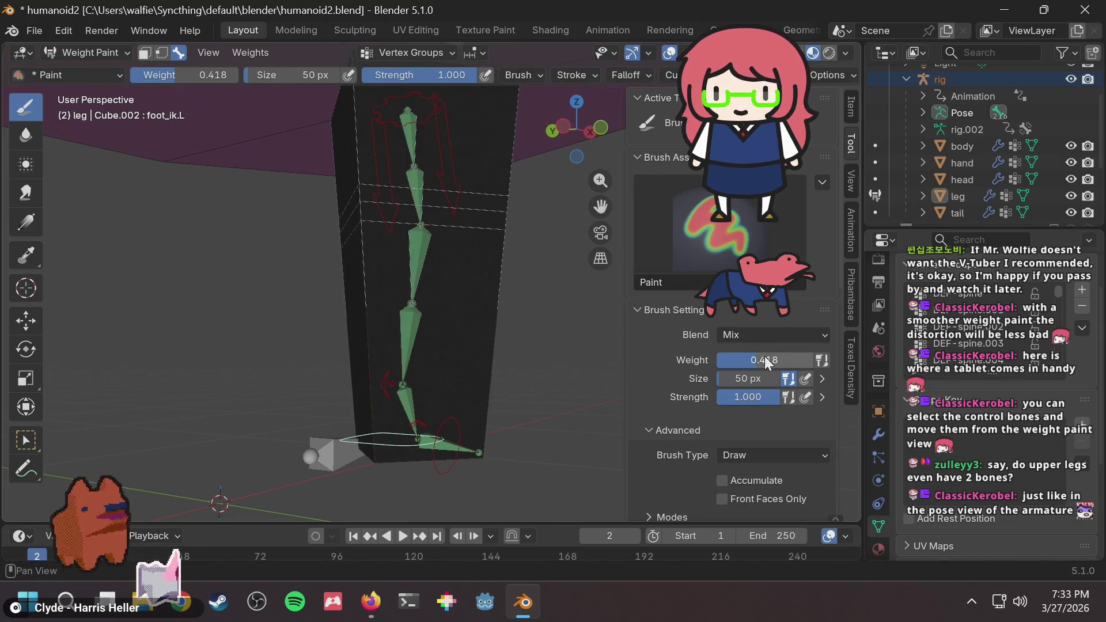
Set the brush weight to 0.5 and show the DEF-shin.L weights again.
{"action": "left_click", "coordinate": [764, 360]}
{"action": "type", "text": "0.5"}
{"action": "key", "text": "Return"}
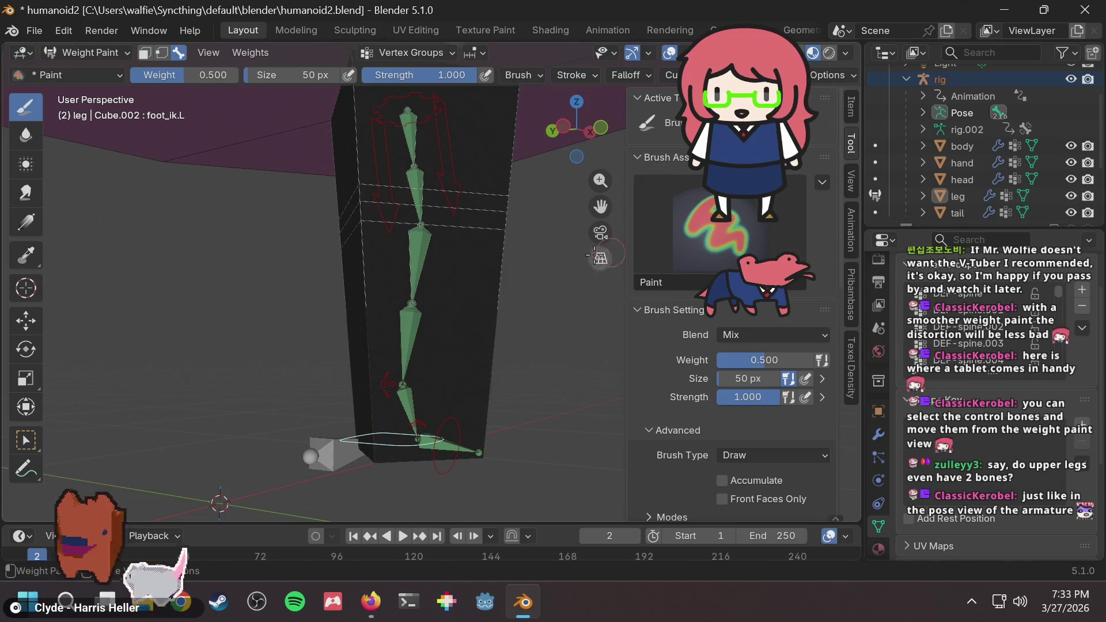
{"action": "left_click", "coordinate": [426, 248], "text": "ctrl"}
Select foot_ik.L, lift it along local Z to test the leg bend, then cancel.
{"action": "mouse_move", "coordinate": [504, 207]}
{"action": "middle_mouse_down"}
{"action": "mouse_move", "coordinate": [397, 206]}
{"action": "mouse_move", "coordinate": [542, 206]}
{"action": "middle_mouse_up"}
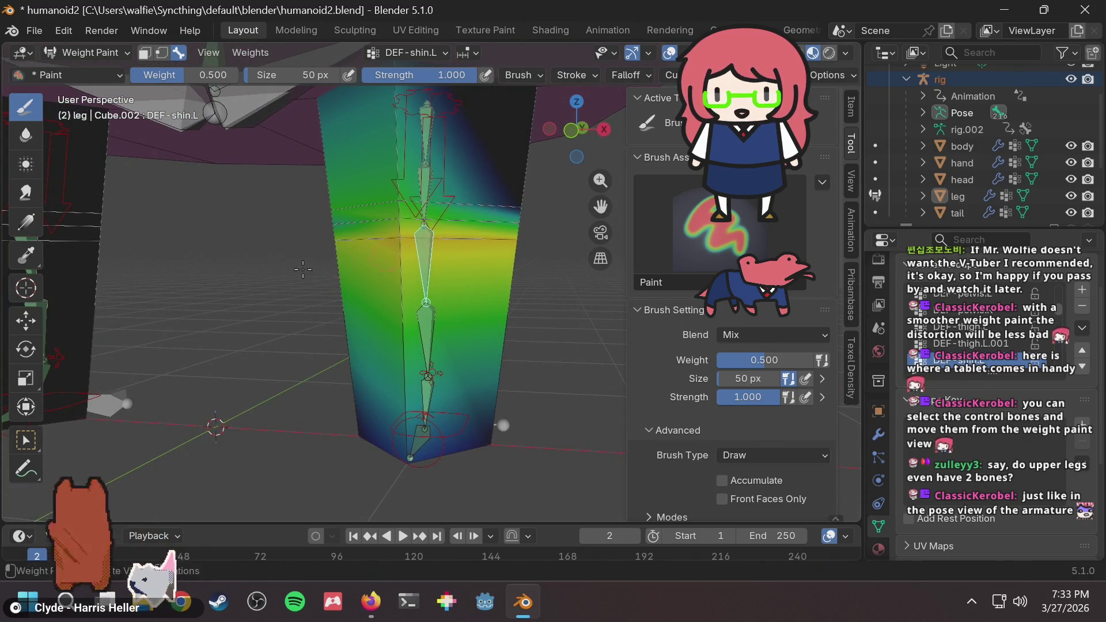
{"action": "mouse_move", "coordinate": [302, 269]}
{"action": "middle_mouse_down"}
{"action": "mouse_move", "coordinate": [521, 206]}
{"action": "mouse_move", "coordinate": [503, 303]}
{"action": "mouse_move", "coordinate": [468, 302]}
{"action": "mouse_move", "coordinate": [353, 391]}
{"action": "middle_mouse_up"}
{"action": "left_click", "coordinate": [350, 433], "text": "ctrl"}
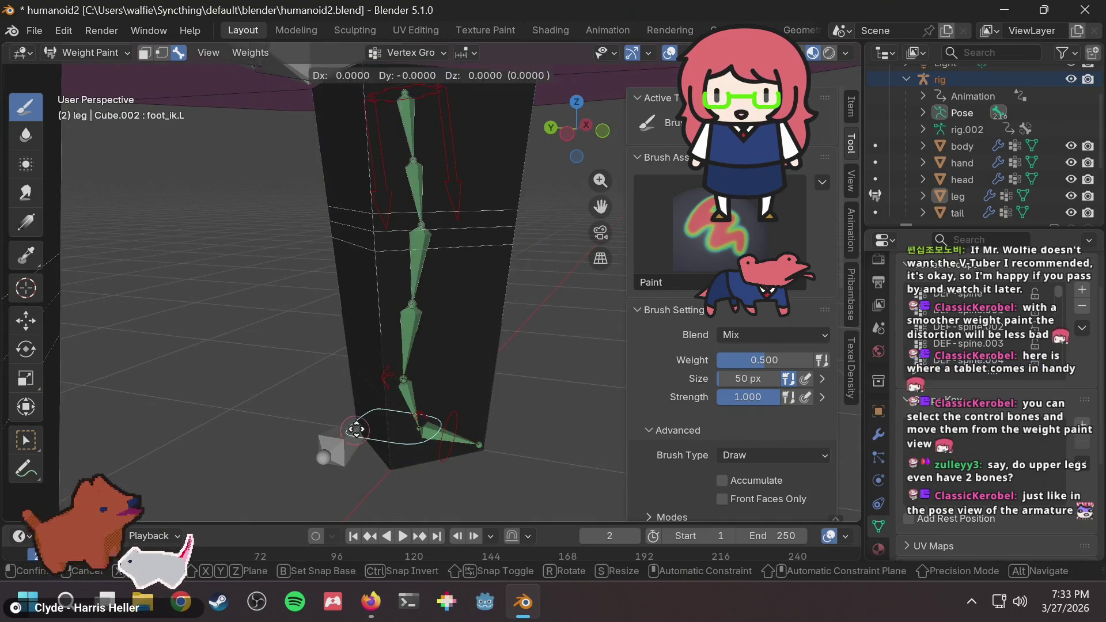
{"action": "key", "text": "g"}
{"action": "key", "text": "z"}
{"action": "key", "text": "z"}
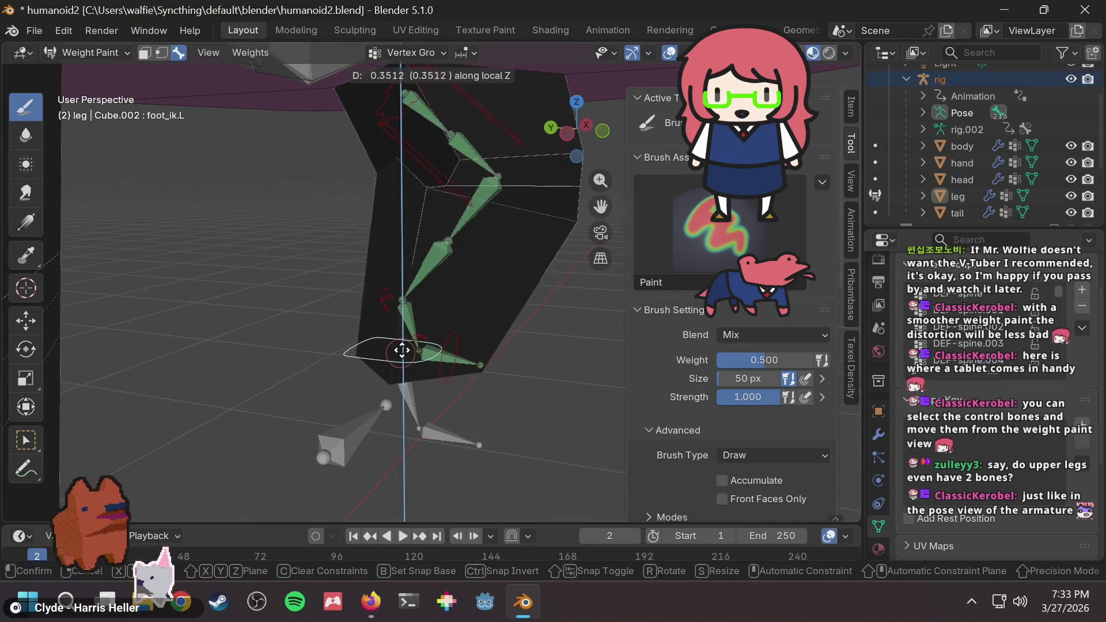
{"action": "right_click", "coordinate": [398, 355]}
Show the DEF-shin.L weights and lift foot_ik.L along local Z again, inspecting the bend before cancelling.
{"action": "left_click", "coordinate": [411, 369], "text": "ctrl"}
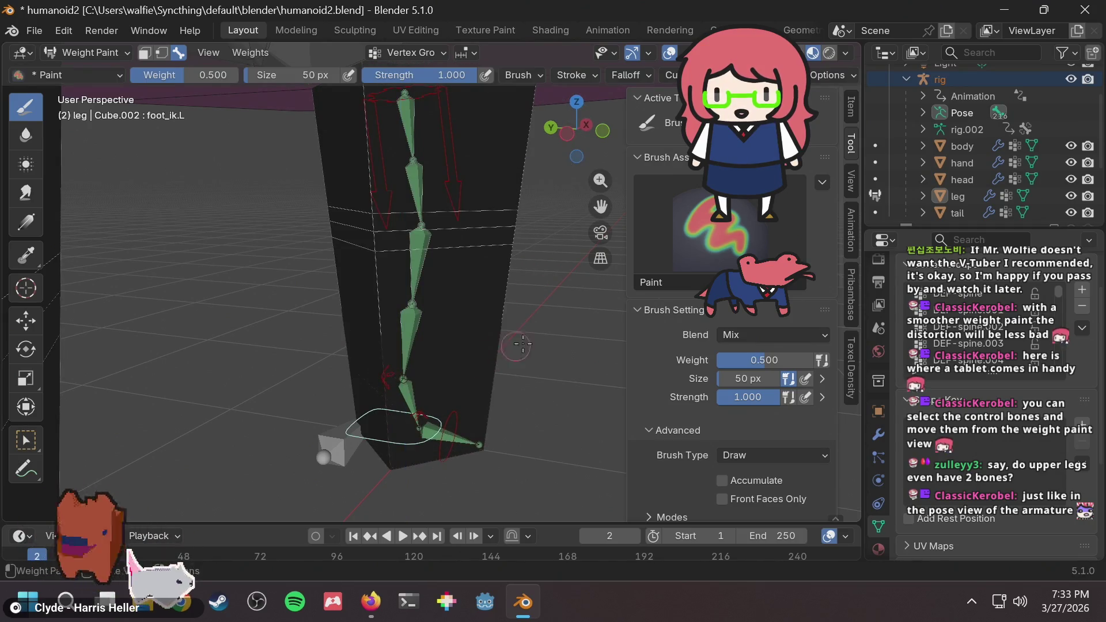
{"action": "left_click", "coordinate": [360, 423], "text": "ctrl"}
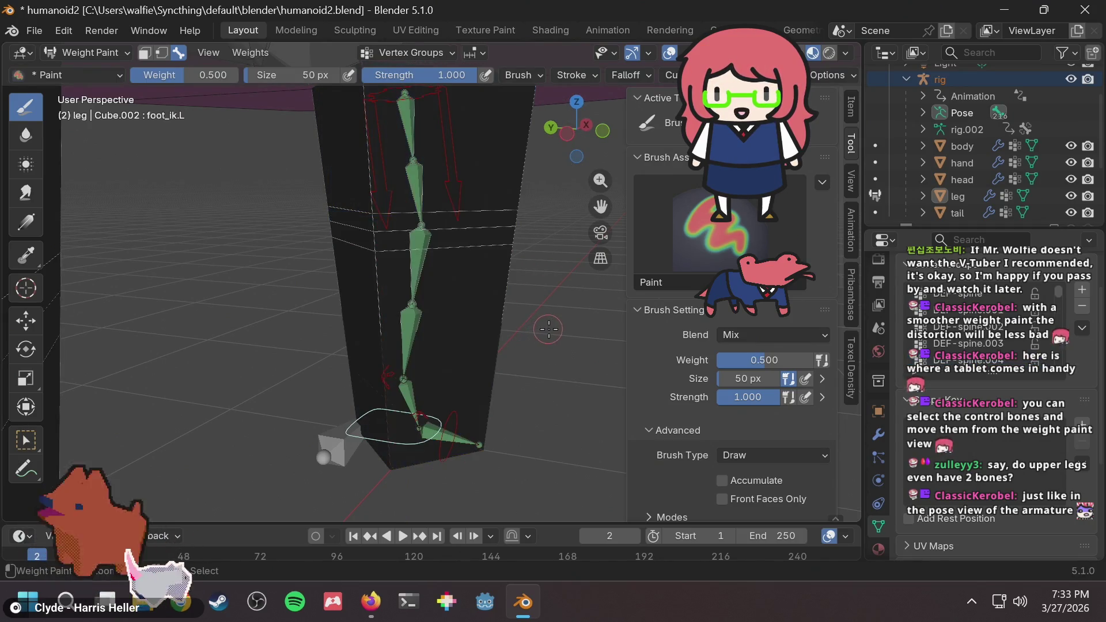
{"action": "key", "text": "g"}
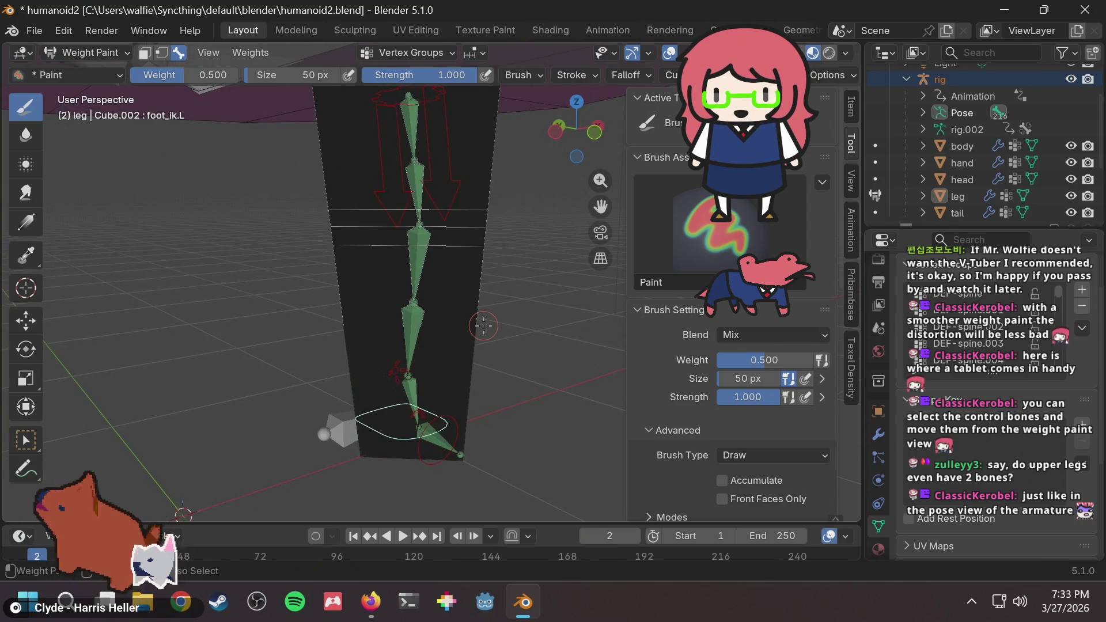
{"action": "key", "text": "ctrl+z"}
{"action": "key", "text": "ctrl+shift+z"}
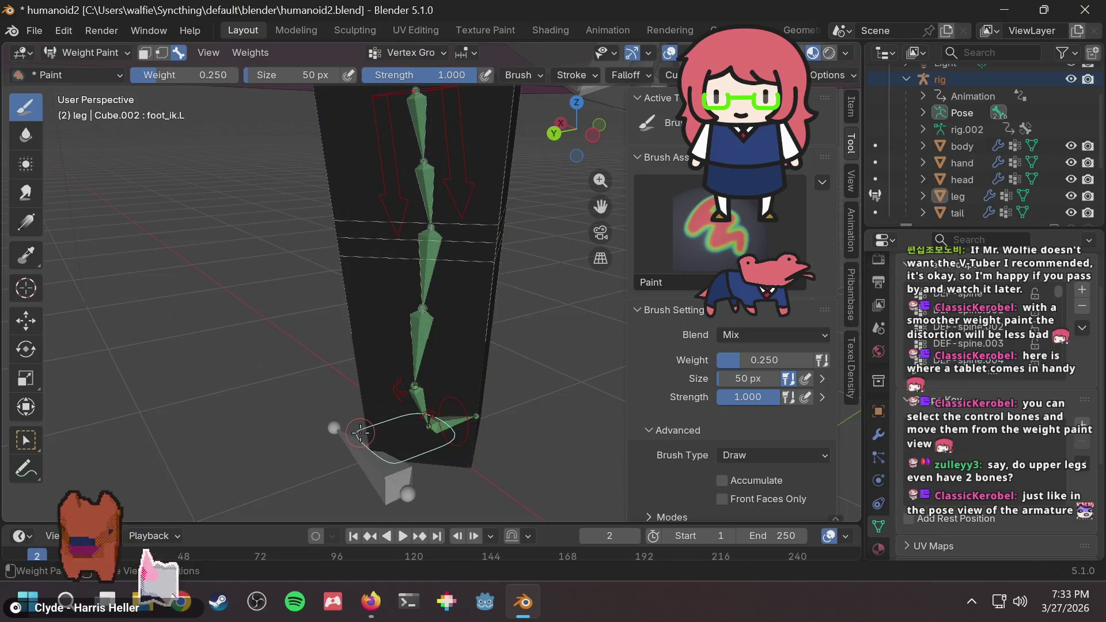
{"action": "key", "text": "g"}
{"action": "key", "text": "z"}
{"action": "key", "text": "z"}
{"action": "middle_click_drag", "start_coordinate": [452, 349], "coordinate": [460, 271]}
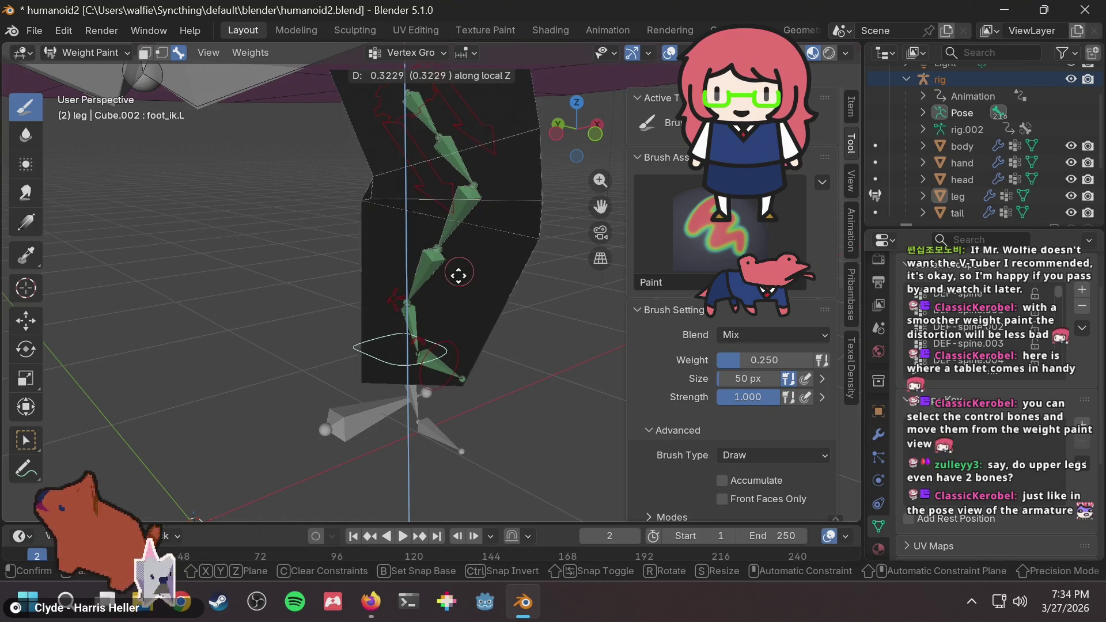
{"action": "key", "text": "Escape"}
Run one more local-Z lift of foot_ik.L, then cancel to straighten the leg.
{"action": "key", "text": "ctrl+z"}
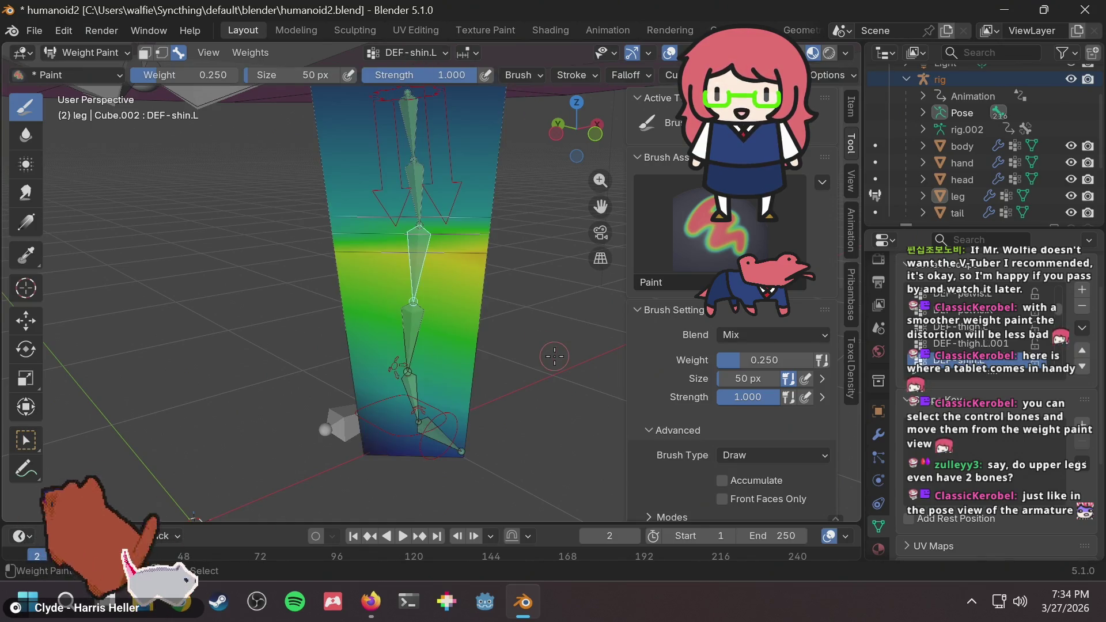
{"action": "key", "text": "ctrl+shift+z"}
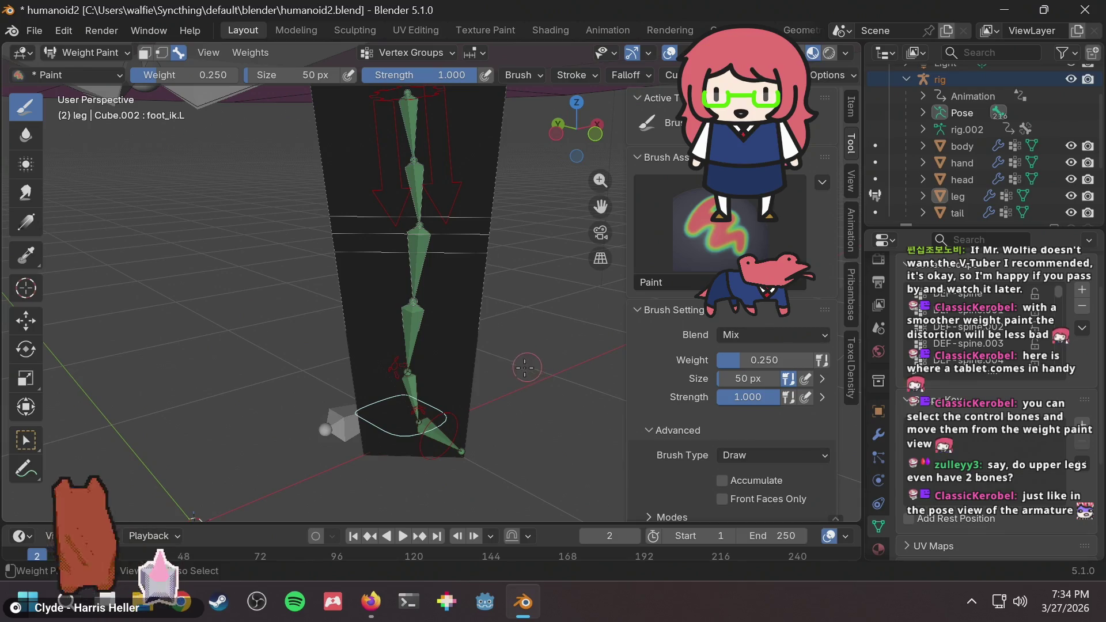
{"action": "key", "text": "g"}
{"action": "key", "text": "z"}
{"action": "key", "text": "z"}
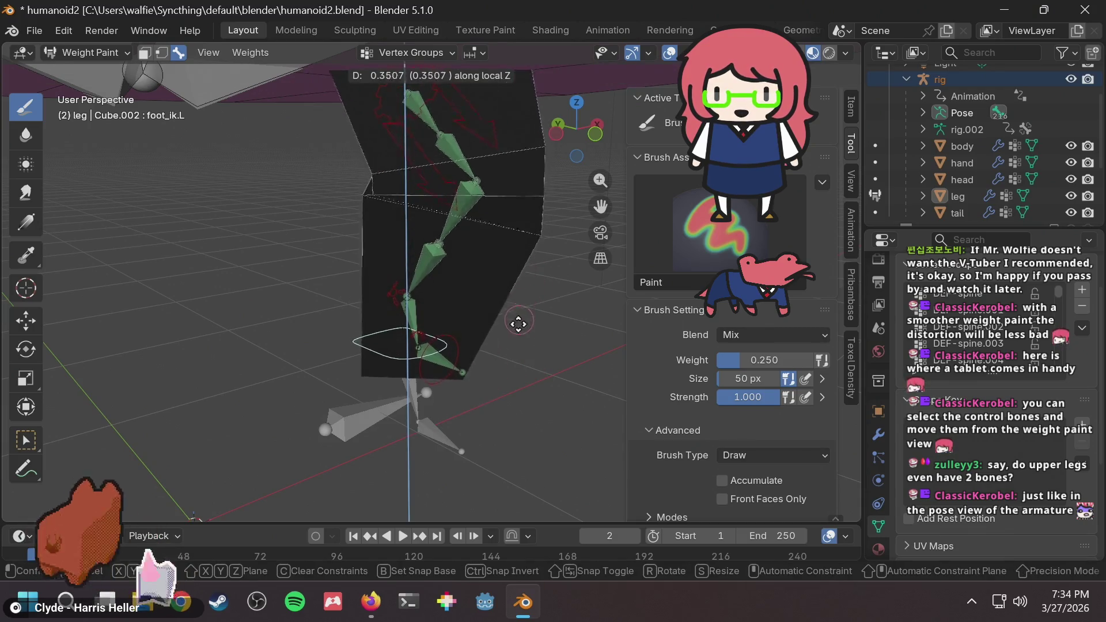
{"action": "key", "text": "Escape"}
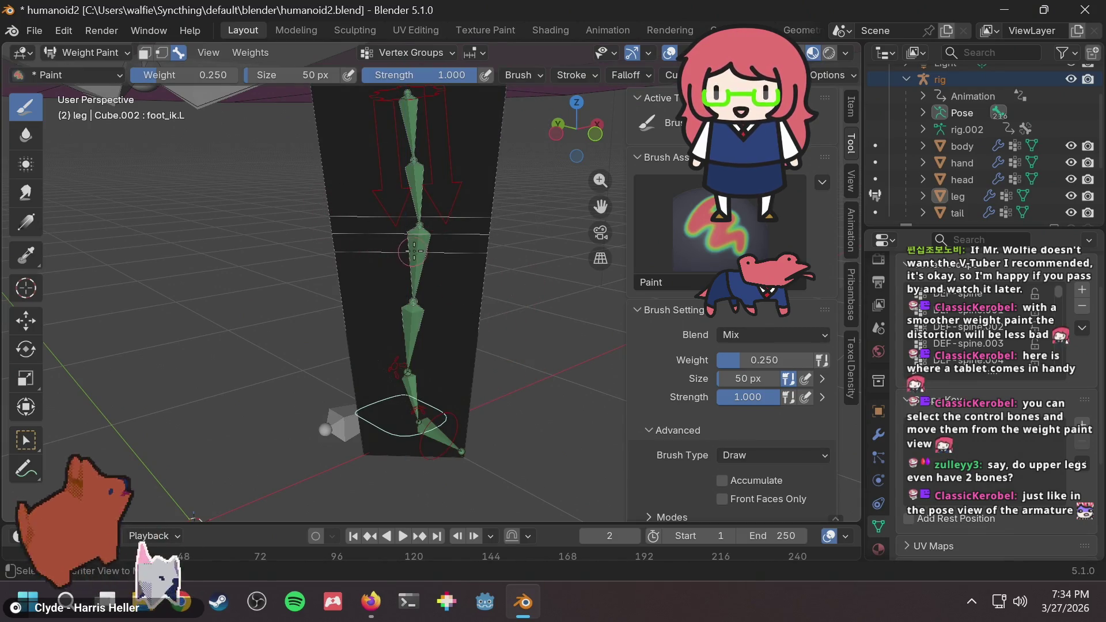
Select DEF-shin.L and paint its upper area to 0 weight.
{"action": "left_click", "coordinate": [418, 246], "text": "ctrl"}
{"action": "middle_click_drag", "start_coordinate": [488, 234], "coordinate": [407, 232]}
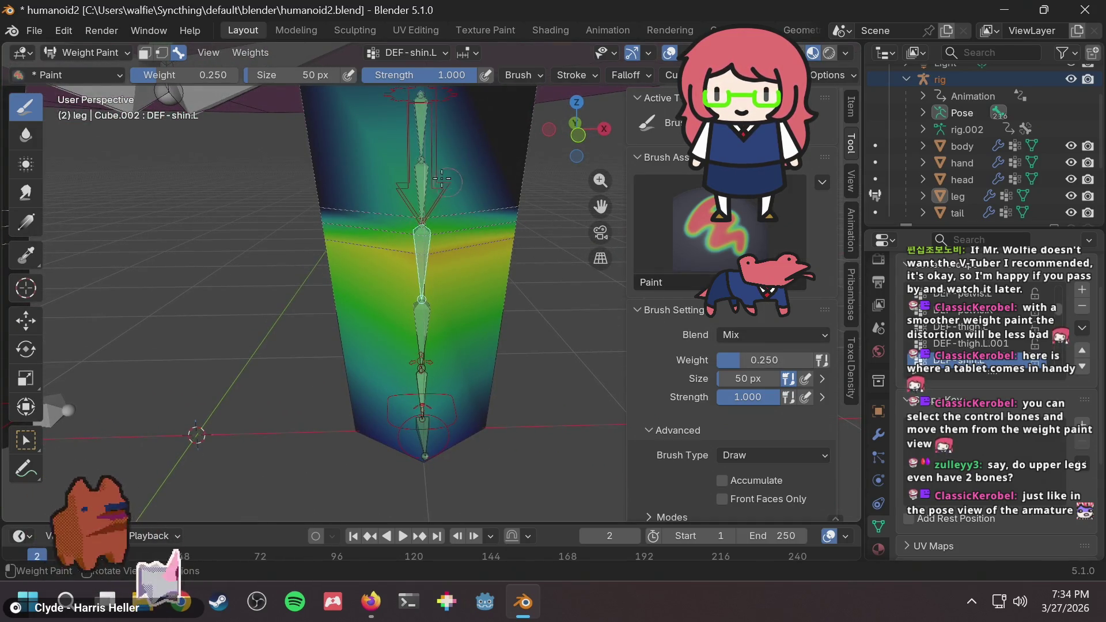
{"action": "left_click_drag", "start_coordinate": [737, 358], "coordinate": [691, 359]}
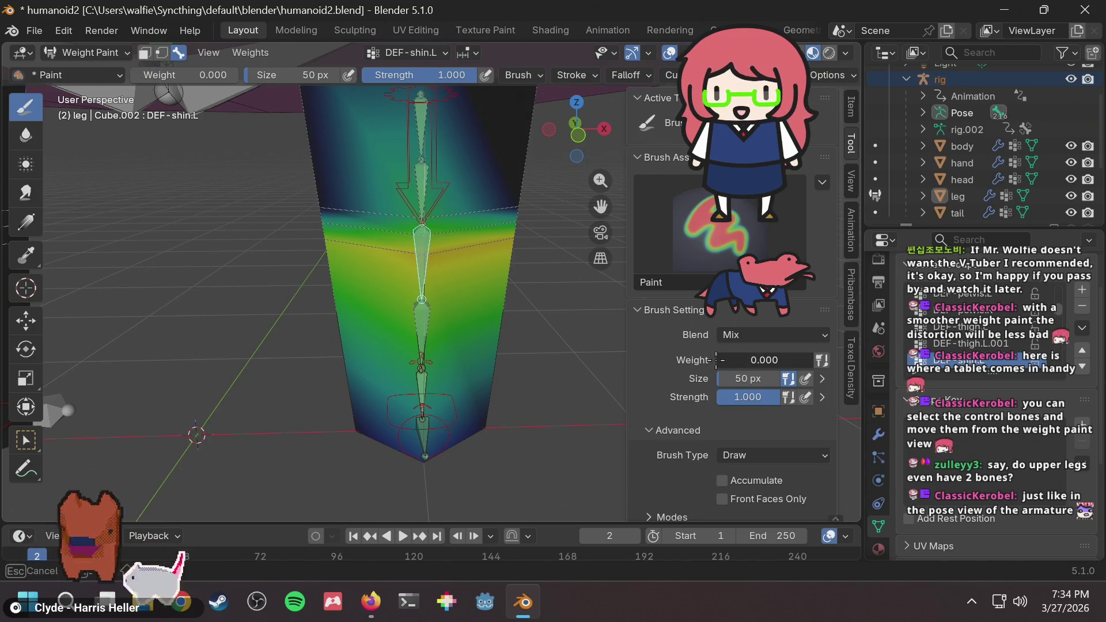
{"action": "mouse_move", "coordinate": [409, 210]}
{"action": "left_mouse_down"}
{"action": "mouse_move", "coordinate": [428, 223]}
{"action": "mouse_move", "coordinate": [422, 209]}
{"action": "left_mouse_up"}
Repaint the top of the shin with a brush weight of 0.25.
{"action": "middle_click_drag", "start_coordinate": [422, 209], "coordinate": [494, 214]}
{"action": "left_click", "coordinate": [810, 358]}
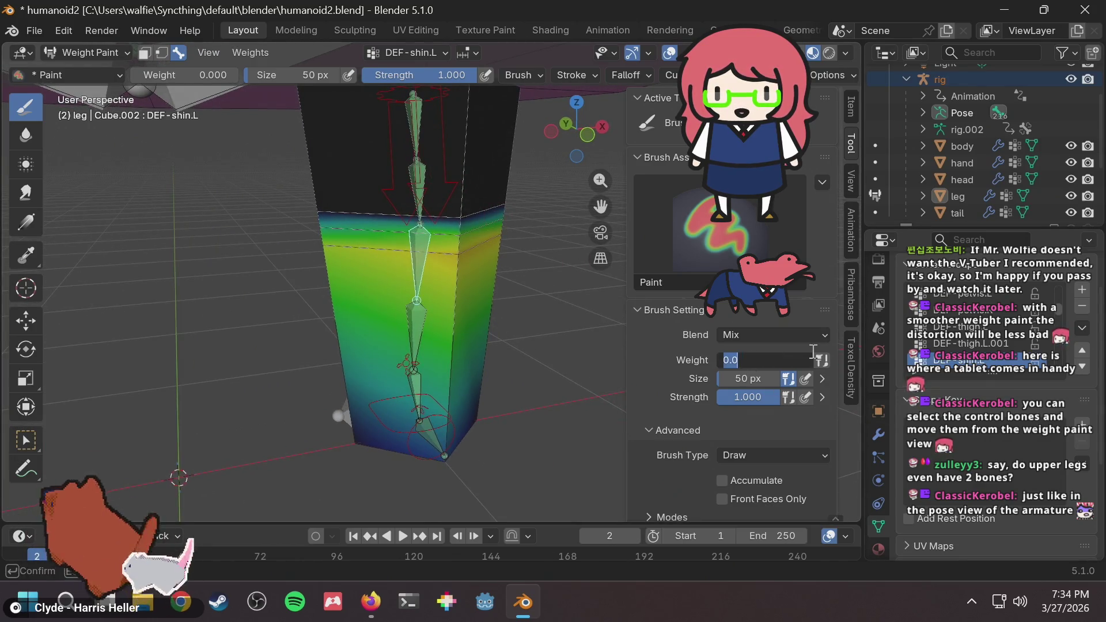
{"action": "type", "text": "0.25"}
{"action": "key", "text": "Return"}
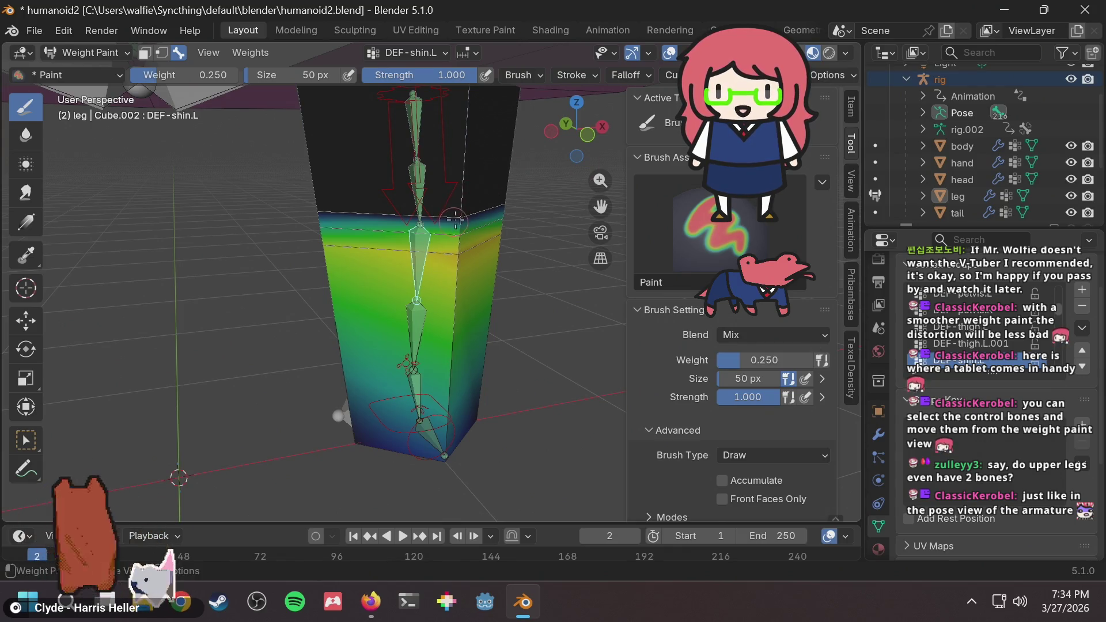
{"action": "left_click_drag", "start_coordinate": [462, 210], "coordinate": [459, 210]}
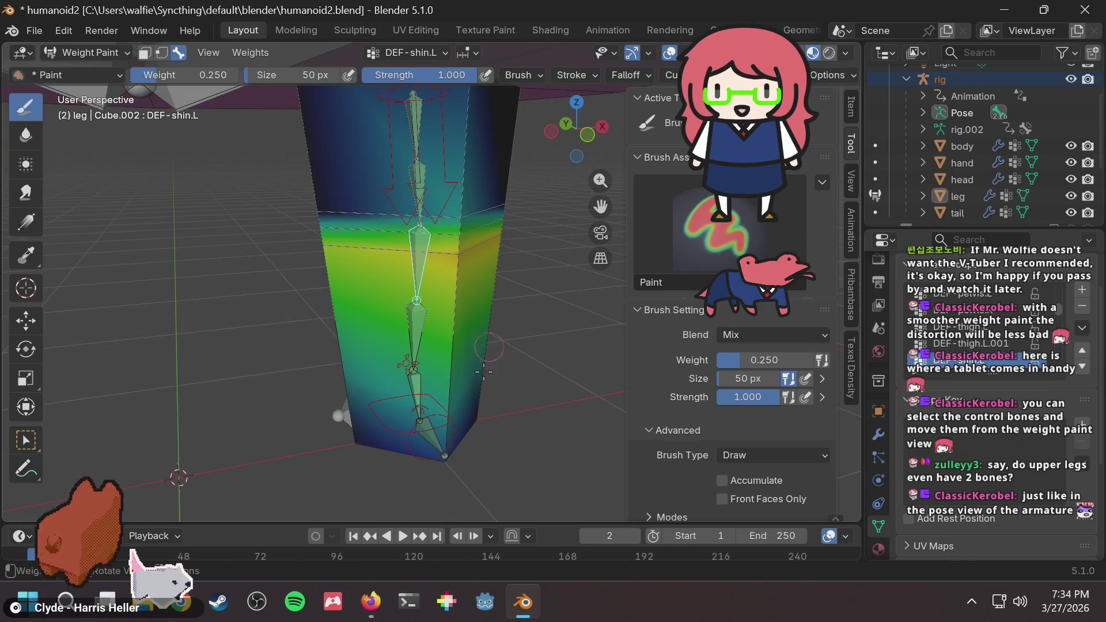
Lift foot_ik.L along local Z to test the bend, cancel, then show the DEF-thigh.L.001 weights.
{"action": "mouse_move", "coordinate": [376, 411]}
{"action": "middle_mouse_down"}
{"action": "mouse_move", "coordinate": [545, 399]}
{"action": "mouse_move", "coordinate": [395, 444]}
{"action": "mouse_move", "coordinate": [319, 426]}
{"action": "middle_mouse_up"}
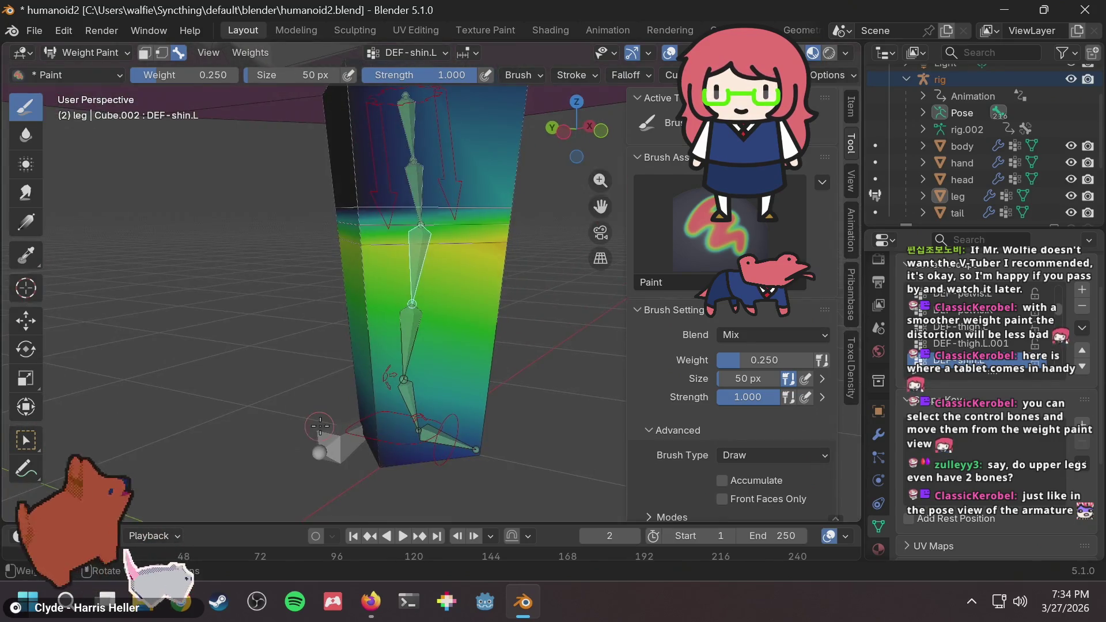
{"action": "left_click", "coordinate": [381, 427], "text": "ctrl"}
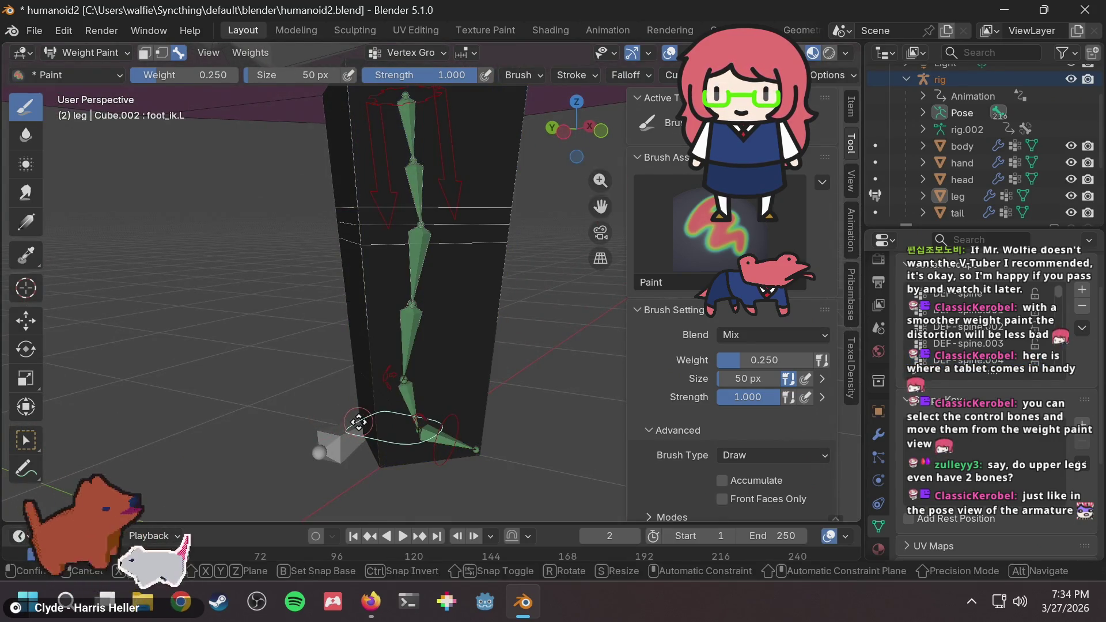
{"action": "key", "text": "g"}
{"action": "key", "text": "z"}
{"action": "key", "text": "z"}
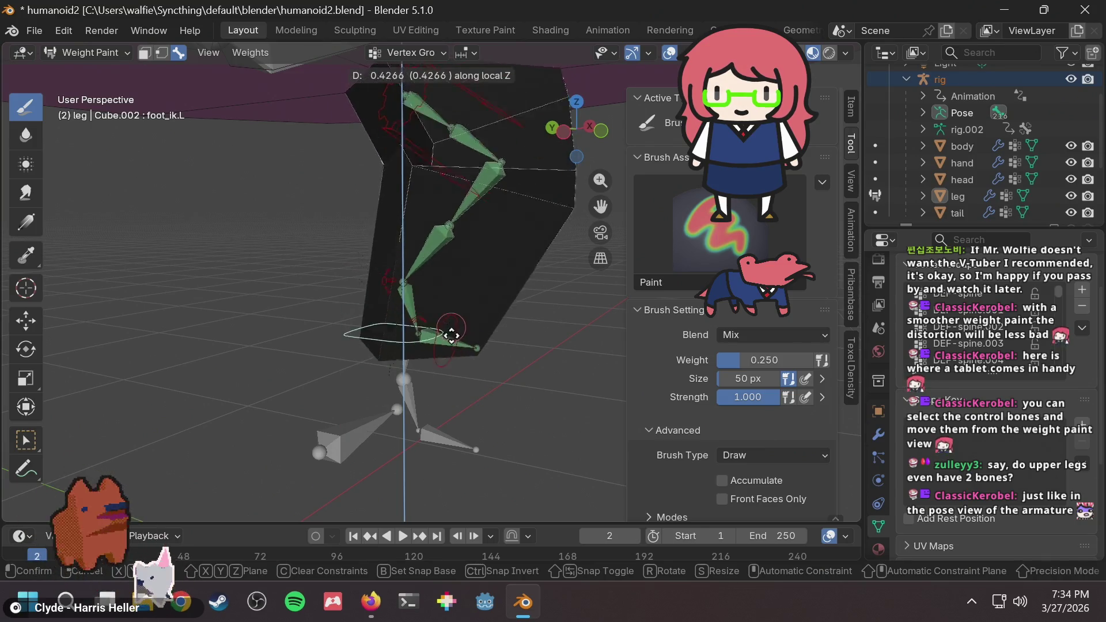
{"action": "right_click", "coordinate": [450, 328]}
{"action": "mouse_move", "coordinate": [444, 327]}
{"action": "middle_mouse_down"}
{"action": "mouse_move", "coordinate": [422, 229]}
{"action": "mouse_move", "coordinate": [433, 235]}
{"action": "mouse_move", "coordinate": [384, 238]}
{"action": "mouse_move", "coordinate": [572, 234]}
{"action": "mouse_move", "coordinate": [438, 237]}
{"action": "mouse_move", "coordinate": [507, 239]}
{"action": "mouse_move", "coordinate": [461, 241]}
{"action": "middle_mouse_up"}
{"action": "left_click", "coordinate": [414, 185], "text": "ctrl"}
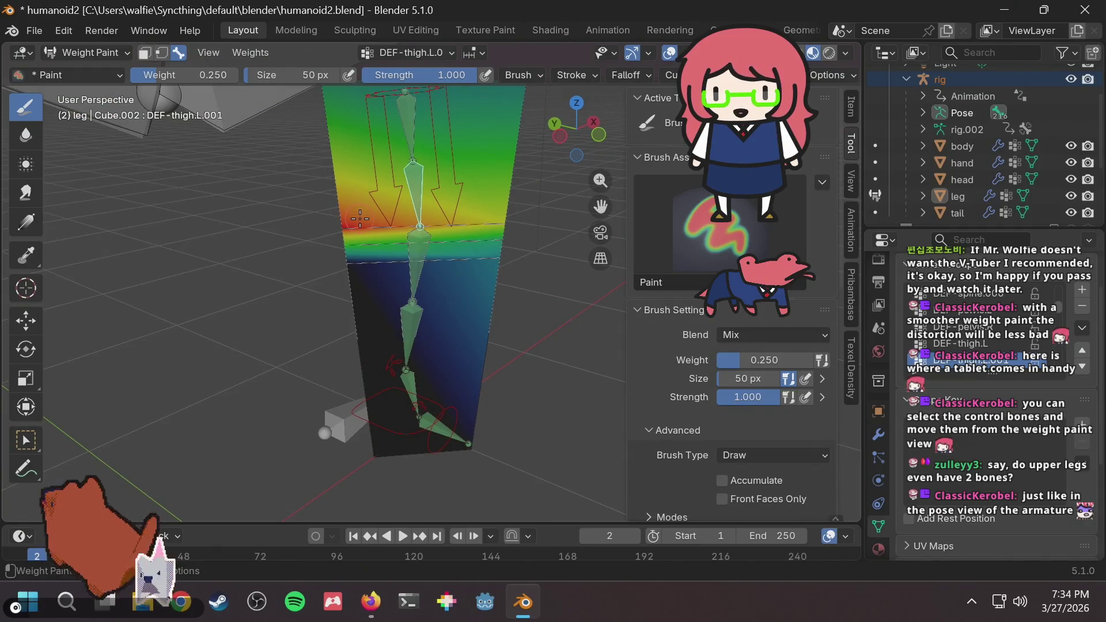
Paint the thigh's red band yellow-green at brush weight 0.75, redoing one stroke.
{"action": "left_click", "coordinate": [780, 365]}
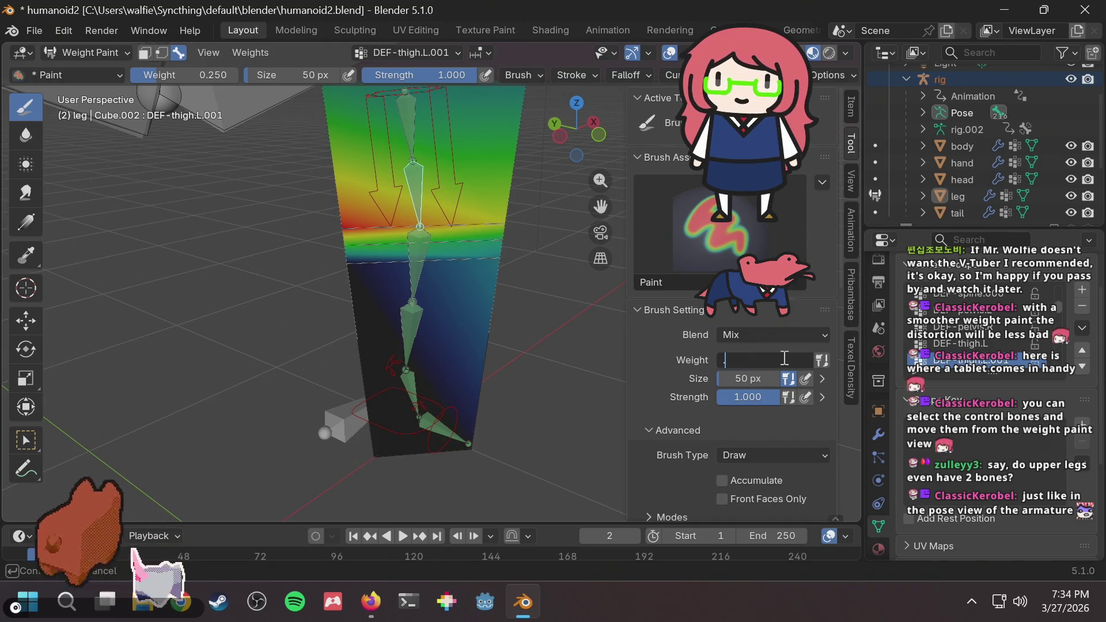
{"action": "type", "text": ".75"}
{"action": "key", "text": "Return"}
{"action": "middle_click_drag", "start_coordinate": [445, 264], "coordinate": [585, 231]}
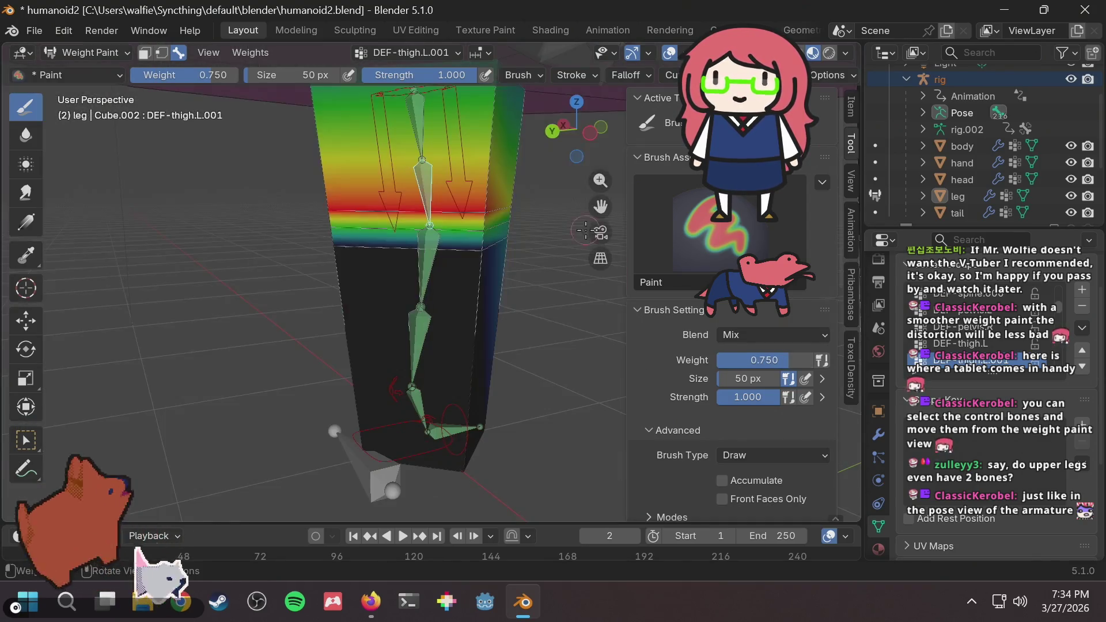
{"action": "left_click_drag", "start_coordinate": [325, 206], "coordinate": [330, 211]}
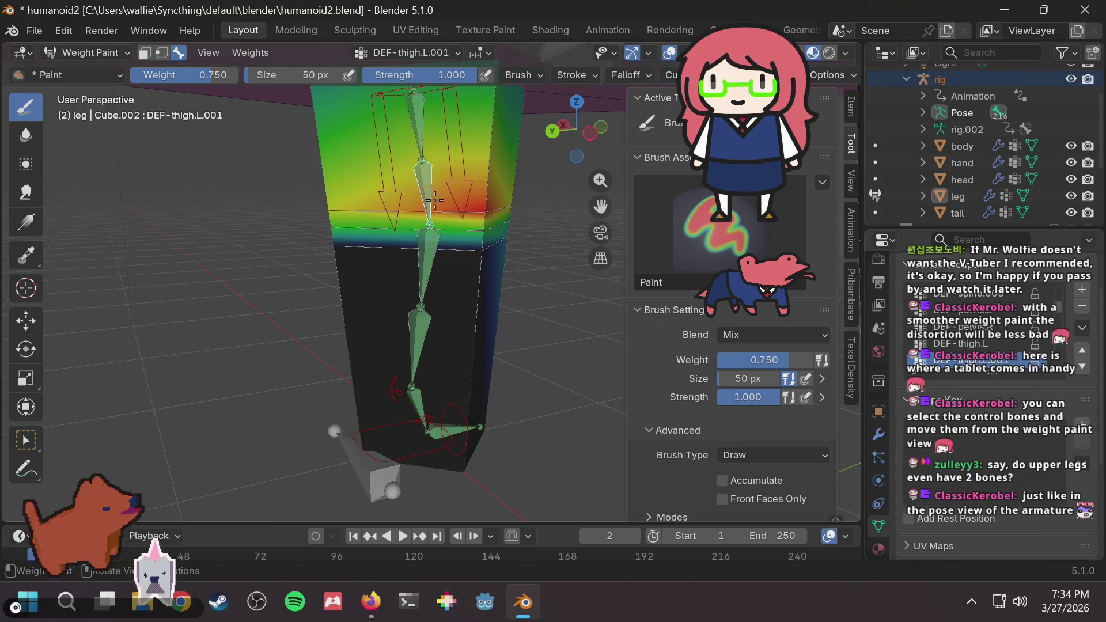
{"action": "left_click_drag", "start_coordinate": [472, 206], "coordinate": [479, 205]}
{"action": "key", "text": "ctrl+z"}
{"action": "middle_click_drag", "start_coordinate": [326, 224], "coordinate": [396, 209]}
{"action": "left_click_drag", "start_coordinate": [357, 209], "coordinate": [356, 211]}
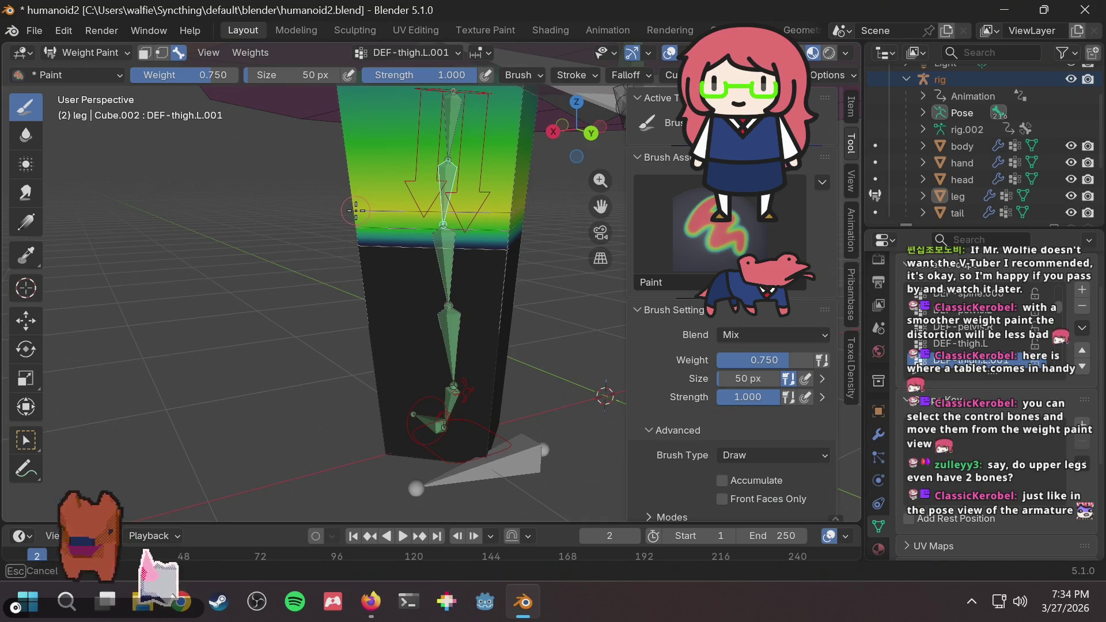
Lift foot_ik.L along local Z to test the knee bend, cancel, and step back to the thigh weights.
{"action": "middle_click_drag", "start_coordinate": [400, 228], "coordinate": [366, 228]}
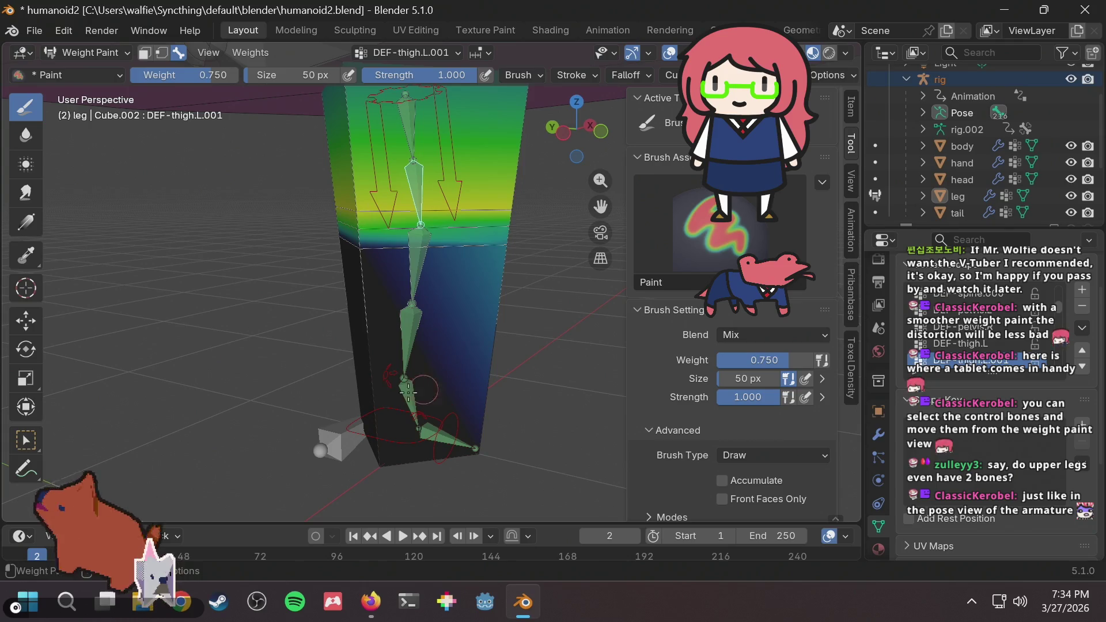
{"action": "left_click", "coordinate": [351, 428], "text": "ctrl"}
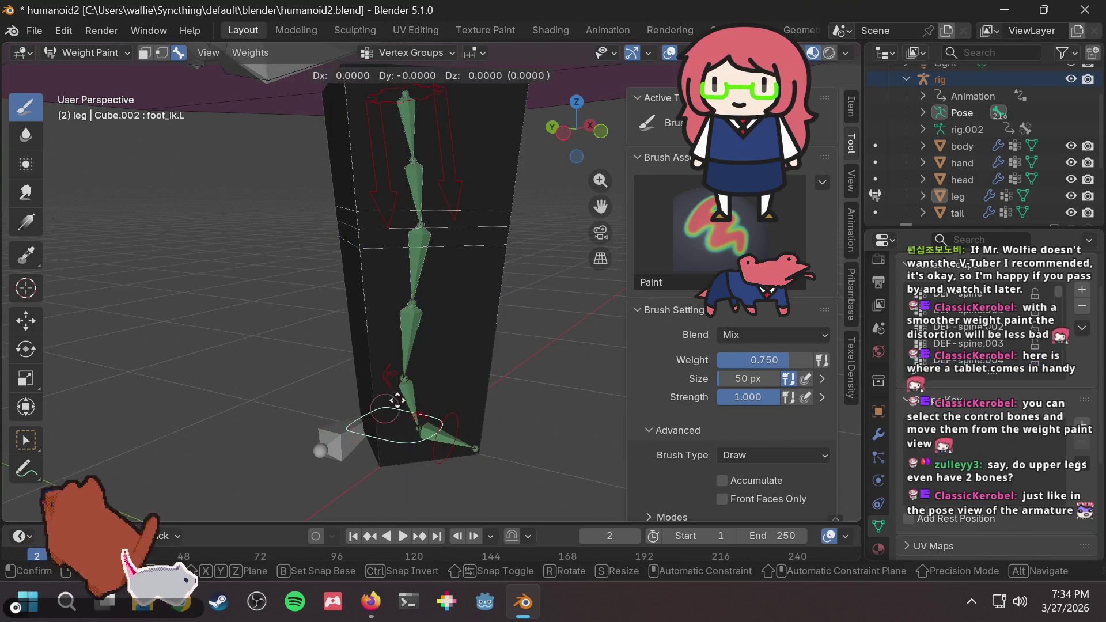
{"action": "key", "text": "g"}
{"action": "key", "text": "z"}
{"action": "key", "text": "z"}
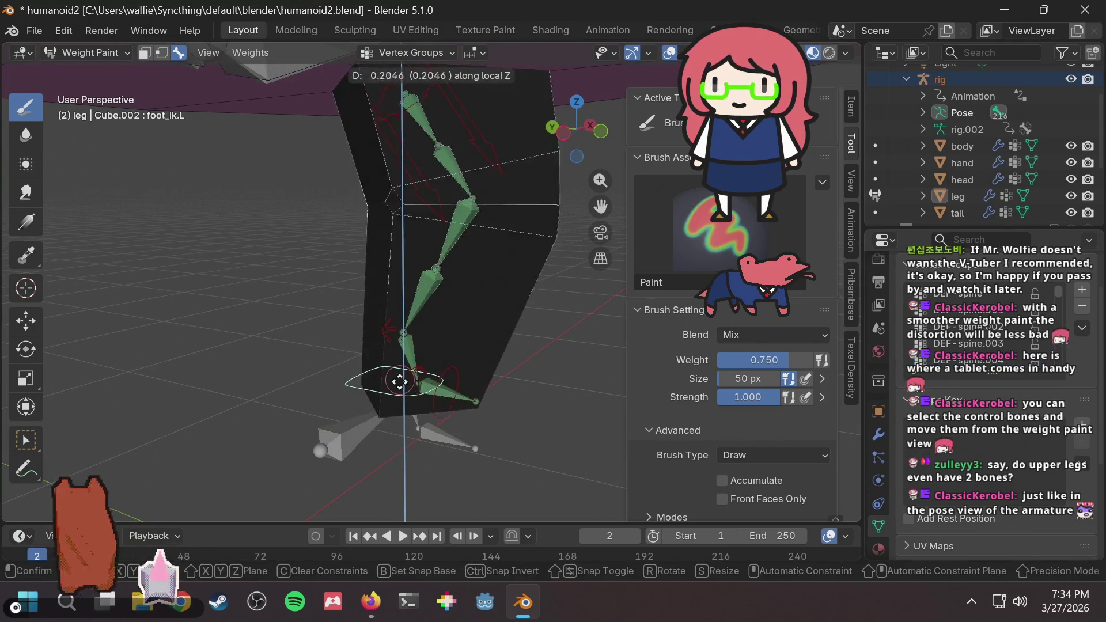
{"action": "key", "text": "Escape"}
{"action": "key", "text": "ctrl+z"}
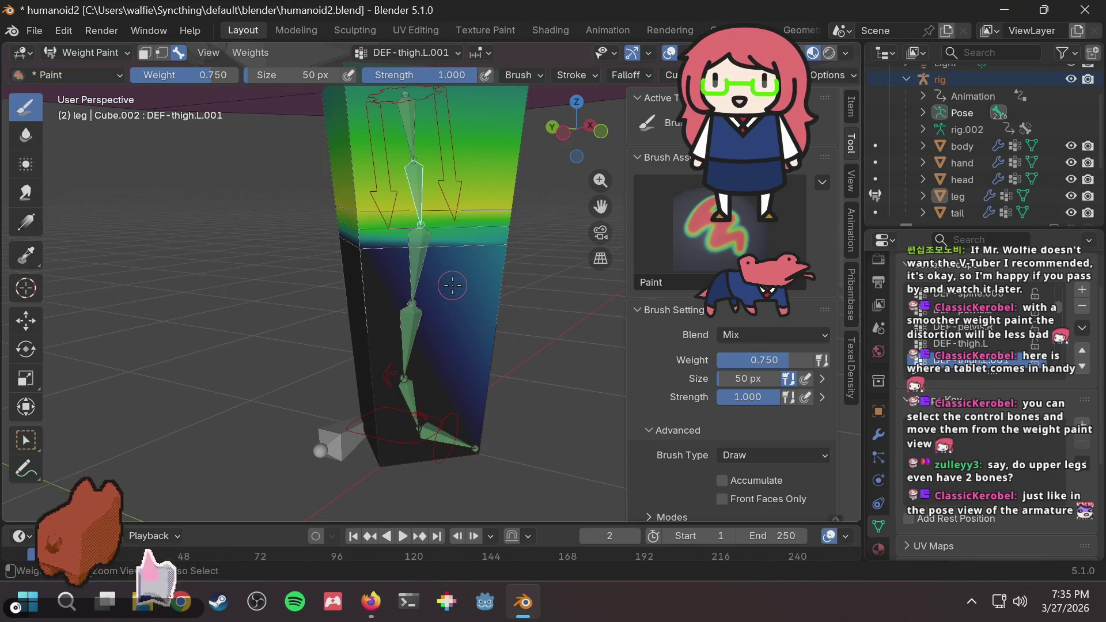
{"action": "key", "text": "ctrl+z"}
{"action": "key", "text": "ctrl+z"}
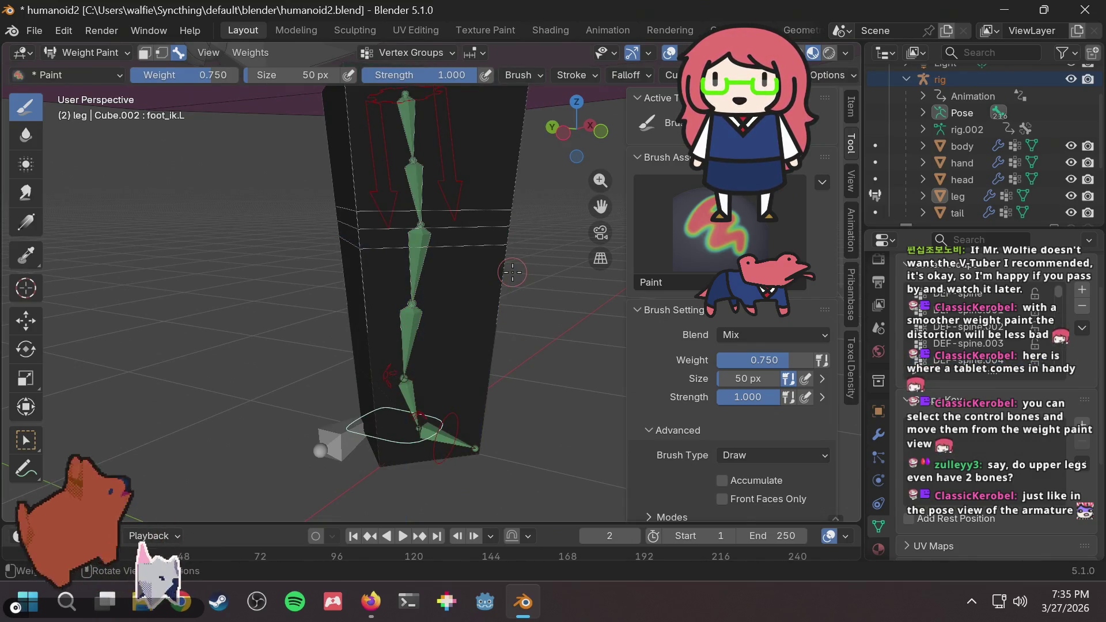
Switch to the DEF-shin.L weights and paint its upper edge loop to 0.000 weight.
{"action": "left_click", "coordinate": [417, 185], "text": "ctrl"}
{"action": "mouse_move", "coordinate": [416, 185]}
{"action": "middle_mouse_down"}
{"action": "mouse_move", "coordinate": [211, 245]}
{"action": "mouse_move", "coordinate": [902, 312]}
{"action": "middle_mouse_up"}
{"action": "middle_click_drag", "start_coordinate": [295, 204], "coordinate": [342, 316]}
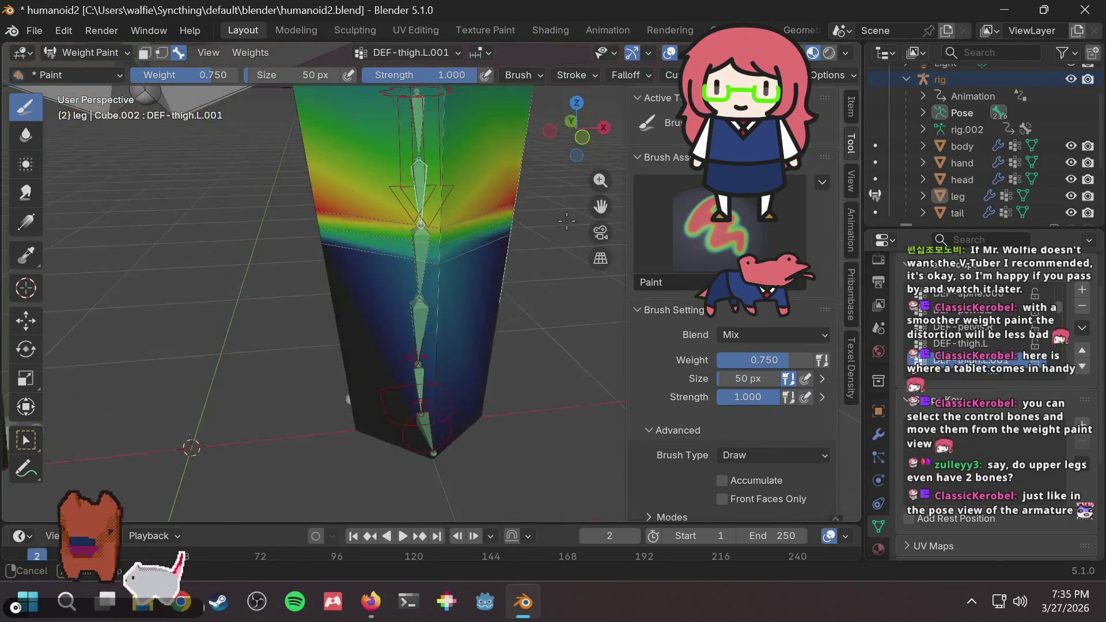
{"action": "middle_click_drag", "start_coordinate": [401, 299], "coordinate": [502, 217]}
{"action": "left_click", "coordinate": [422, 255], "text": "ctrl"}
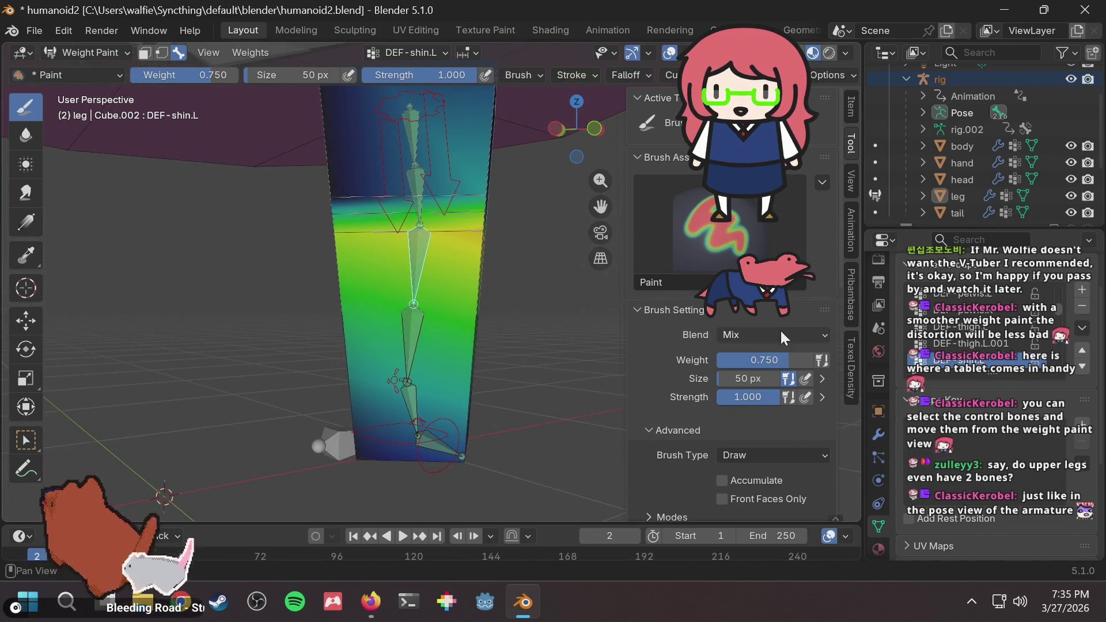
{"action": "scroll", "coordinate": [522, 179], "scroll_direction": "up", "scroll_amount": 2}
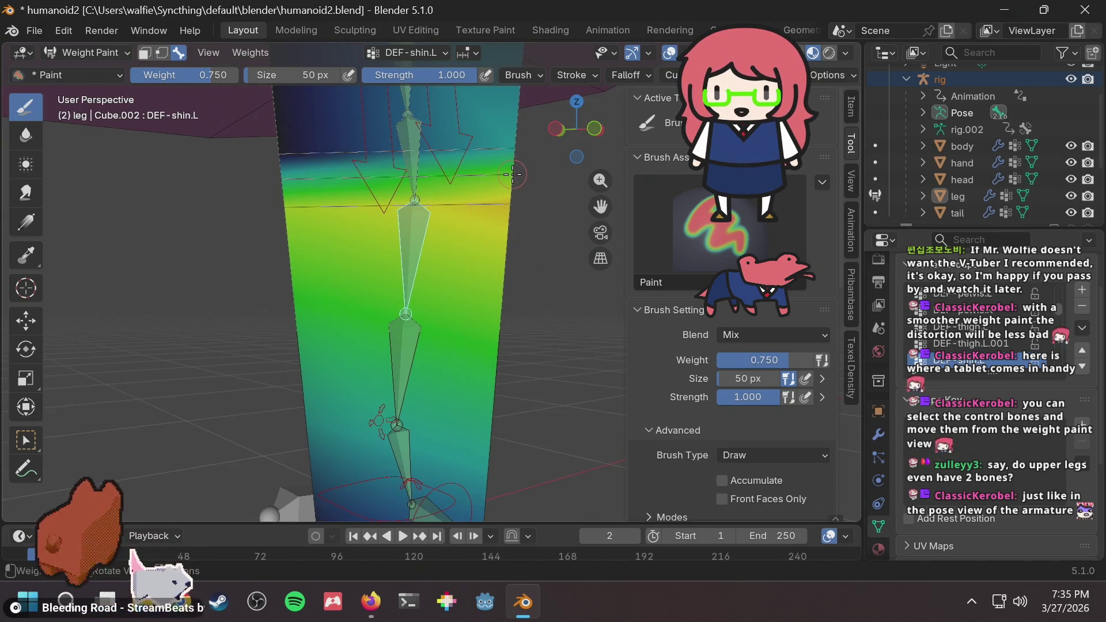
{"action": "middle_click_drag", "start_coordinate": [513, 174], "coordinate": [472, 174]}
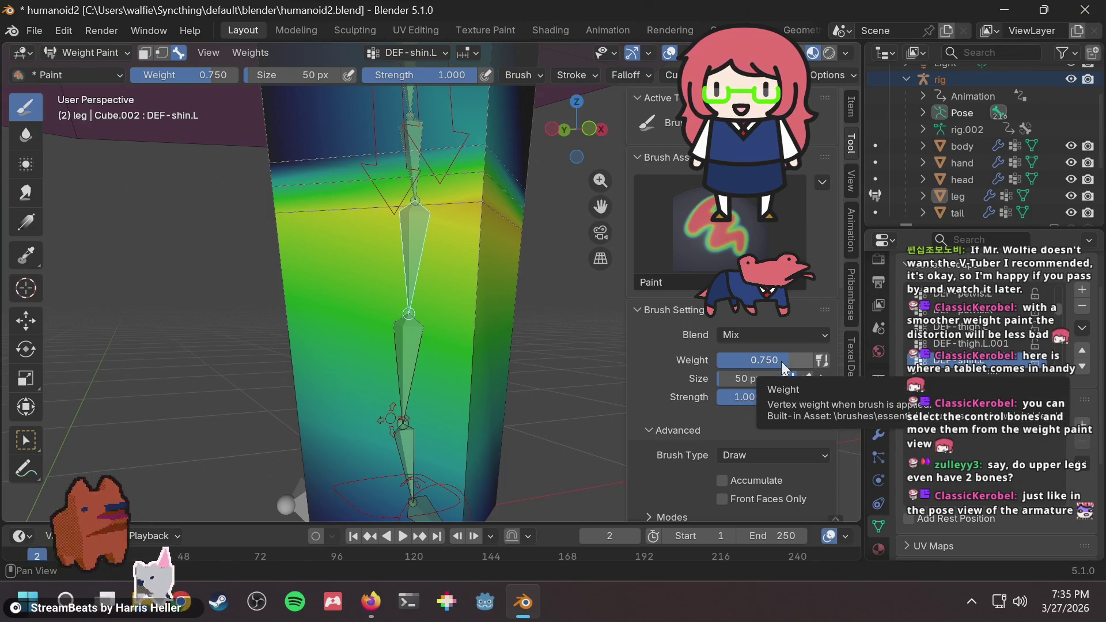
{"action": "left_click_drag", "start_coordinate": [781, 361], "coordinate": [711, 361]}
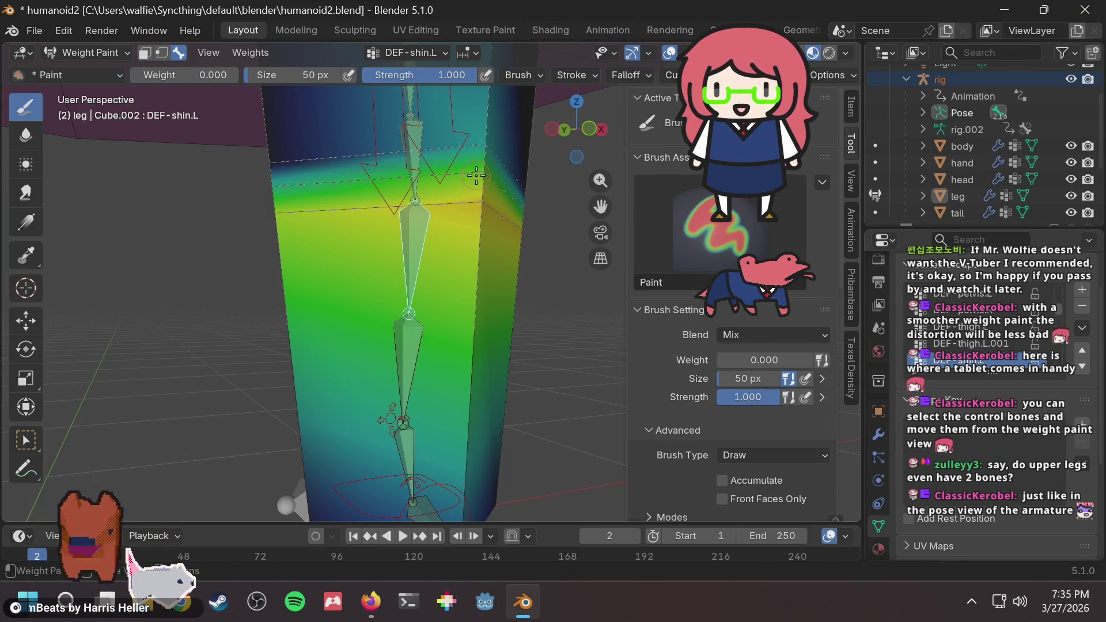
{"action": "left_click_drag", "start_coordinate": [475, 175], "coordinate": [484, 174]}
{"action": "mouse_move", "coordinate": [487, 206]}
{"action": "middle_mouse_down"}
{"action": "mouse_move", "coordinate": [514, 209]}
{"action": "mouse_move", "coordinate": [359, 412]}
{"action": "middle_mouse_up"}
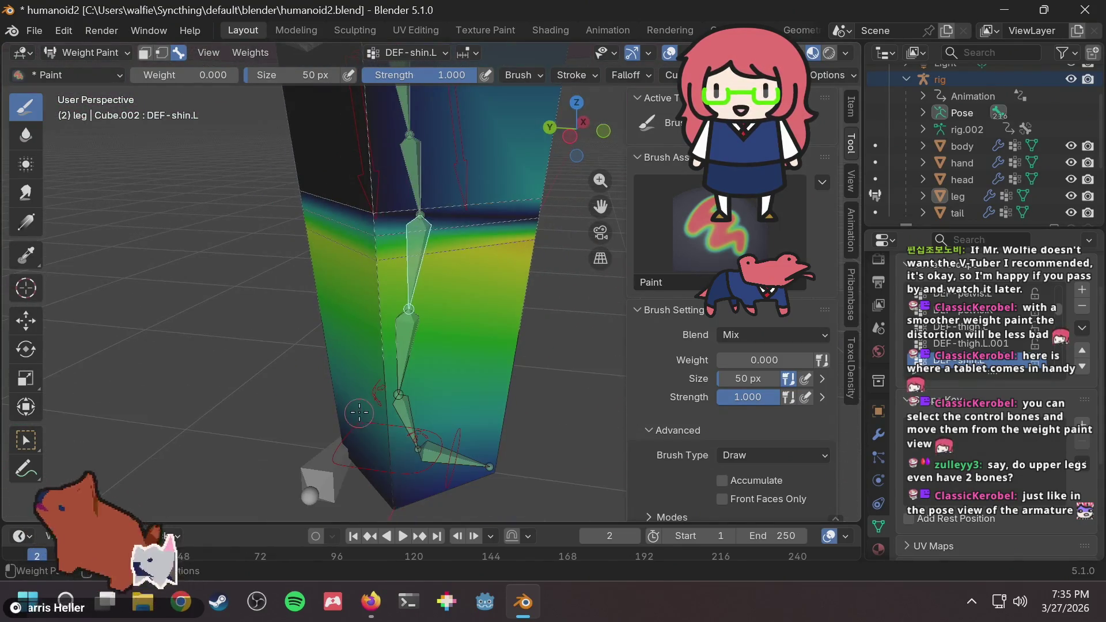
Test the knee bend by lifting foot_ik.L along local Z, cancel, then lift it again.
{"action": "left_click", "coordinate": [338, 460], "text": "ctrl"}
{"action": "key", "text": "g"}
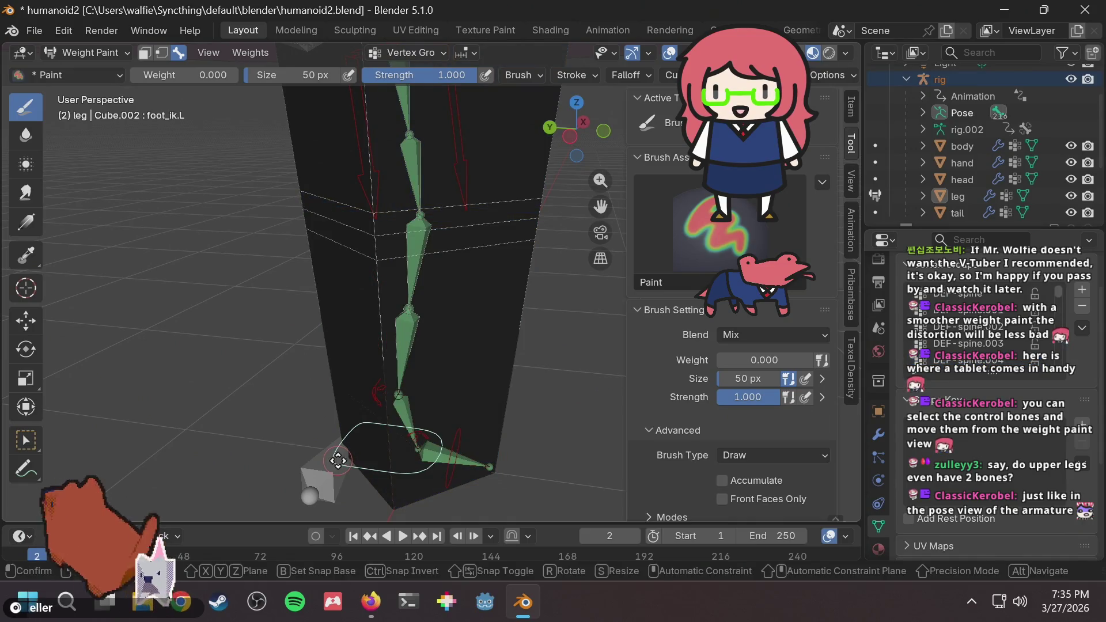
{"action": "key", "text": "z"}
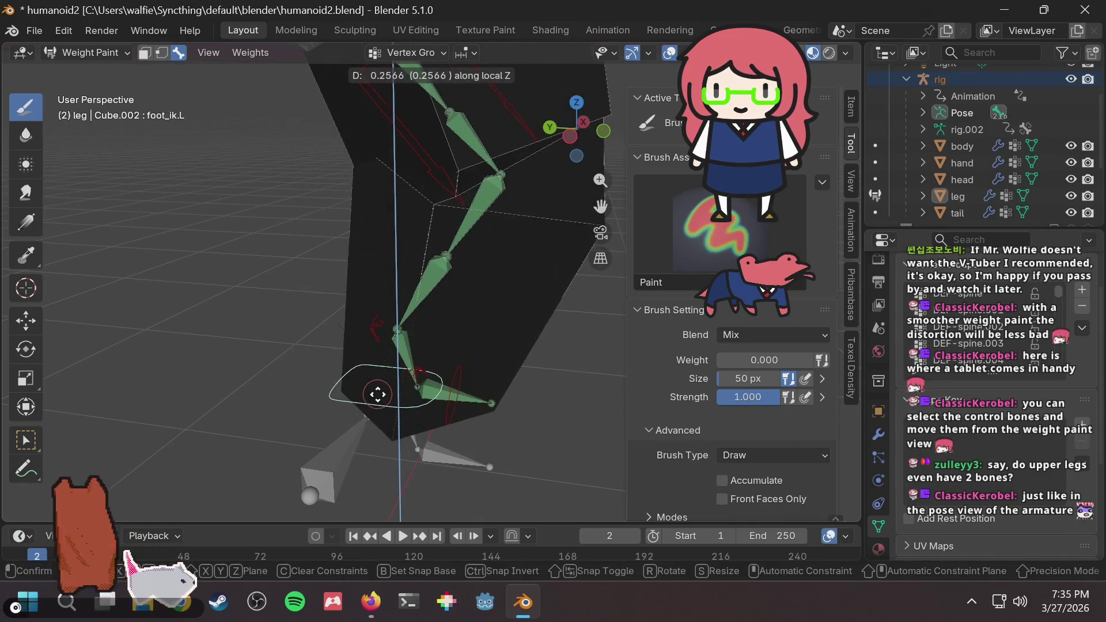
{"action": "key", "text": "Escape"}
{"action": "left_click", "coordinate": [455, 323], "text": "ctrl"}
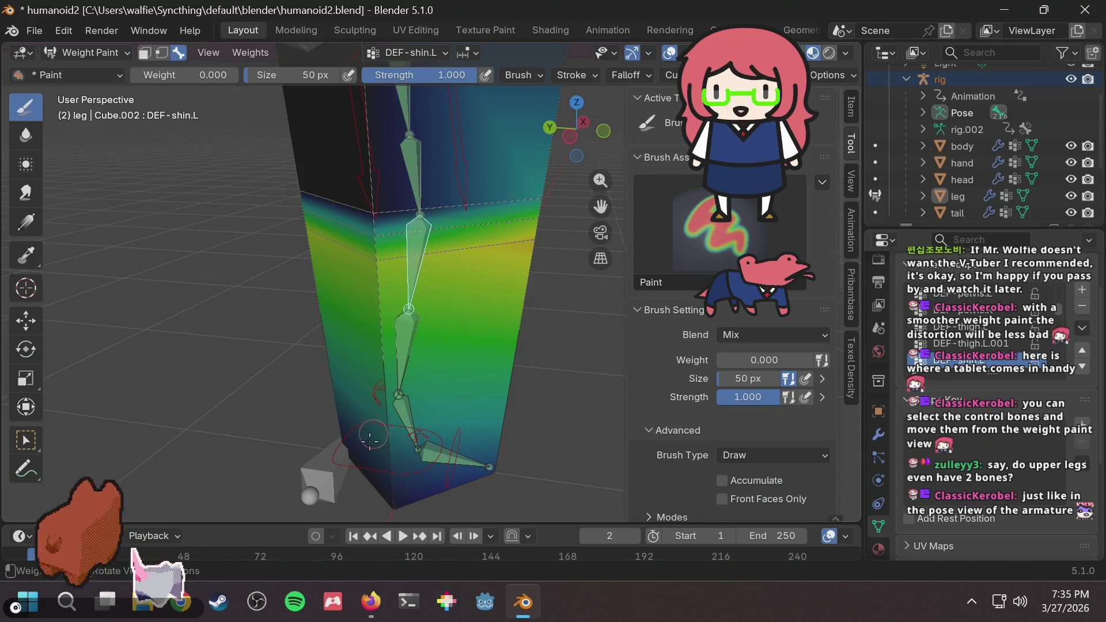
{"action": "left_click", "coordinate": [346, 459], "text": "ctrl"}
{"action": "key", "text": "g"}
{"action": "key", "text": "z"}
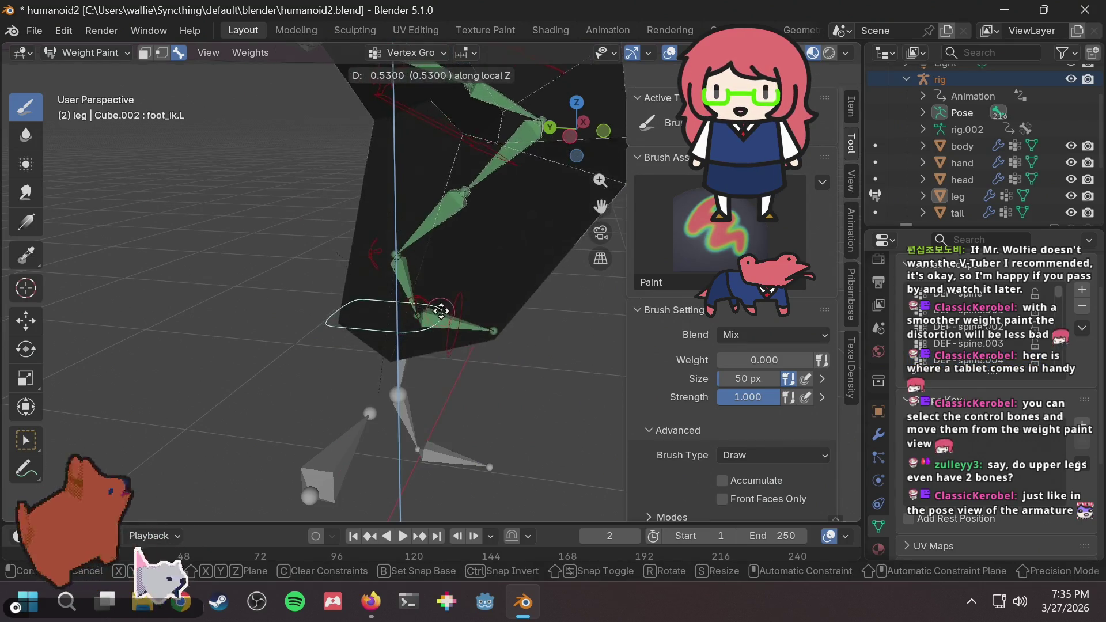
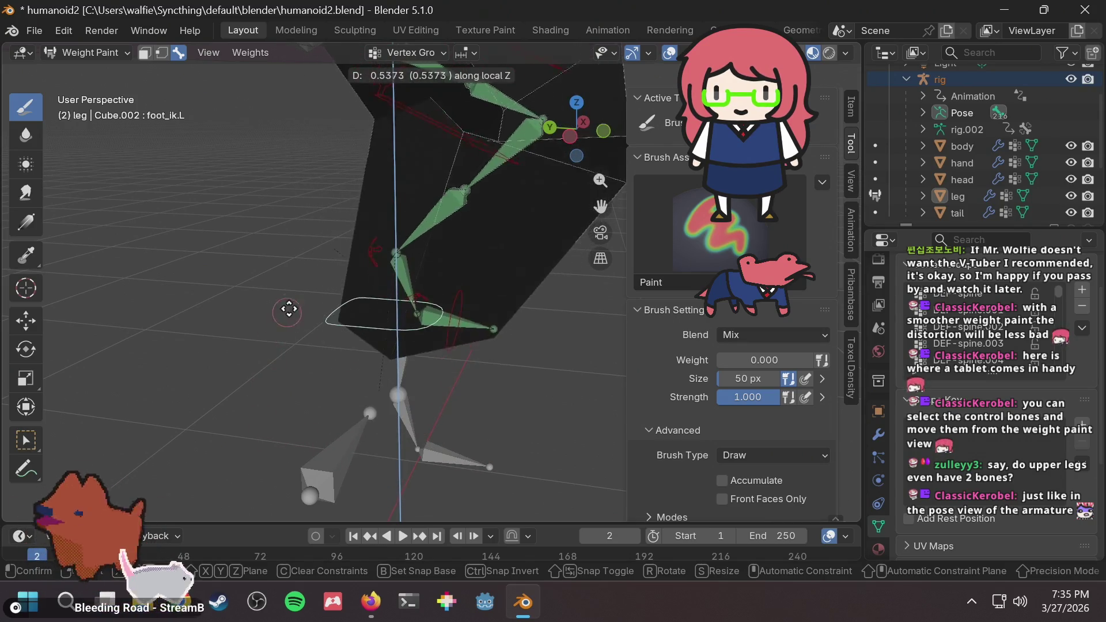
Return foot_ik.L to its rest position with a zero-offset Z move, checked from a side view.
{"action": "right_click", "coordinate": [305, 273]}
{"action": "middle_click_drag", "start_coordinate": [303, 271], "coordinate": [369, 299]}
{"action": "key", "text": "g"}
{"action": "key", "text": "z"}
{"action": "key", "text": "z"}
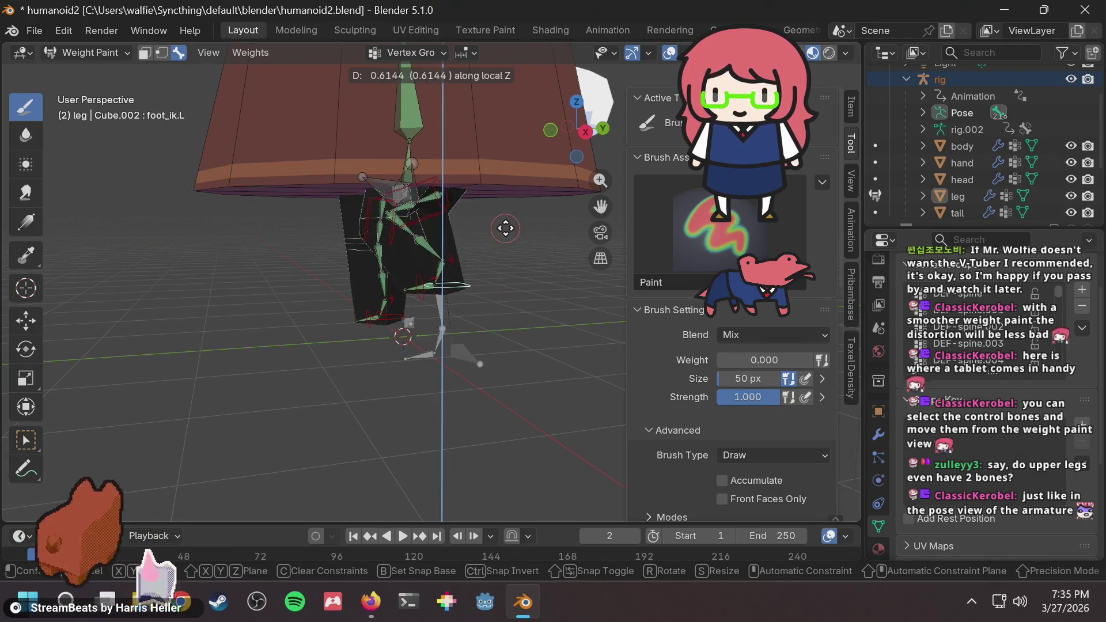
{"action": "left_click", "coordinate": [503, 269]}
Leave Weight Paint for Object Mode, trying and cancelling a local-Z move of the leg.
{"action": "left_click", "coordinate": [89, 52]}
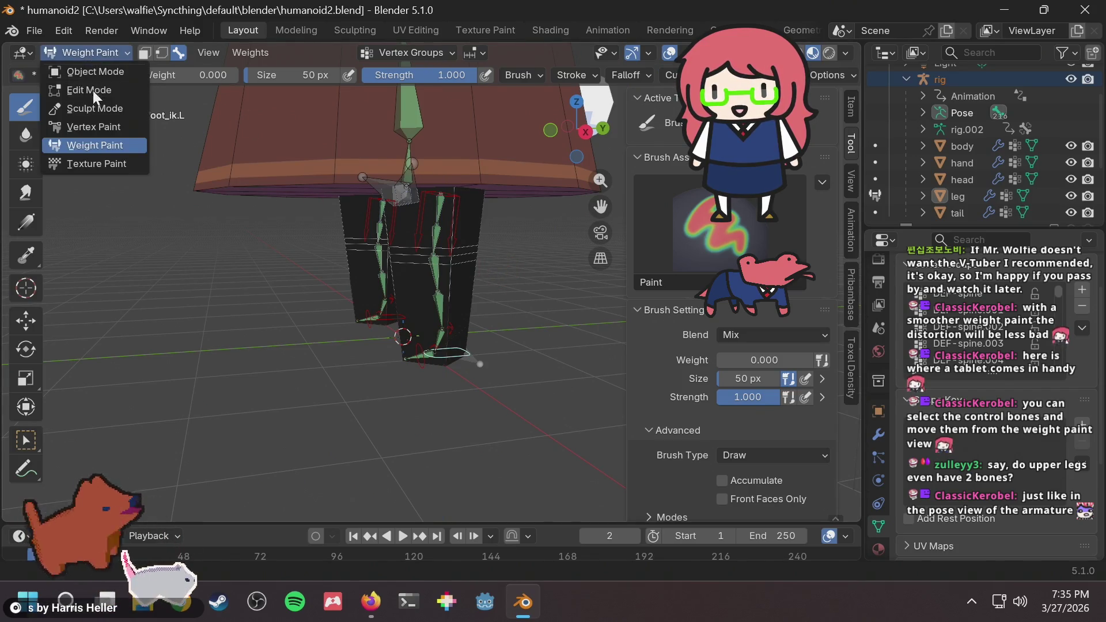
{"action": "left_click", "coordinate": [92, 68]}
{"action": "key", "text": "g"}
{"action": "key", "text": "z"}
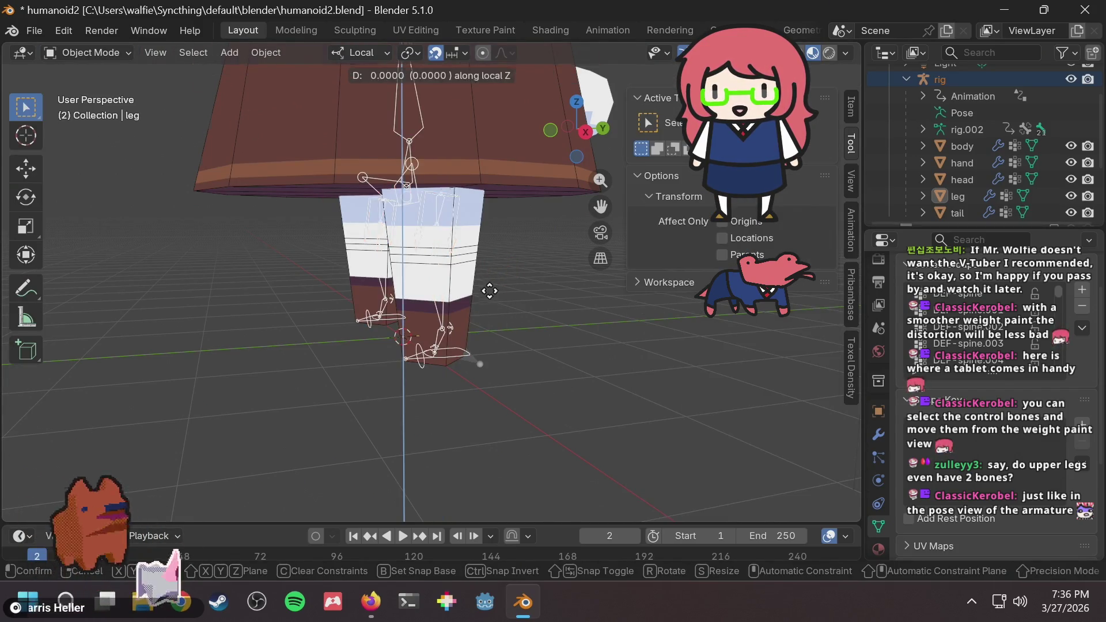
{"action": "key", "text": "Escape"}
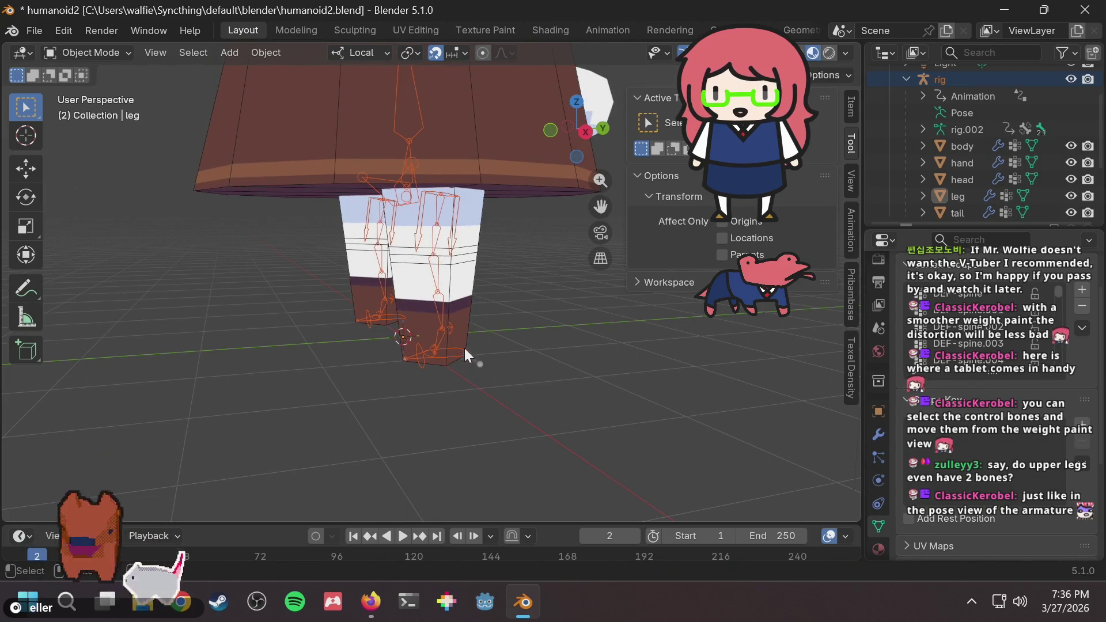
Select the rig, enter Pose Mode, and trial a local-Z move of foot_ik.L, cancelling it.
{"action": "left_click", "coordinate": [464, 347]}
{"action": "left_click", "coordinate": [82, 56]}
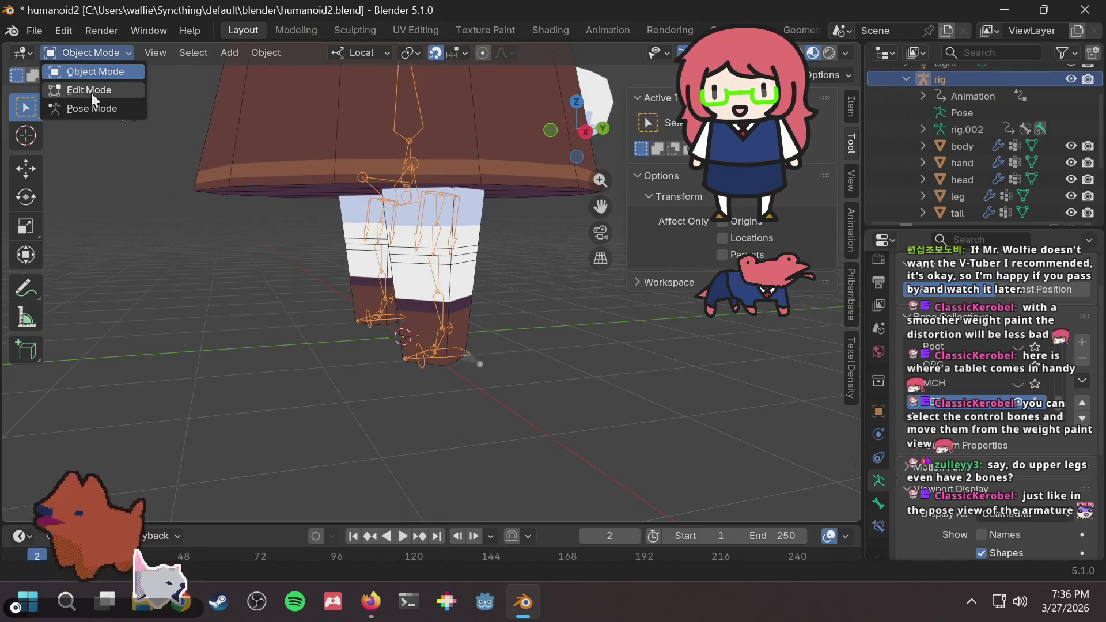
{"action": "left_click", "coordinate": [91, 106]}
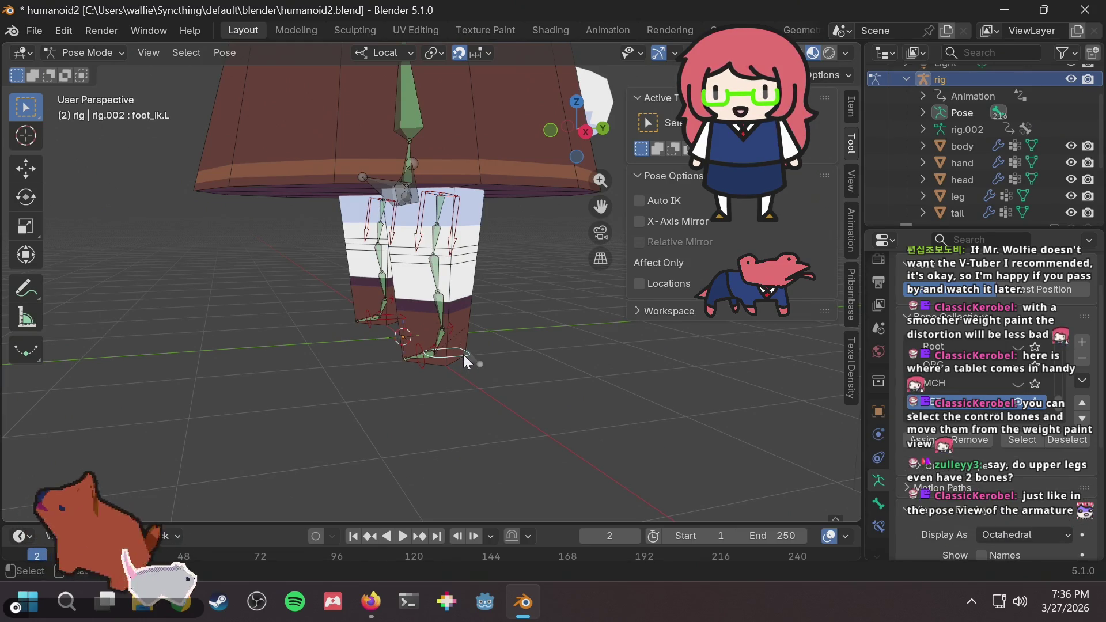
{"action": "key", "text": "z"}
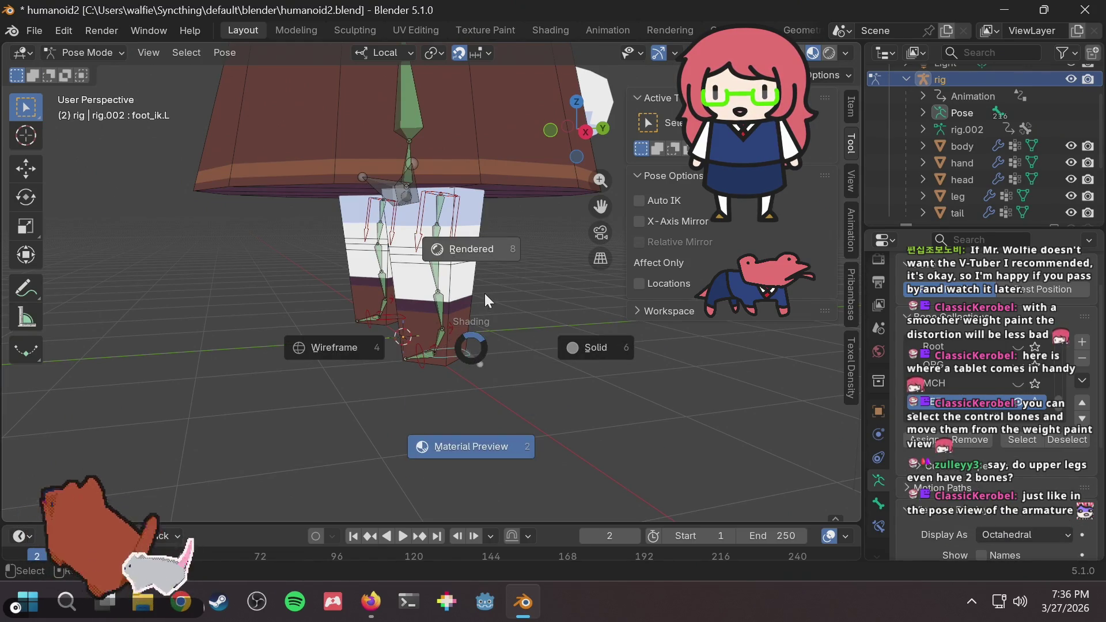
{"action": "key", "text": "Escape"}
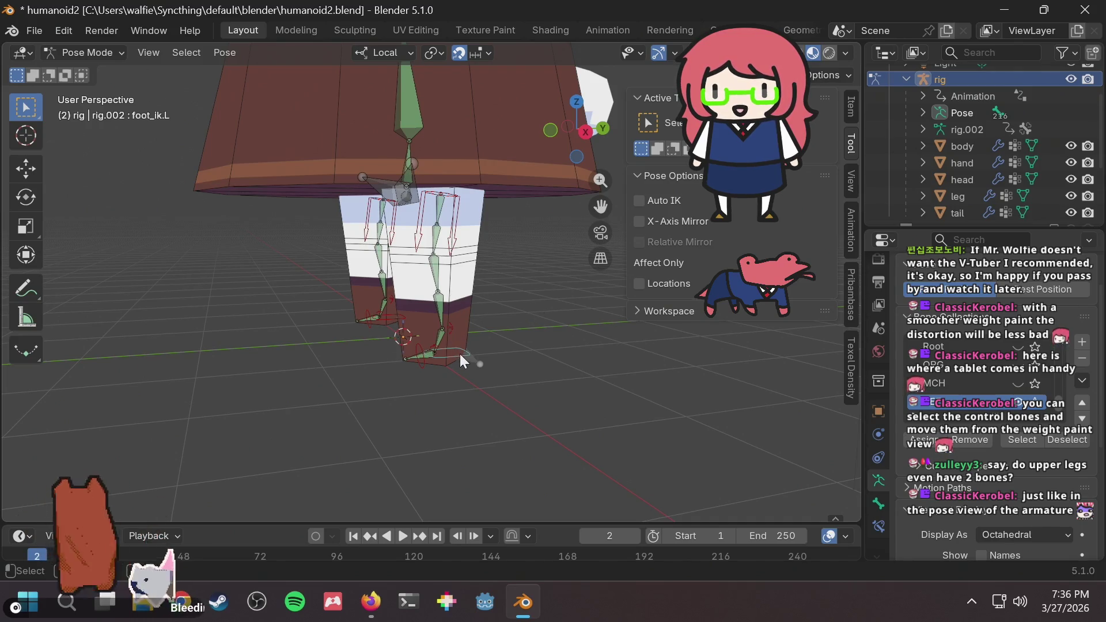
{"action": "key", "text": "g"}
{"action": "key", "text": "z"}
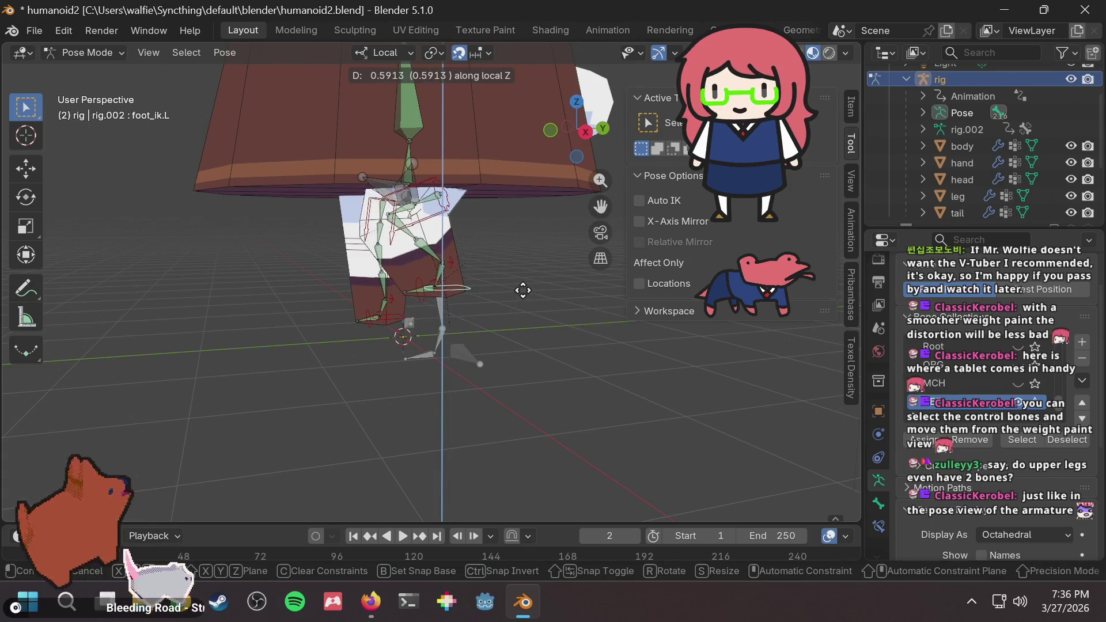
{"action": "right_click", "coordinate": [521, 321]}
Lift foot_ik.L along local Z, inspect the leg bend, and save humanoid2.blend.
{"action": "scroll", "coordinate": [390, 254], "scroll_direction": "up", "scroll_amount": 1}
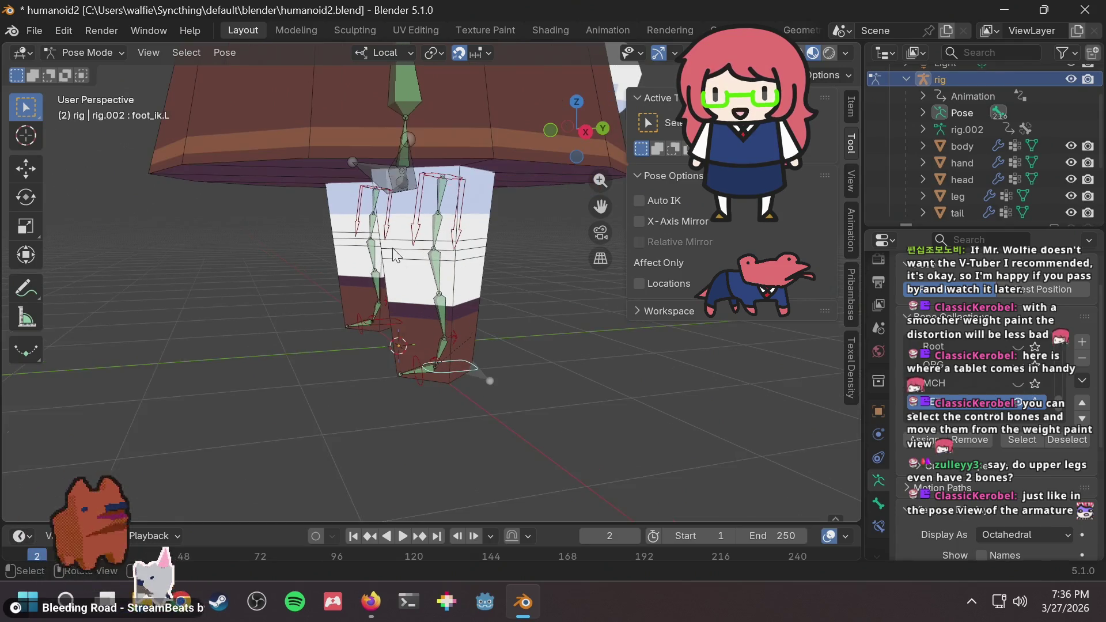
{"action": "key", "text": "g"}
{"action": "key", "text": "z"}
{"action": "key", "text": "z"}
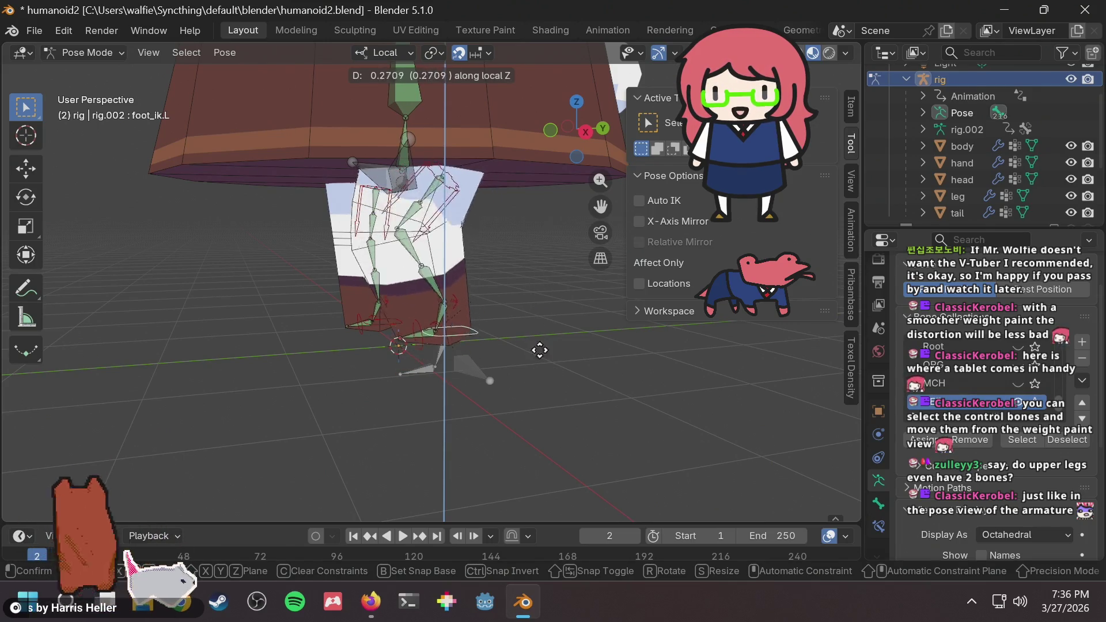
{"action": "left_click", "coordinate": [536, 298]}
{"action": "mouse_move", "coordinate": [536, 298]}
{"action": "middle_mouse_down"}
{"action": "mouse_move", "coordinate": [403, 296]}
{"action": "mouse_move", "coordinate": [598, 301]}
{"action": "mouse_move", "coordinate": [448, 299]}
{"action": "mouse_move", "coordinate": [585, 296]}
{"action": "mouse_move", "coordinate": [496, 268]}
{"action": "mouse_move", "coordinate": [538, 229]}
{"action": "mouse_move", "coordinate": [439, 236]}
{"action": "mouse_move", "coordinate": [553, 214]}
{"action": "mouse_move", "coordinate": [531, 232]}
{"action": "middle_mouse_up"}
{"action": "scroll", "coordinate": [586, 296], "scroll_direction": "up", "scroll_amount": 6}
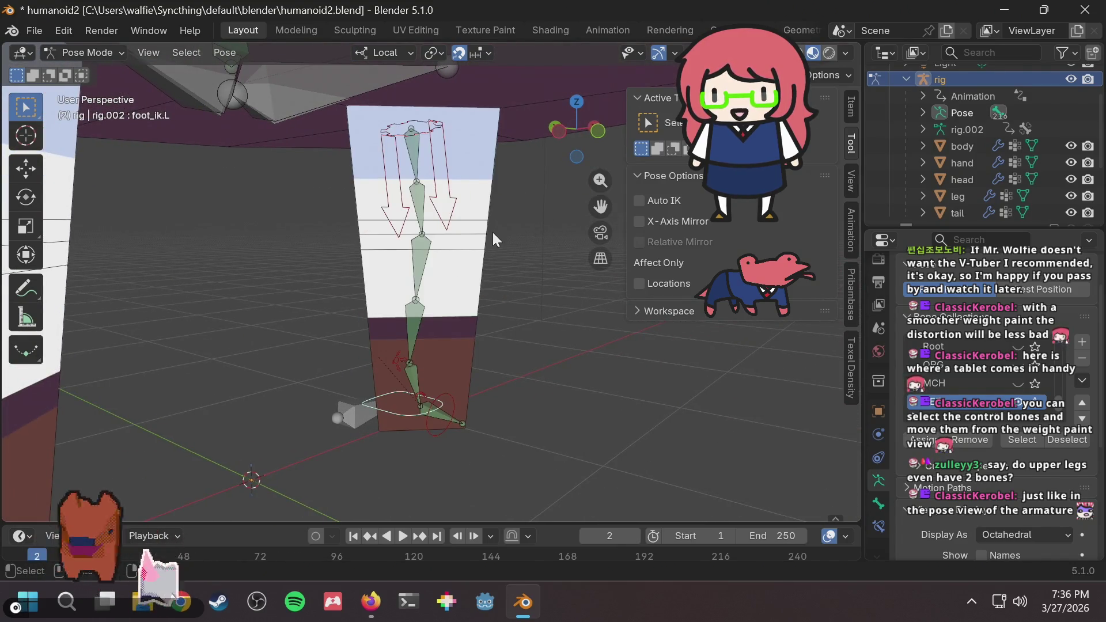
{"action": "key", "text": "ctrl+s"}
{"action": "scroll", "coordinate": [492, 233], "scroll_direction": "down", "scroll_amount": 3}
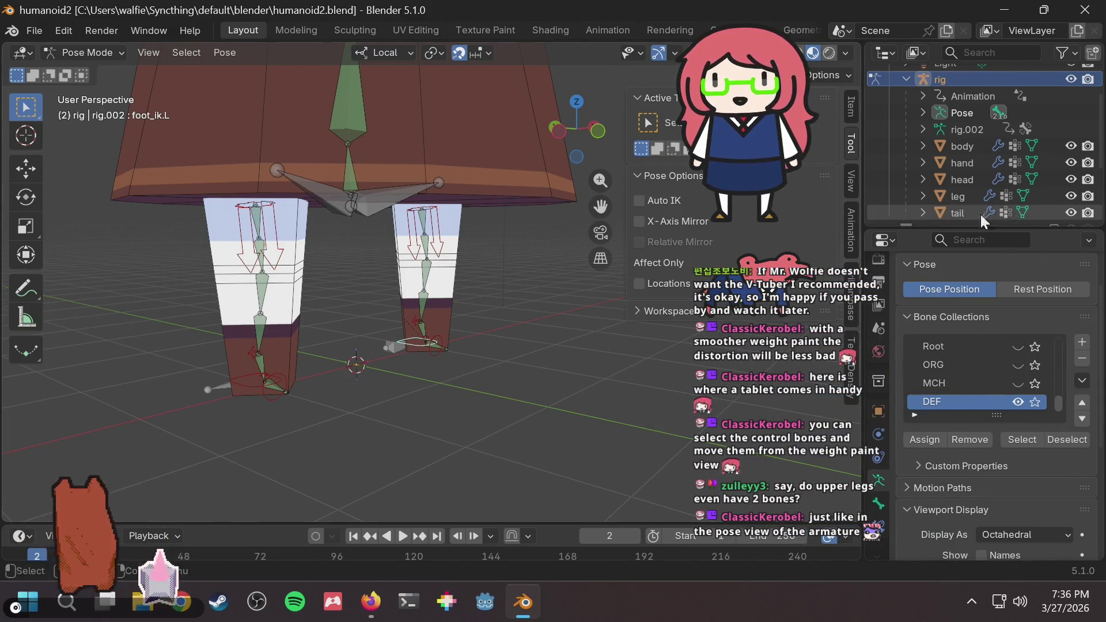
{"action": "left_click", "coordinate": [957, 196]}
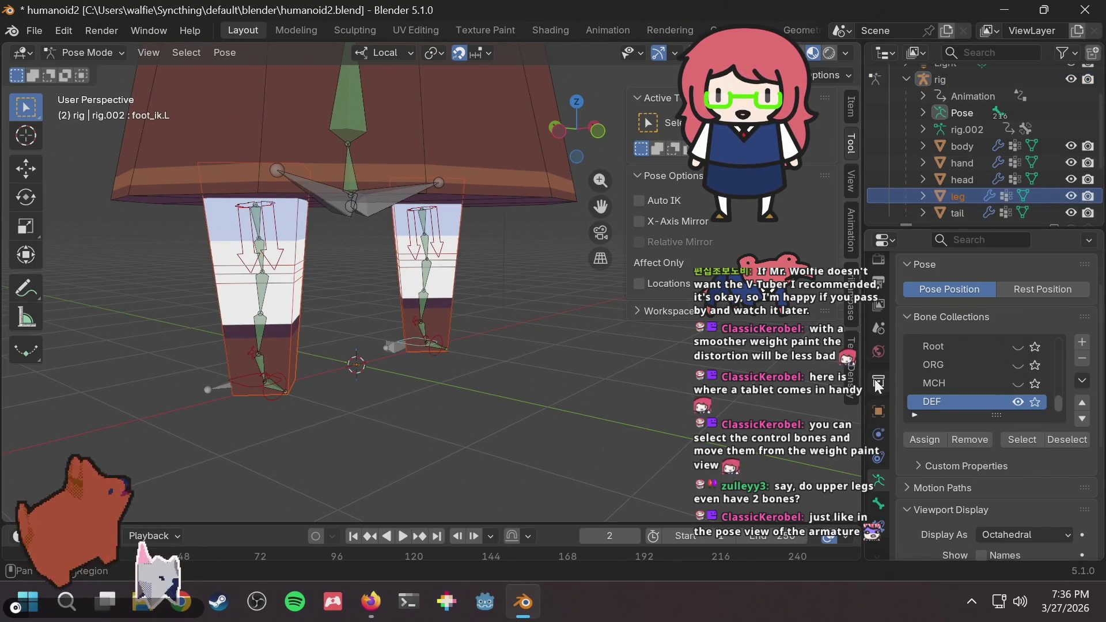
{"action": "left_click", "coordinate": [878, 328]}
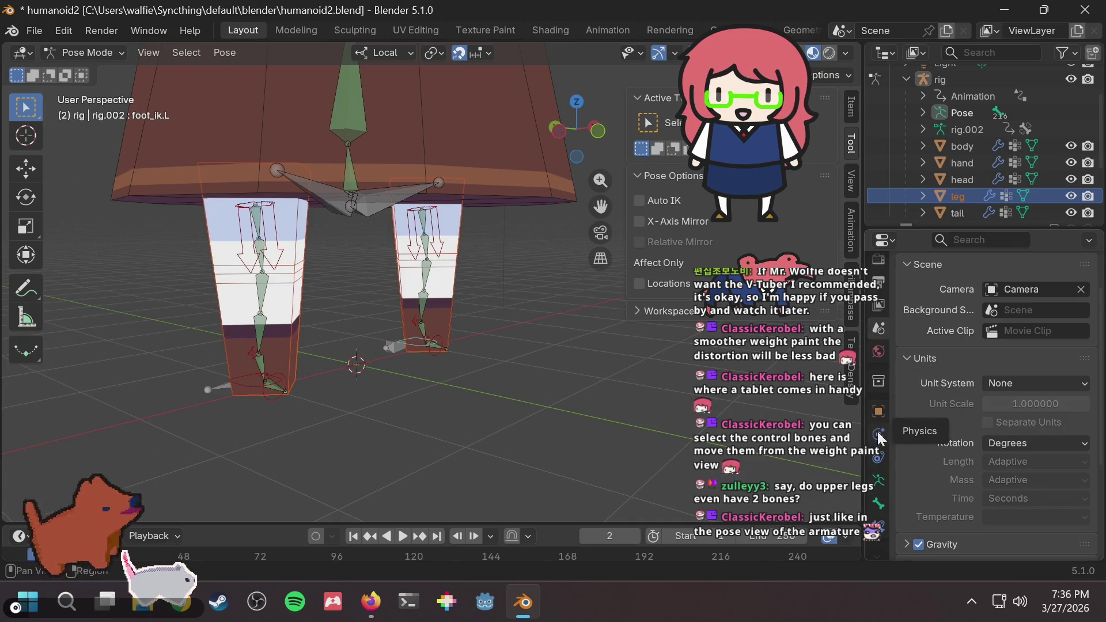
{"action": "left_click", "coordinate": [878, 480]}
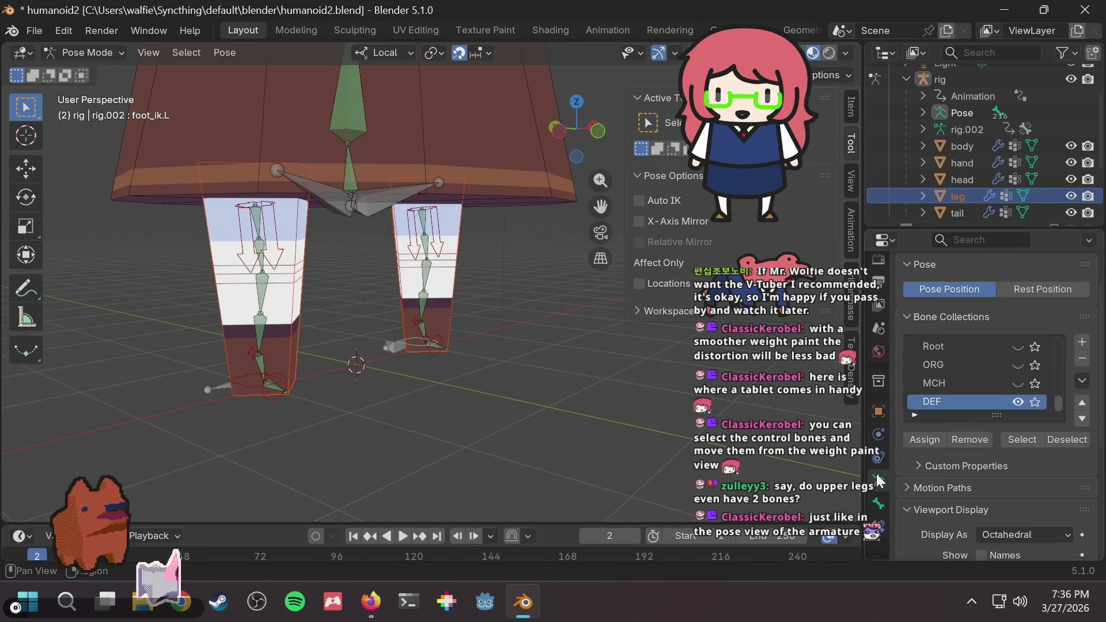
{"action": "scroll", "coordinate": [929, 459], "scroll_direction": "down", "scroll_amount": 6}
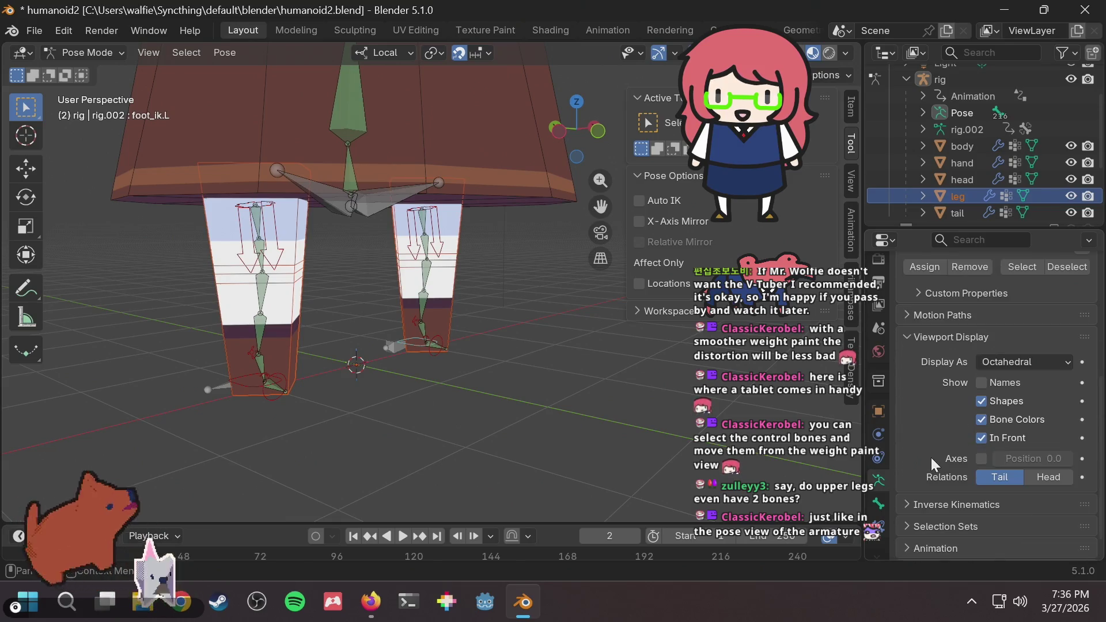
{"action": "left_click", "coordinate": [878, 351]}
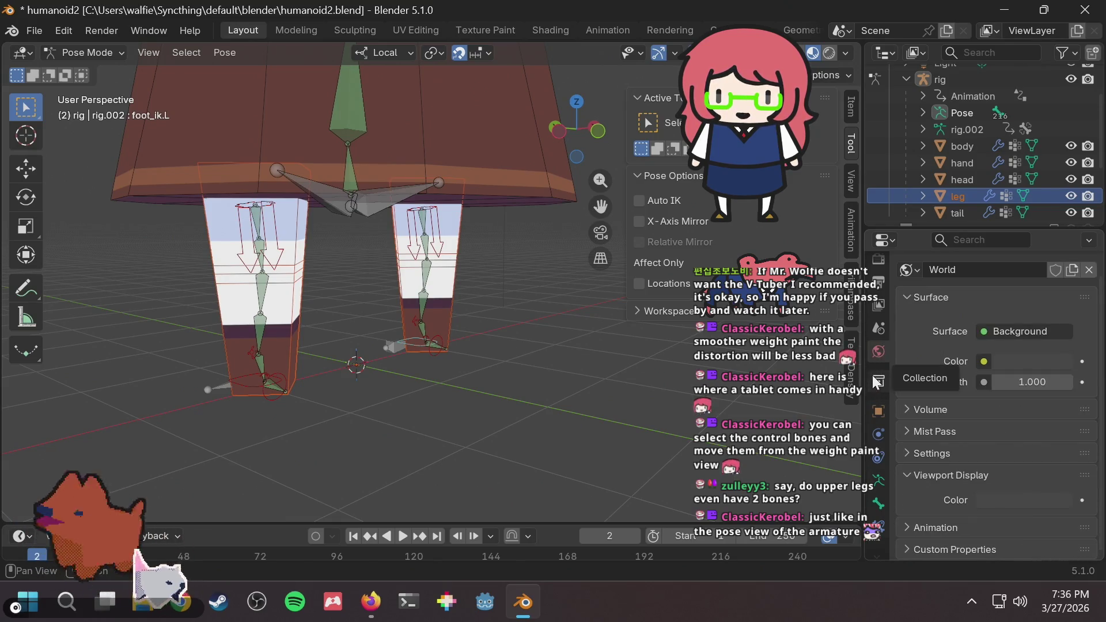
{"action": "left_click", "coordinate": [878, 411]}
{"action": "scroll", "coordinate": [984, 432], "scroll_direction": "down", "scroll_amount": 8}
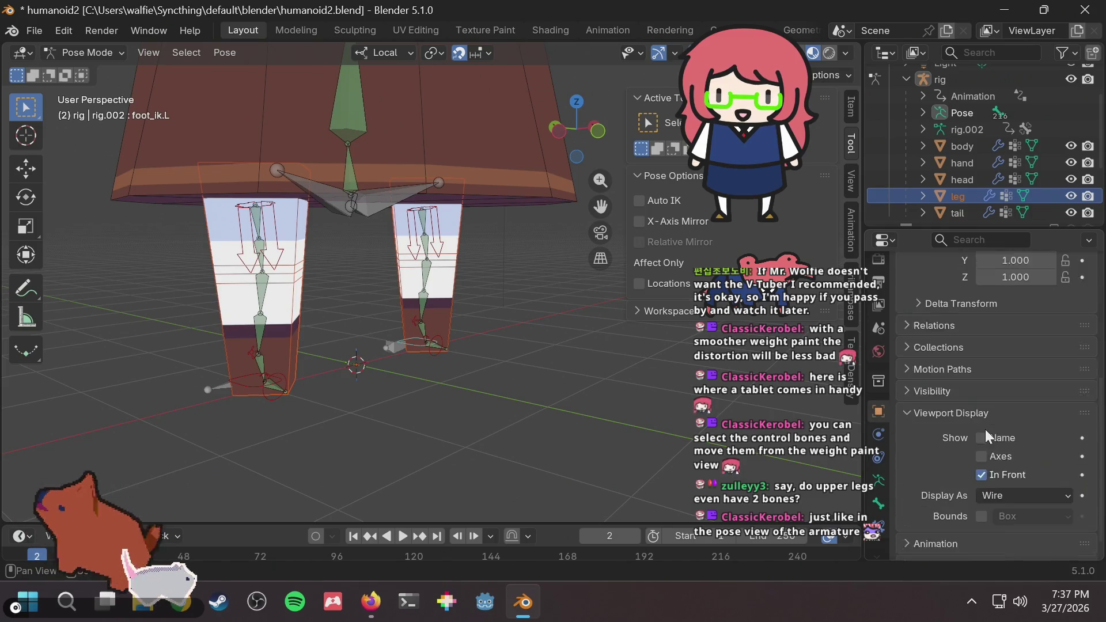
{"action": "scroll", "coordinate": [984, 430], "scroll_direction": "down", "scroll_amount": 1}
{"action": "left_click", "coordinate": [986, 478]}
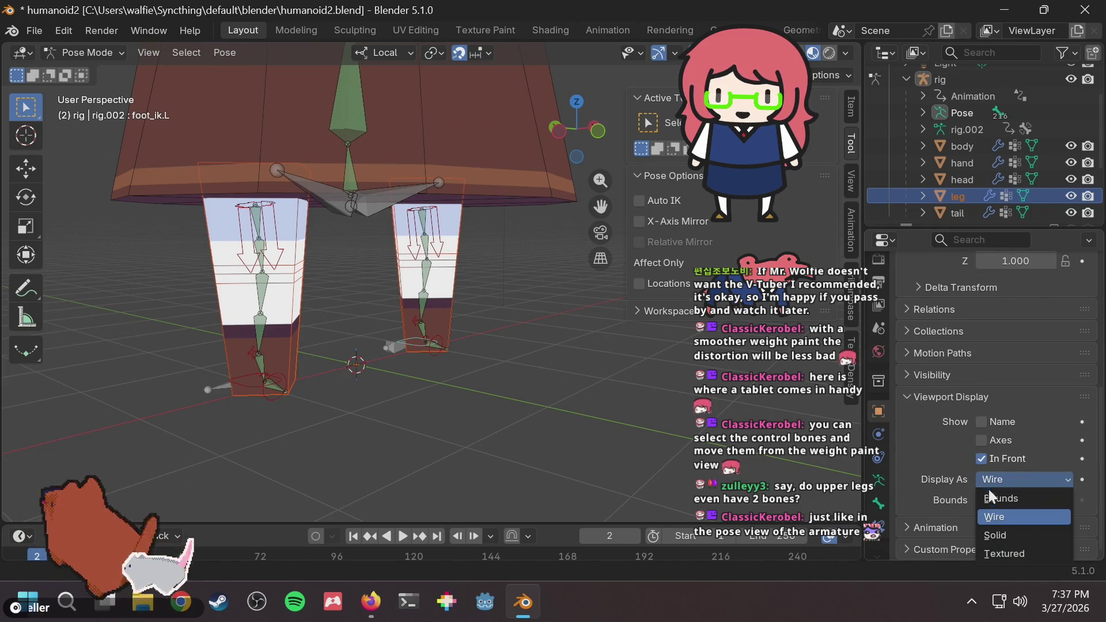
{"action": "left_click", "coordinate": [880, 433]}
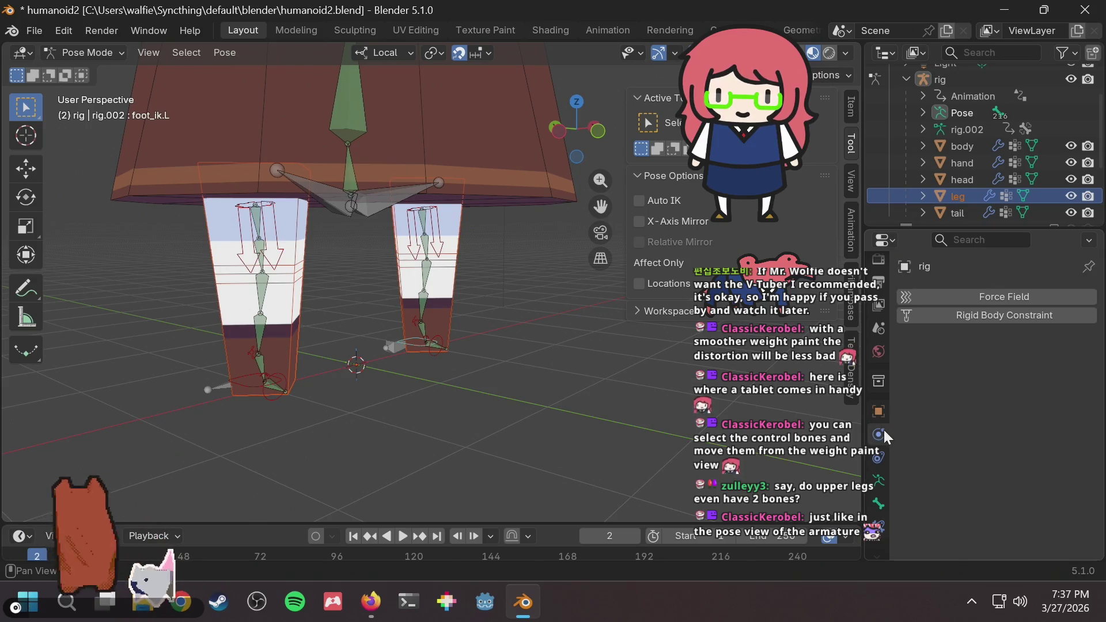
{"action": "left_click", "coordinate": [877, 410]}
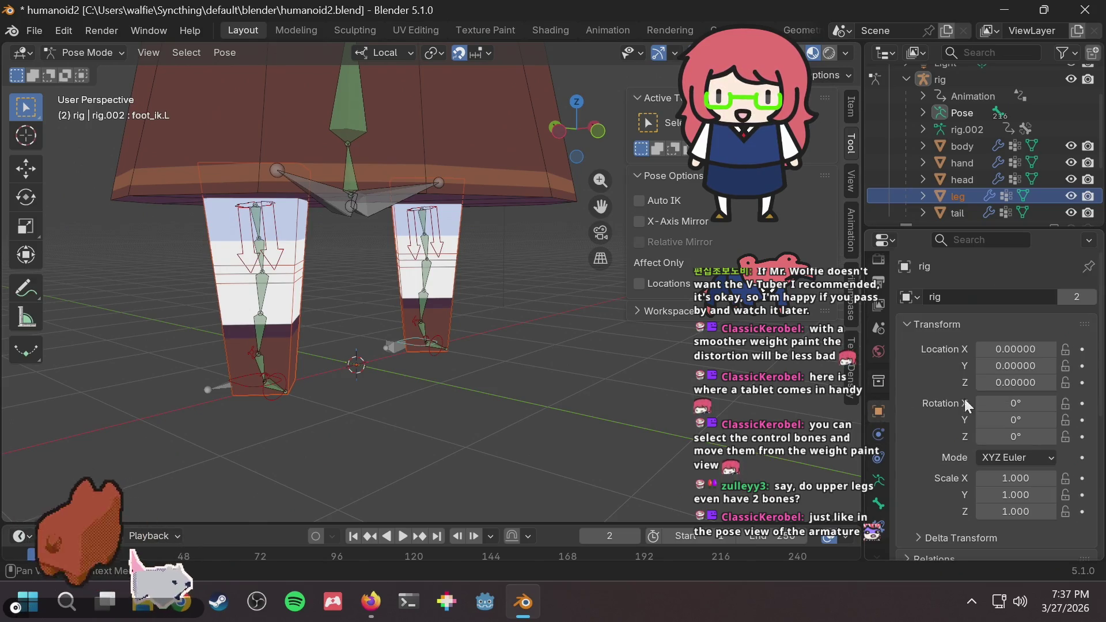
{"action": "scroll", "coordinate": [979, 413], "scroll_direction": "down", "scroll_amount": 10}
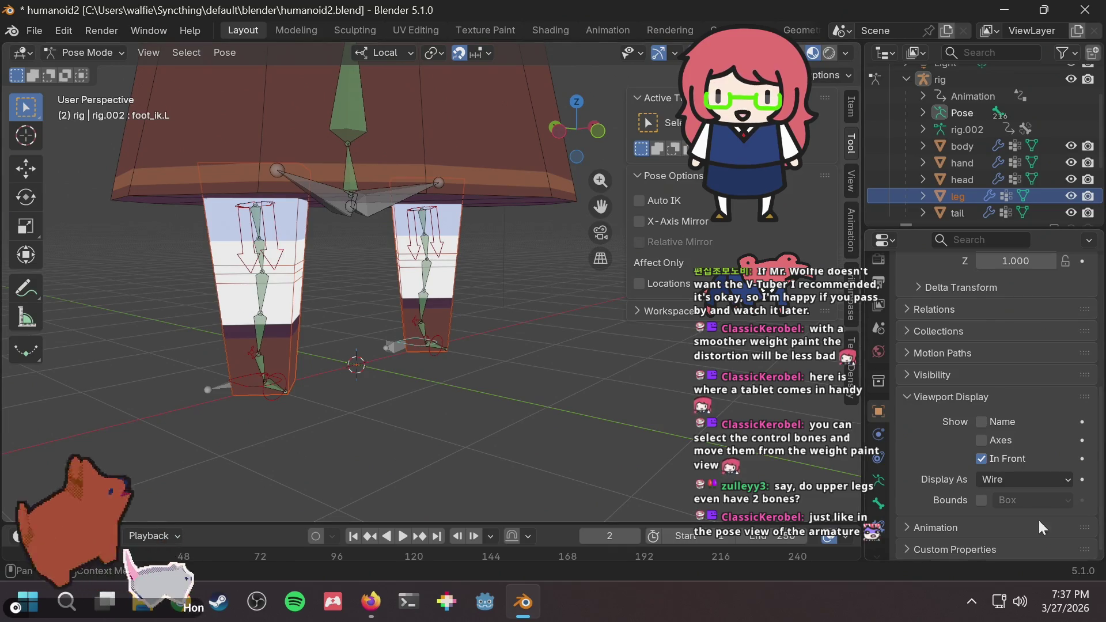
{"action": "left_click", "coordinate": [1009, 484]}
{"action": "left_click", "coordinate": [1005, 499]}
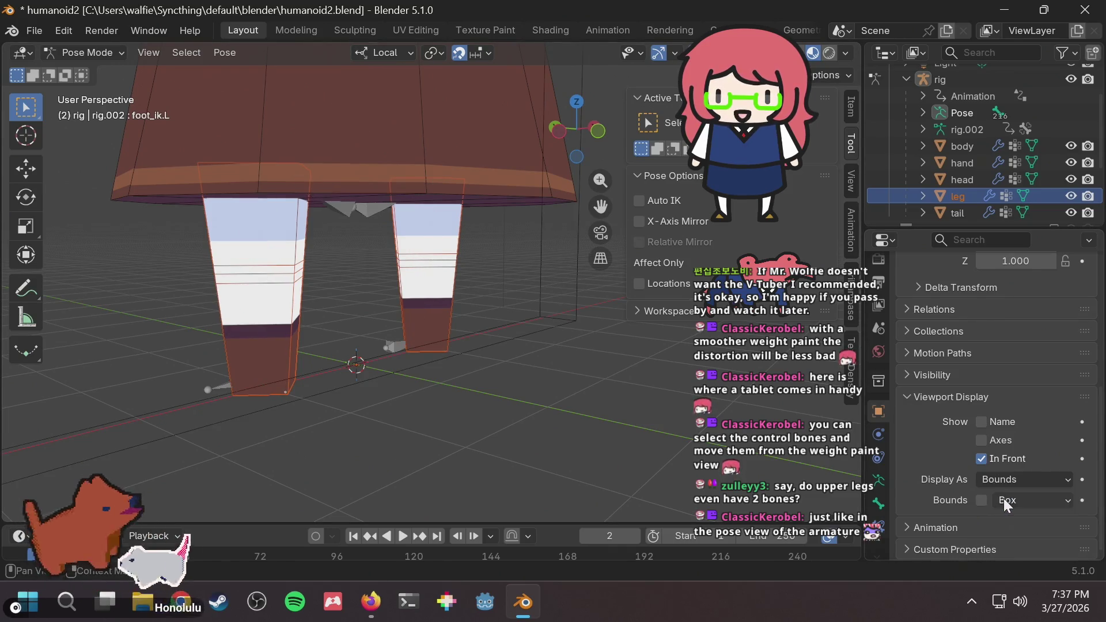
{"action": "left_click", "coordinate": [1004, 485]}
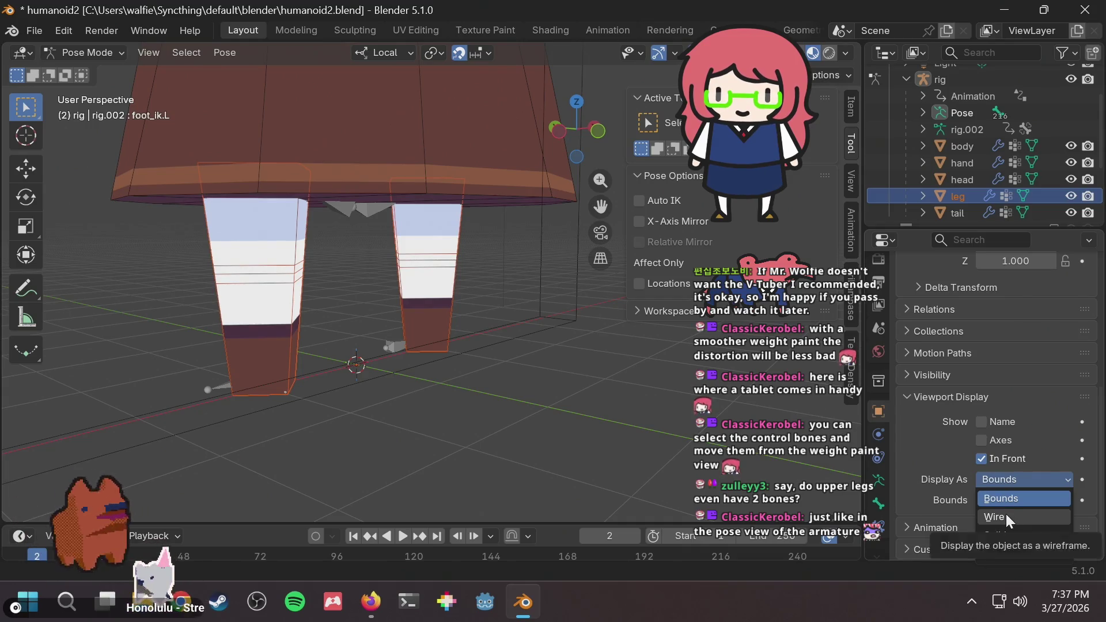
{"action": "left_click", "coordinate": [1007, 514]}
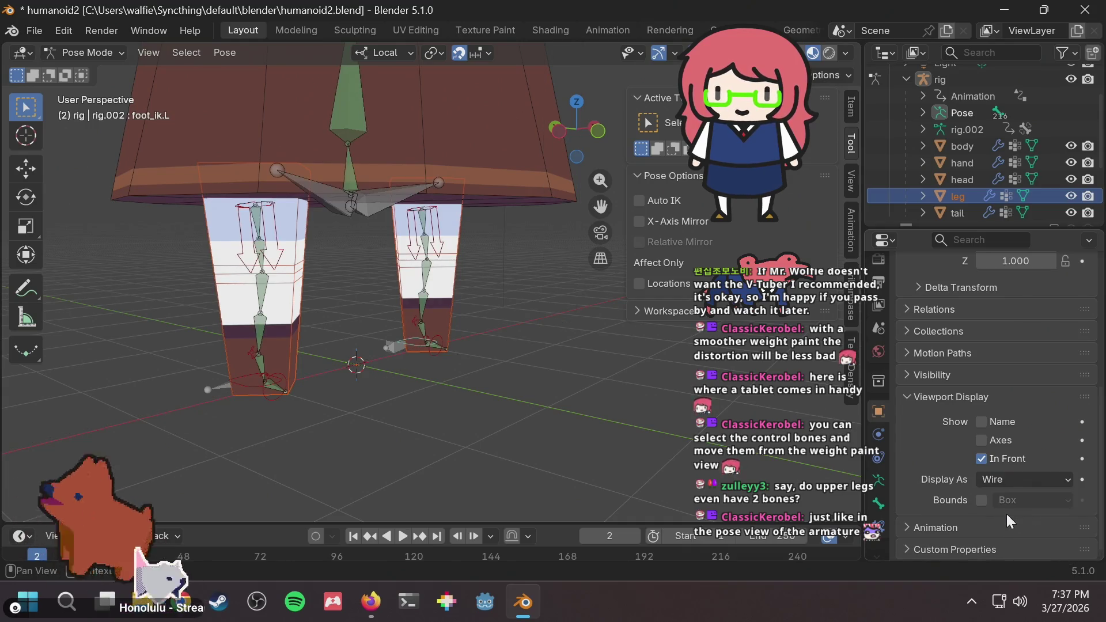
{"action": "left_click", "coordinate": [882, 432]}
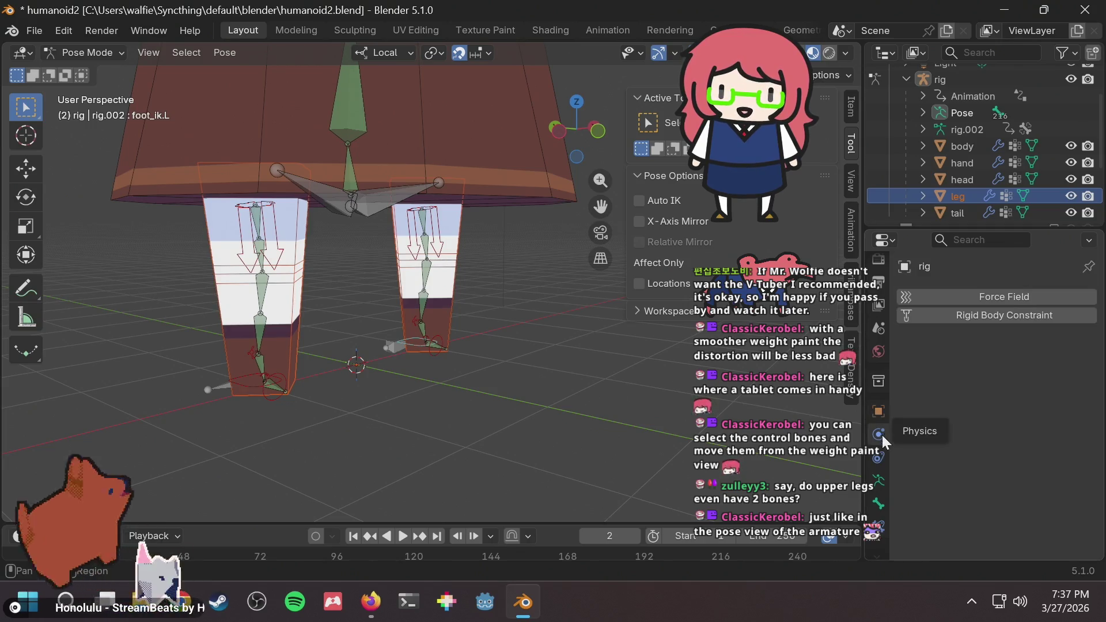
{"action": "left_click", "coordinate": [881, 483]}
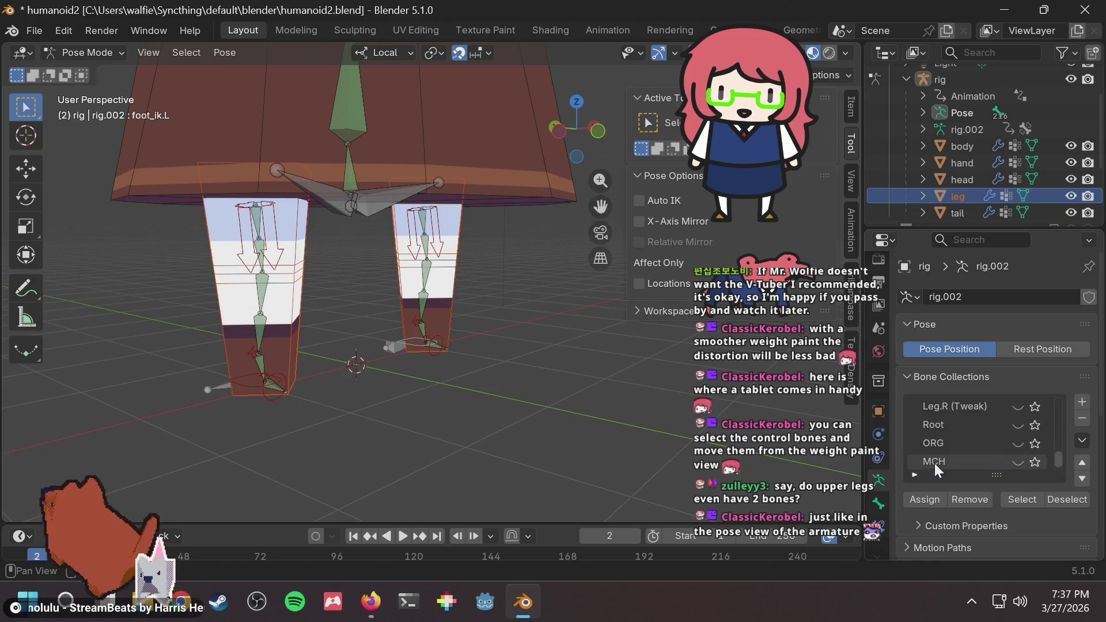
{"action": "scroll", "coordinate": [957, 507], "scroll_direction": "down", "scroll_amount": 5}
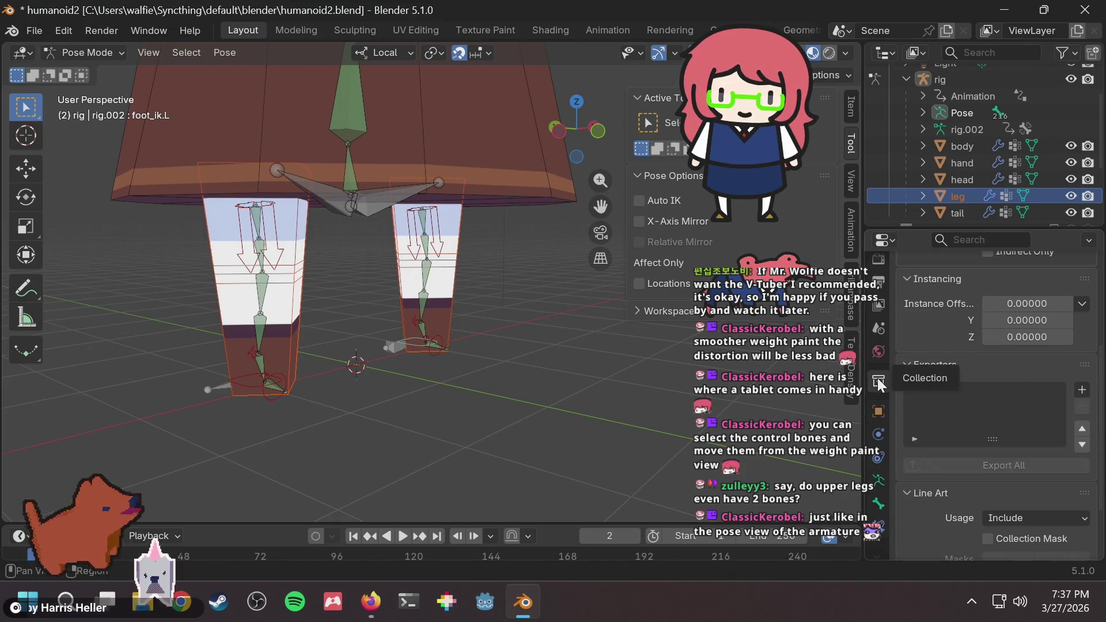
{"action": "scroll", "coordinate": [960, 394], "scroll_direction": "down", "scroll_amount": 3}
{"action": "scroll", "coordinate": [403, 259], "scroll_direction": "up", "scroll_amount": 3}
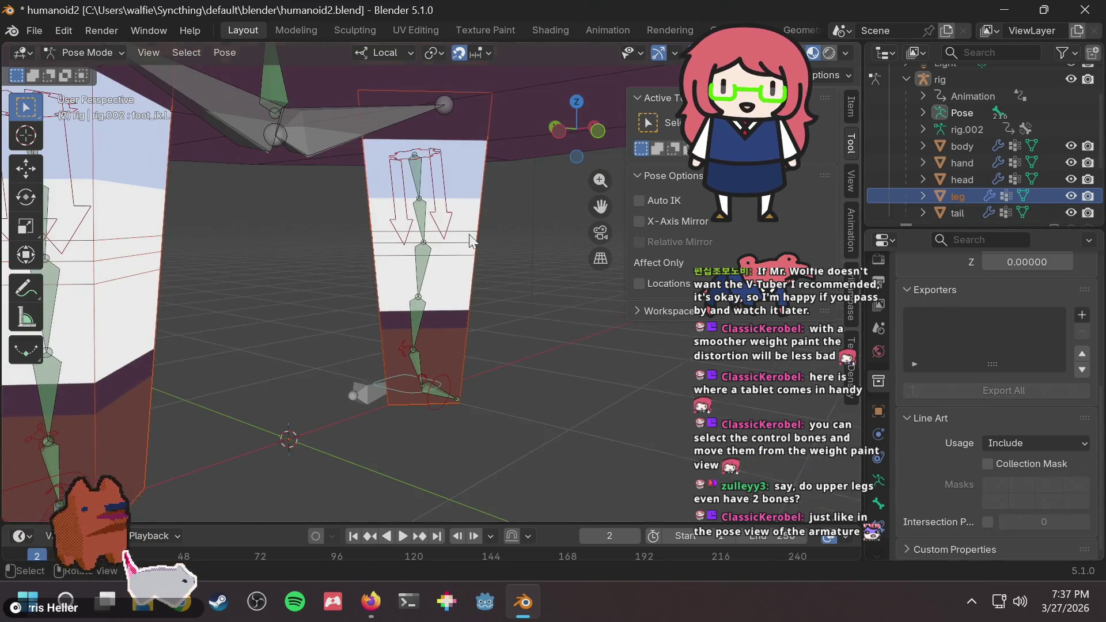
{"action": "scroll", "coordinate": [470, 237], "scroll_direction": "down", "scroll_amount": 5}
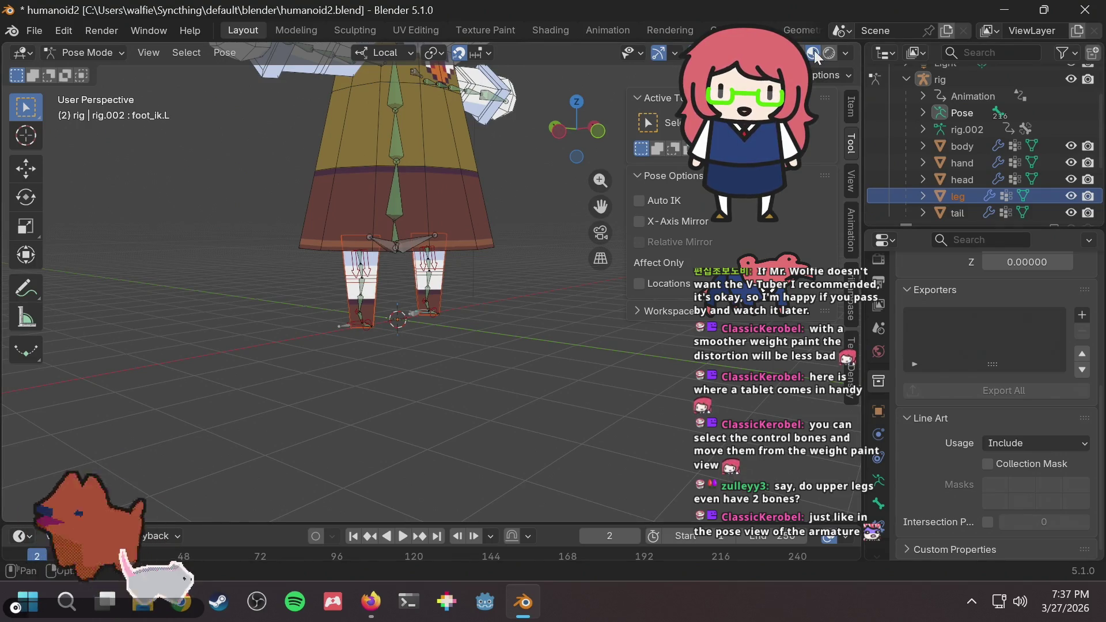
Search the web for 'blender disable wire'.
{"action": "left_click", "coordinate": [378, 595]}
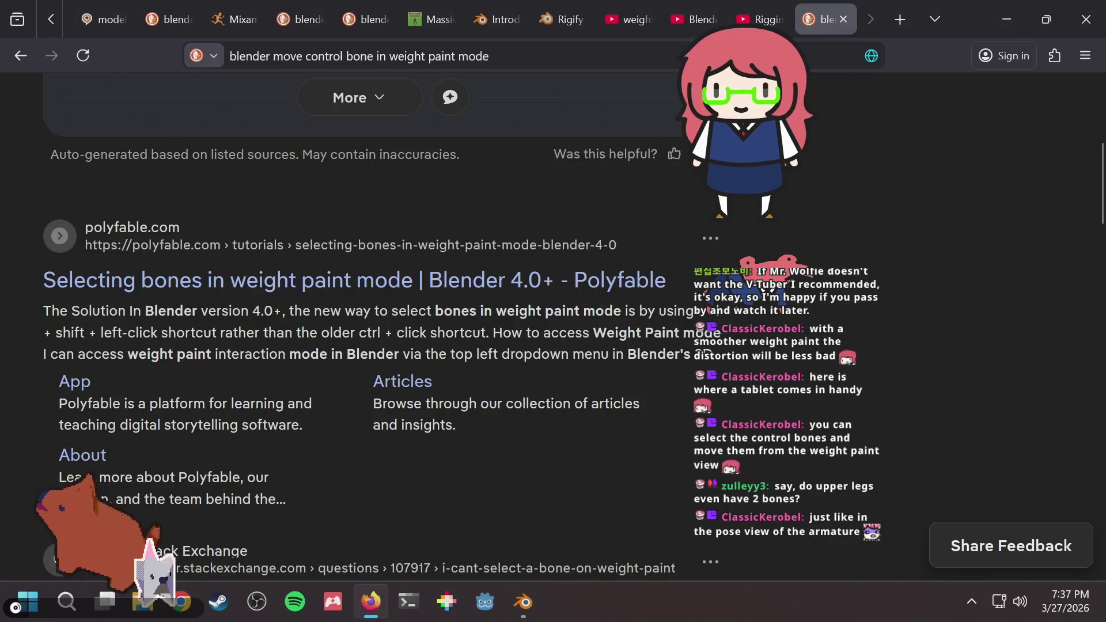
{"action": "key", "text": "ctrl+l"}
{"action": "type", "text": "blender "}
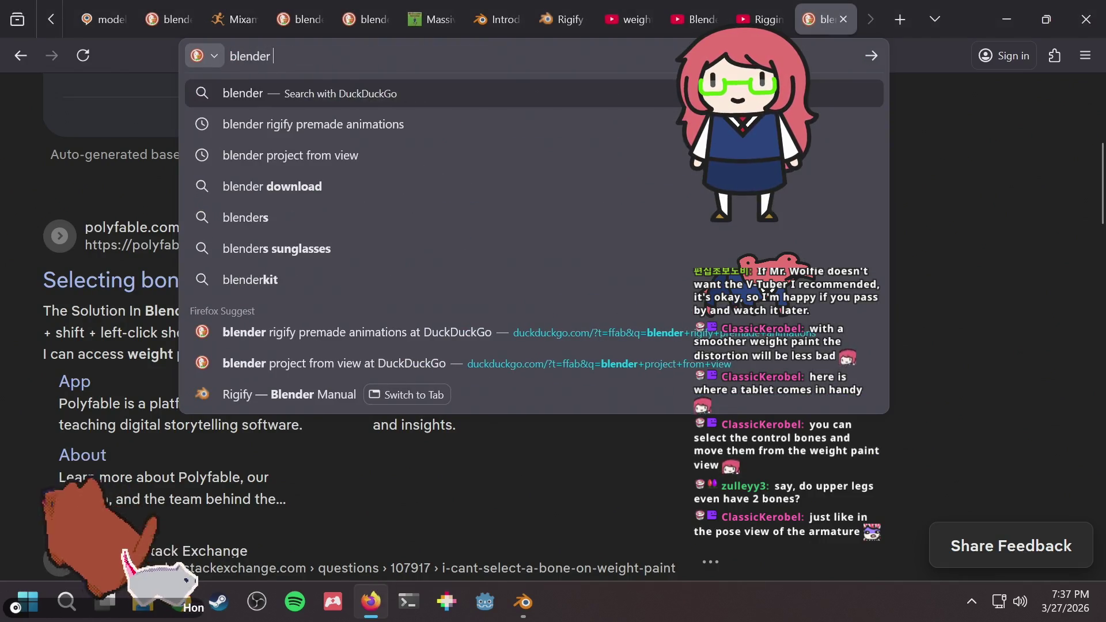
{"action": "type", "text": "disable wire"}
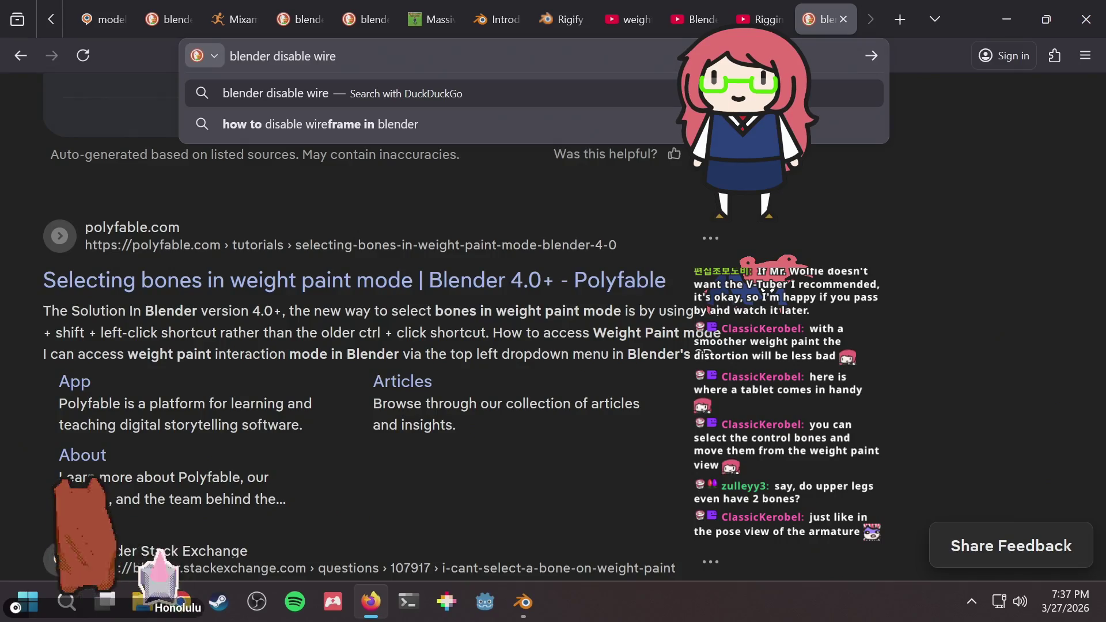
{"action": "key", "text": "Return"}
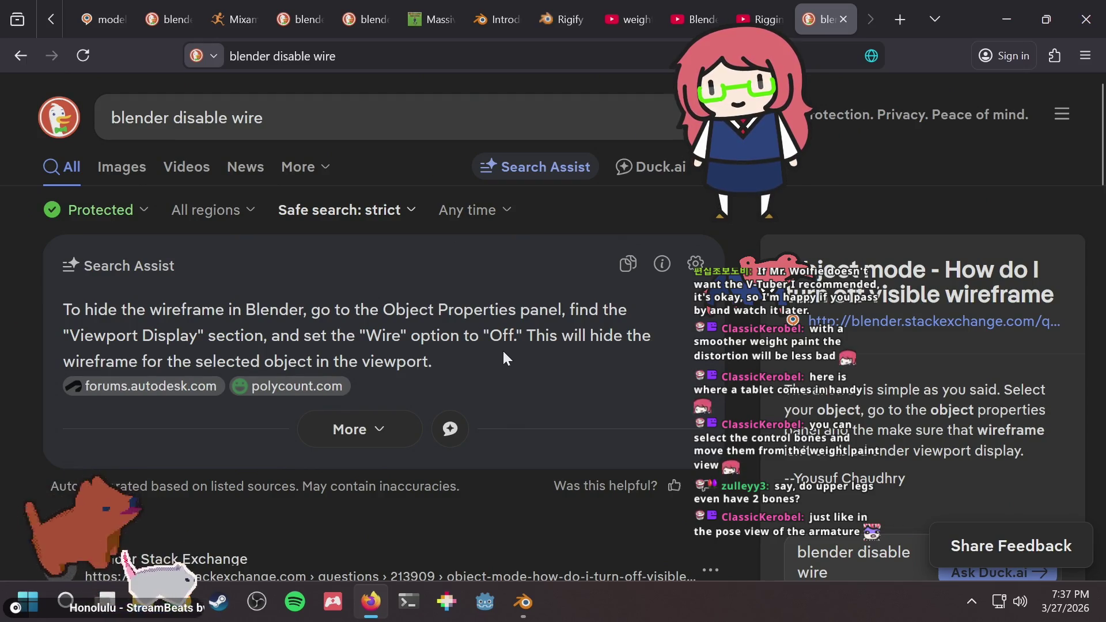
{"action": "scroll", "coordinate": [500, 347], "scroll_direction": "down", "scroll_amount": 5}
Show the object properties in Blender, then open the Stack Exchange result and read its answers.
{"action": "key", "text": "alt+Tab"}
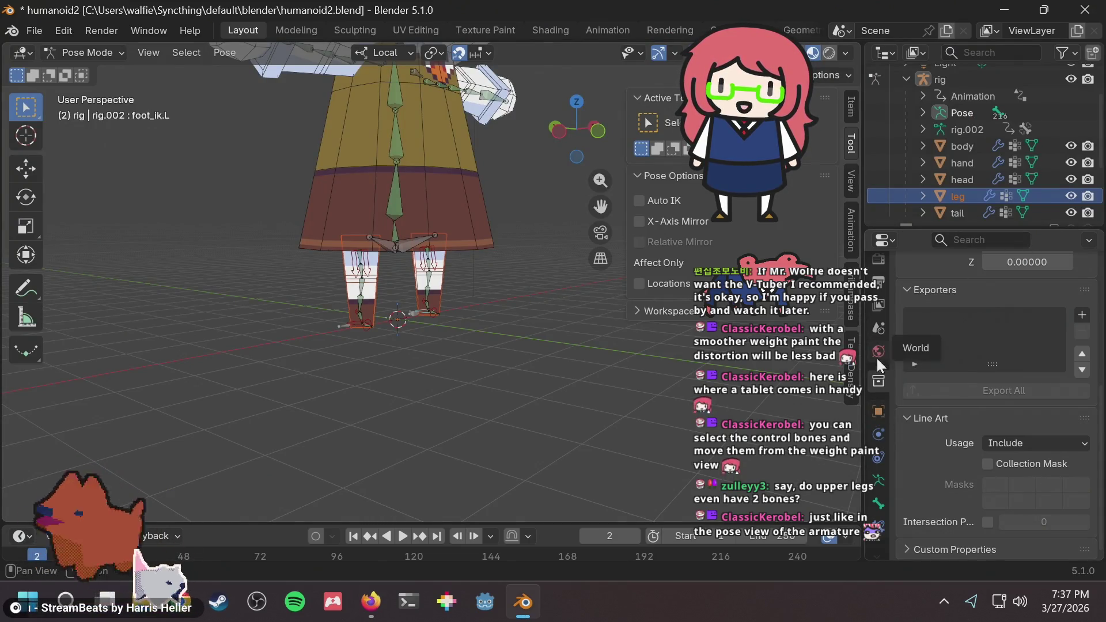
{"action": "left_click", "coordinate": [880, 409]}
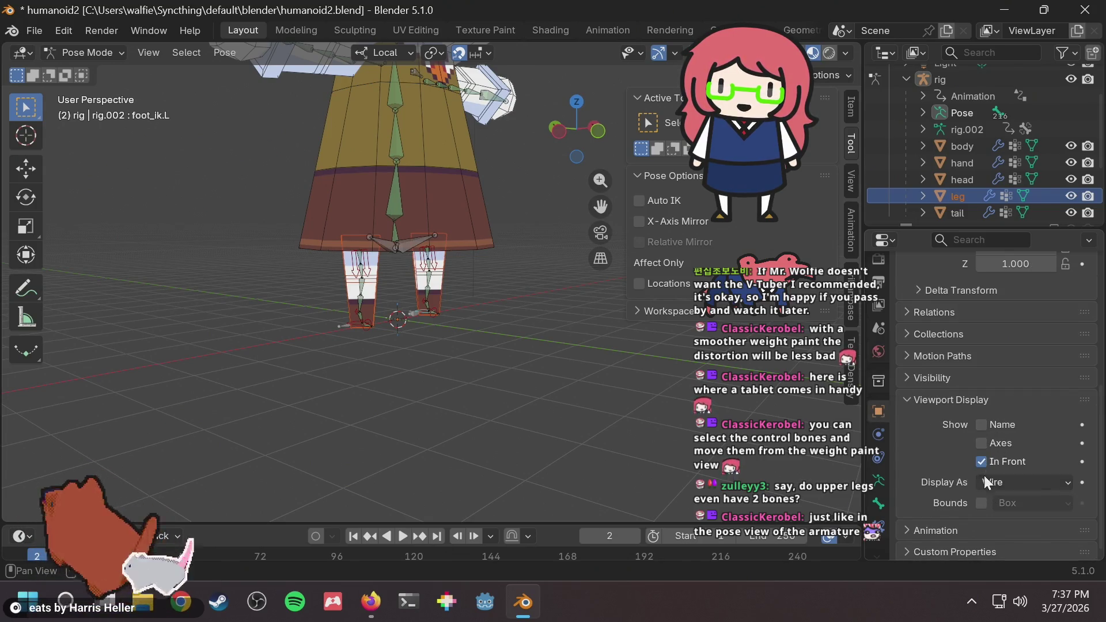
{"action": "key", "text": "alt+Tab"}
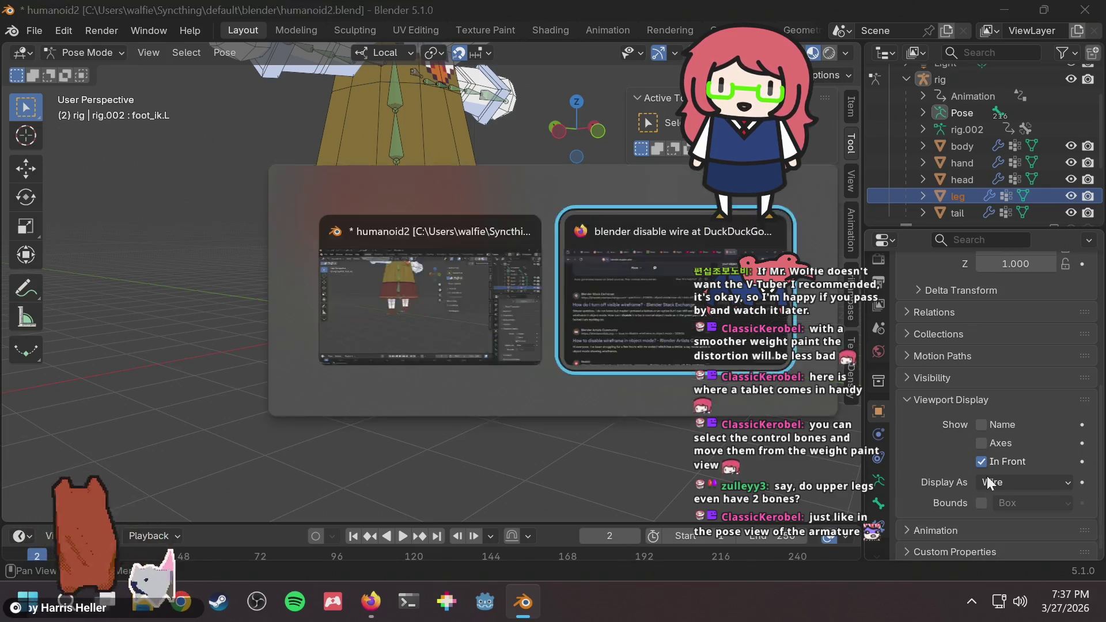
{"action": "left_click", "coordinate": [380, 280]}
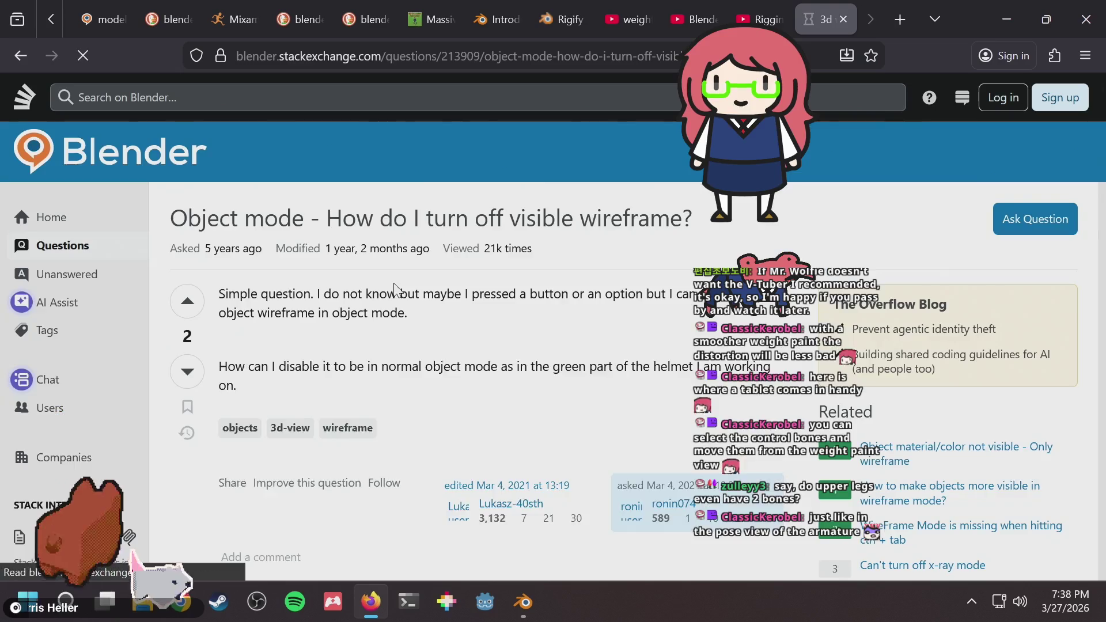
{"action": "scroll", "coordinate": [403, 279], "scroll_direction": "down", "scroll_amount": 10}
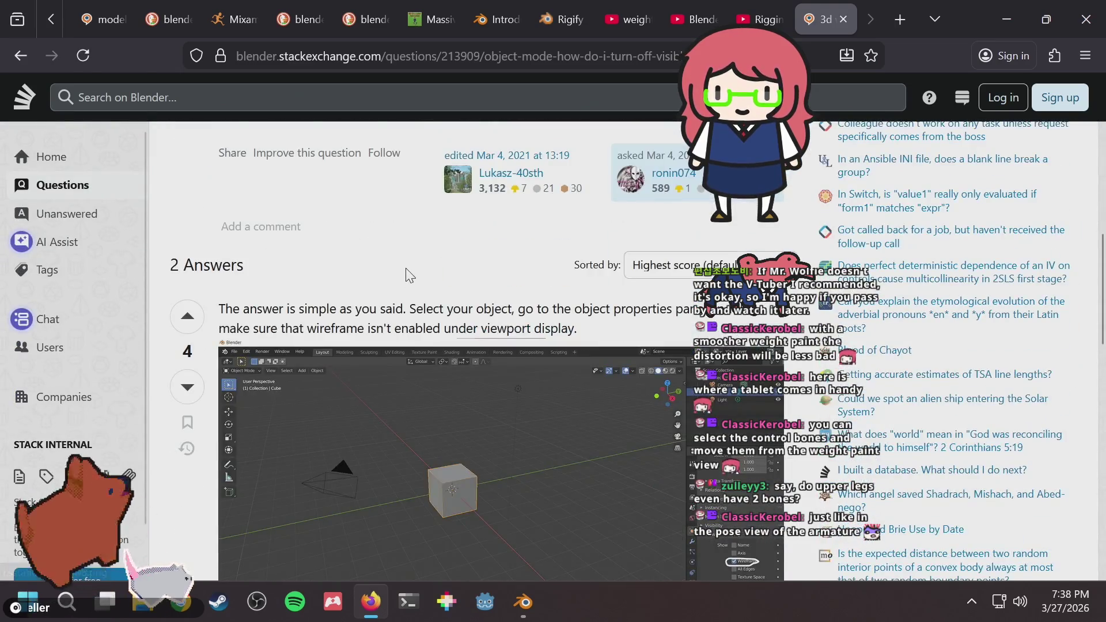
{"action": "scroll", "coordinate": [405, 272], "scroll_direction": "down", "scroll_amount": 2}
{"action": "scroll", "coordinate": [405, 276], "scroll_direction": "up", "scroll_amount": 1}
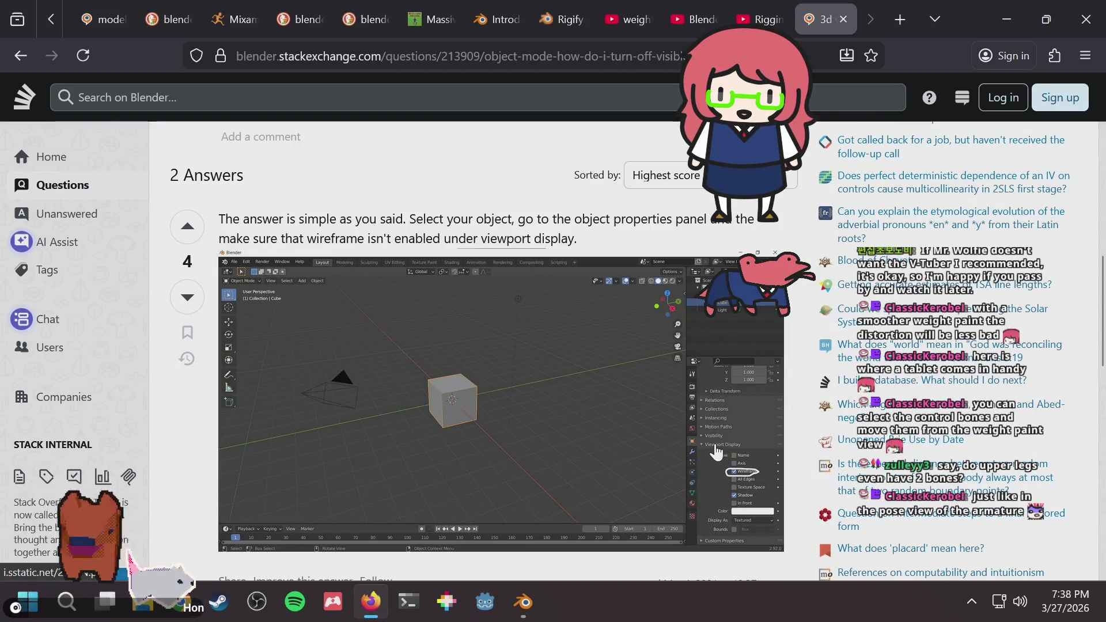
{"action": "key", "text": "alt+Tab"}
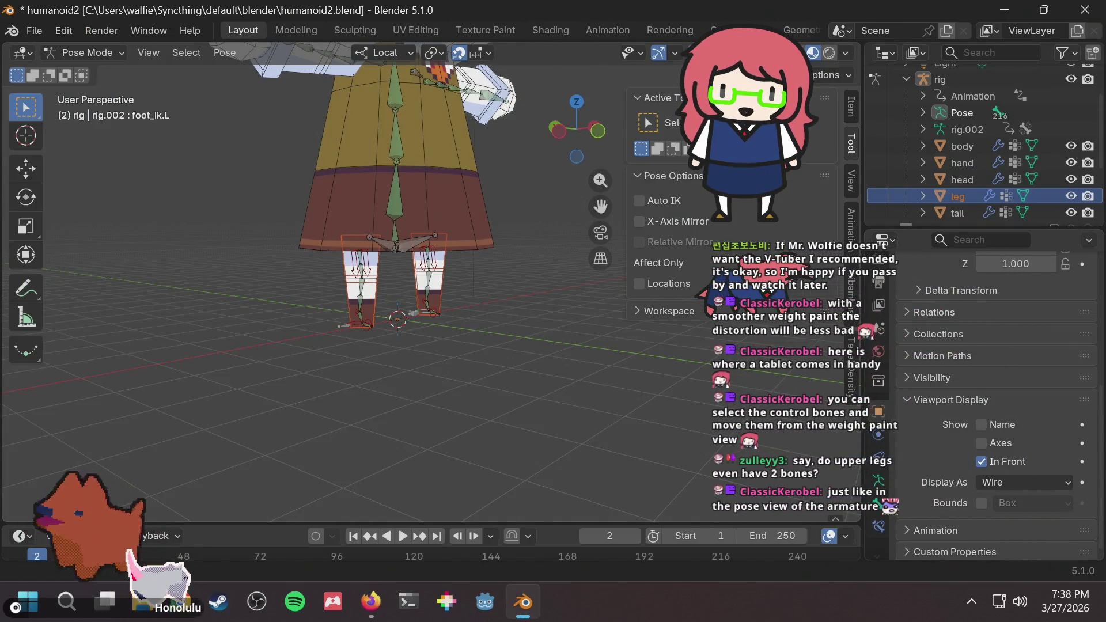
{"action": "left_click", "coordinate": [994, 483]}
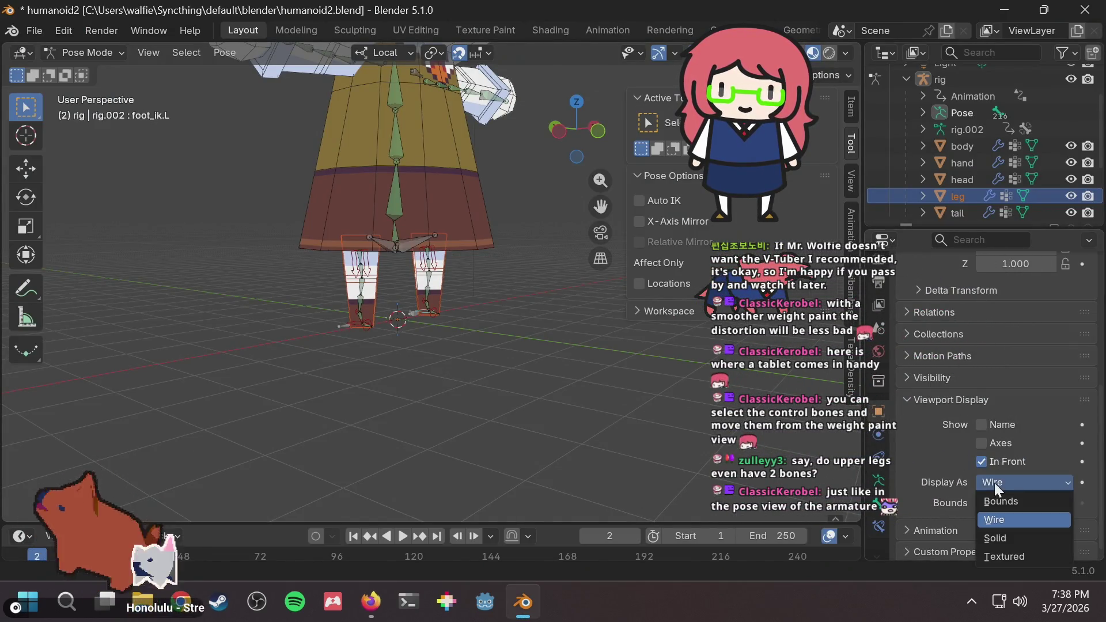
{"action": "left_click", "coordinate": [993, 496]}
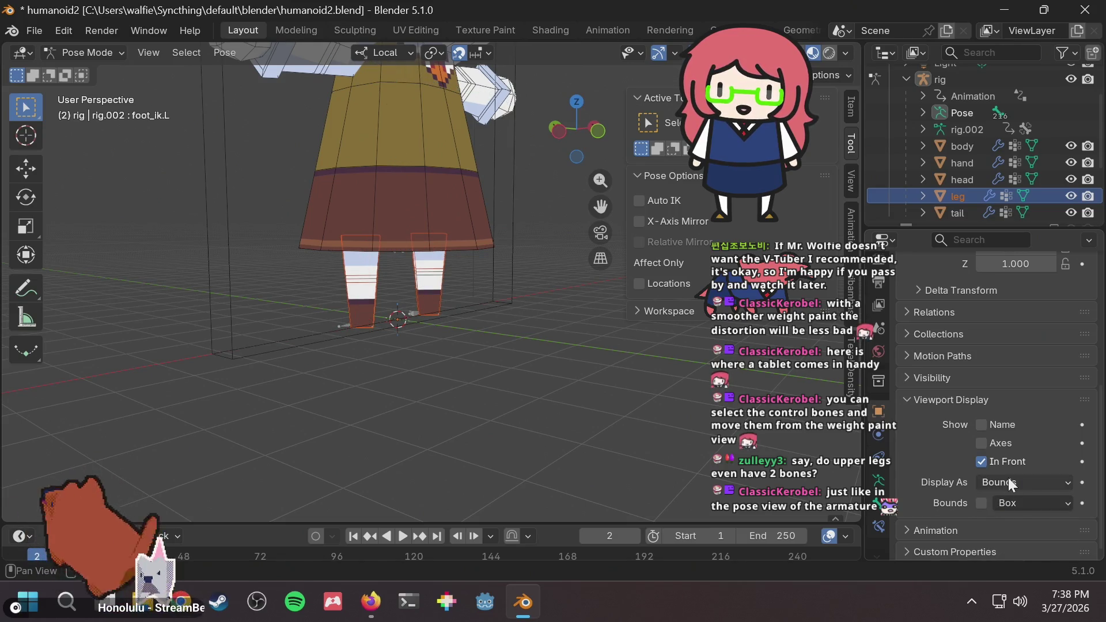
{"action": "left_click", "coordinate": [1008, 478]}
{"action": "left_click", "coordinate": [1007, 516]}
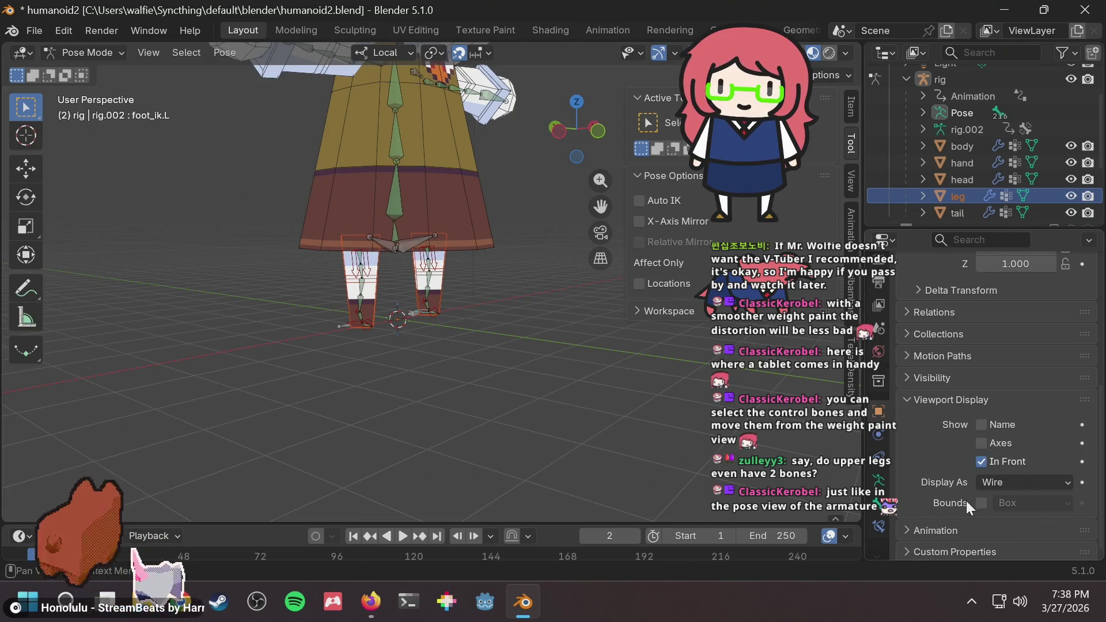
{"action": "key", "text": "alt+Tab"}
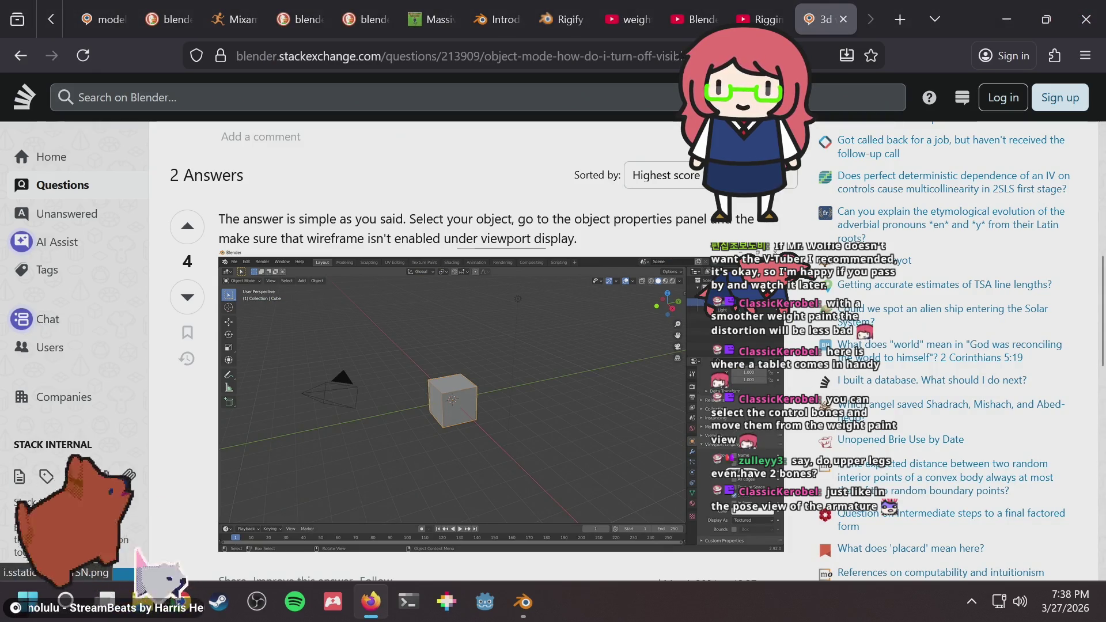
View the answer's screenshot full size to find the circled Viewport Display Wireframe option, then return to Blender.
{"action": "left_click", "coordinate": [392, 311]}
{"action": "left_click", "coordinate": [611, 264]}
{"action": "scroll", "coordinate": [907, 308], "scroll_direction": "down", "scroll_amount": 5}
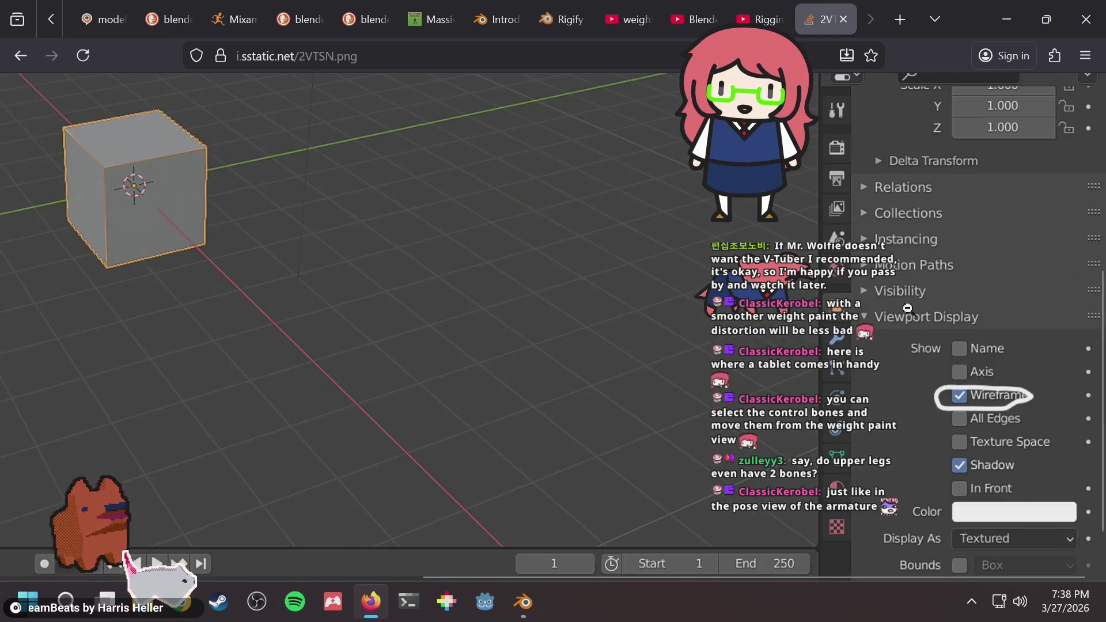
{"action": "left_click", "coordinate": [907, 308]}
{"action": "left_click", "coordinate": [903, 301]}
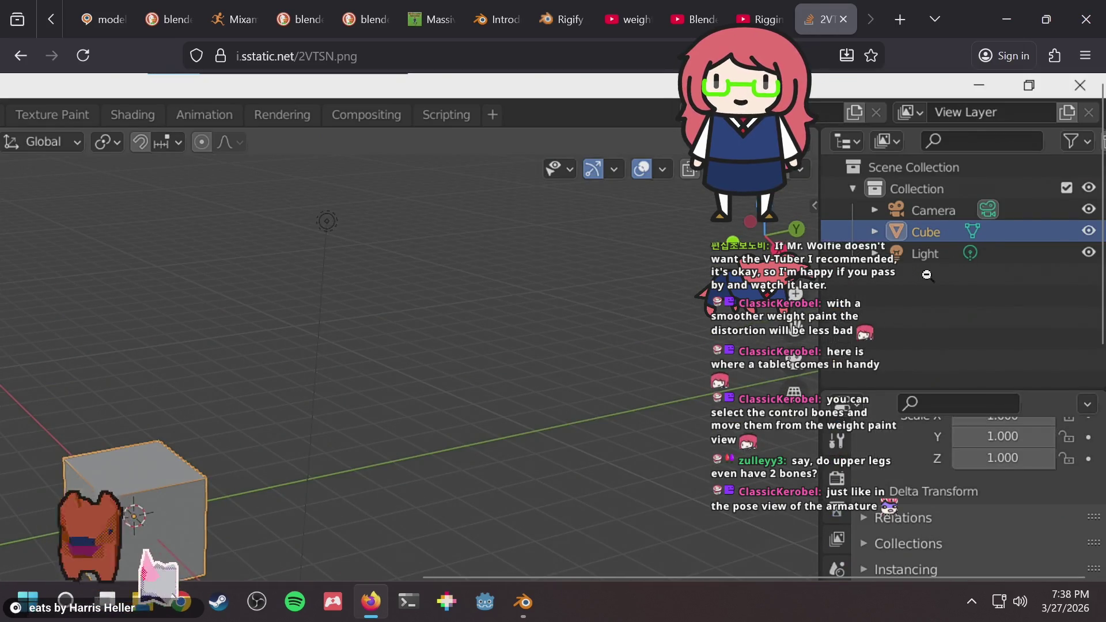
{"action": "scroll", "coordinate": [926, 274], "scroll_direction": "down", "scroll_amount": 5}
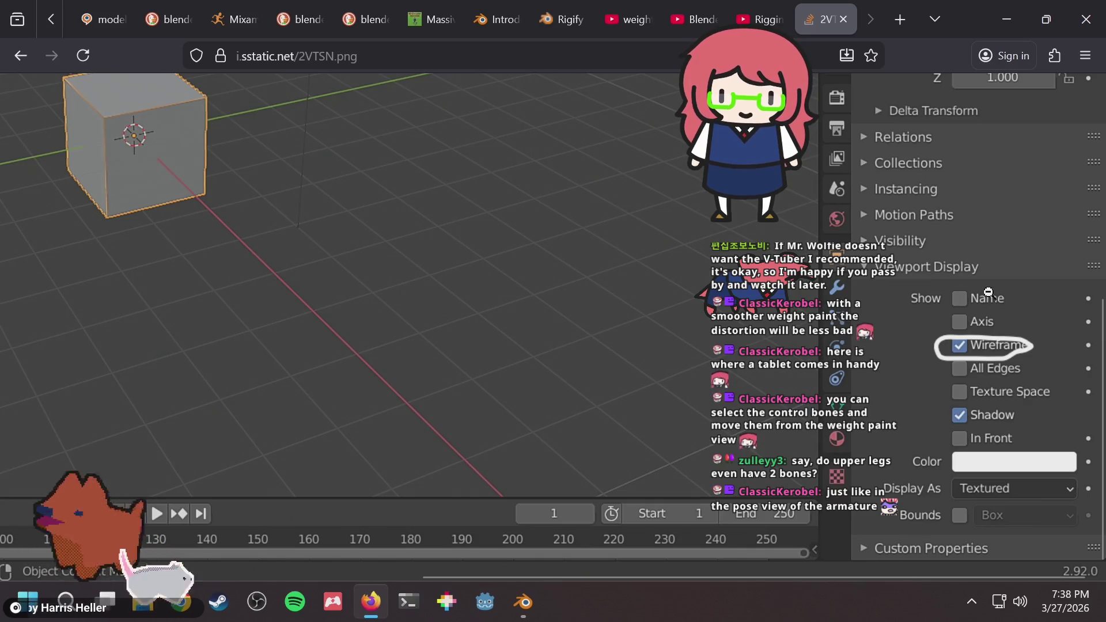
{"action": "scroll", "coordinate": [907, 300], "scroll_direction": "up", "scroll_amount": 2}
{"action": "scroll", "coordinate": [922, 334], "scroll_direction": "down", "scroll_amount": 2}
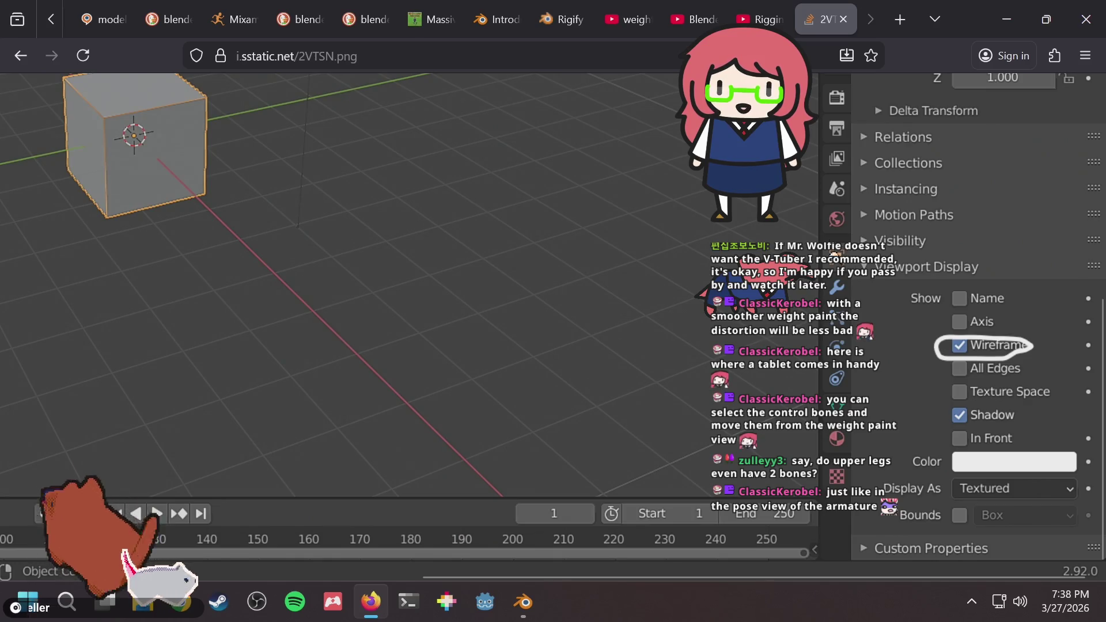
{"action": "key", "text": "alt+Tab"}
{"action": "key", "text": "alt+Tab"}
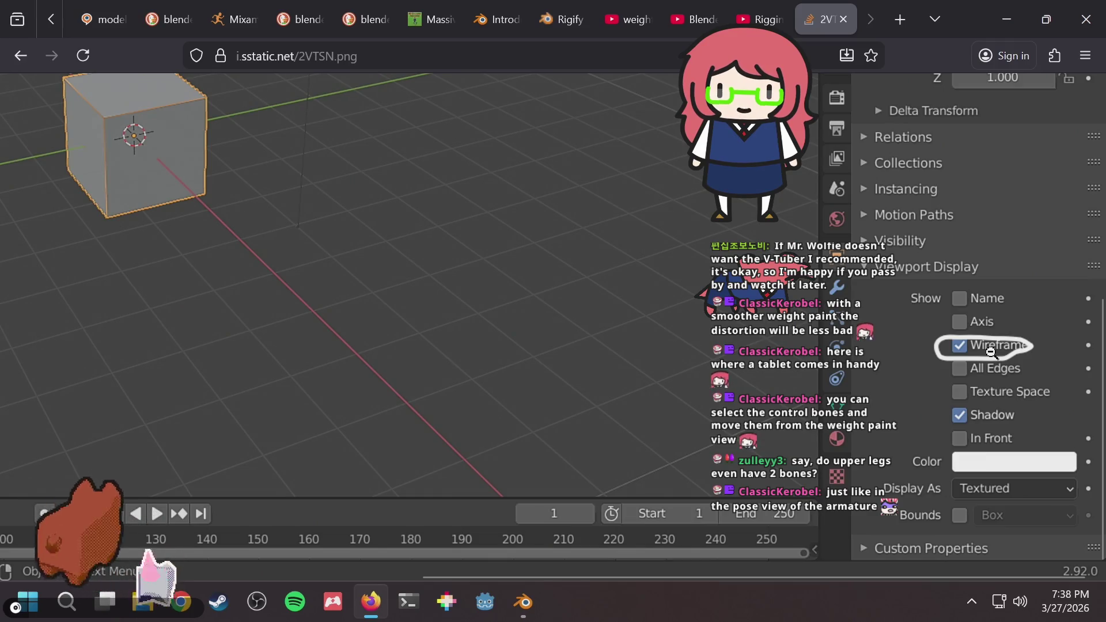
{"action": "key", "text": "alt+Tab"}
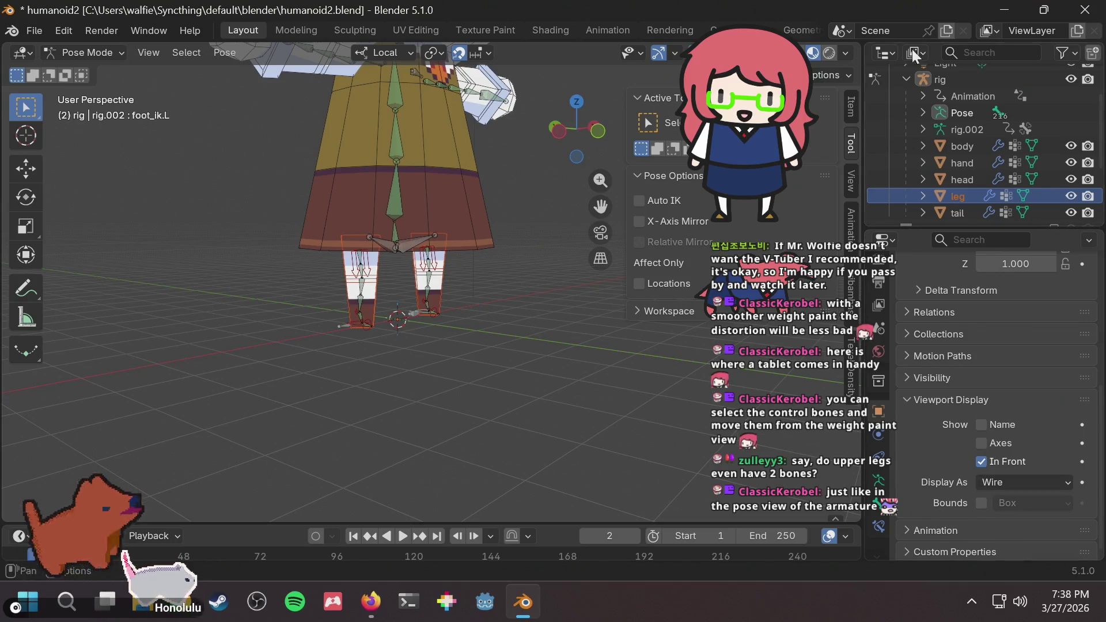
Select the leg object in the Outliner.
{"action": "left_click", "coordinate": [959, 179]}
{"action": "left_click", "coordinate": [959, 158]}
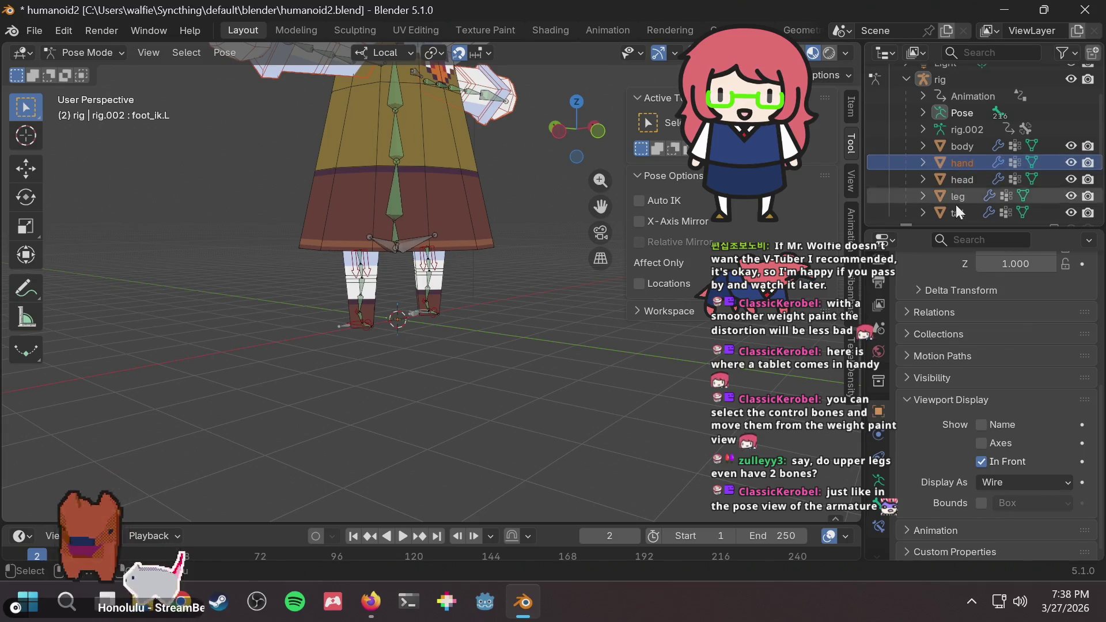
{"action": "left_click", "coordinate": [962, 212]}
{"action": "left_click", "coordinate": [961, 181]}
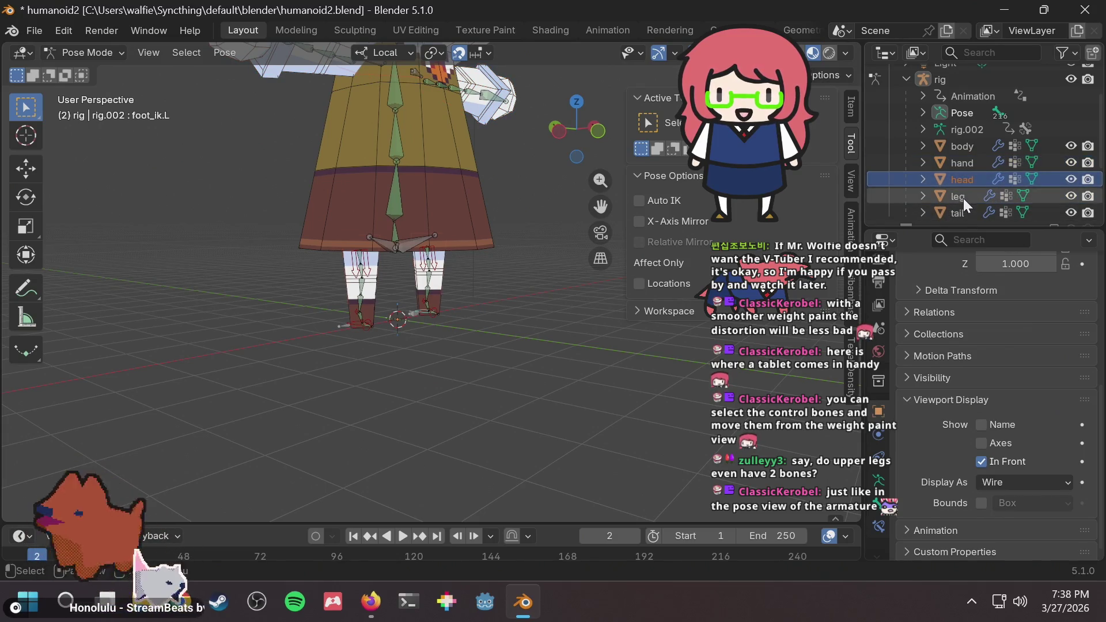
{"action": "left_click", "coordinate": [963, 198]}
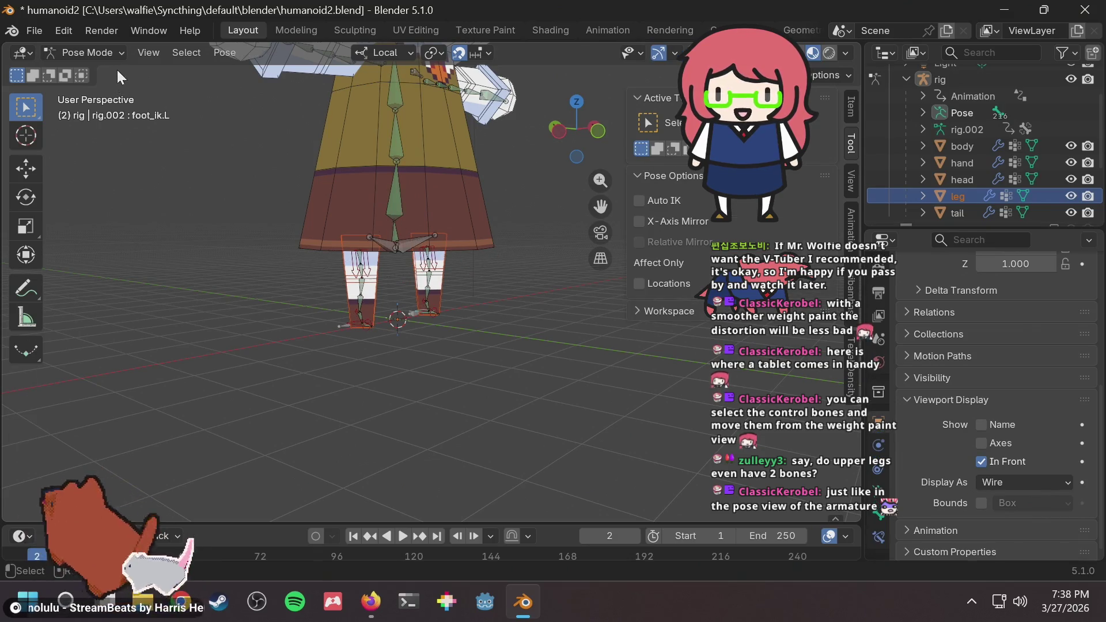
Switch to Object Mode with the leg active, save, and uncheck its Wireframe display.
{"action": "left_click", "coordinate": [112, 53]}
{"action": "left_click", "coordinate": [99, 71]}
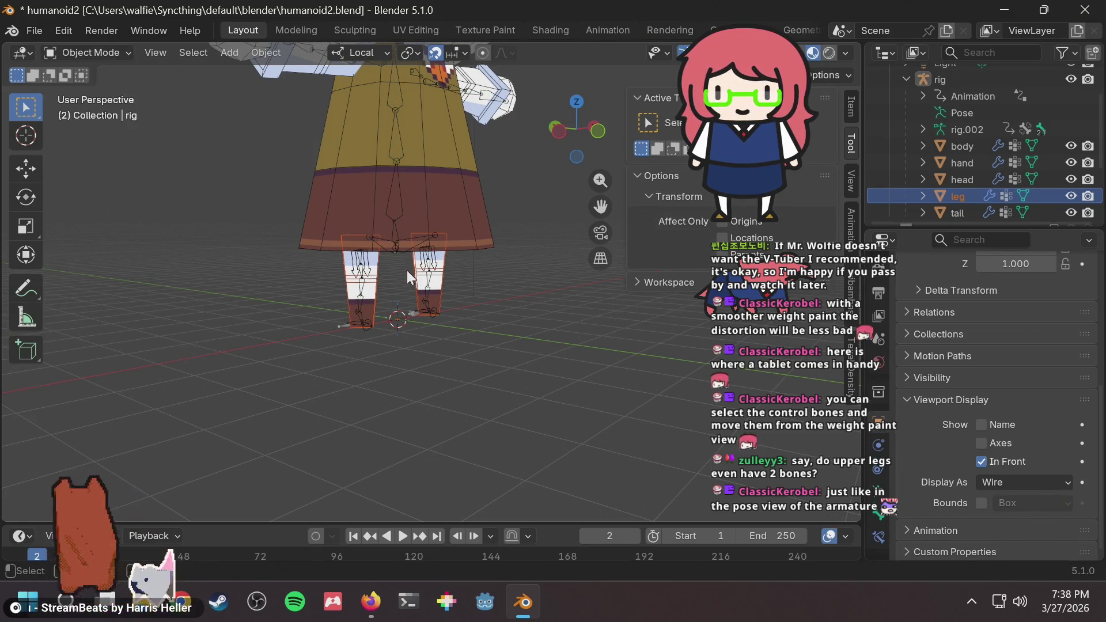
{"action": "left_click", "coordinate": [458, 275]}
{"action": "left_click", "coordinate": [444, 269]}
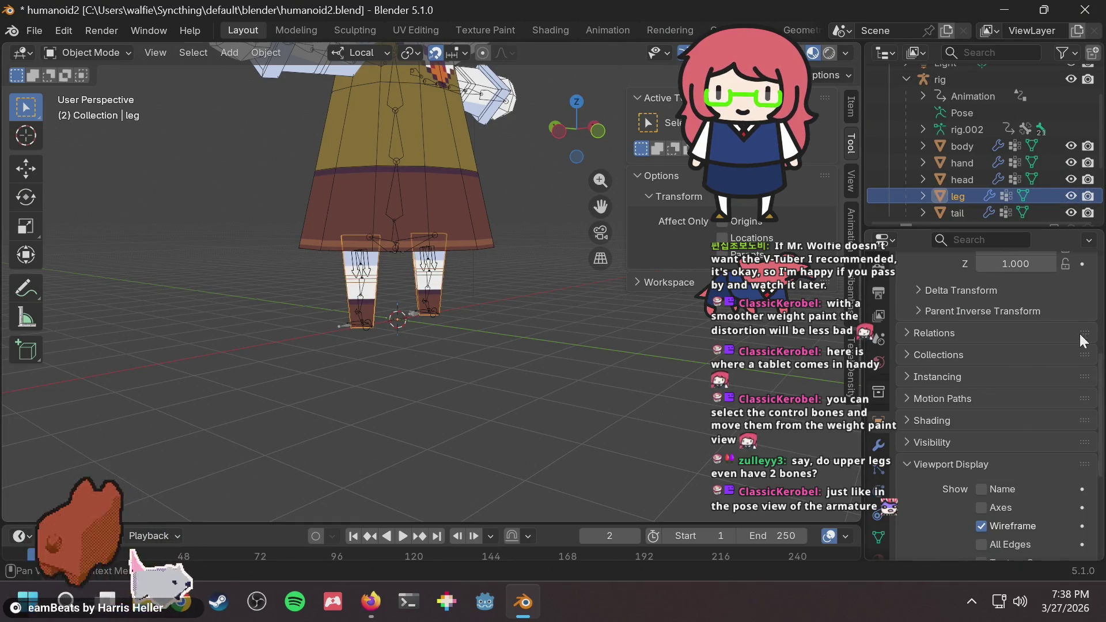
{"action": "scroll", "coordinate": [1065, 357], "scroll_direction": "down", "scroll_amount": 3}
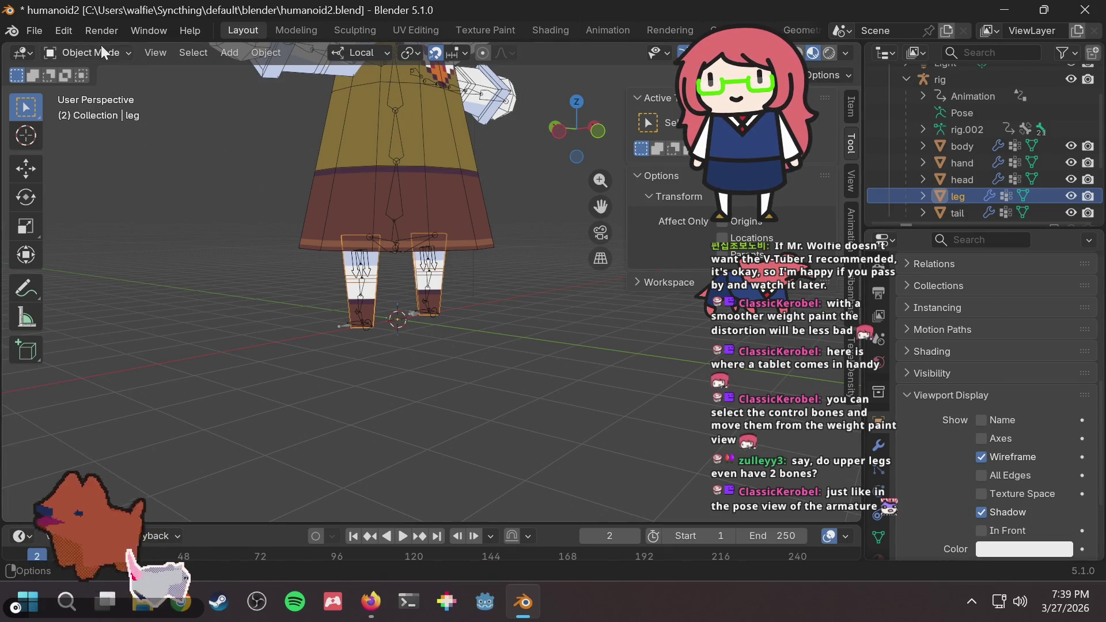
{"action": "key", "text": "ctrl+s"}
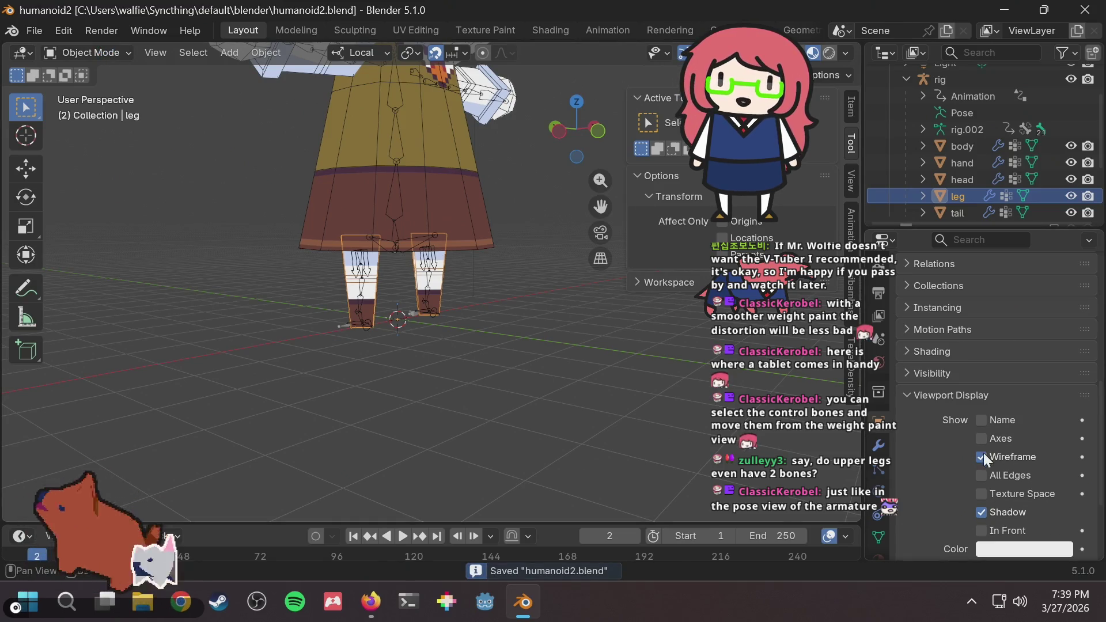
{"action": "left_click", "coordinate": [981, 458]}
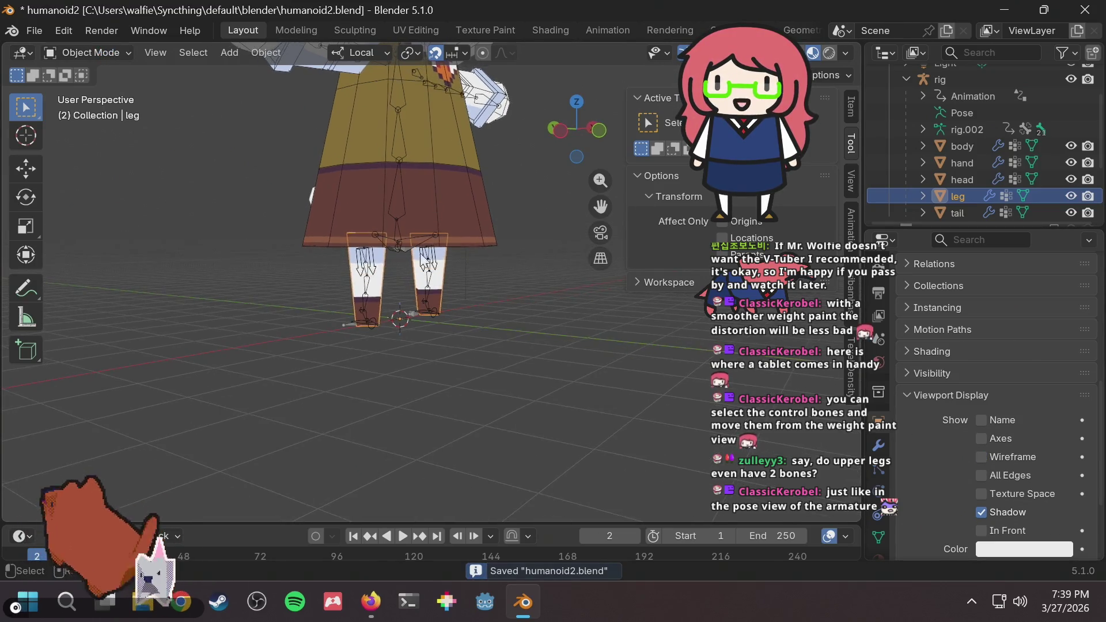
Save, select the rig, and switch it into Pose Mode.
{"action": "scroll", "coordinate": [413, 320], "scroll_direction": "up", "scroll_amount": 5}
{"action": "key", "text": "ctrl+s"}
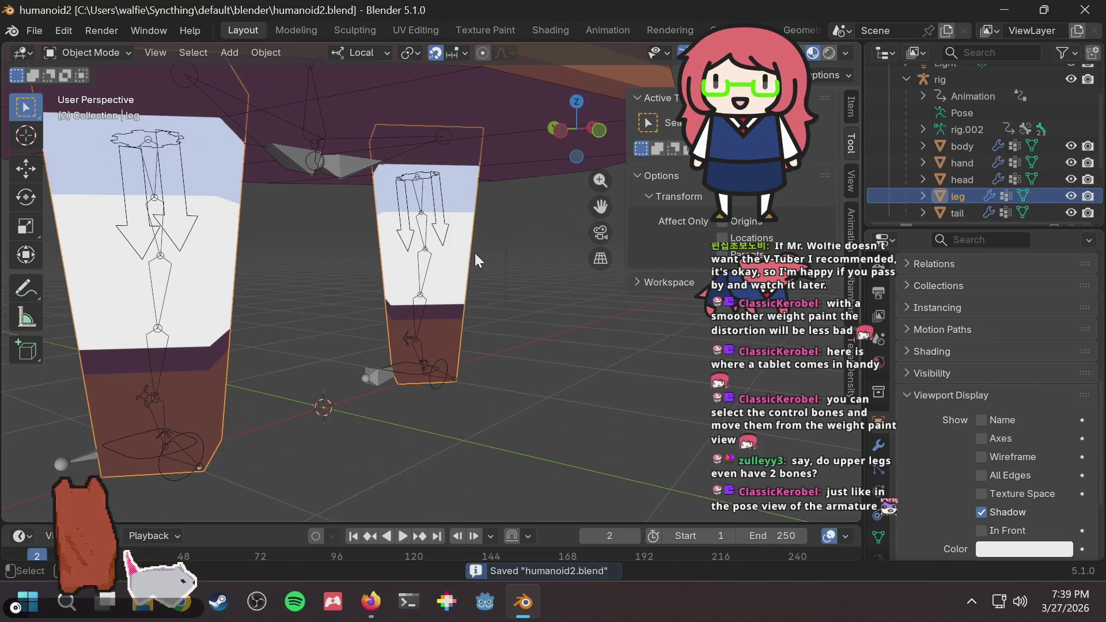
{"action": "left_click", "coordinate": [386, 373]}
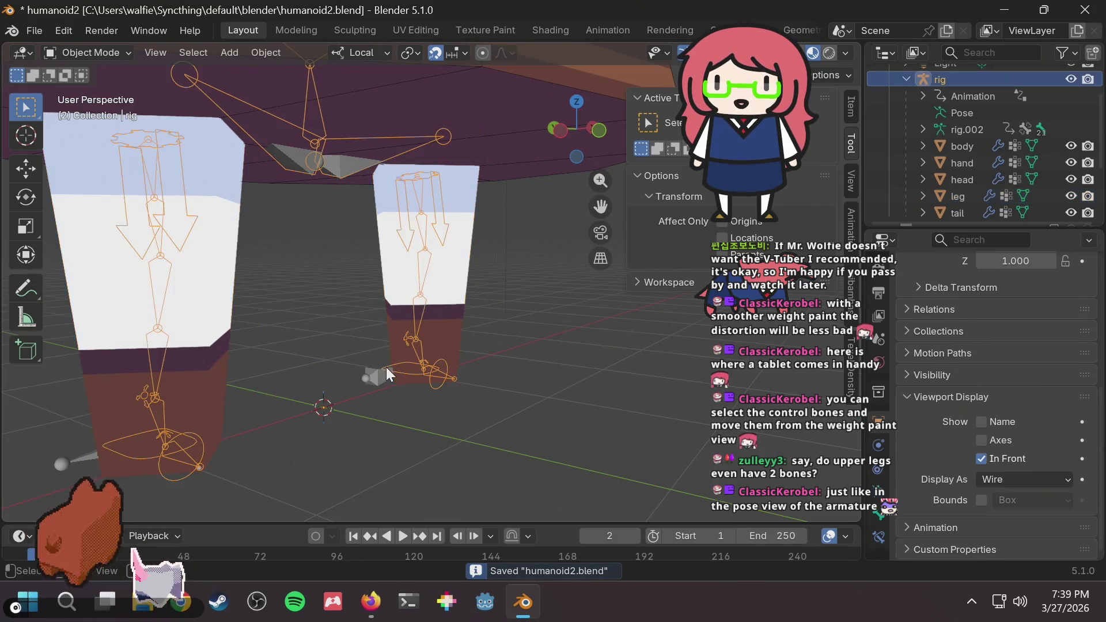
{"action": "key", "text": "g"}
{"action": "key", "text": "z"}
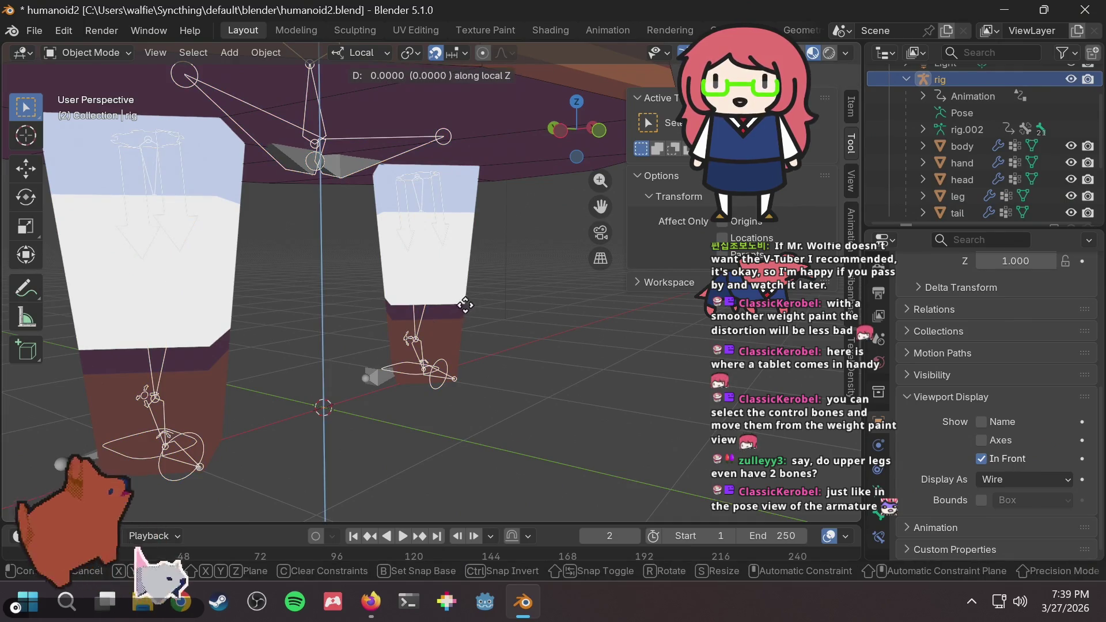
{"action": "key", "text": "Escape"}
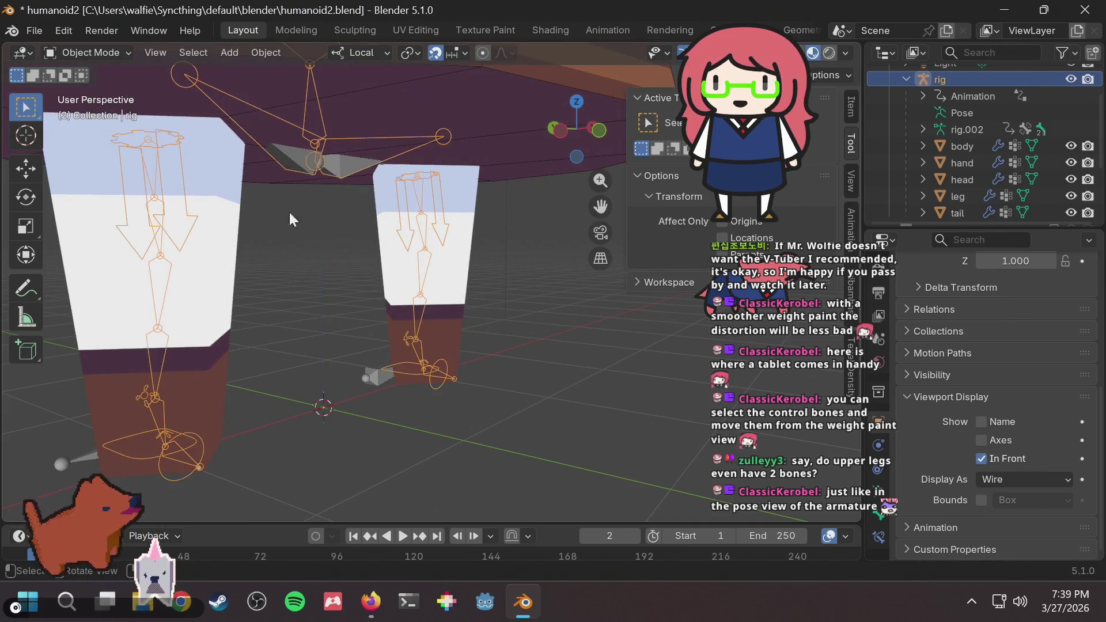
{"action": "left_click", "coordinate": [124, 53]}
{"action": "left_click", "coordinate": [81, 107]}
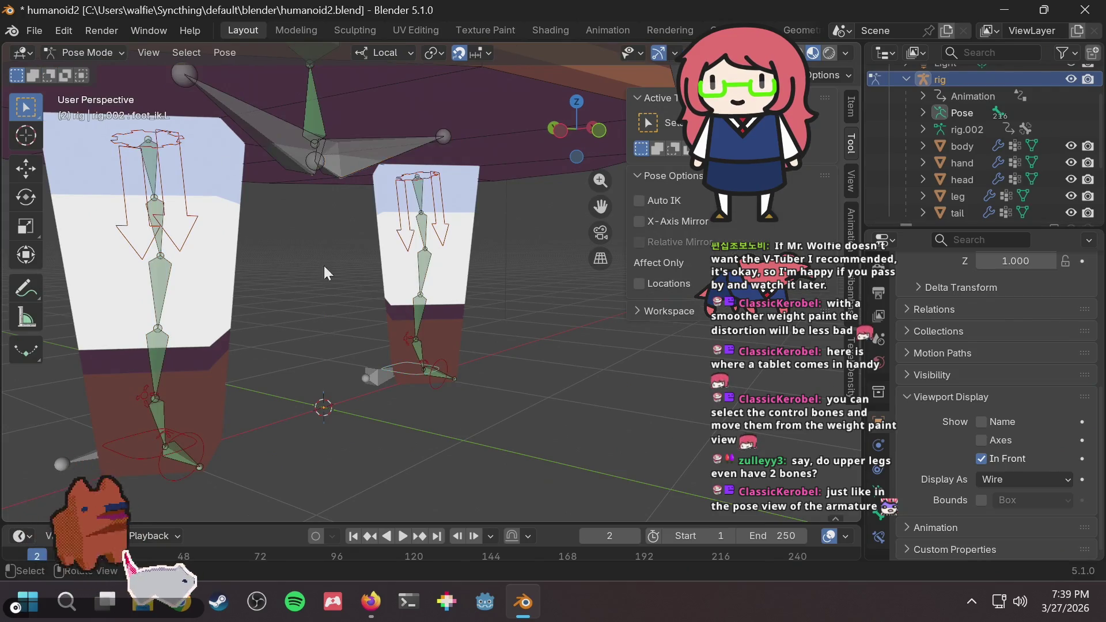
Trial local-Z and free moves of foot_ik.L, cancelling each to straighten the leg.
{"action": "key", "text": "g"}
{"action": "key", "text": "z"}
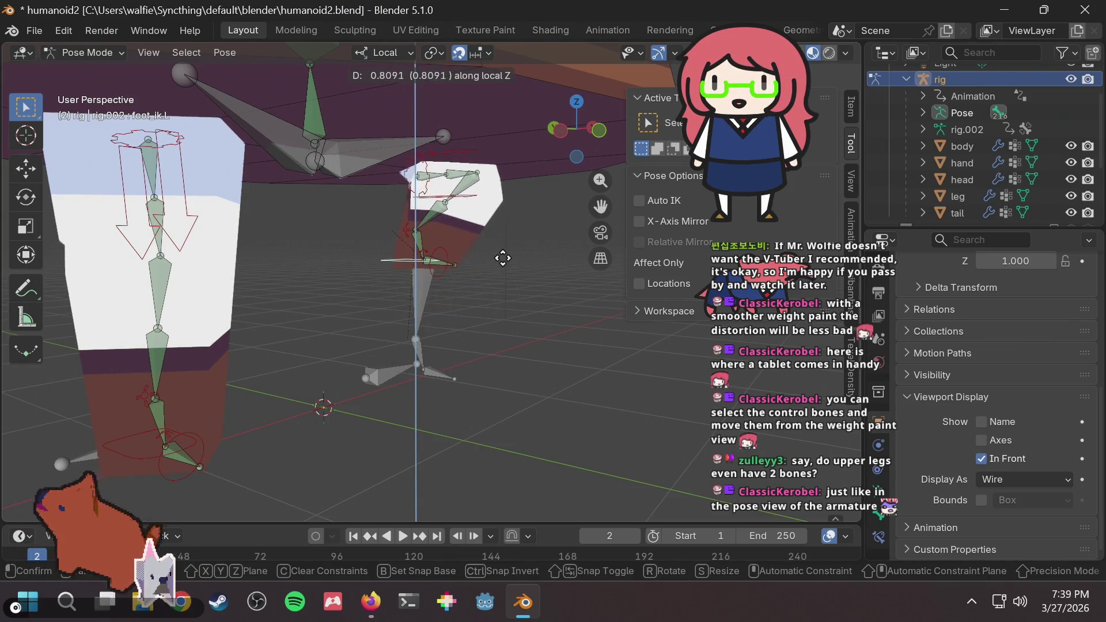
{"action": "key", "text": "Escape"}
{"action": "mouse_move", "coordinate": [547, 283]}
{"action": "middle_mouse_down"}
{"action": "mouse_move", "coordinate": [261, 285]}
{"action": "mouse_move", "coordinate": [507, 311]}
{"action": "middle_mouse_up"}
{"action": "key", "text": "g"}
{"action": "key", "text": "z"}
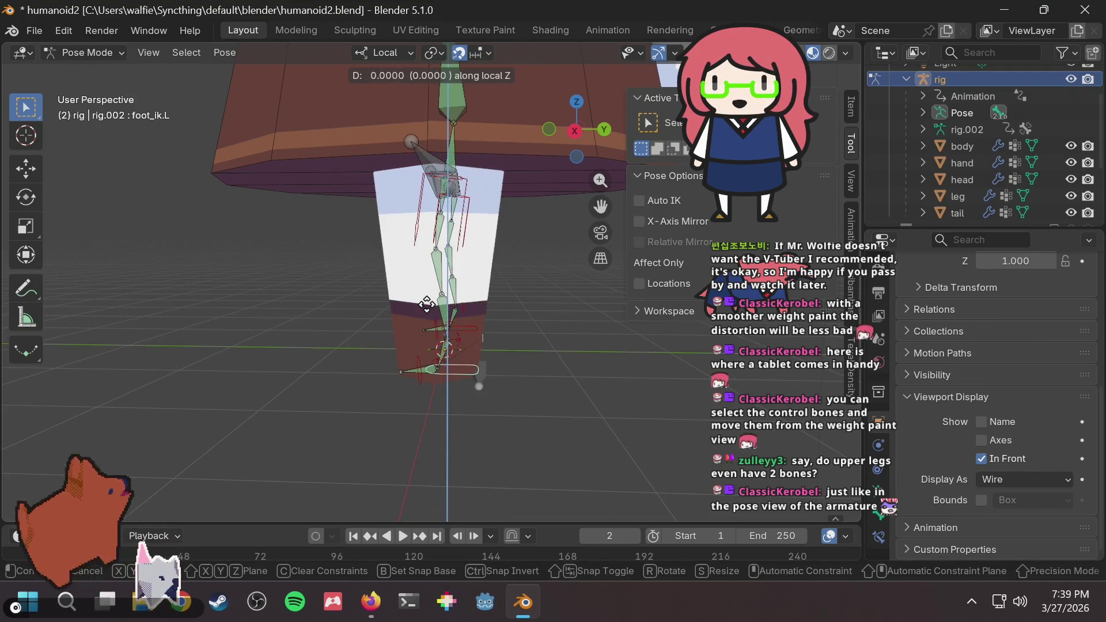
{"action": "key", "text": "z"}
{"action": "key", "text": "z"}
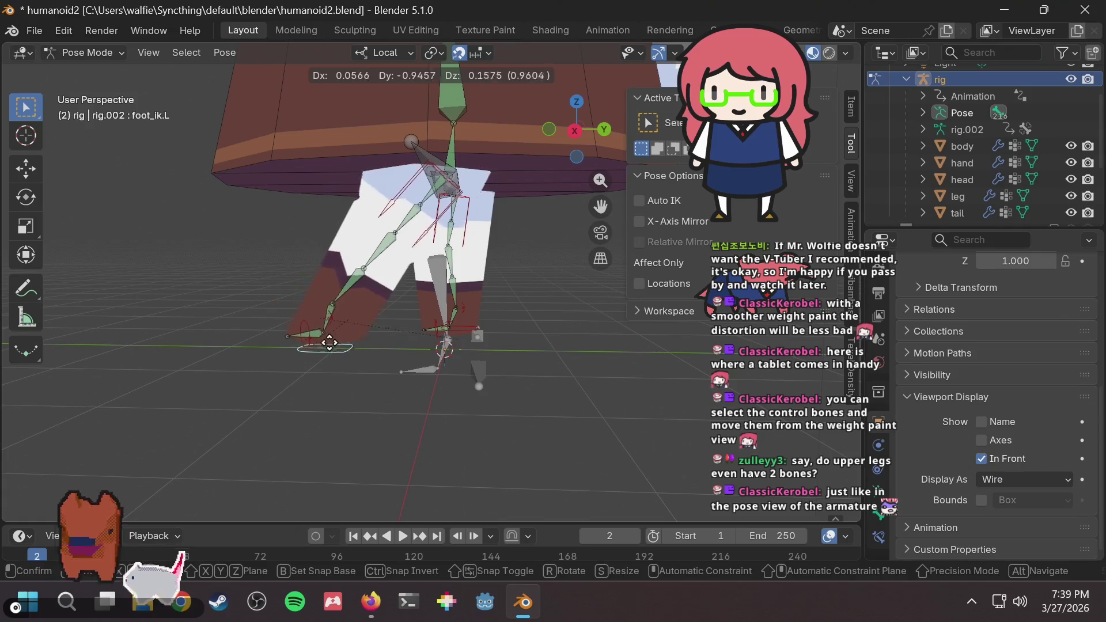
{"action": "right_click", "coordinate": [331, 343]}
From a frontal view, retry free and local-Z foot_ik.L moves, then begin another free move.
{"action": "middle_click_drag", "start_coordinate": [332, 343], "coordinate": [541, 332]}
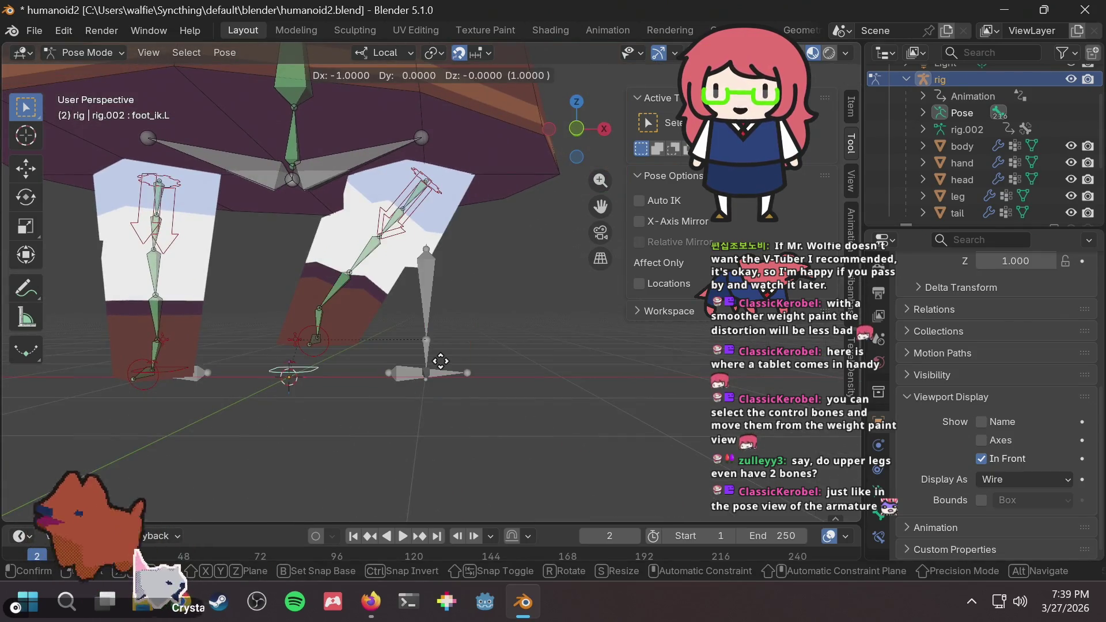
{"action": "key", "text": "g"}
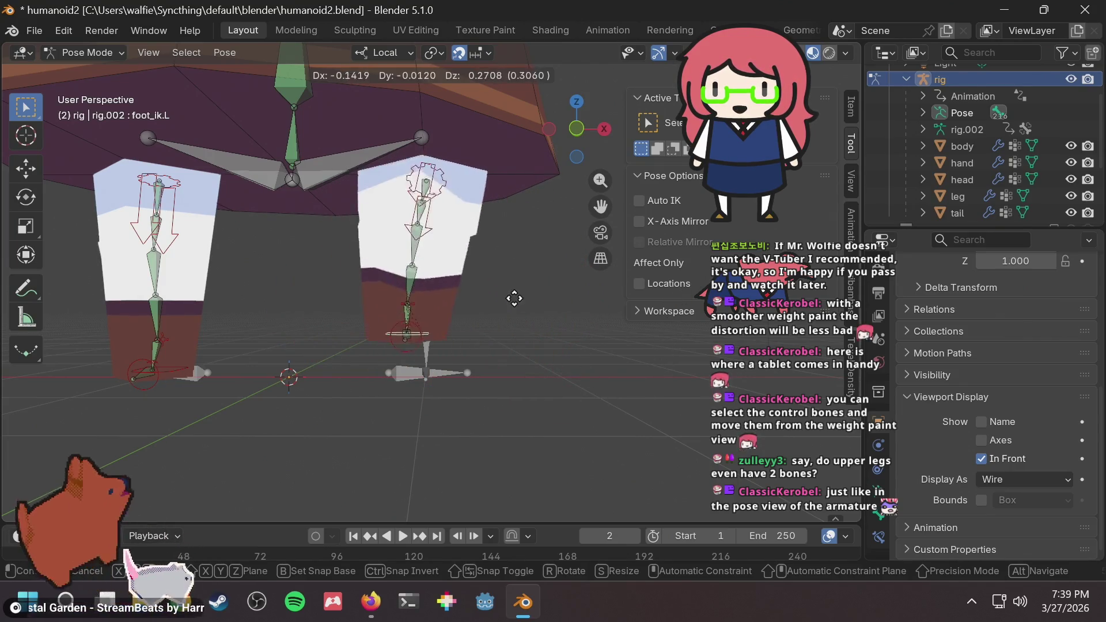
{"action": "key", "text": "Escape"}
{"action": "mouse_move", "coordinate": [479, 303]}
{"action": "middle_mouse_down"}
{"action": "mouse_move", "coordinate": [603, 314]}
{"action": "mouse_move", "coordinate": [564, 316]}
{"action": "middle_mouse_up"}
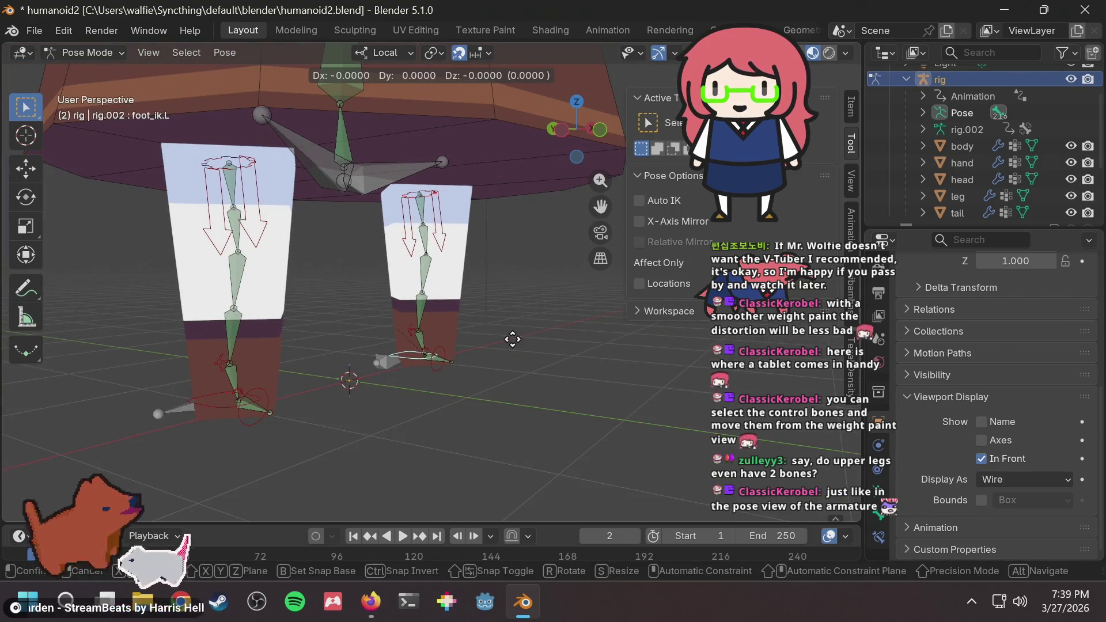
{"action": "key", "text": "g"}
{"action": "key", "text": "z"}
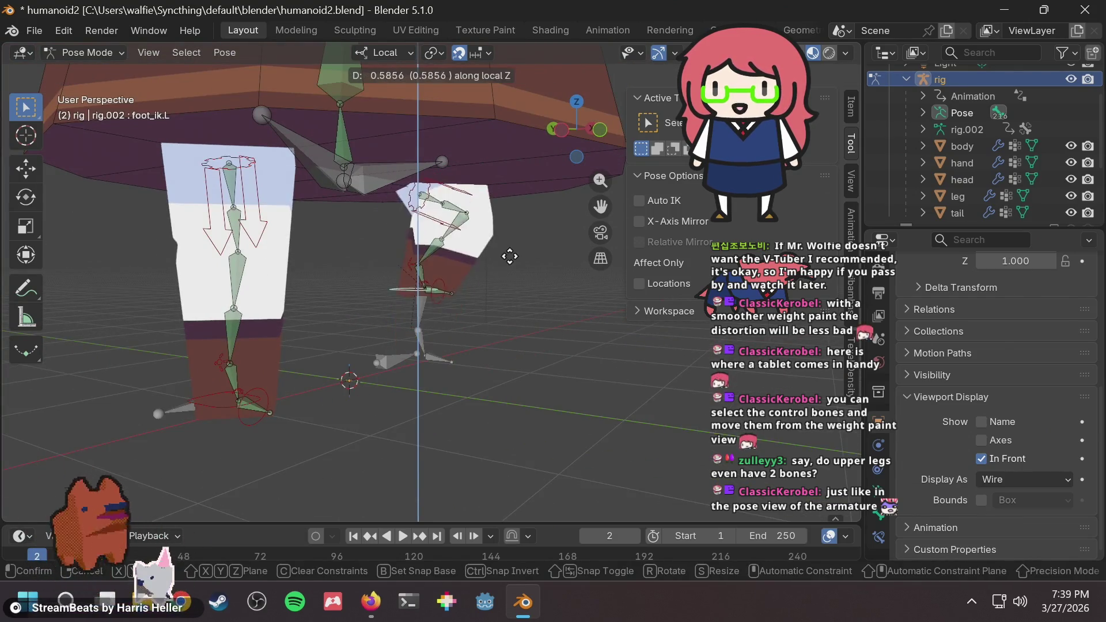
{"action": "key", "text": "Escape"}
{"action": "key", "text": "g"}
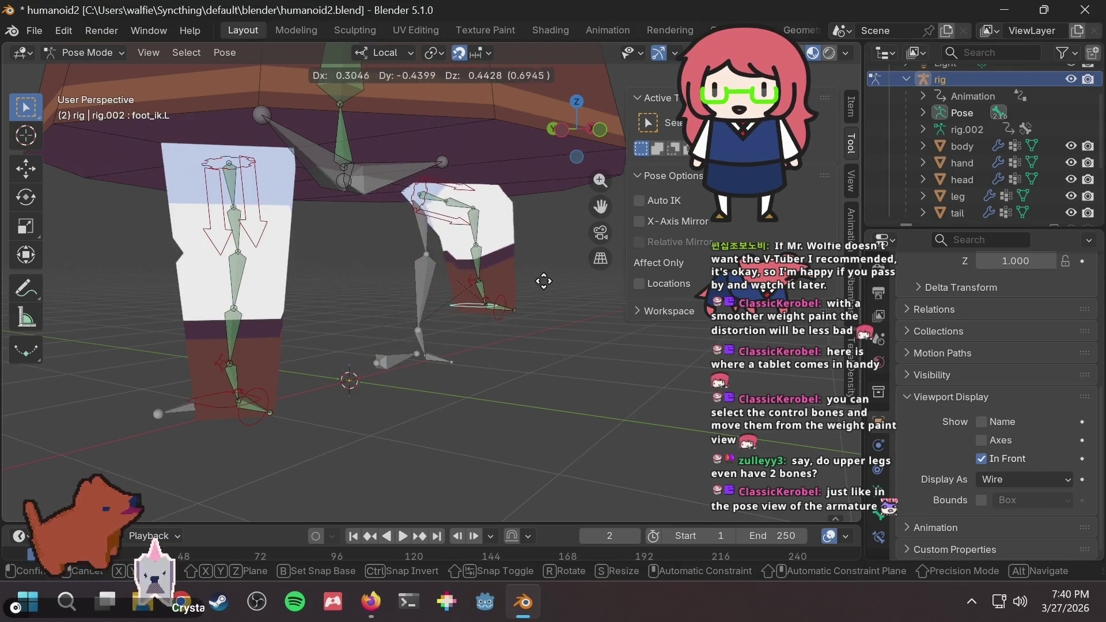
Confirm the raised foot_ik.L position and orbit so the legs face the viewer.
{"action": "left_click", "coordinate": [605, 285]}
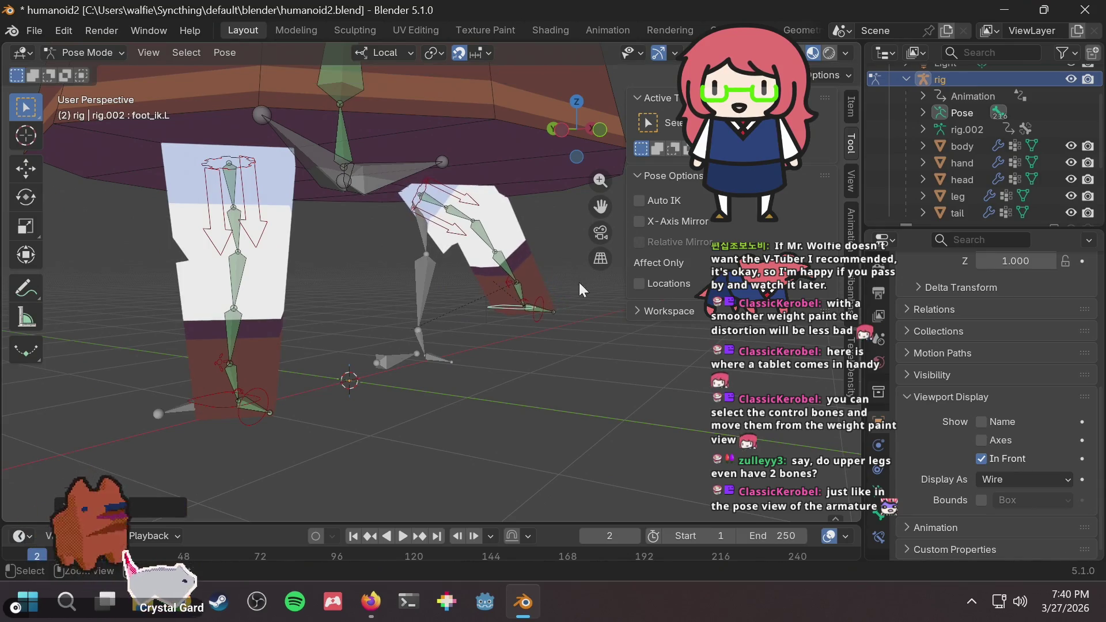
{"action": "scroll", "coordinate": [495, 291], "scroll_direction": "up", "scroll_amount": 2}
{"action": "scroll", "coordinate": [503, 275], "scroll_direction": "up", "scroll_amount": 3}
{"action": "mouse_move", "coordinate": [503, 263]}
{"action": "middle_mouse_down"}
{"action": "mouse_move", "coordinate": [550, 253]}
{"action": "mouse_move", "coordinate": [308, 278]}
{"action": "mouse_move", "coordinate": [481, 270]}
{"action": "mouse_move", "coordinate": [465, 269]}
{"action": "middle_mouse_up"}
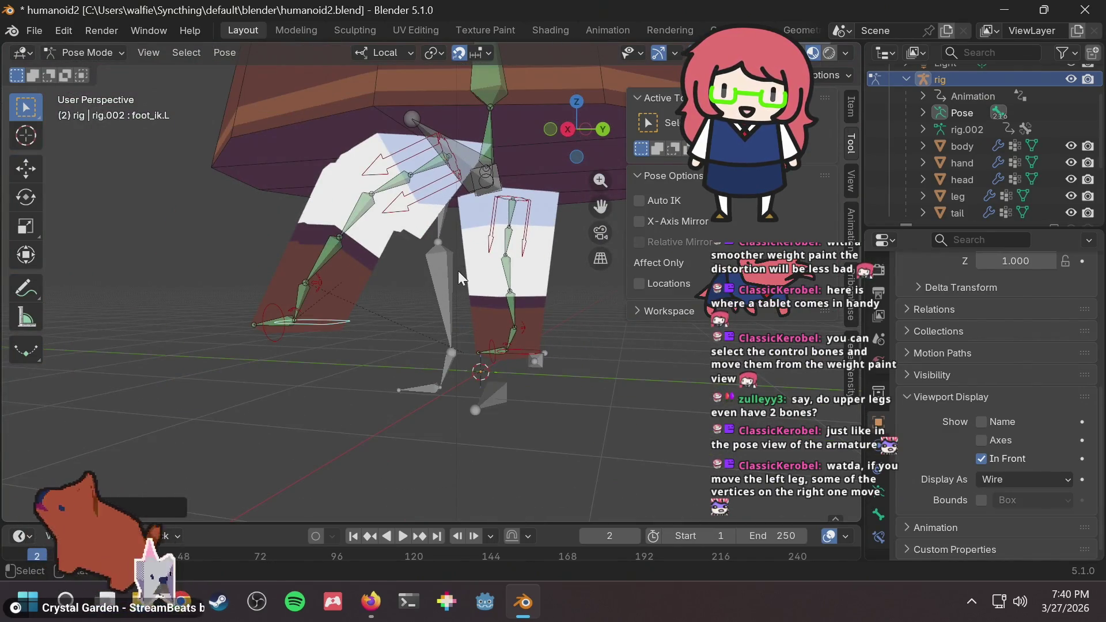
{"action": "scroll", "coordinate": [455, 280], "scroll_direction": "down", "scroll_amount": 1}
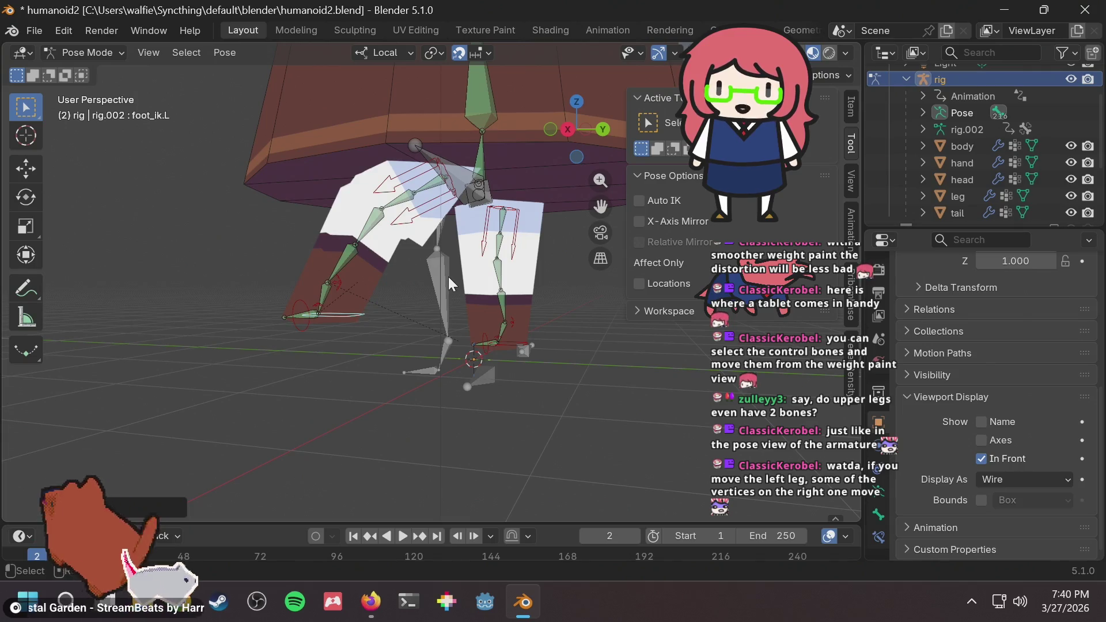
{"action": "mouse_move", "coordinate": [448, 276]}
{"action": "middle_mouse_down"}
{"action": "mouse_move", "coordinate": [481, 302]}
{"action": "mouse_move", "coordinate": [444, 337]}
{"action": "mouse_move", "coordinate": [662, 348]}
{"action": "mouse_move", "coordinate": [271, 378]}
{"action": "mouse_move", "coordinate": [270, 363]}
{"action": "mouse_move", "coordinate": [369, 345]}
{"action": "middle_mouse_up"}
Retry local-Z and free moves of foot_ik.L, cancelling them so the leg straightens.
{"action": "key", "text": "g"}
{"action": "key", "text": "z"}
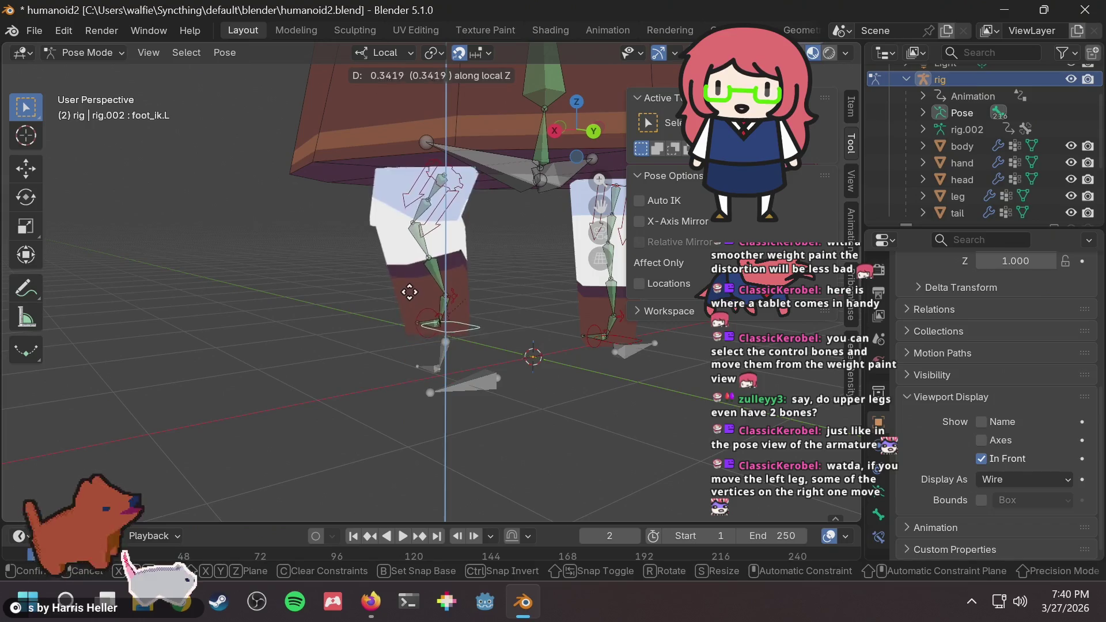
{"action": "mouse_move", "coordinate": [410, 295]}
{"action": "middle_mouse_down"}
{"action": "mouse_move", "coordinate": [413, 348]}
{"action": "mouse_move", "coordinate": [542, 337]}
{"action": "mouse_move", "coordinate": [461, 365]}
{"action": "middle_mouse_up"}
{"action": "key", "text": "Escape"}
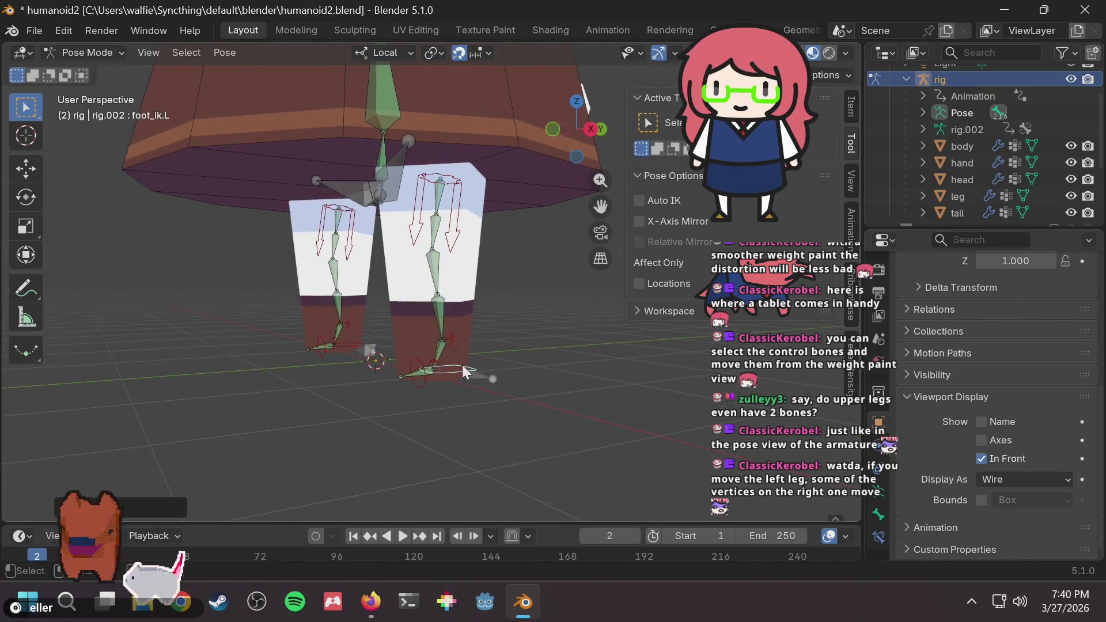
{"action": "key", "text": "g"}
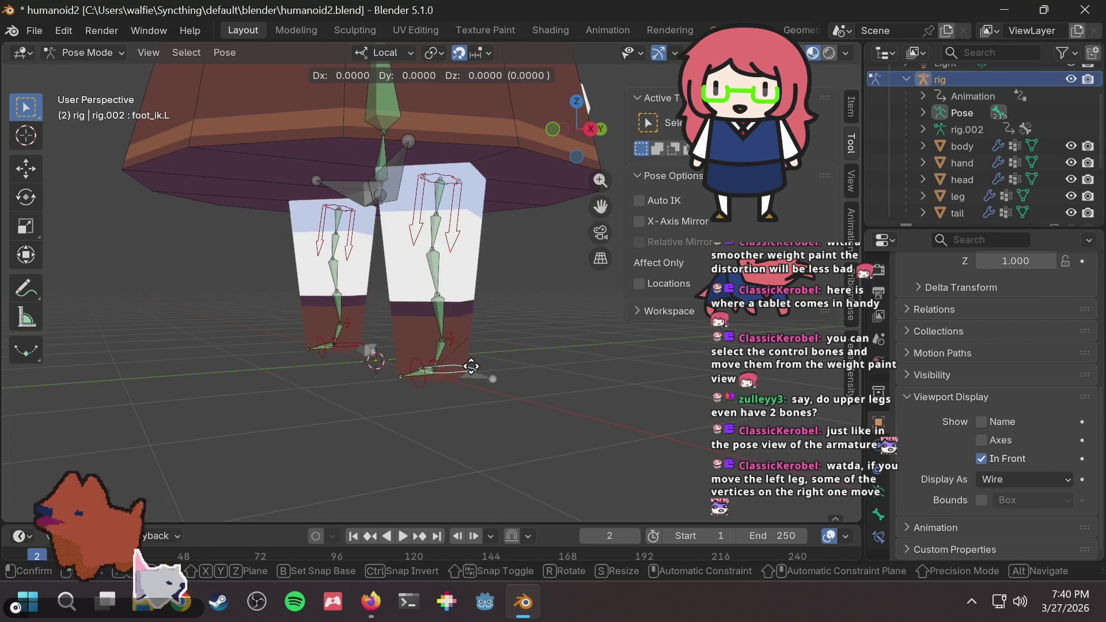
{"action": "key", "text": "z"}
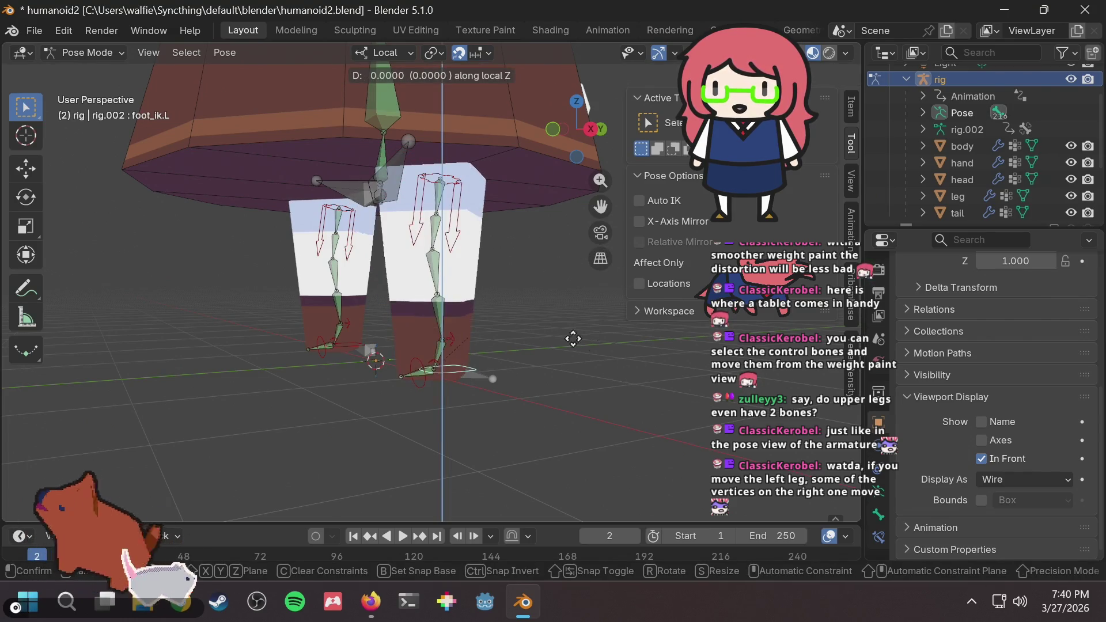
{"action": "key", "text": "z"}
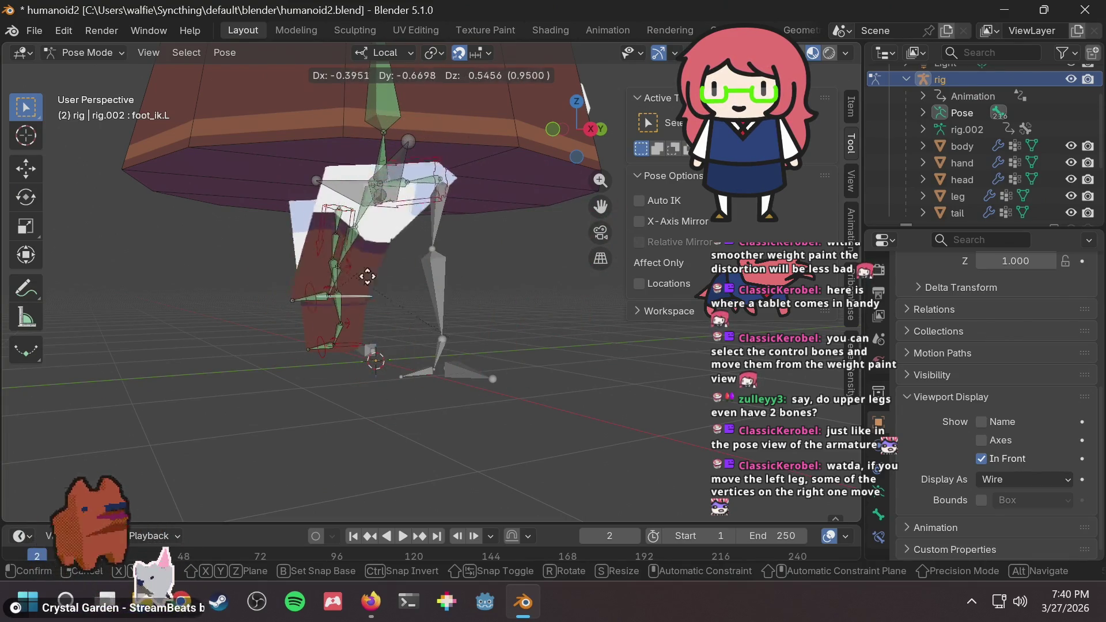
{"action": "right_click", "coordinate": [371, 328]}
{"action": "mouse_move", "coordinate": [371, 327]}
{"action": "middle_mouse_down"}
{"action": "mouse_move", "coordinate": [630, 350]}
{"action": "mouse_move", "coordinate": [488, 369]}
{"action": "mouse_move", "coordinate": [479, 308]}
{"action": "middle_mouse_up"}
{"action": "scroll", "coordinate": [479, 309], "scroll_direction": "up", "scroll_amount": 2}
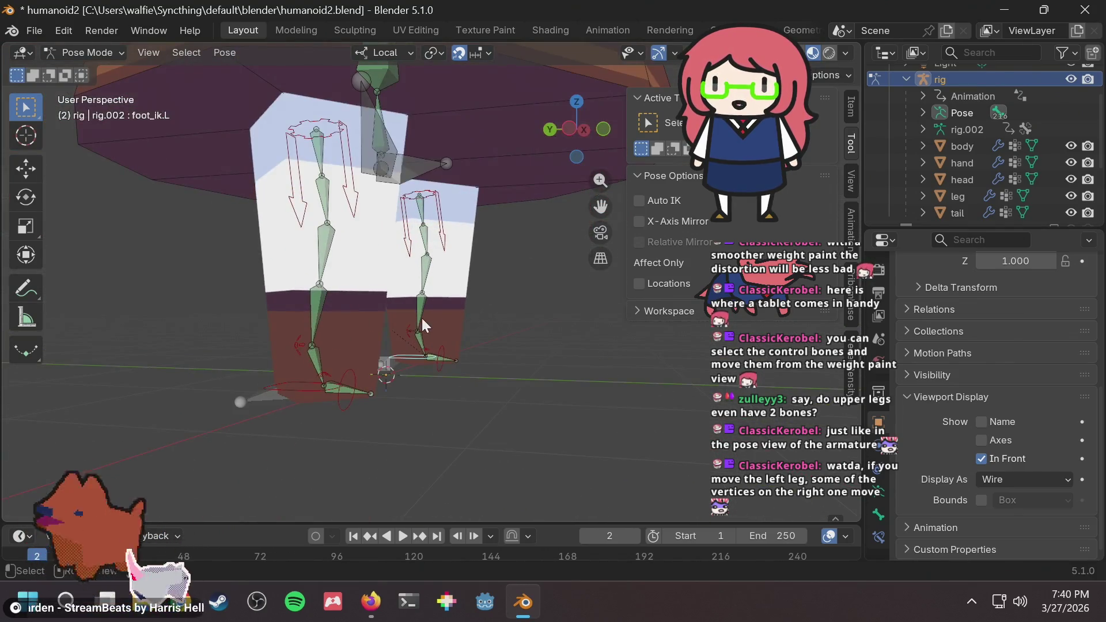
Raise foot_ik.L freely into a bent-knee pose and inspect the leg deformation.
{"action": "key", "text": "g"}
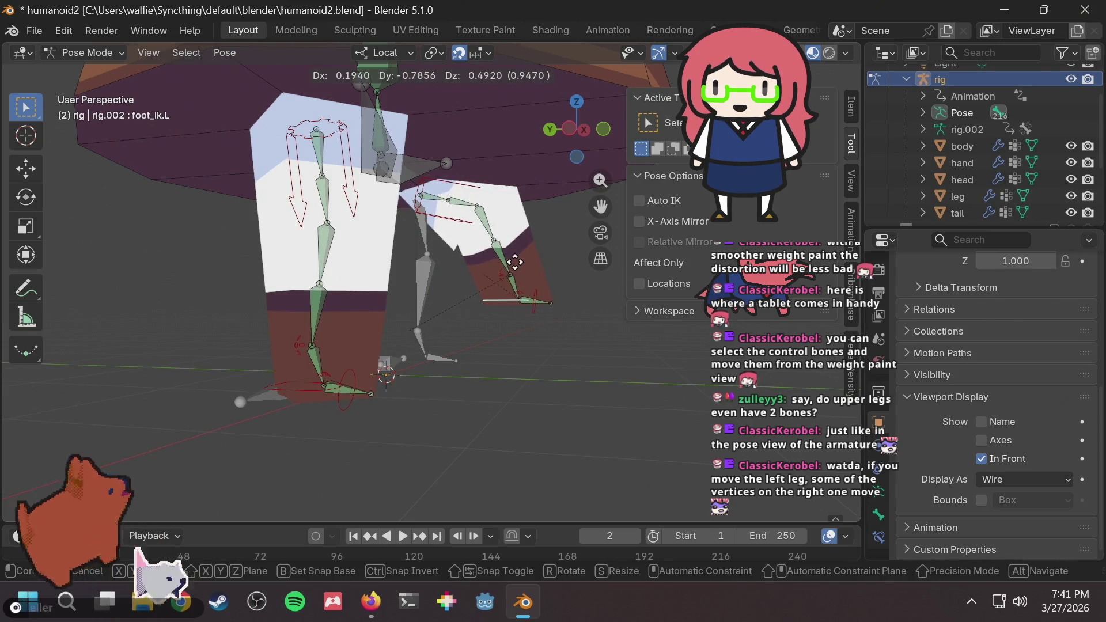
{"action": "left_click", "coordinate": [514, 262]}
{"action": "mouse_move", "coordinate": [513, 261]}
{"action": "middle_mouse_down", "text": "ctrl"}
{"action": "mouse_move", "coordinate": [488, 258]}
{"action": "mouse_move", "coordinate": [507, 243]}
{"action": "middle_mouse_up", "text": "ctrl"}
{"action": "scroll", "coordinate": [507, 243], "scroll_direction": "down", "scroll_amount": 5}
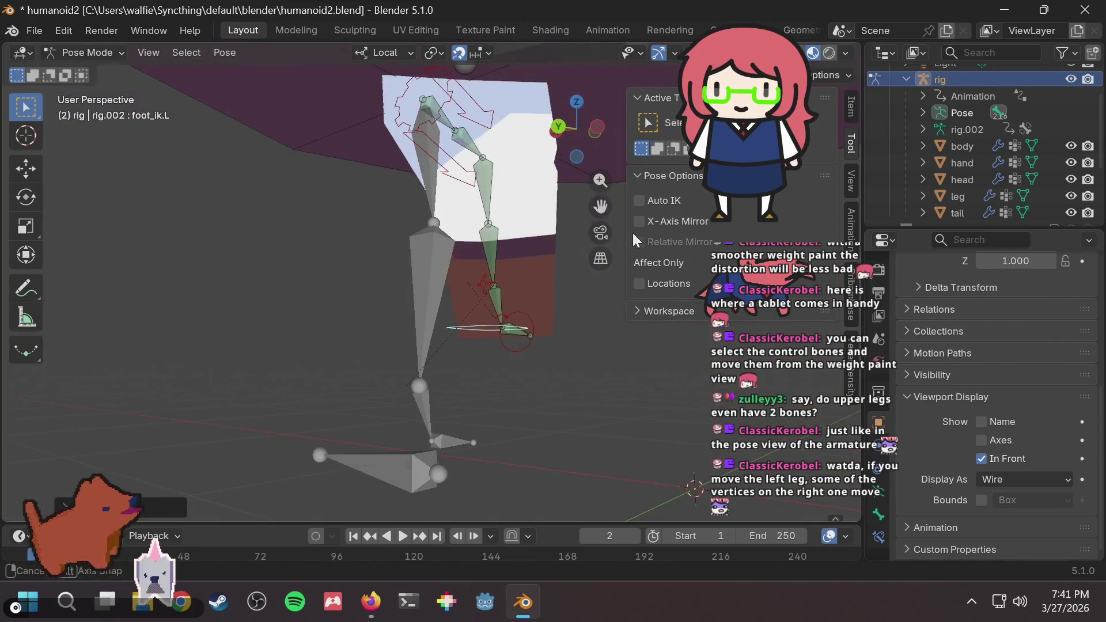
{"action": "mouse_move", "coordinate": [633, 233]}
{"action": "middle_mouse_down"}
{"action": "mouse_move", "coordinate": [385, 276]}
{"action": "mouse_move", "coordinate": [575, 312]}
{"action": "mouse_move", "coordinate": [384, 282]}
{"action": "mouse_move", "coordinate": [223, 281]}
{"action": "mouse_move", "coordinate": [568, 284]}
{"action": "mouse_move", "coordinate": [479, 299]}
{"action": "middle_mouse_up"}
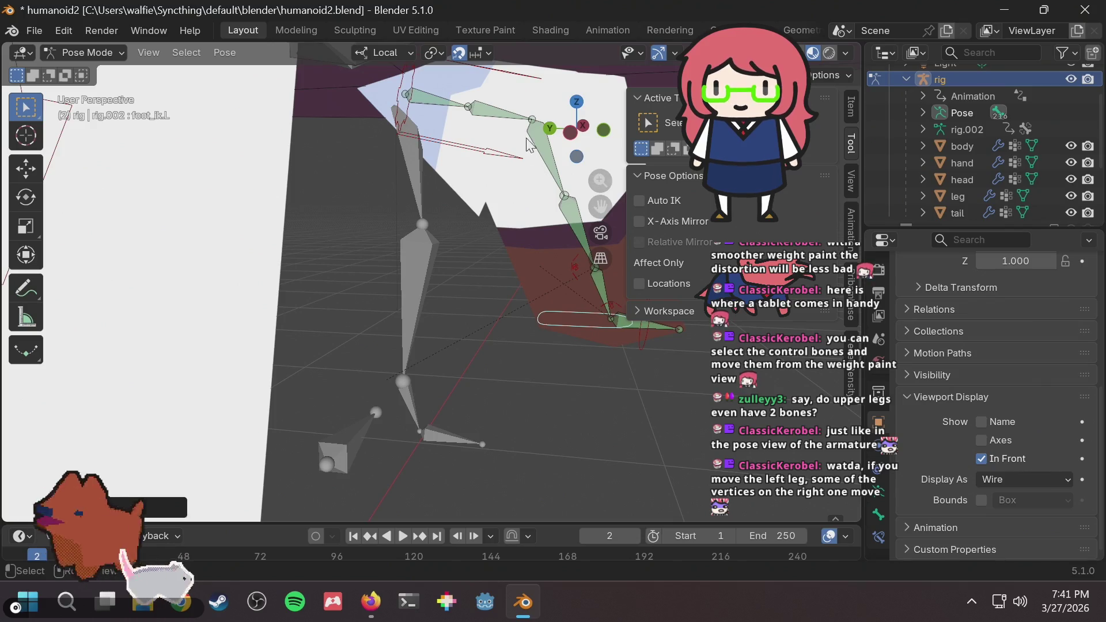
Search operators for 'rese', 'pose', then 'clear pose', closing the search without running anything.
{"action": "key", "text": "F3"}
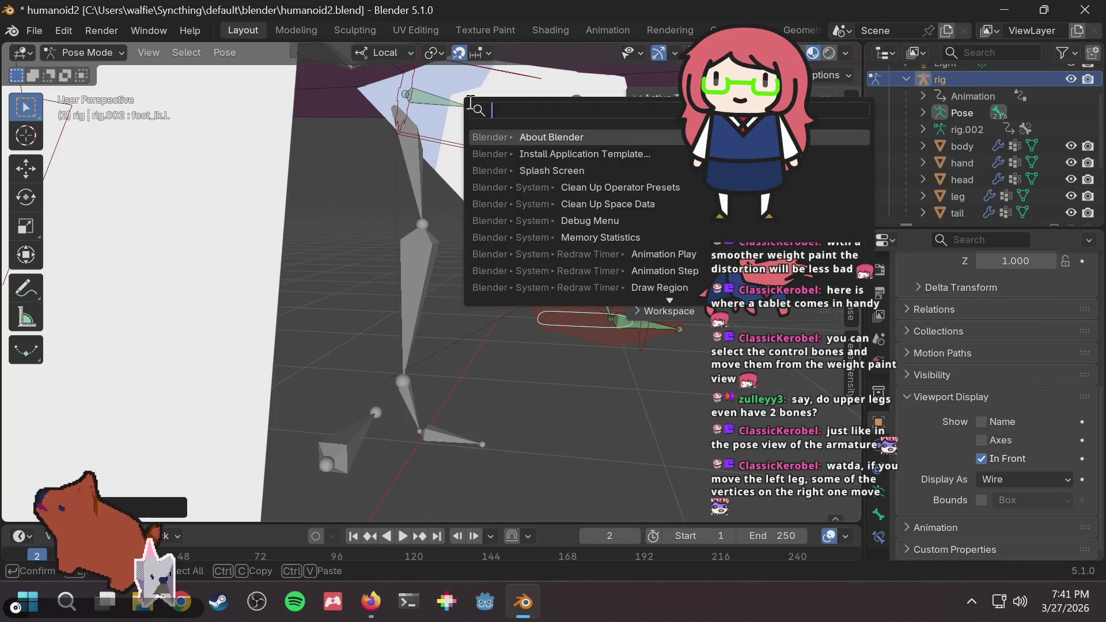
{"action": "type", "text": "rese"}
{"action": "key", "text": "BackSpace"}
{"action": "key", "text": "BackSpace"}
{"action": "key", "text": "BackSpace"}
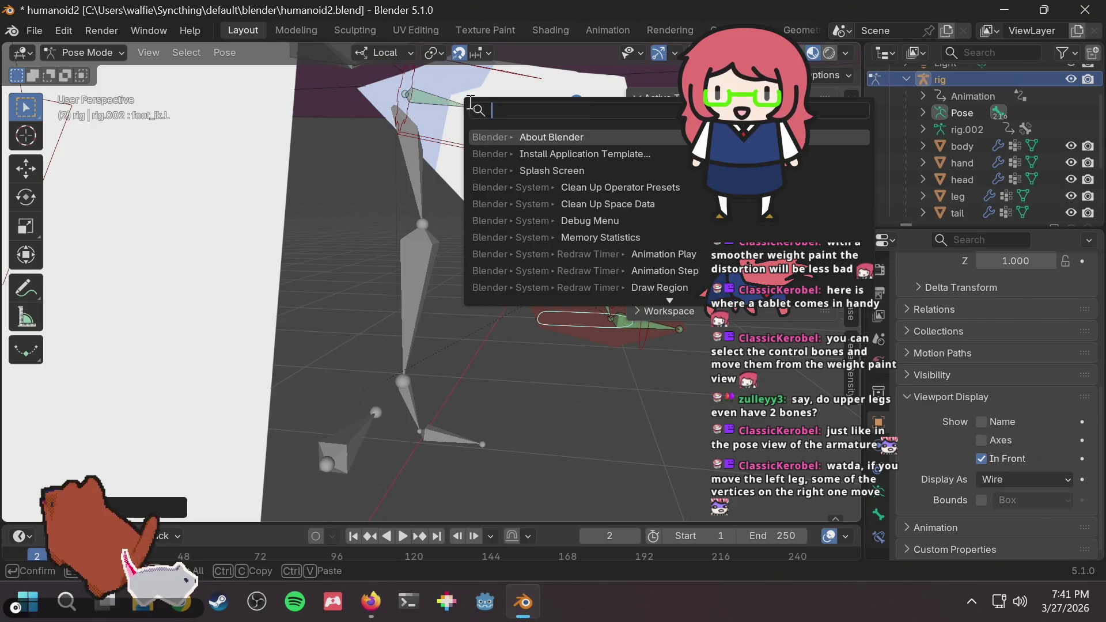
{"action": "type", "text": "pose"}
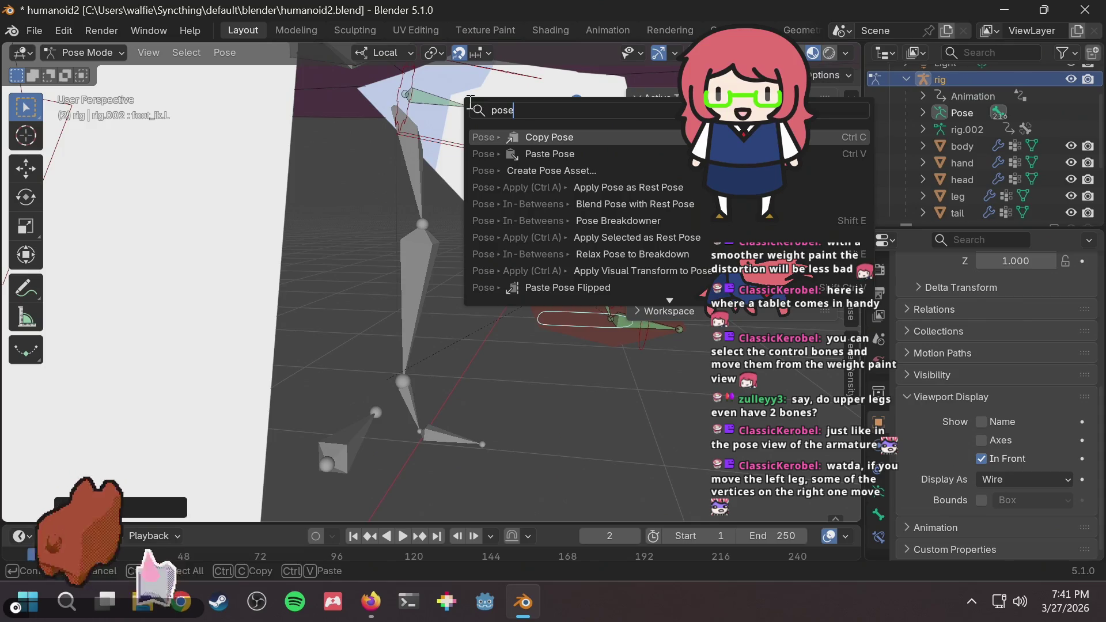
{"action": "key", "text": "BackSpace"}
{"action": "key", "text": "BackSpace"}
{"action": "key", "text": "BackSpace"}
{"action": "type", "text": "c"}
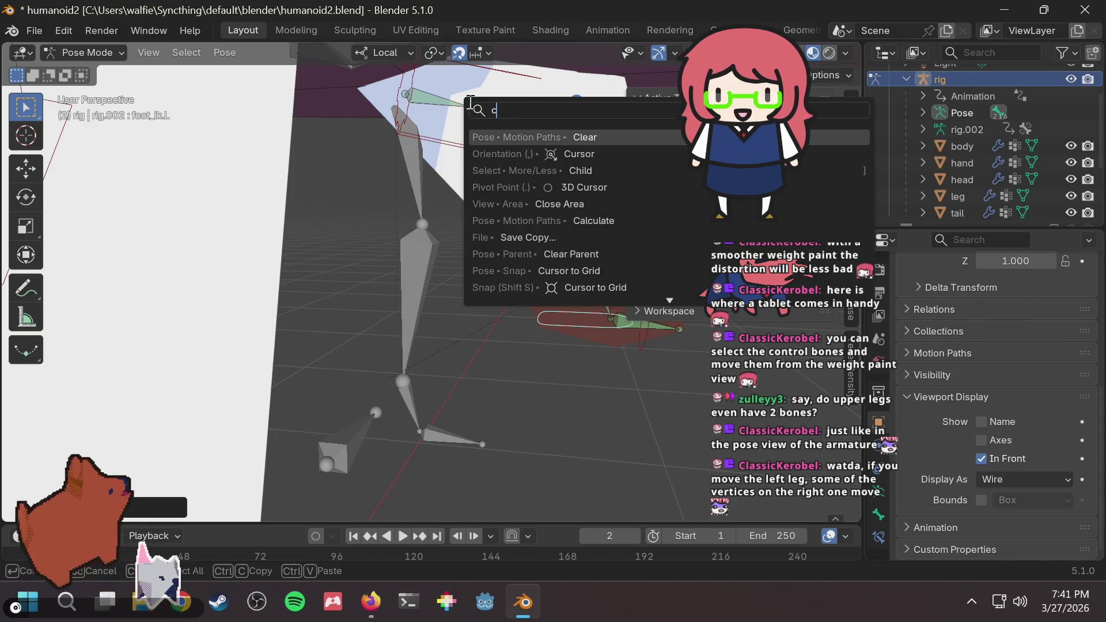
{"action": "type", "text": "lear pose"}
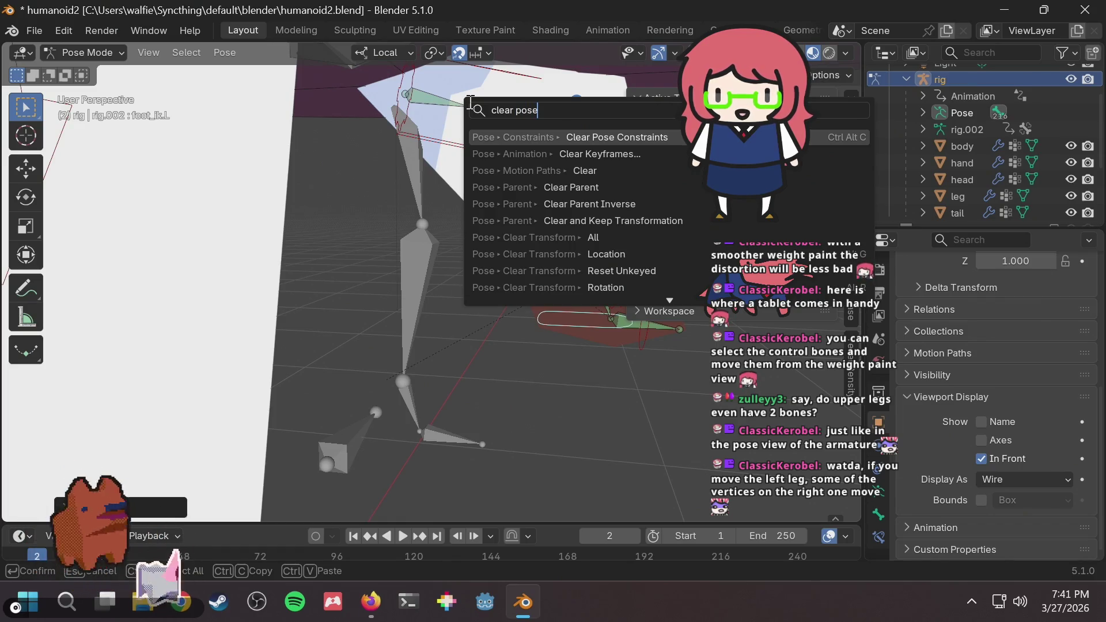
{"action": "key", "text": "Return"}
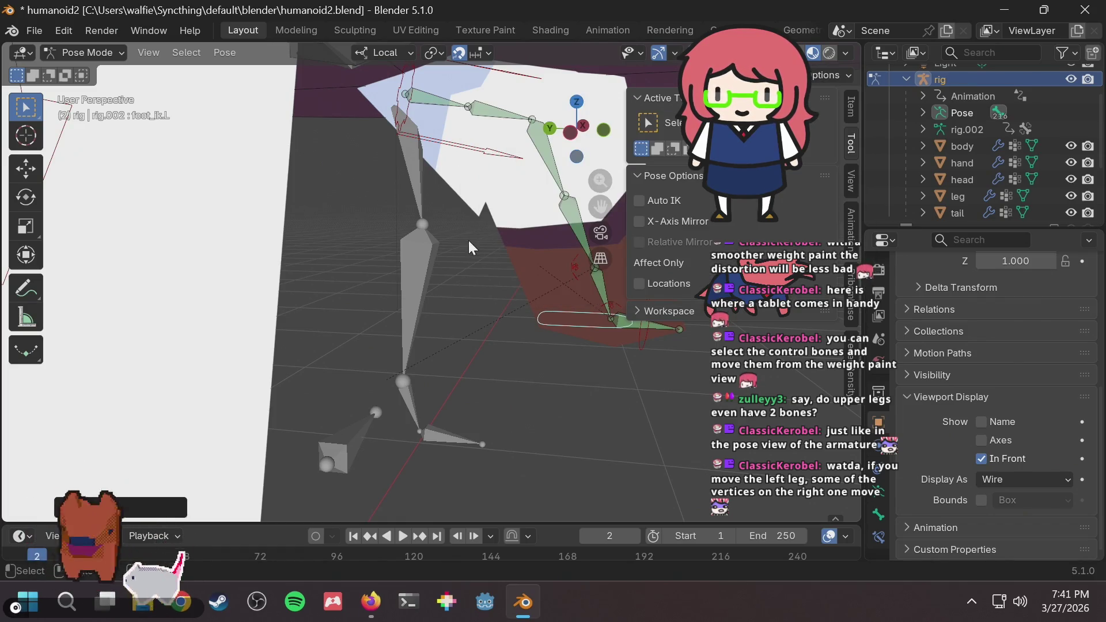
Orbit slightly around the leg and bring up the Pose context menu.
{"action": "middle_click_drag", "start_coordinate": [485, 207], "coordinate": [479, 216]}
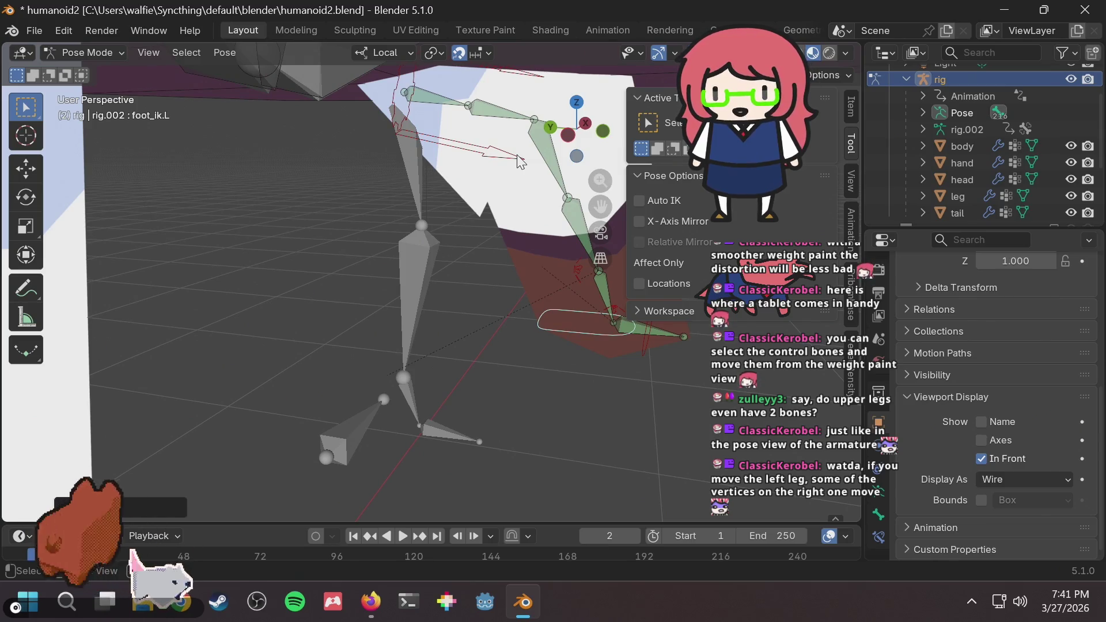
{"action": "middle_click_drag", "start_coordinate": [526, 279], "coordinate": [503, 269]}
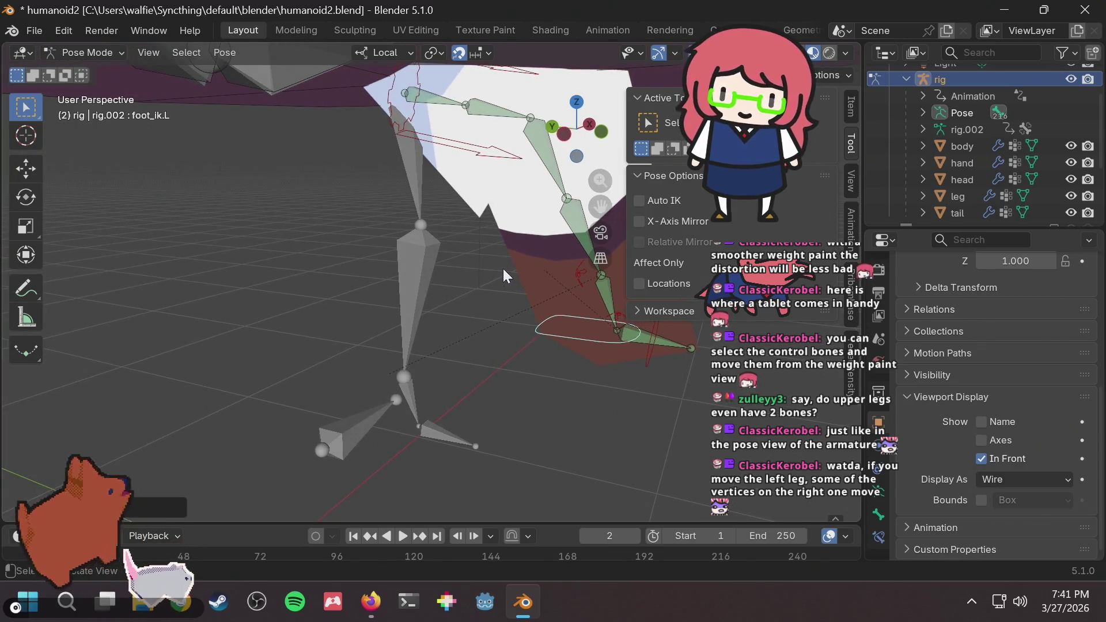
{"action": "right_click", "coordinate": [607, 332]}
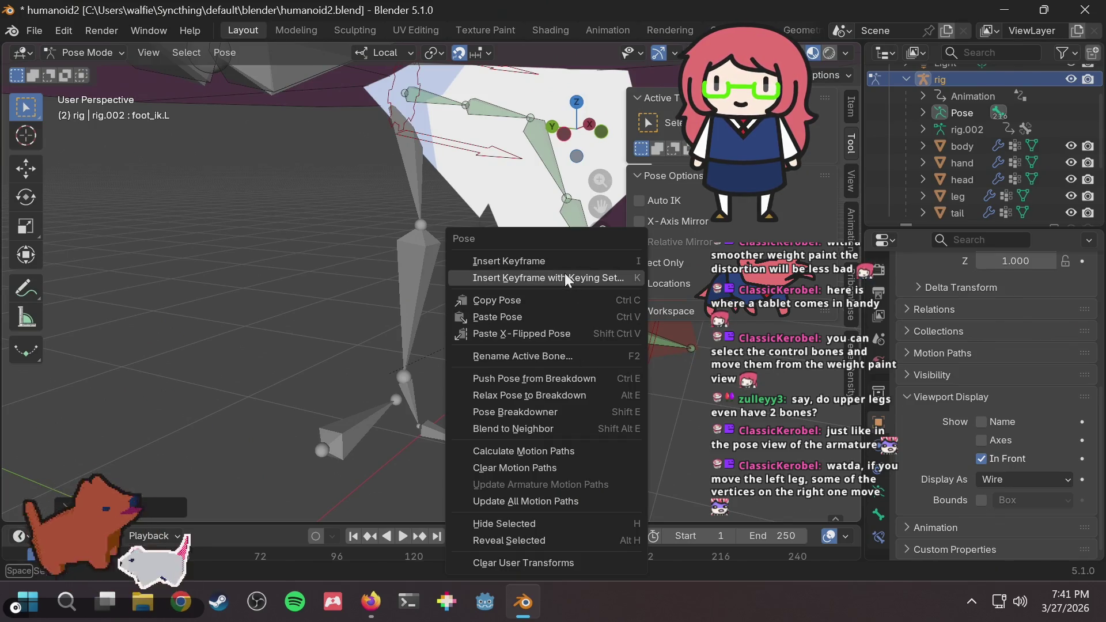
Dismiss the Pose menu and search the web for 'blender reset bone pose'.
{"action": "key", "text": "Escape"}
{"action": "key", "text": "alt+Tab"}
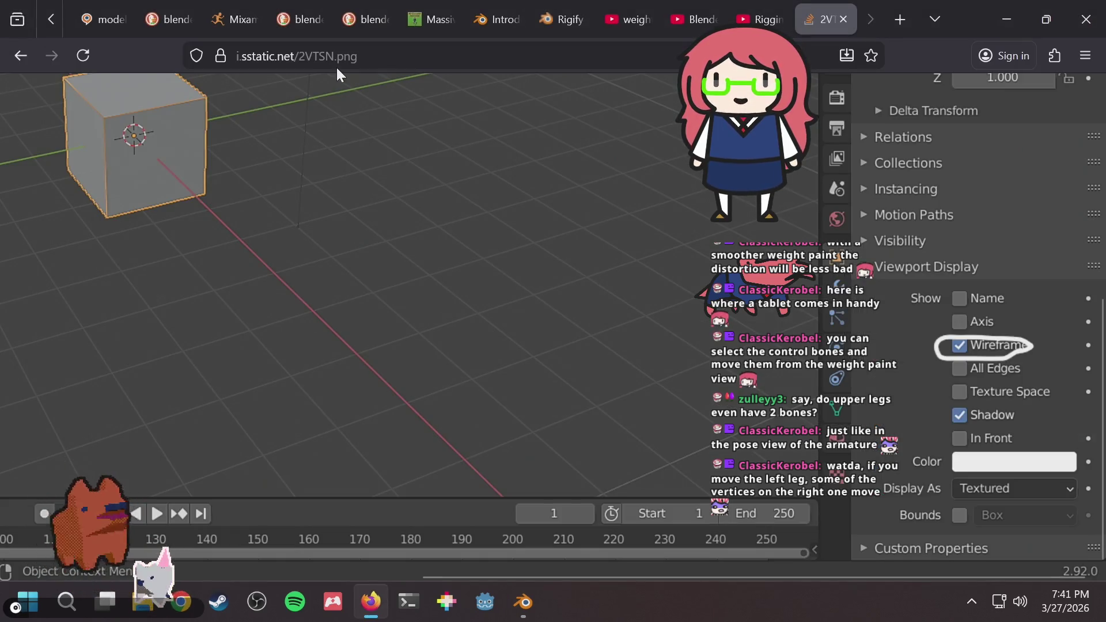
{"action": "left_click", "coordinate": [337, 65]}
{"action": "type", "text": "blender "}
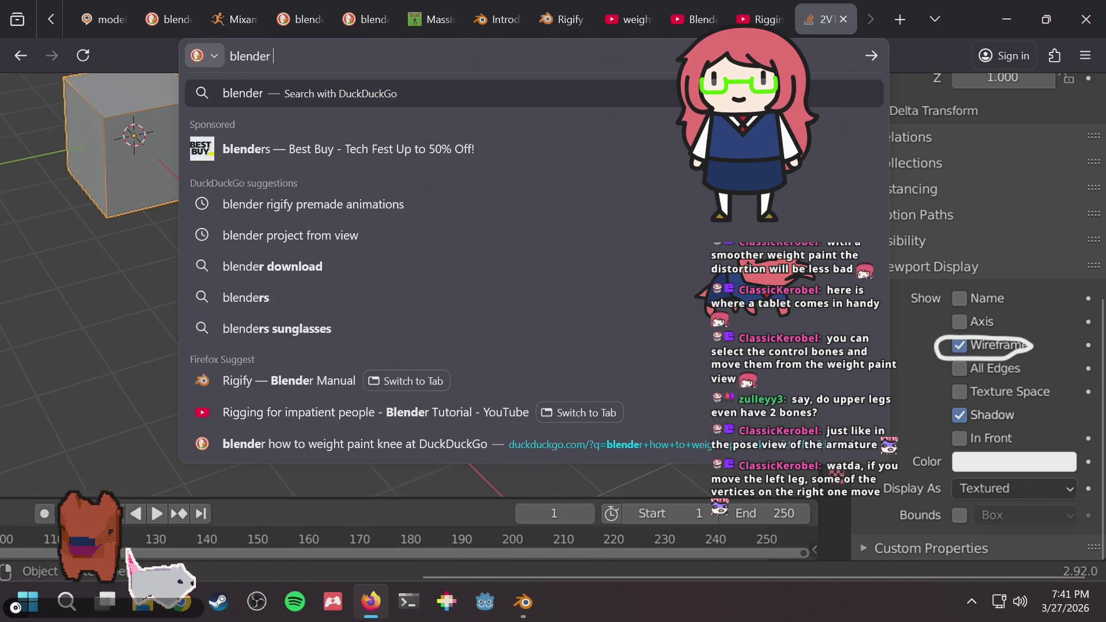
{"action": "type", "text": "reset bone"}
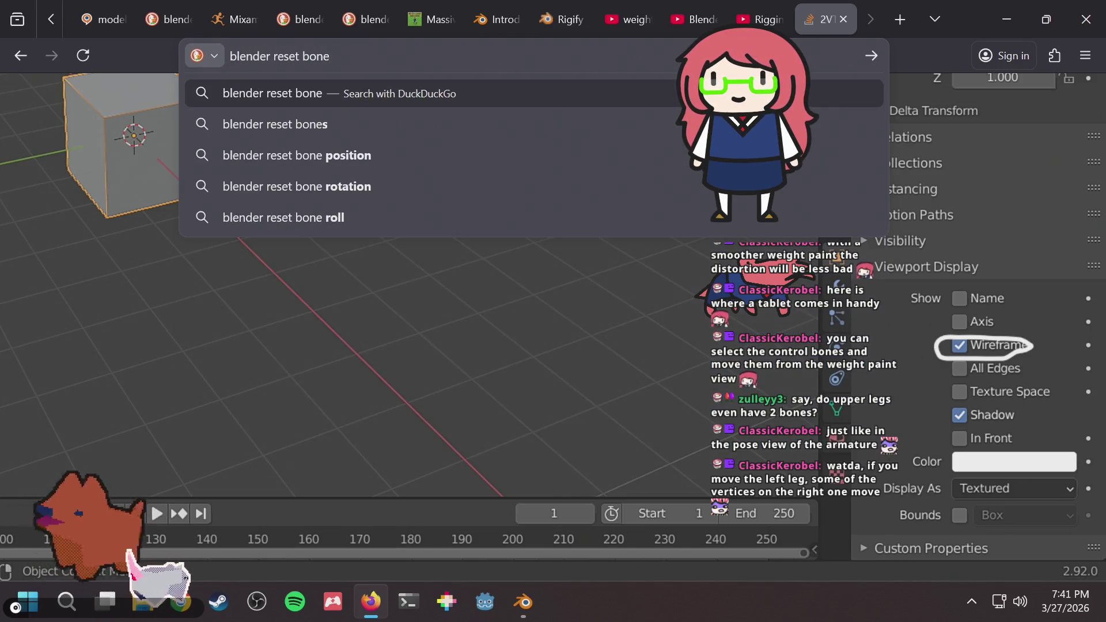
{"action": "type", "text": " pose"}
{"action": "key", "text": "Return"}
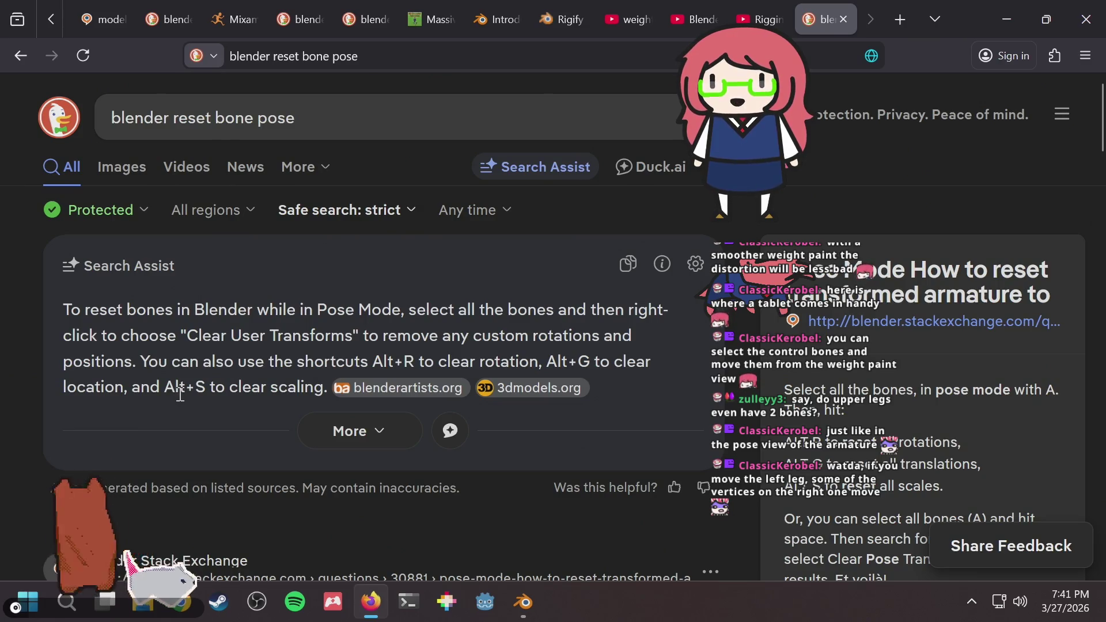
{"action": "key", "text": "alt+Tab"}
Look up 'clear u' and 'clear trans' in Blender's operator search, cancel, and revisit the results.
{"action": "key", "text": "F3"}
{"action": "type", "text": "clear u"}
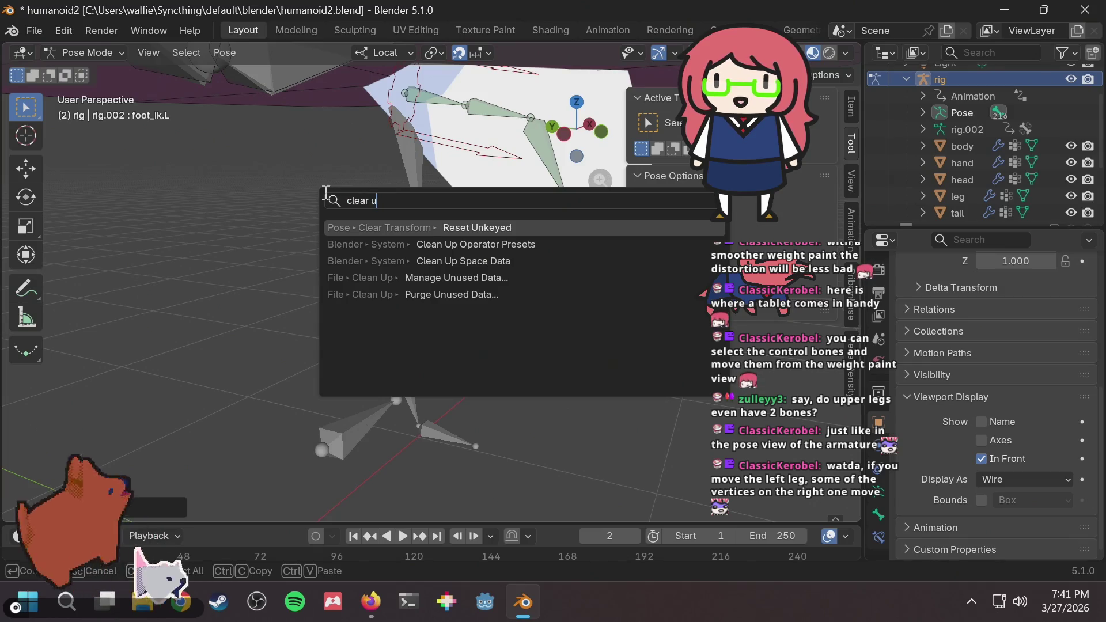
{"action": "key", "text": "BackSpace"}
{"action": "type", "text": "trans"}
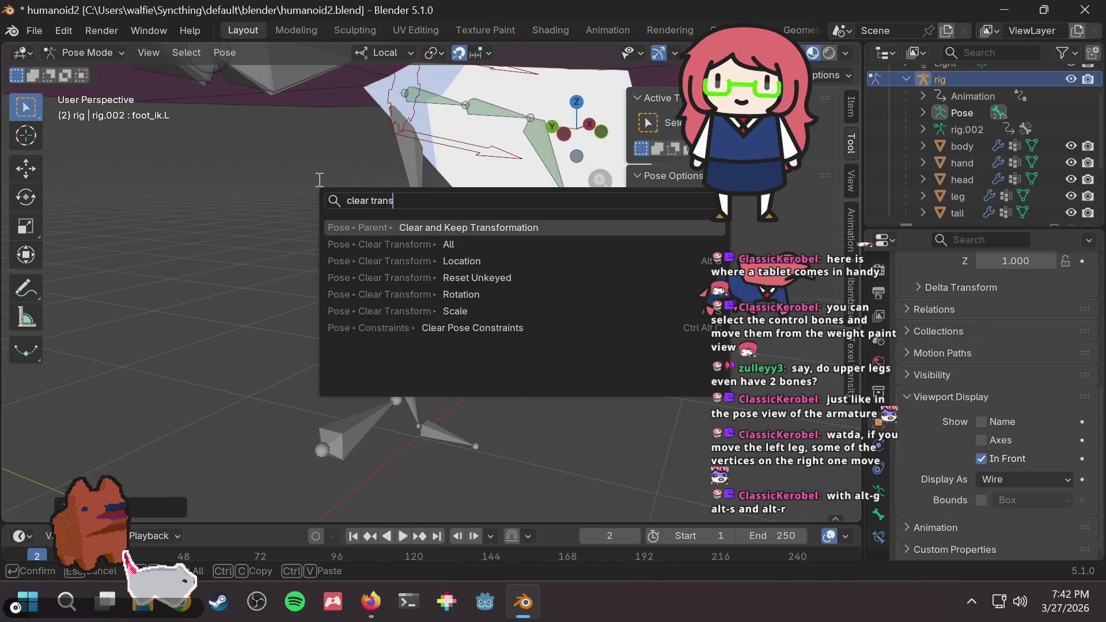
{"action": "key", "text": "Escape"}
{"action": "key", "text": "alt+Tab"}
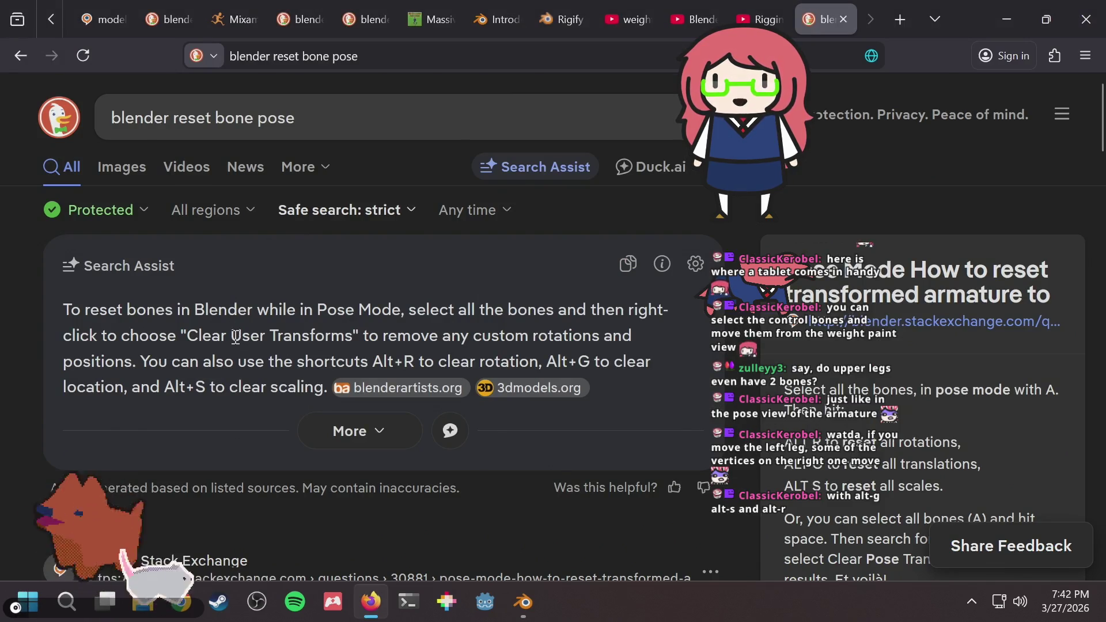
{"action": "key", "text": "alt+Tab"}
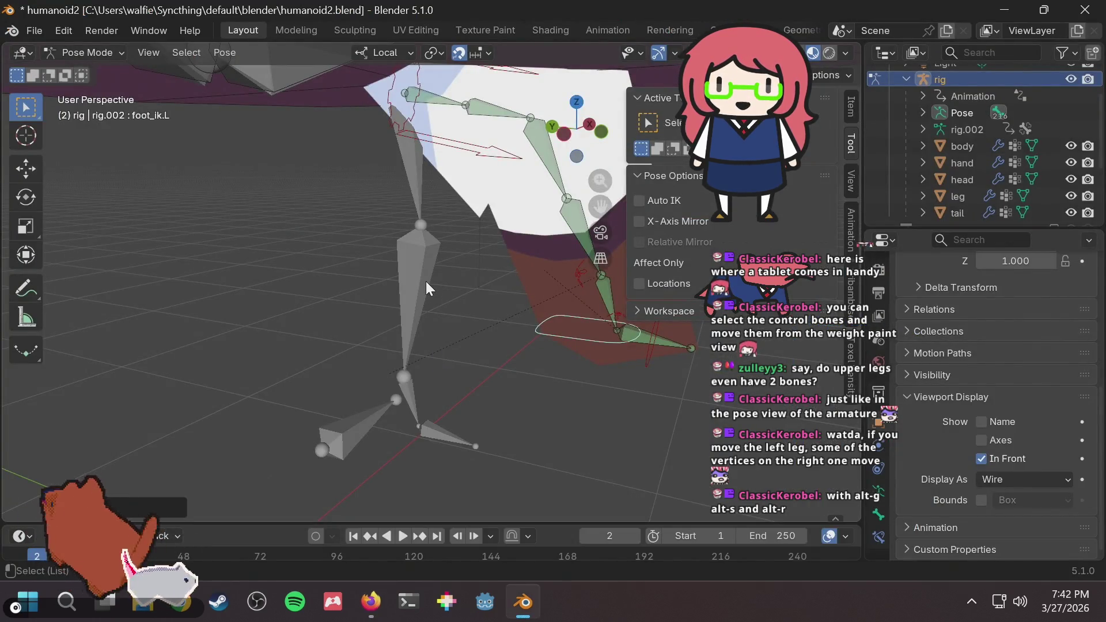
Clear the leg bones to rest, then undo it to keep the bent leg pose.
{"action": "key", "text": "alt+g"}
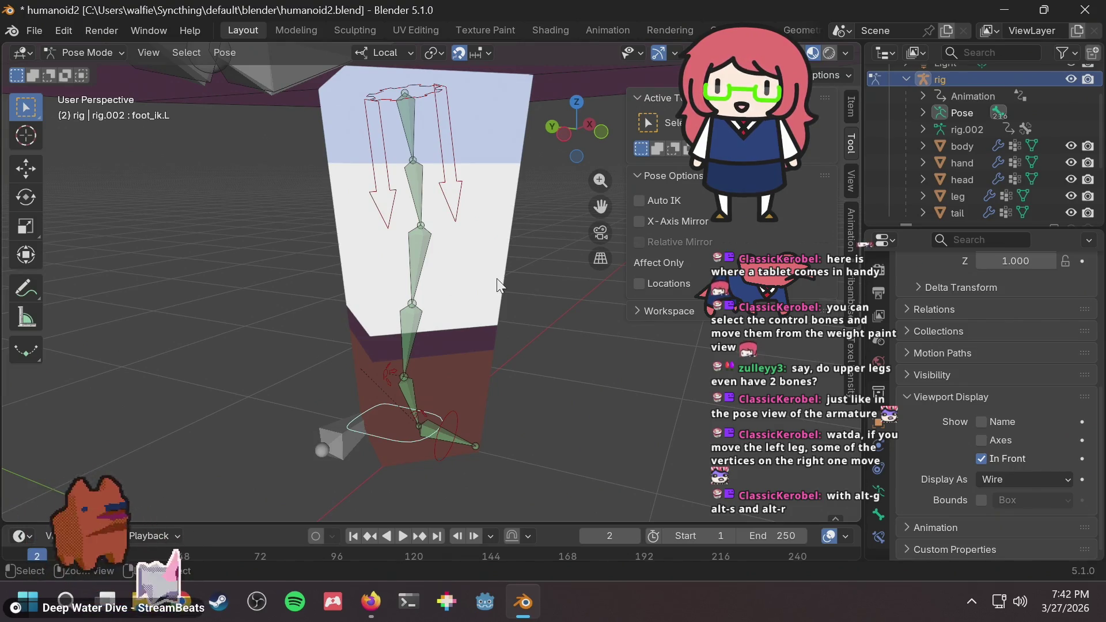
{"action": "key", "text": "ctrl+z"}
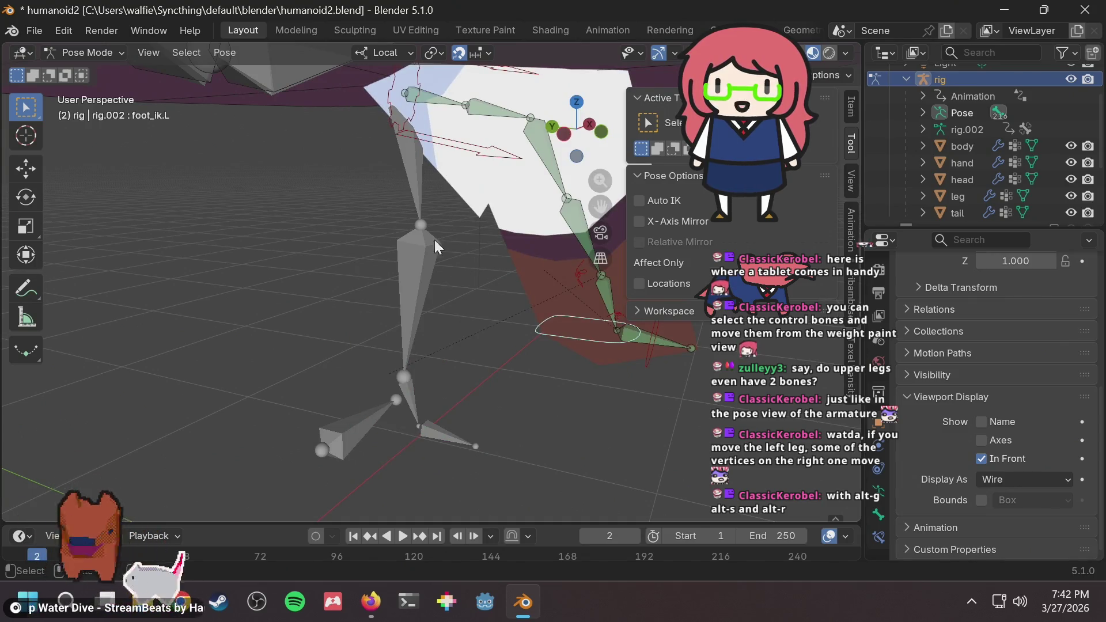
{"action": "left_click", "coordinate": [148, 52]}
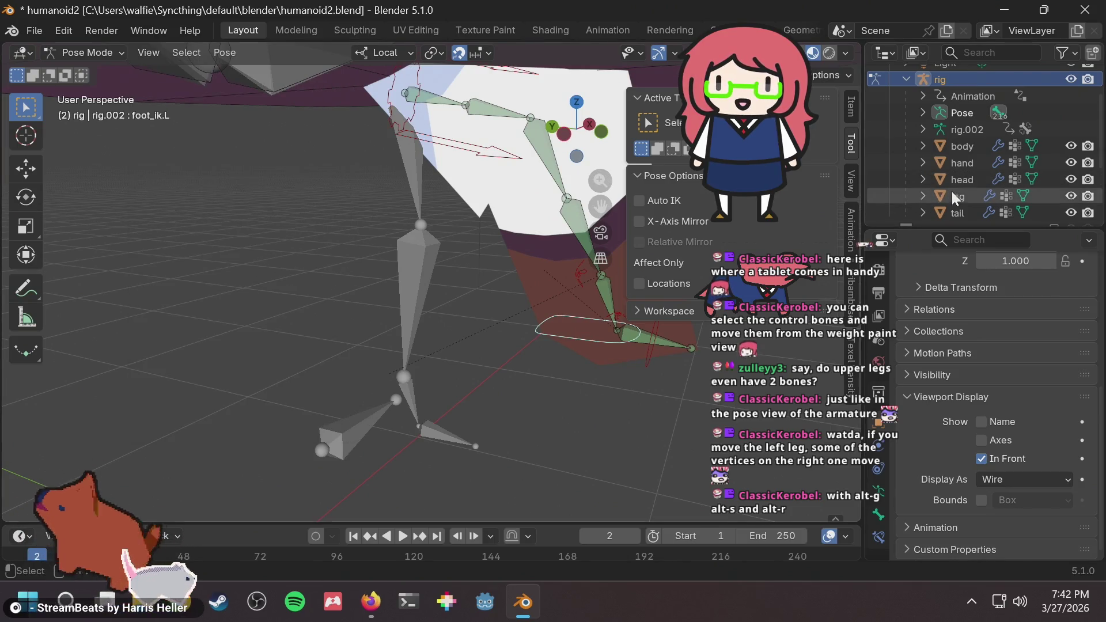
Switch to Object Mode and make the leg mesh the active object.
{"action": "left_click", "coordinate": [952, 194]}
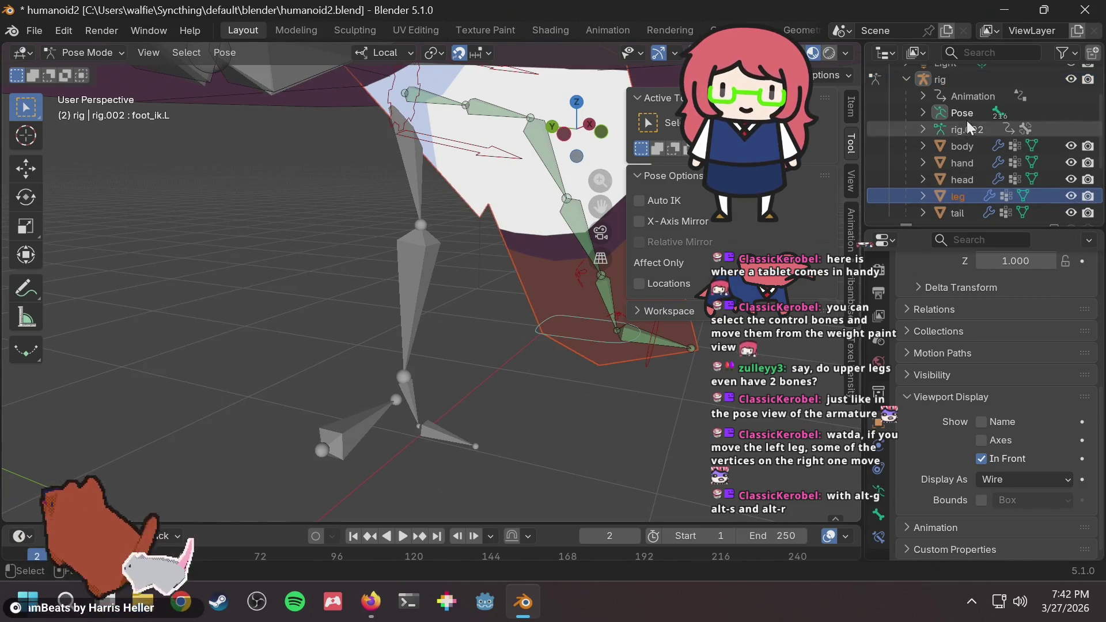
{"action": "left_click", "coordinate": [957, 192]}
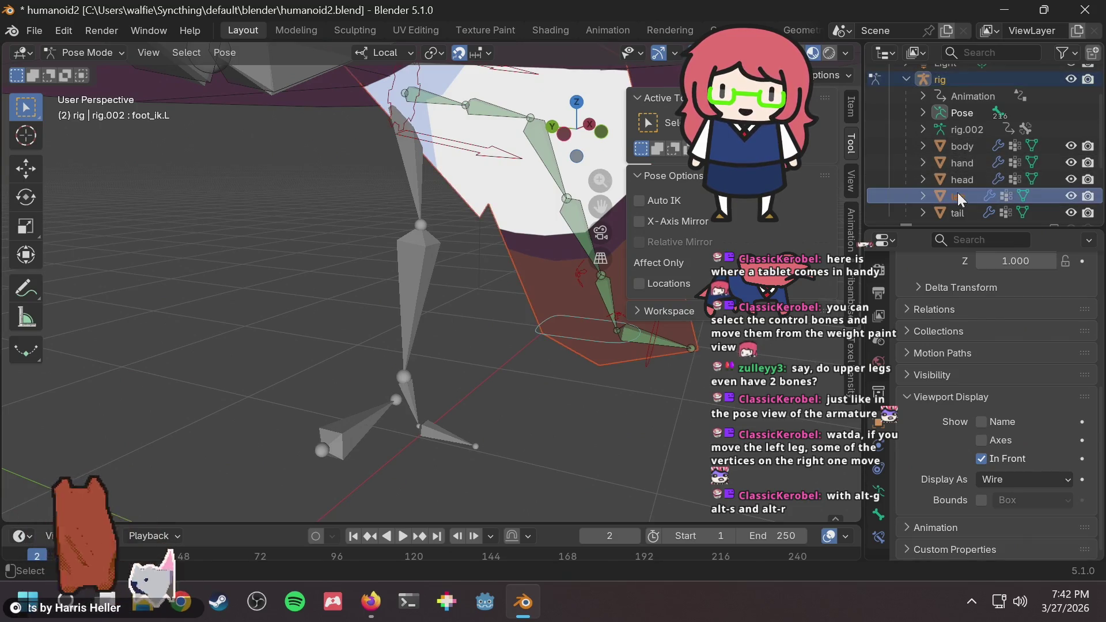
{"action": "left_click", "coordinate": [89, 53]}
{"action": "left_click", "coordinate": [91, 68]}
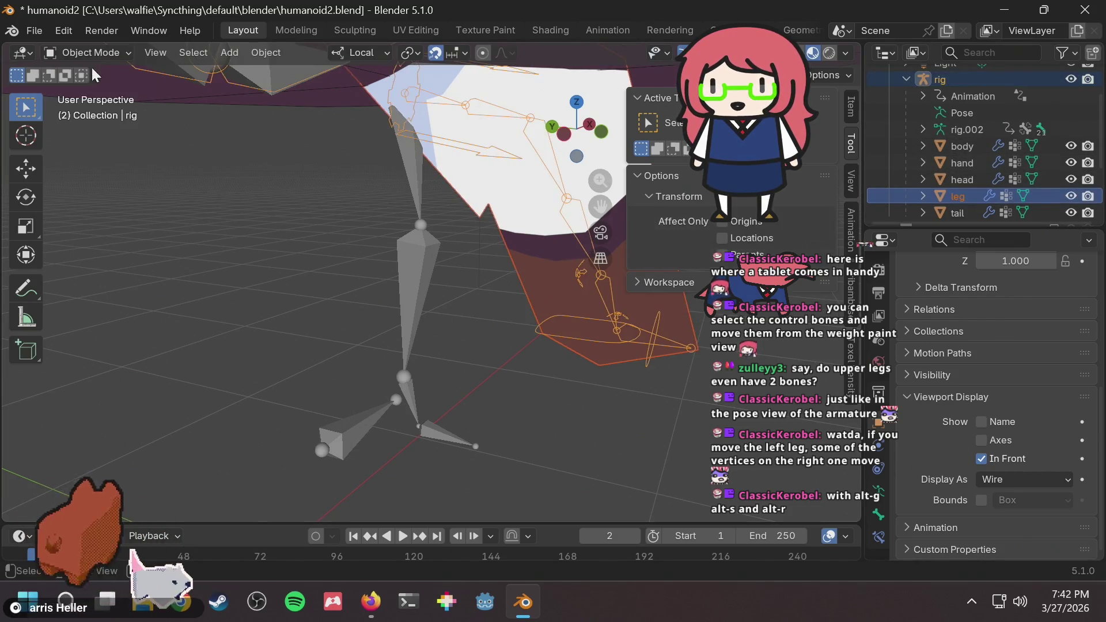
{"action": "left_click", "coordinate": [90, 52]}
{"action": "left_click", "coordinate": [104, 57]}
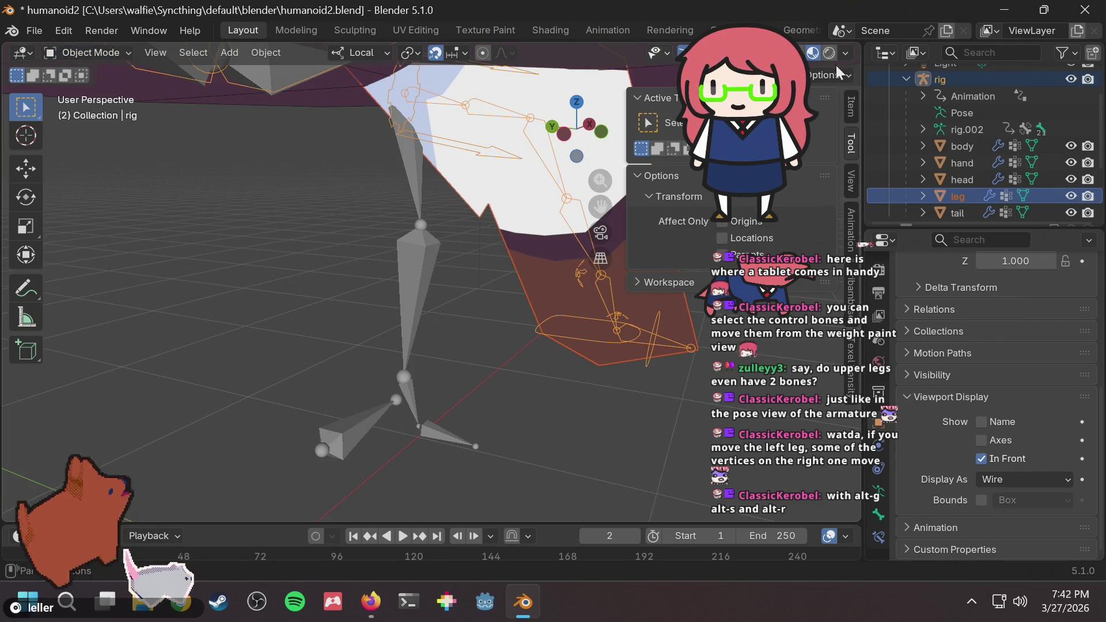
{"action": "left_click", "coordinate": [963, 191]}
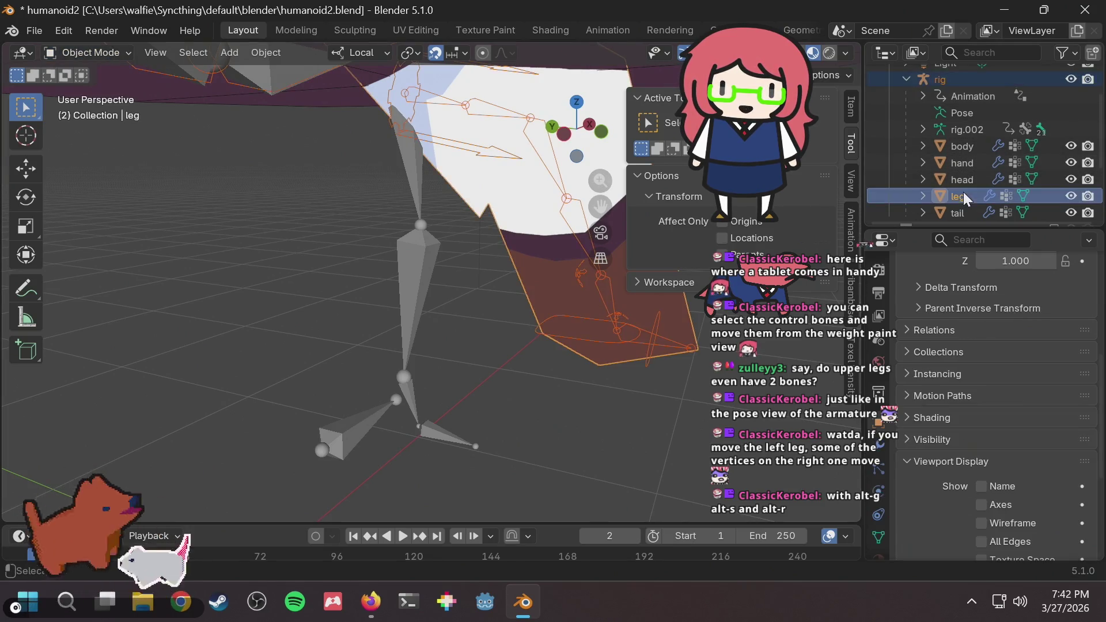
{"action": "left_click", "coordinate": [126, 51]}
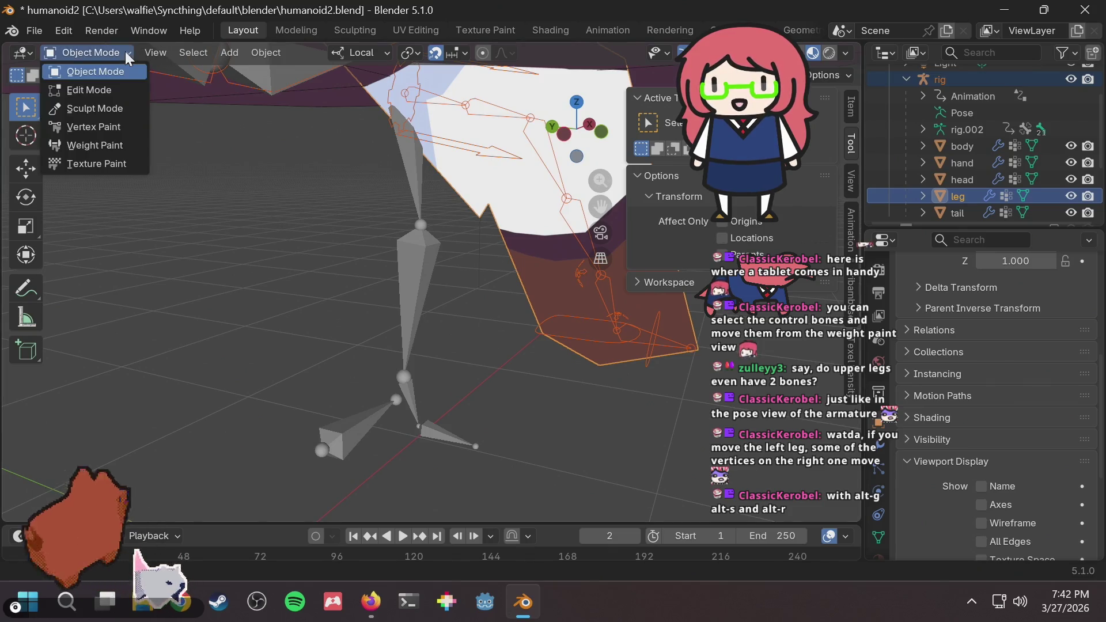
Put the leg mesh in Weight Paint mode with DEF-shin.L as the painted group.
{"action": "left_click", "coordinate": [104, 147]}
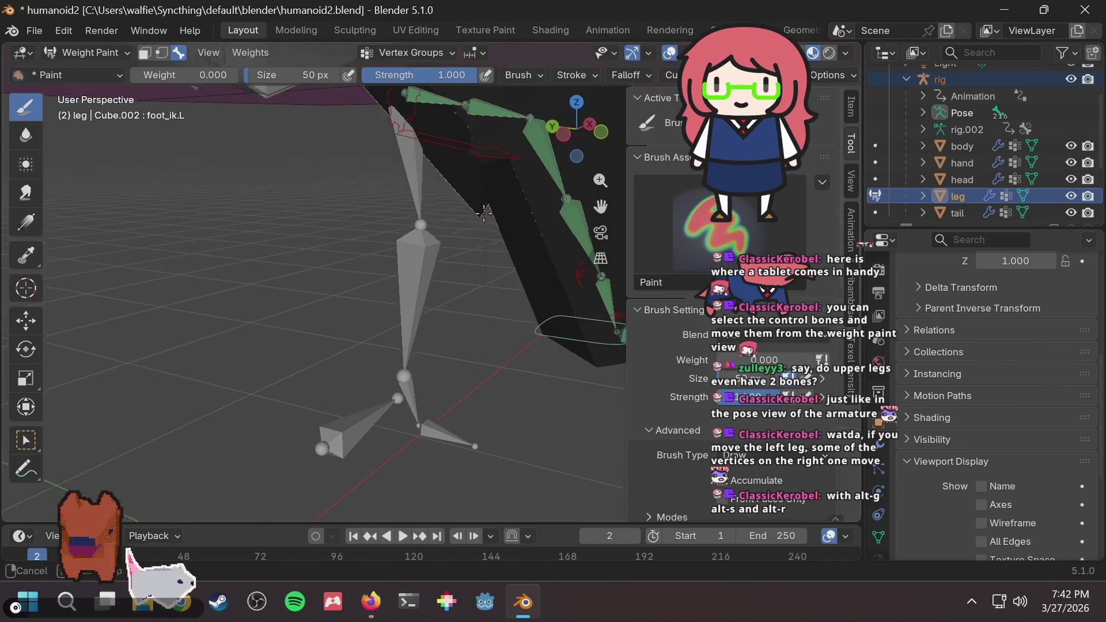
{"action": "left_click", "coordinate": [528, 164], "text": "ctrl"}
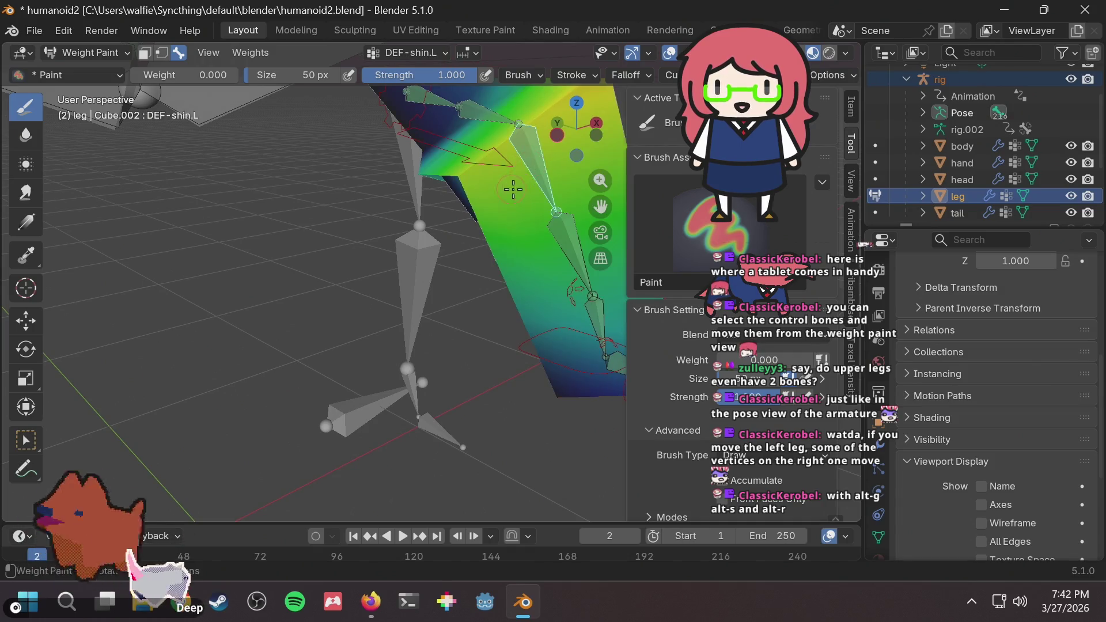
{"action": "mouse_move", "coordinate": [513, 189]}
{"action": "middle_mouse_down"}
{"action": "mouse_move", "coordinate": [427, 234]}
{"action": "mouse_move", "coordinate": [478, 176]}
{"action": "mouse_move", "coordinate": [521, 173]}
{"action": "mouse_move", "coordinate": [483, 126]}
{"action": "mouse_move", "coordinate": [448, 155]}
{"action": "middle_mouse_up"}
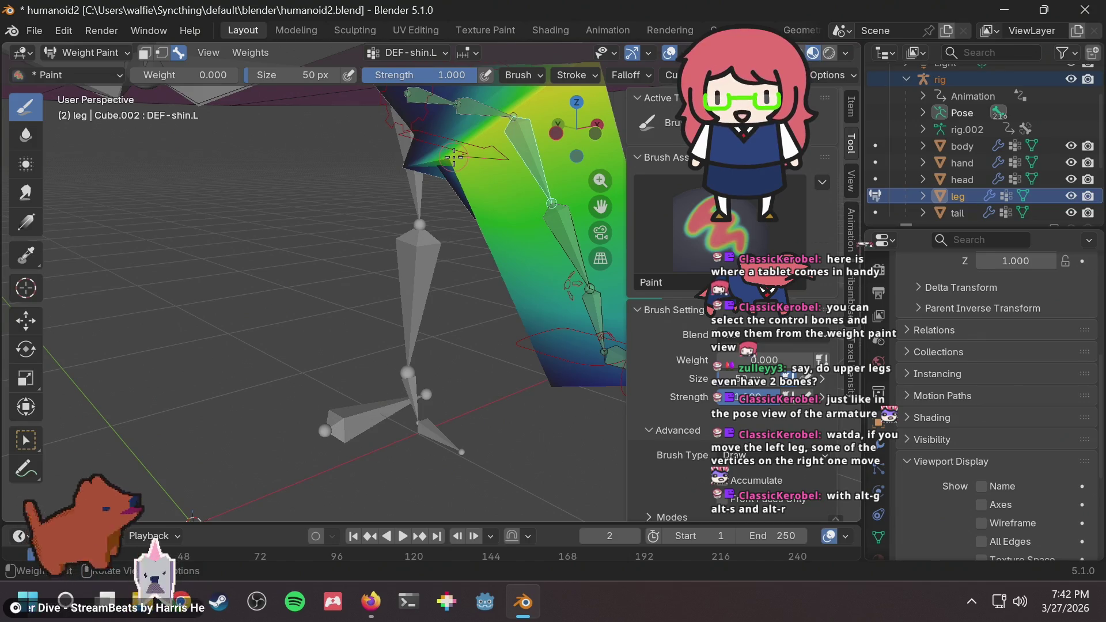
{"action": "mouse_move", "coordinate": [453, 157]}
{"action": "middle_mouse_down"}
{"action": "mouse_move", "coordinate": [275, 237]}
{"action": "mouse_move", "coordinate": [443, 247]}
{"action": "mouse_move", "coordinate": [509, 215]}
{"action": "mouse_move", "coordinate": [479, 243]}
{"action": "middle_mouse_up"}
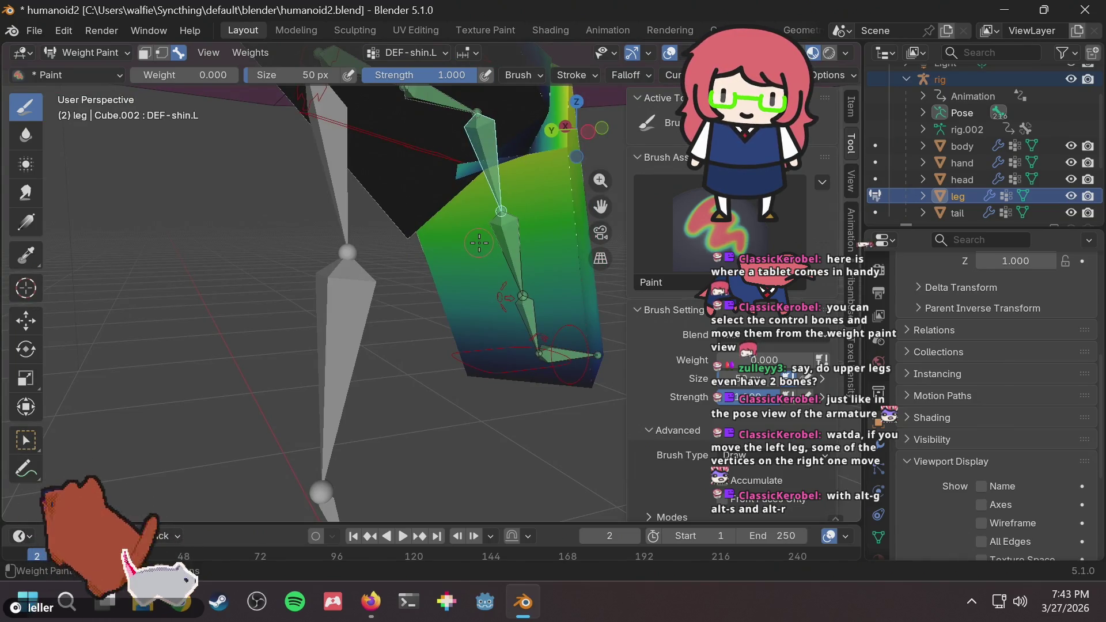
{"action": "middle_click_drag", "start_coordinate": [498, 256], "coordinate": [521, 233]}
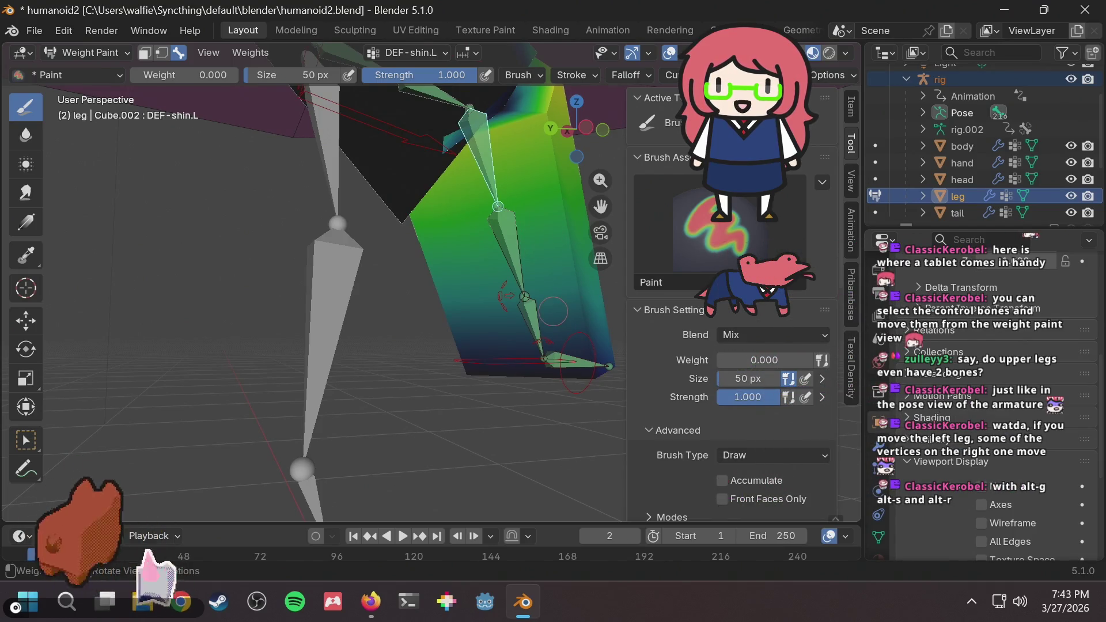
Paint DEF-shin.L weight 0.424 across the upper leg, then switch to Firefox.
{"action": "left_click_drag", "start_coordinate": [761, 360], "coordinate": [770, 360]}
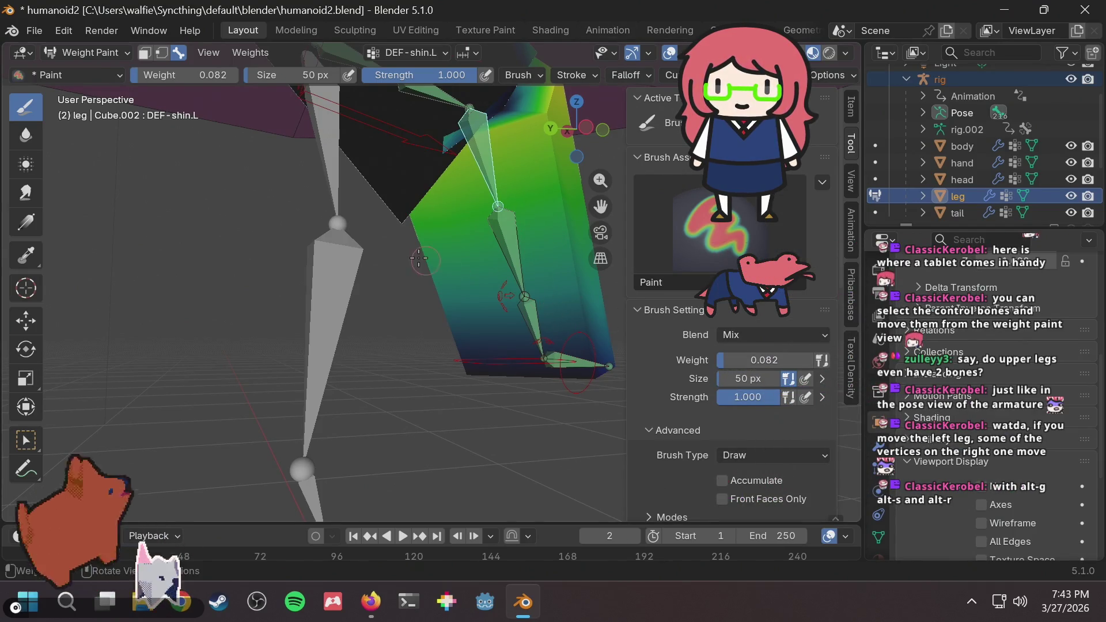
{"action": "left_click", "coordinate": [419, 260], "text": "ctrl"}
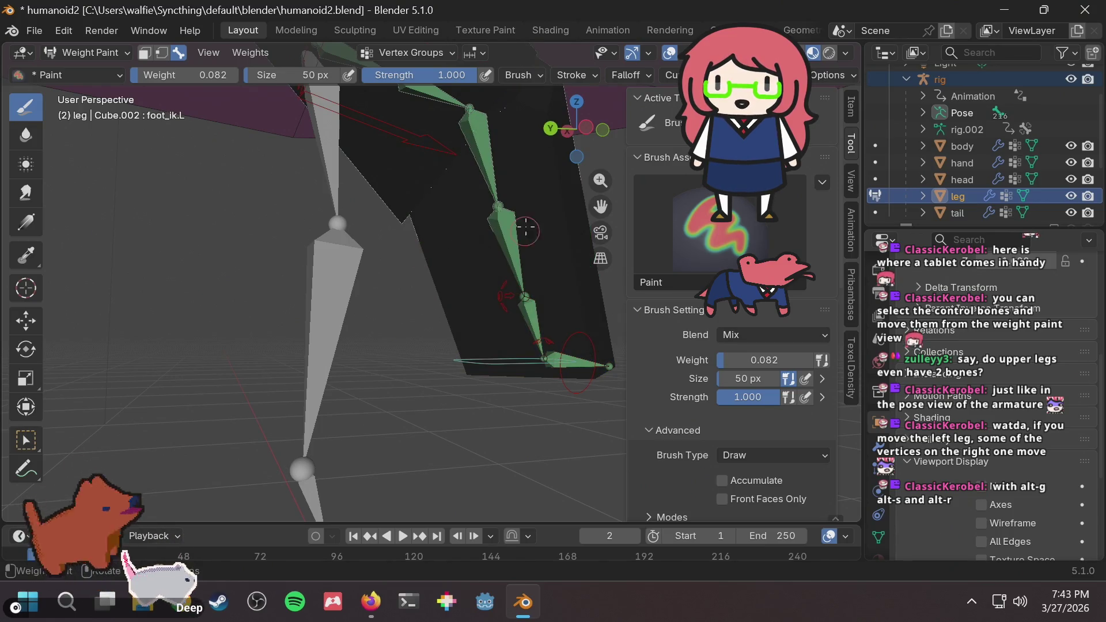
{"action": "left_click", "coordinate": [487, 170], "text": "ctrl"}
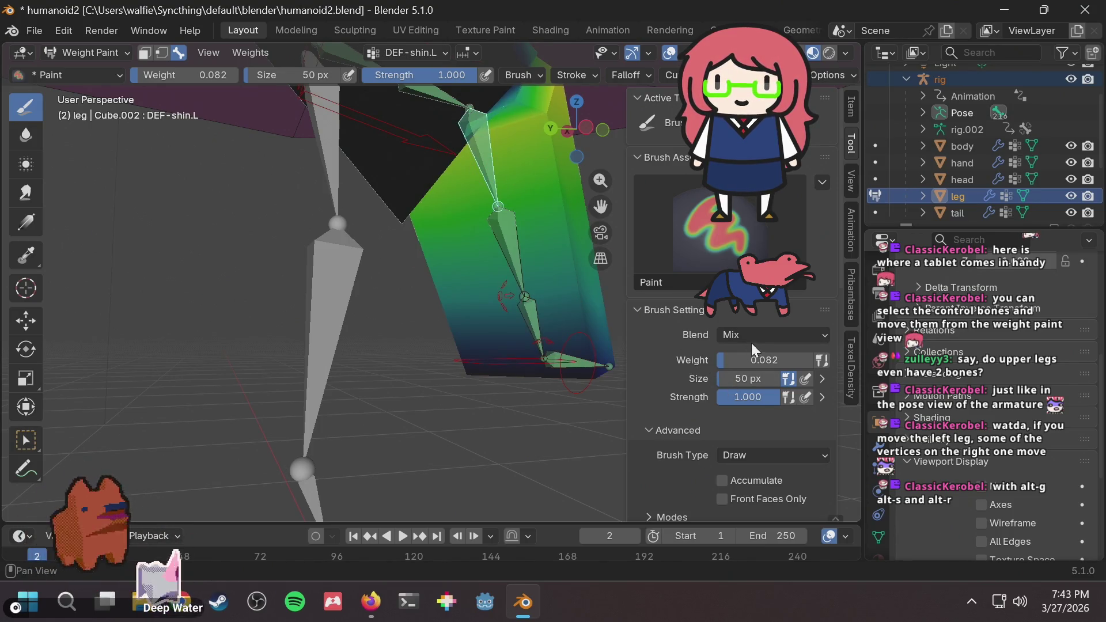
{"action": "mouse_move", "coordinate": [752, 363]}
{"action": "left_mouse_down"}
{"action": "mouse_move", "coordinate": [726, 363]}
{"action": "mouse_move", "coordinate": [758, 360]}
{"action": "left_mouse_up"}
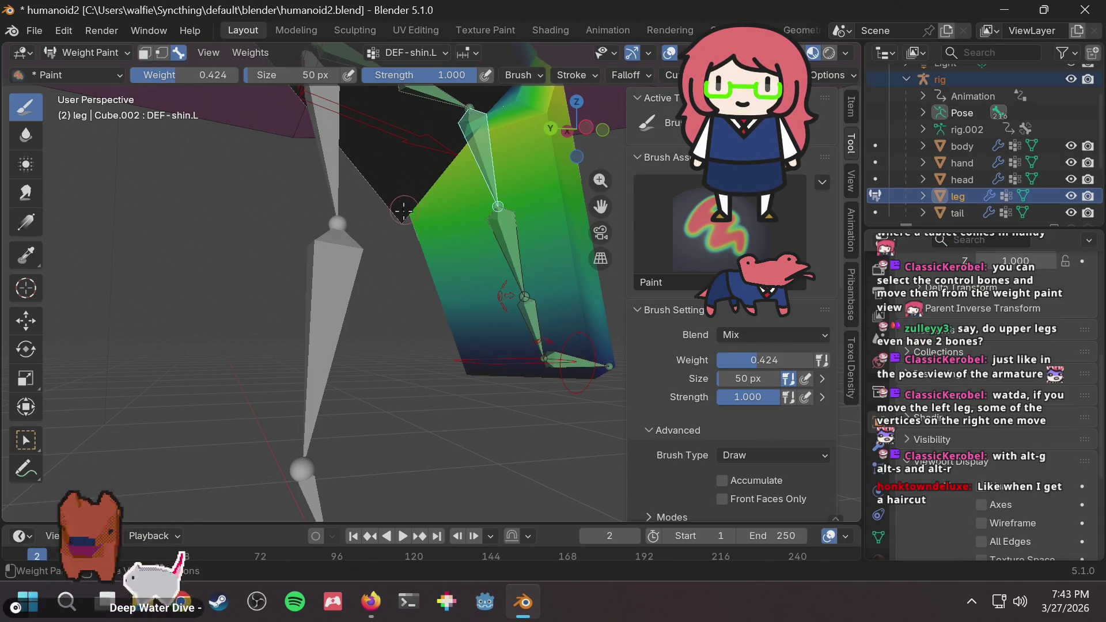
{"action": "left_click_drag", "start_coordinate": [461, 127], "coordinate": [399, 219]}
{"action": "mouse_move", "coordinate": [399, 220]}
{"action": "middle_mouse_down"}
{"action": "mouse_move", "coordinate": [490, 201]}
{"action": "mouse_move", "coordinate": [456, 188]}
{"action": "mouse_move", "coordinate": [403, 190]}
{"action": "mouse_move", "coordinate": [357, 226]}
{"action": "mouse_move", "coordinate": [398, 201]}
{"action": "mouse_move", "coordinate": [402, 213]}
{"action": "mouse_move", "coordinate": [485, 195]}
{"action": "mouse_move", "coordinate": [342, 171]}
{"action": "mouse_move", "coordinate": [424, 145]}
{"action": "middle_mouse_up"}
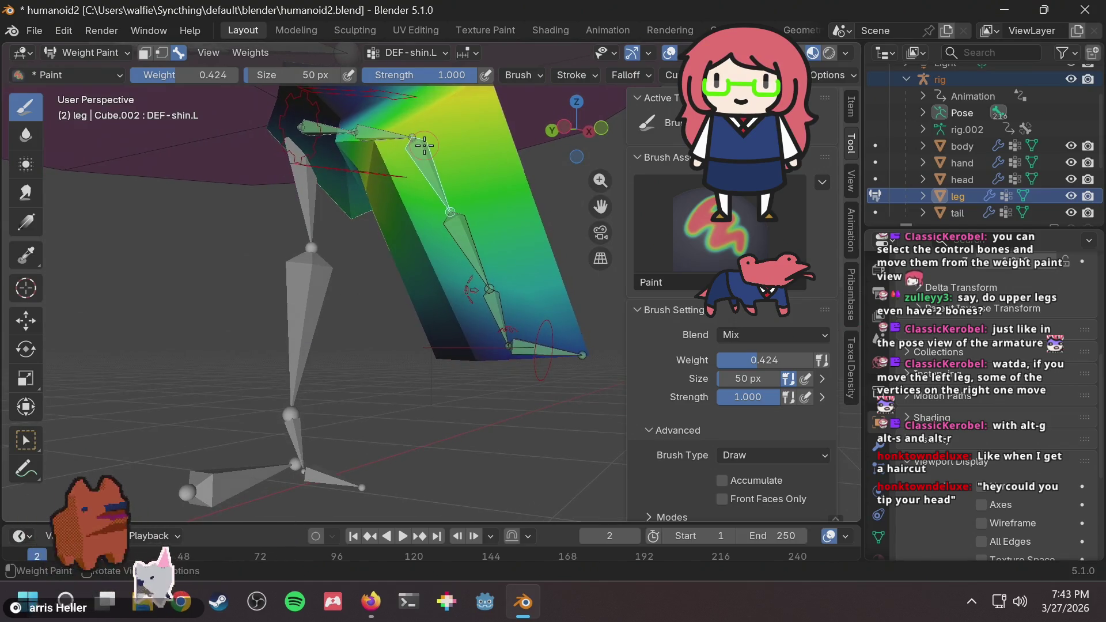
{"action": "key", "text": "alt+Tab"}
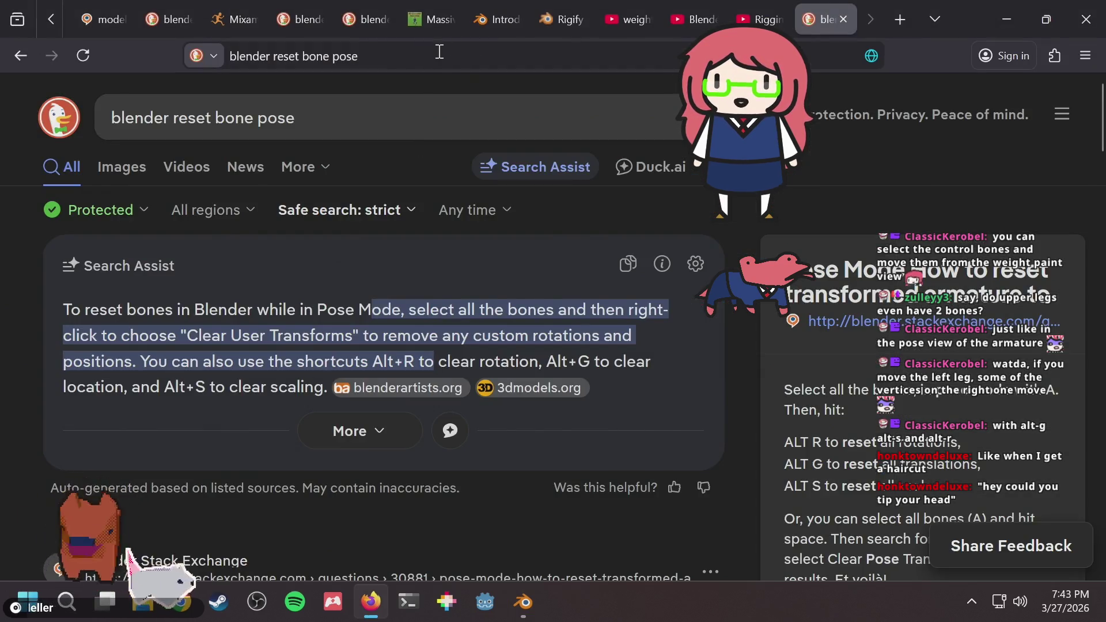
Search DuckDuckGo for 'blender move bones automatically while weight painting'.
{"action": "left_click", "coordinate": [440, 53]}
{"action": "type", "text": "blender "}
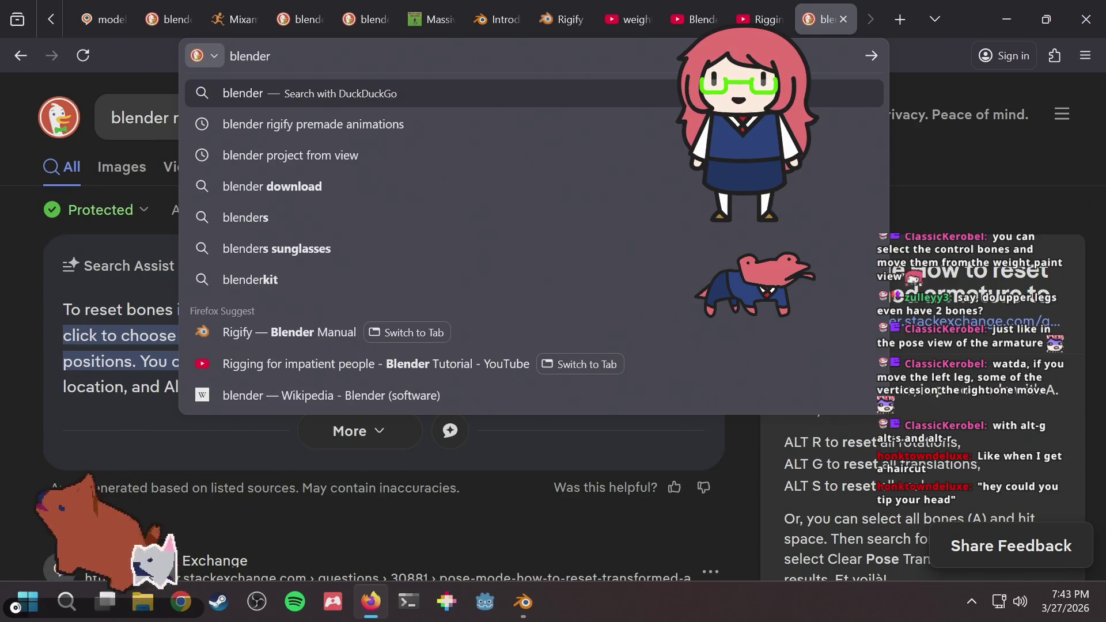
{"action": "type", "text": "apply m"}
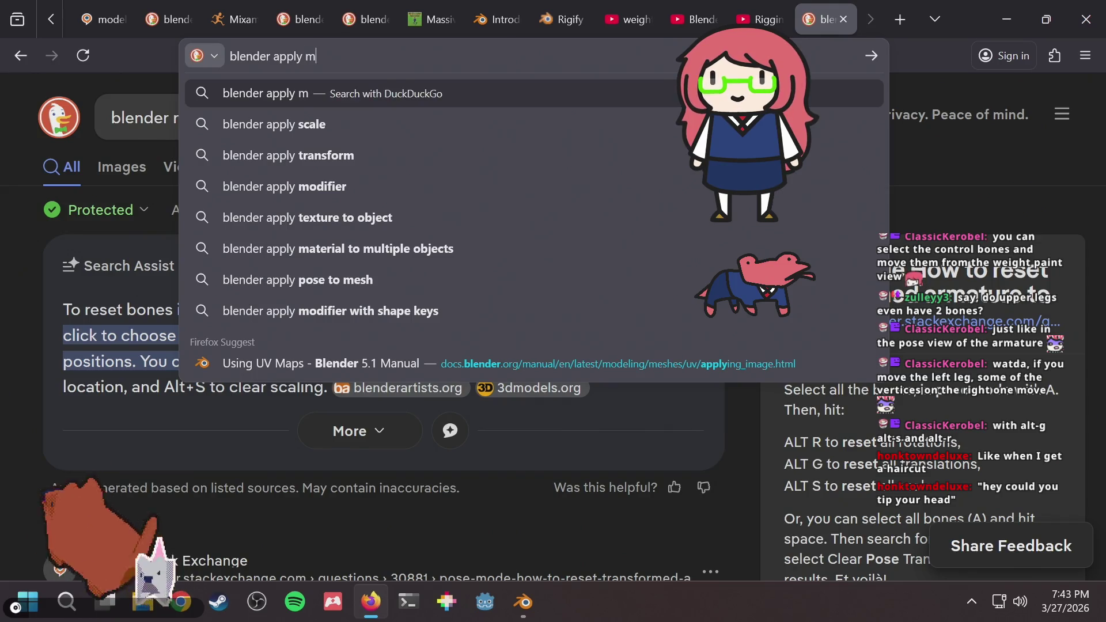
{"action": "key", "text": "BackSpace"}
{"action": "key", "text": "BackSpace"}
{"action": "key", "text": "BackSpace"}
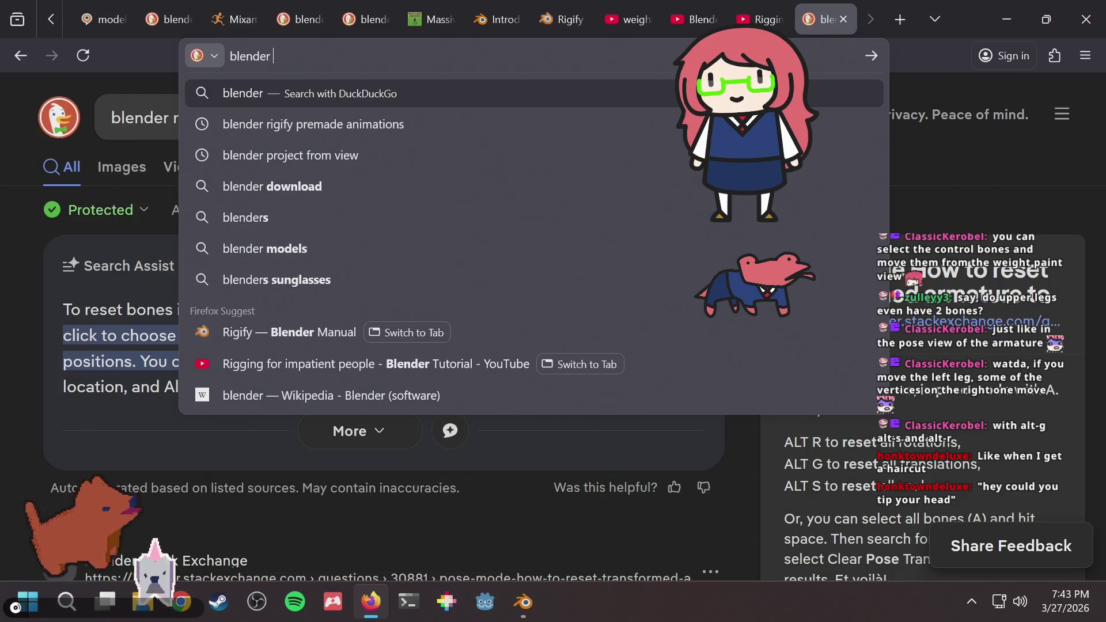
{"action": "type", "text": "move bone"}
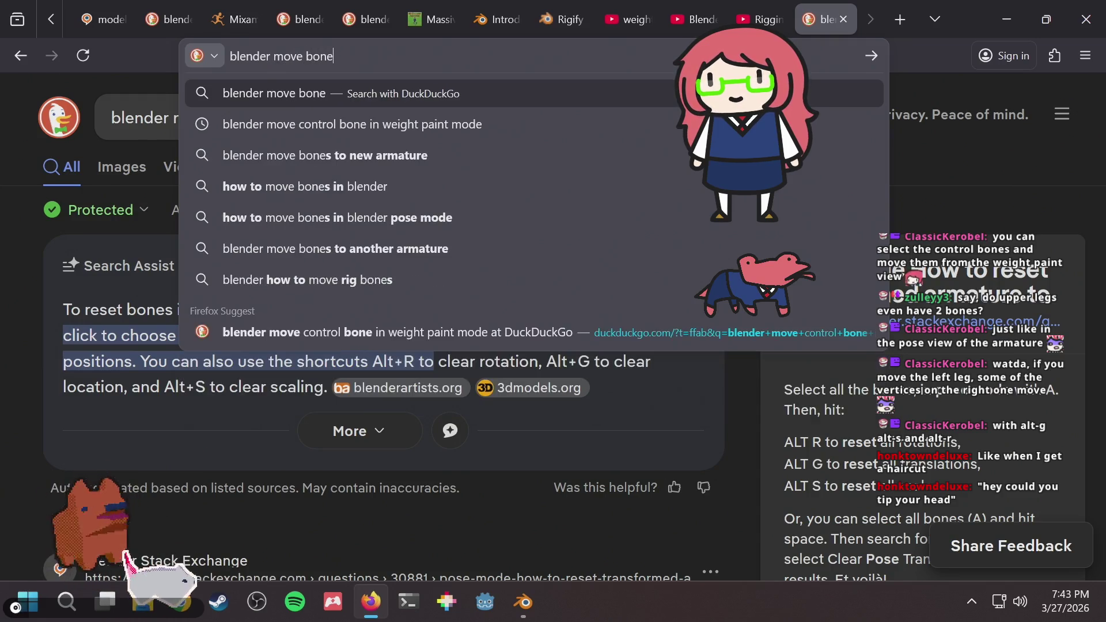
{"action": "type", "text": "s automaticall"}
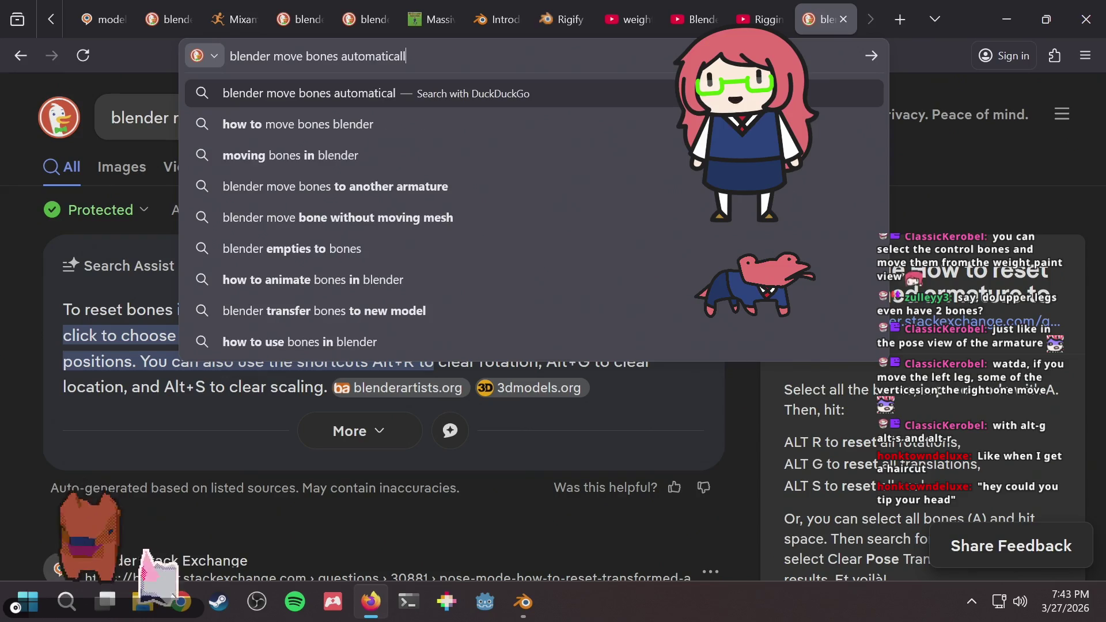
{"action": "type", "text": "y while weight p"}
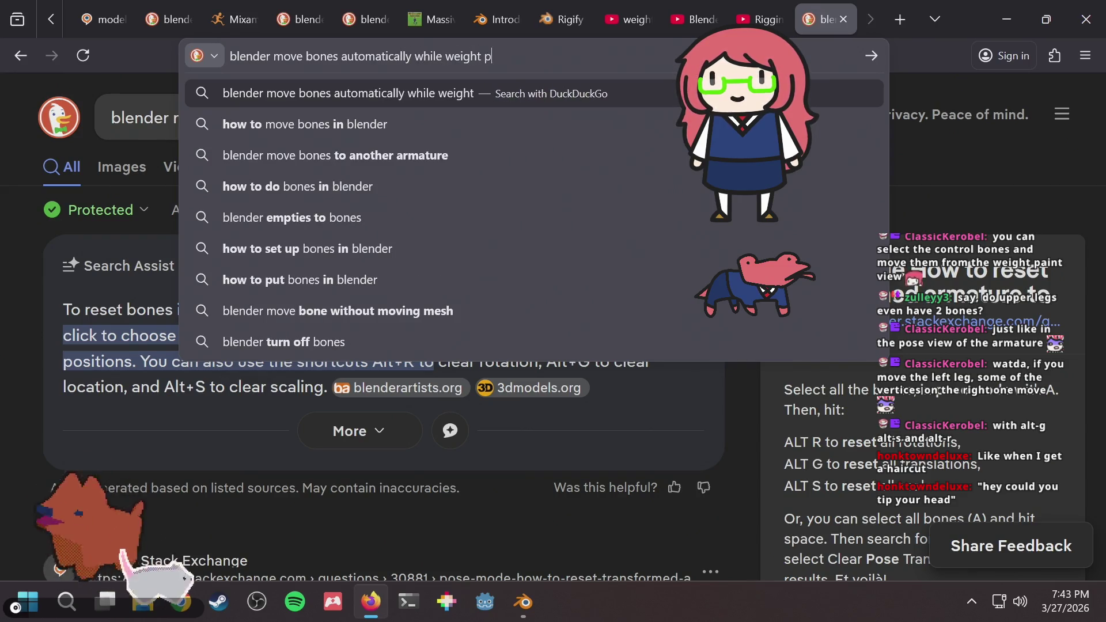
{"action": "type", "text": "ainting"}
{"action": "key", "text": "Return"}
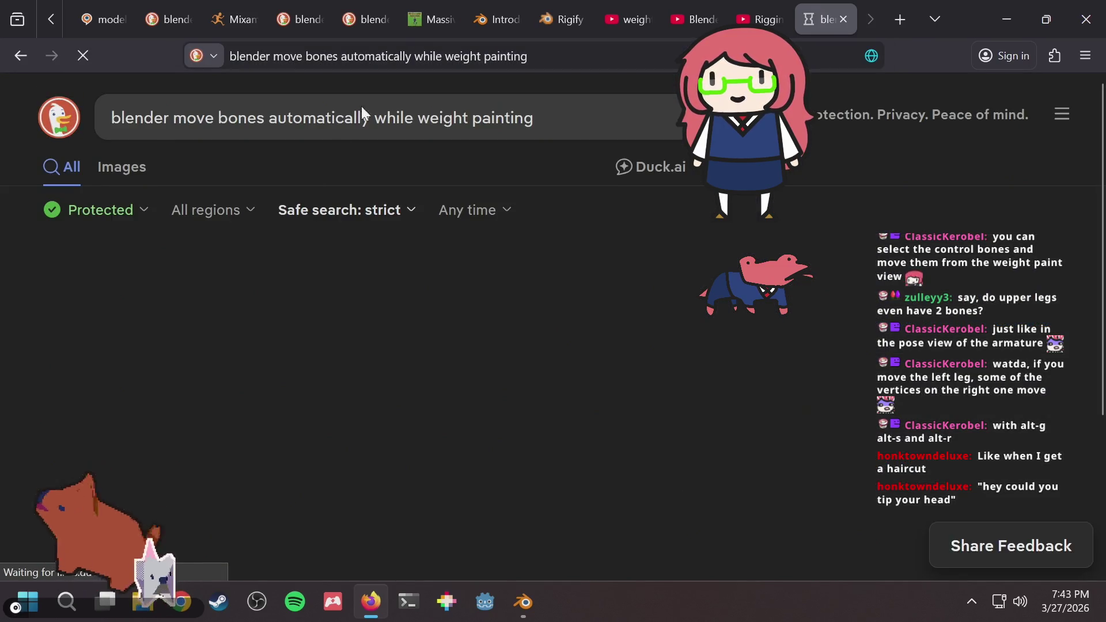
Read the Reddit answer, go back to the results, and return to Blender.
{"action": "scroll", "coordinate": [527, 335], "scroll_direction": "down", "scroll_amount": 2}
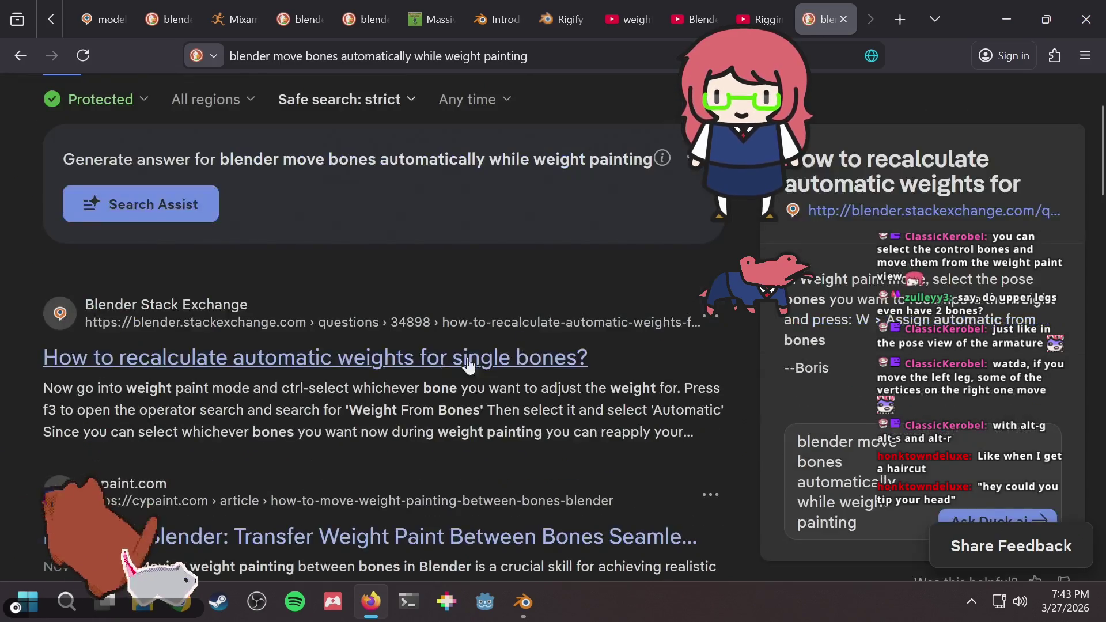
{"action": "scroll", "coordinate": [384, 412], "scroll_direction": "down", "scroll_amount": 2}
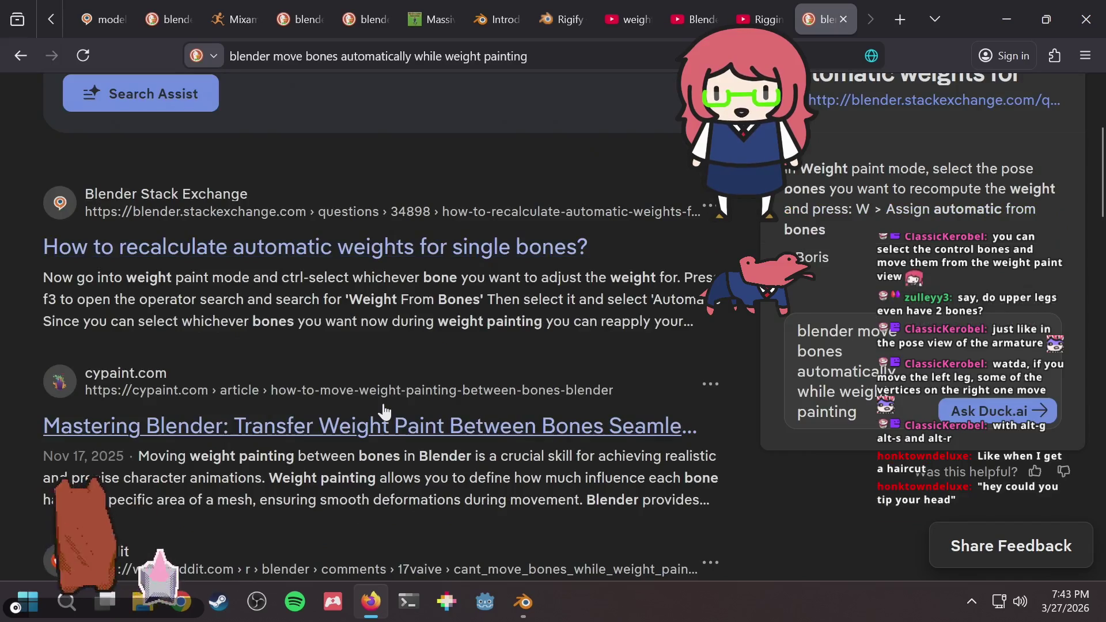
{"action": "scroll", "coordinate": [383, 455], "scroll_direction": "down", "scroll_amount": 2}
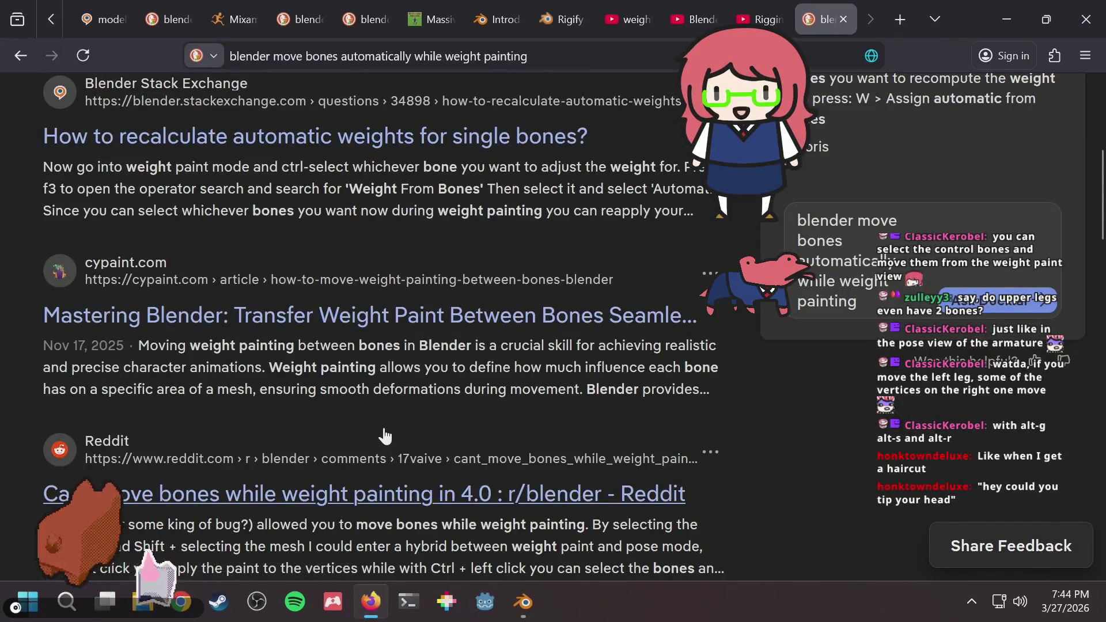
{"action": "scroll", "coordinate": [384, 436], "scroll_direction": "down", "scroll_amount": 2}
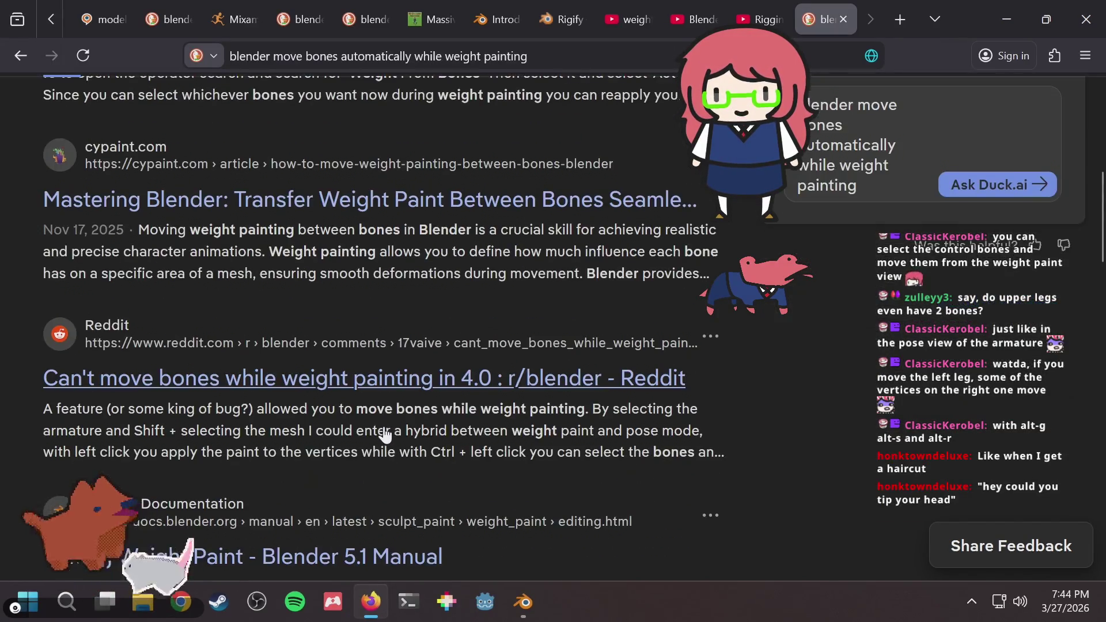
{"action": "left_click", "coordinate": [391, 390]}
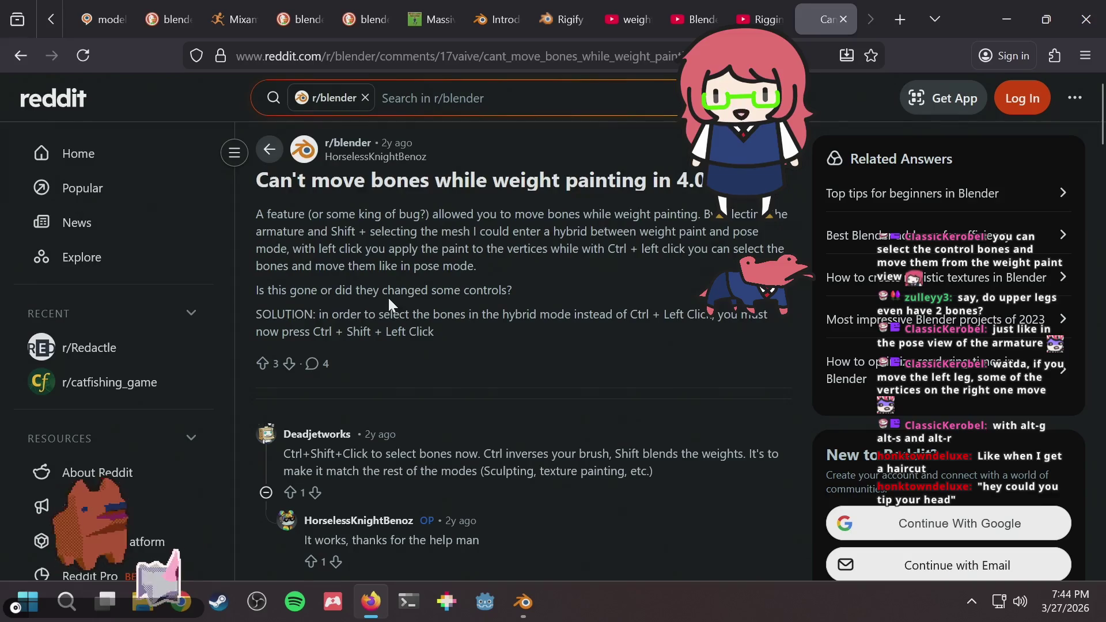
{"action": "left_click", "coordinate": [13, 51]}
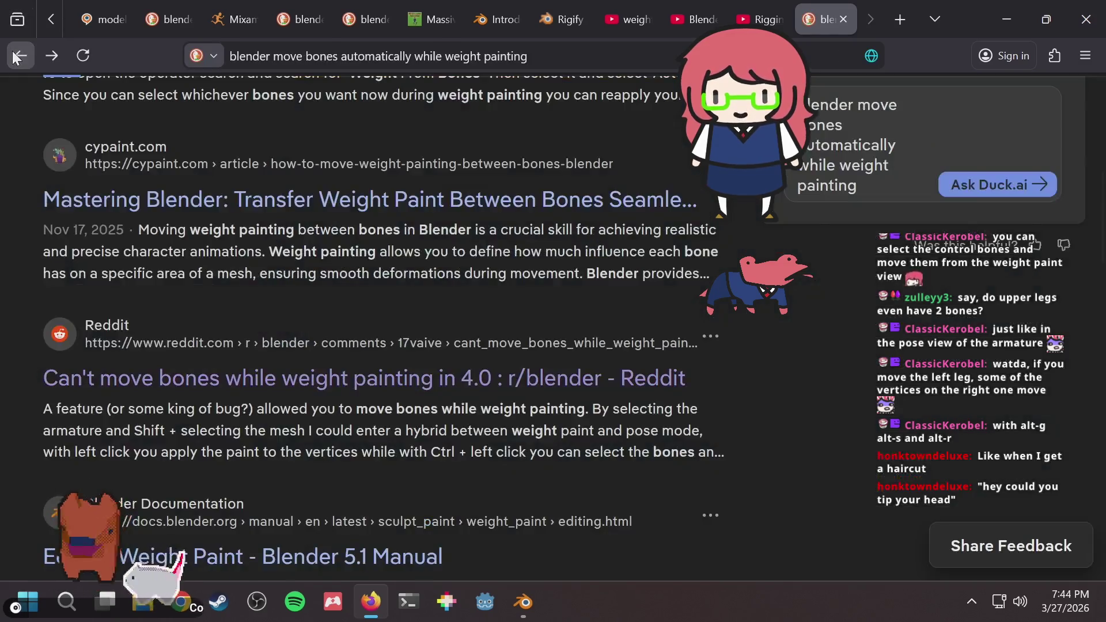
{"action": "scroll", "coordinate": [386, 237], "scroll_direction": "down", "scroll_amount": 8}
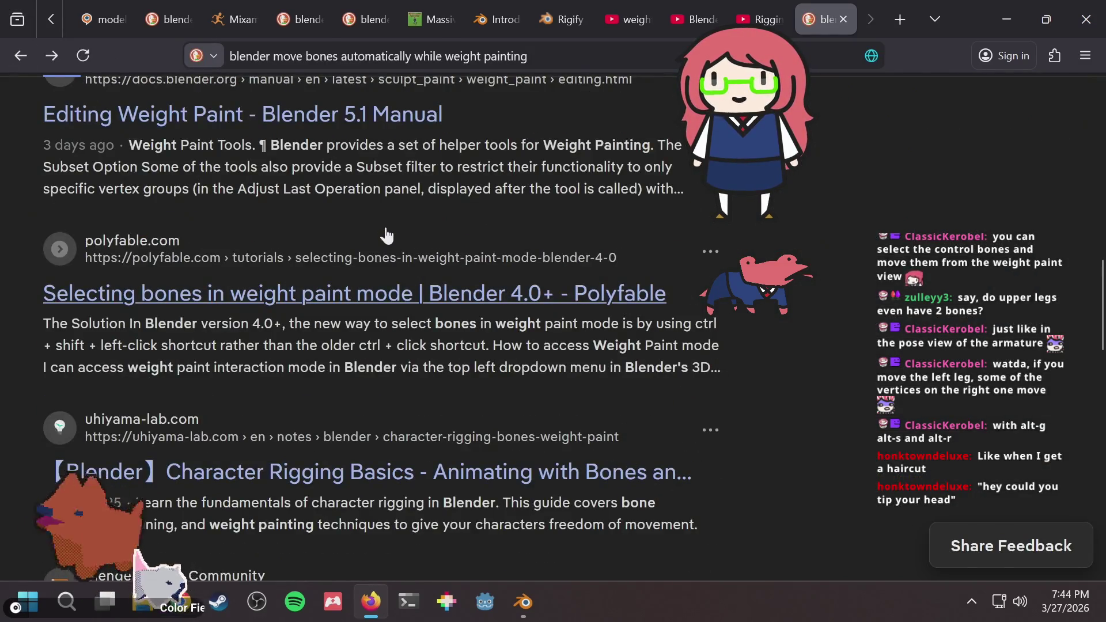
{"action": "key", "text": "alt+Tab"}
Select foot_ik.L from Weight Paint mode and move it along local Z to bend the leg.
{"action": "middle_click_drag", "start_coordinate": [509, 213], "coordinate": [452, 222]}
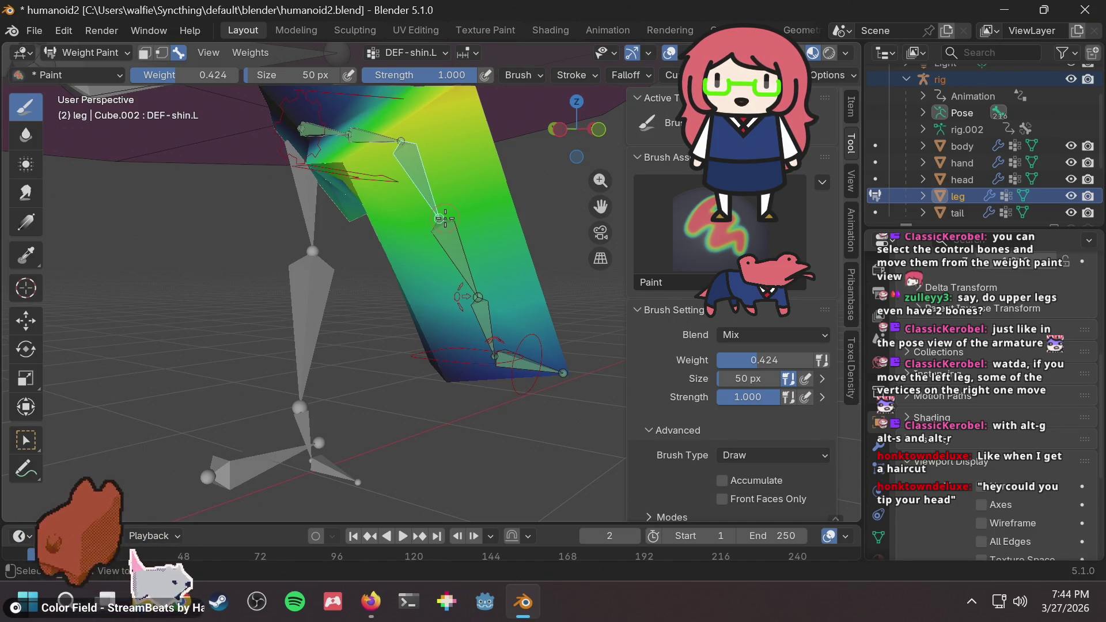
{"action": "middle_click_drag", "start_coordinate": [444, 218], "coordinate": [450, 272]}
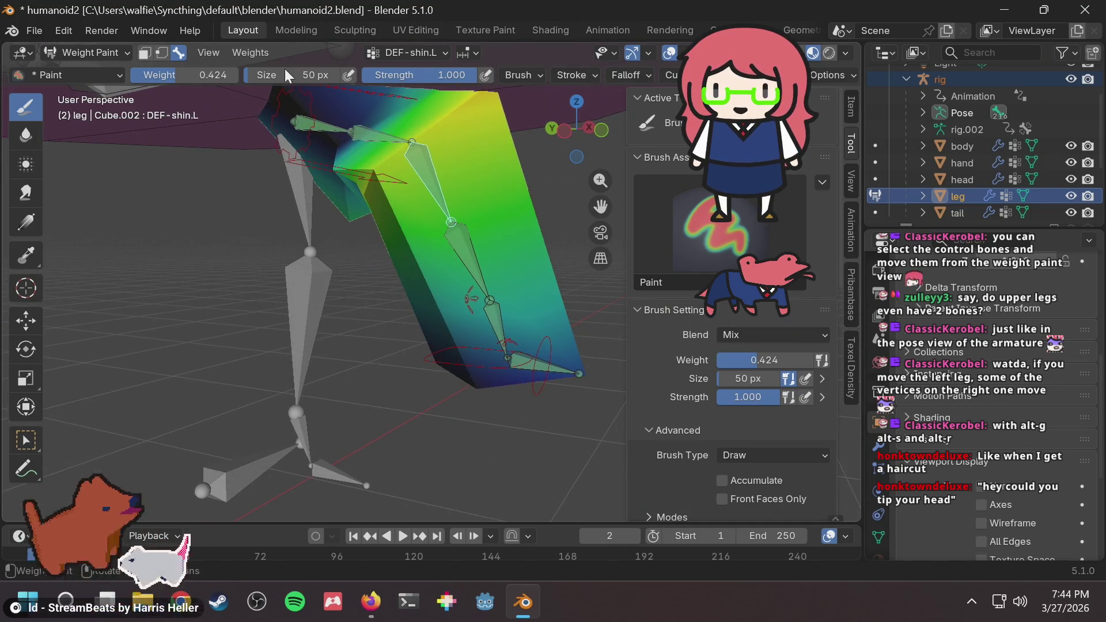
{"action": "left_click", "coordinate": [91, 51]}
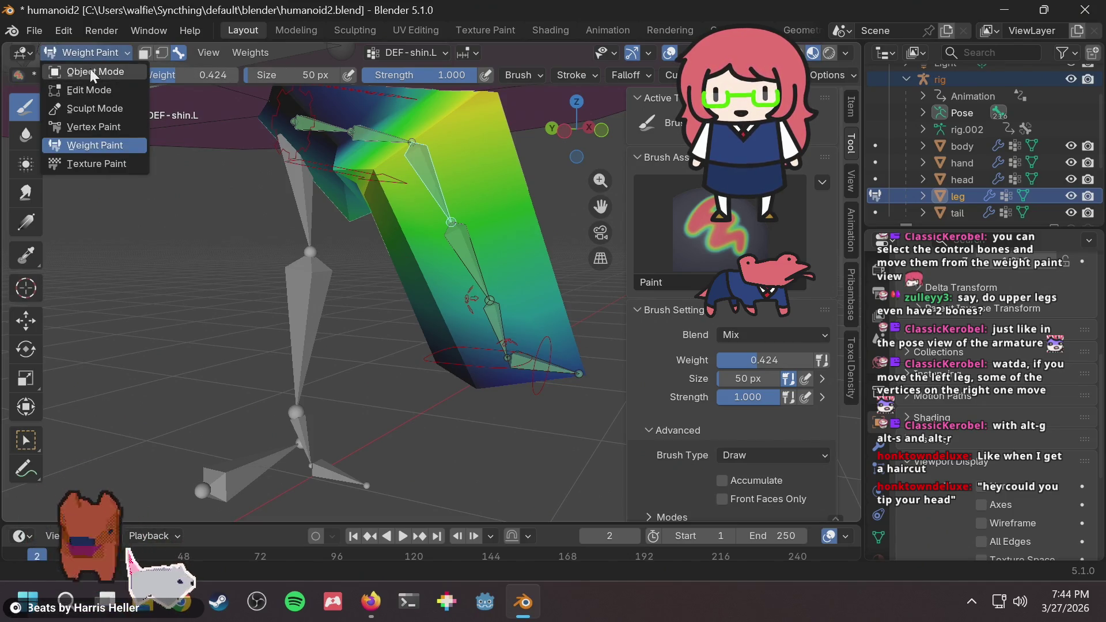
{"action": "left_click", "coordinate": [89, 51]}
{"action": "left_click", "coordinate": [436, 356], "text": "ctrl"}
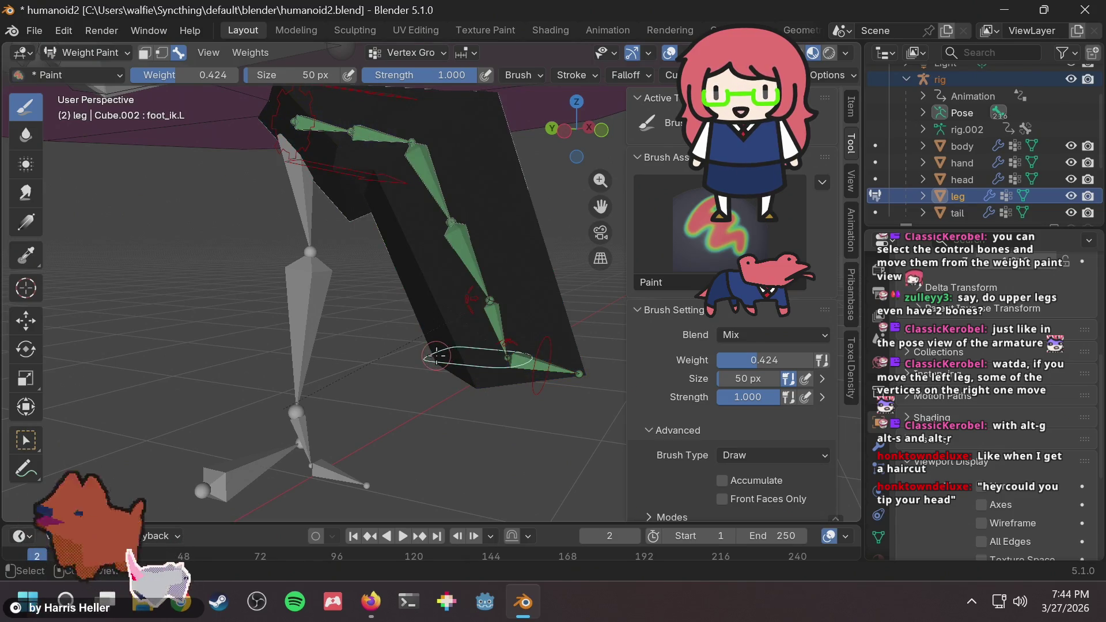
{"action": "key", "text": "alt+g"}
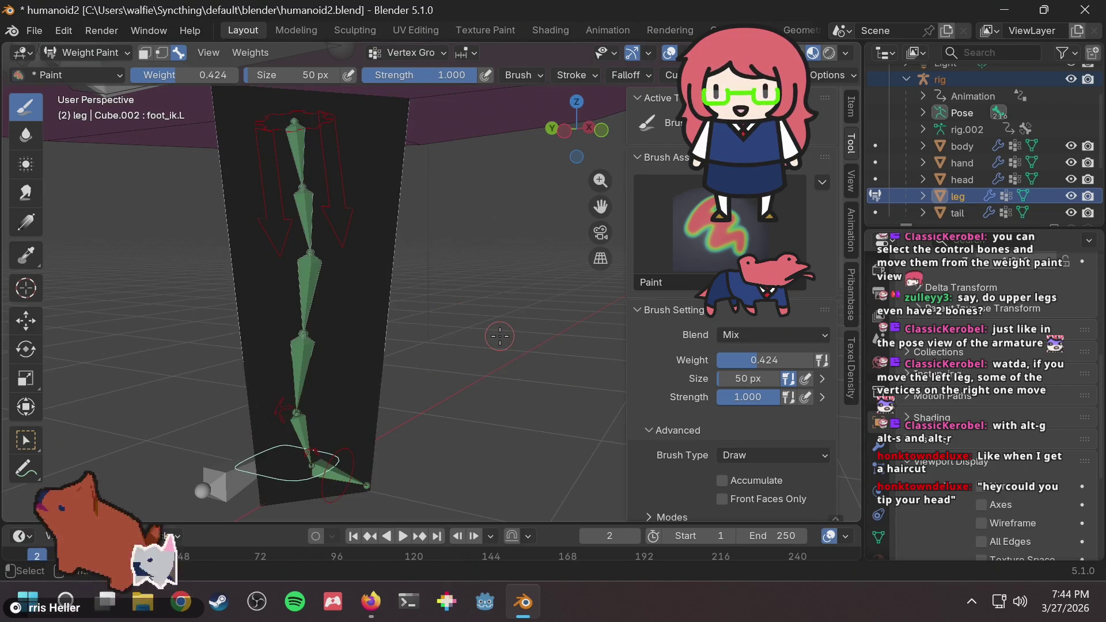
{"action": "key", "text": "ctrl+z"}
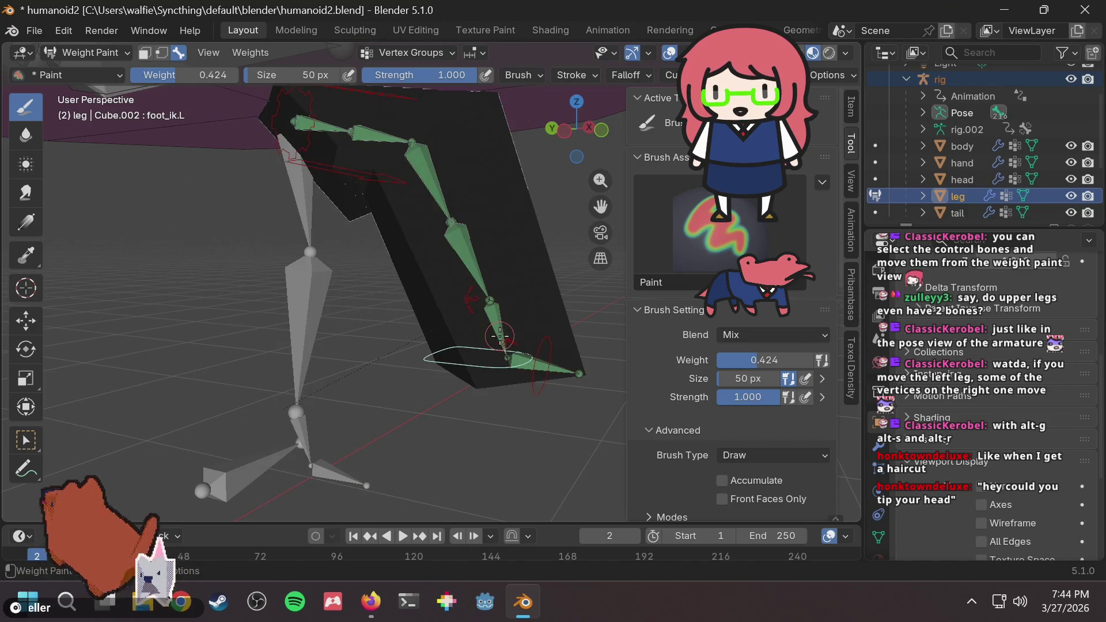
{"action": "key", "text": "g"}
{"action": "key", "text": "z"}
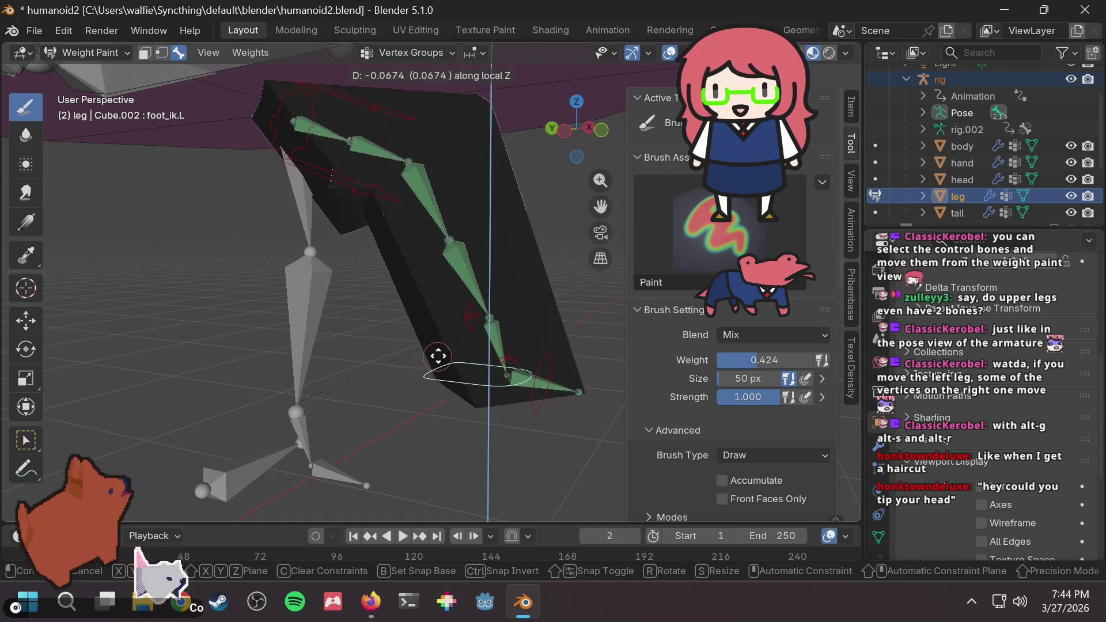
{"action": "left_click", "coordinate": [439, 353]}
Check the DEF-shin.L weights, then nudge foot_ik.L slightly.
{"action": "left_click", "coordinate": [423, 183], "text": "ctrl"}
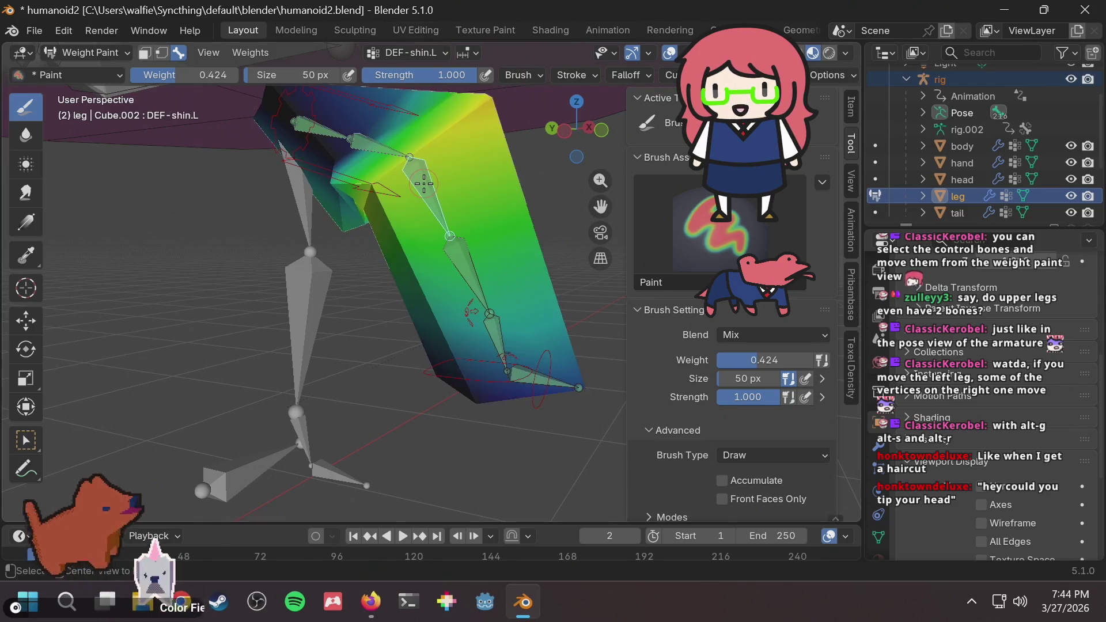
{"action": "left_click", "coordinate": [431, 371], "text": "ctrl"}
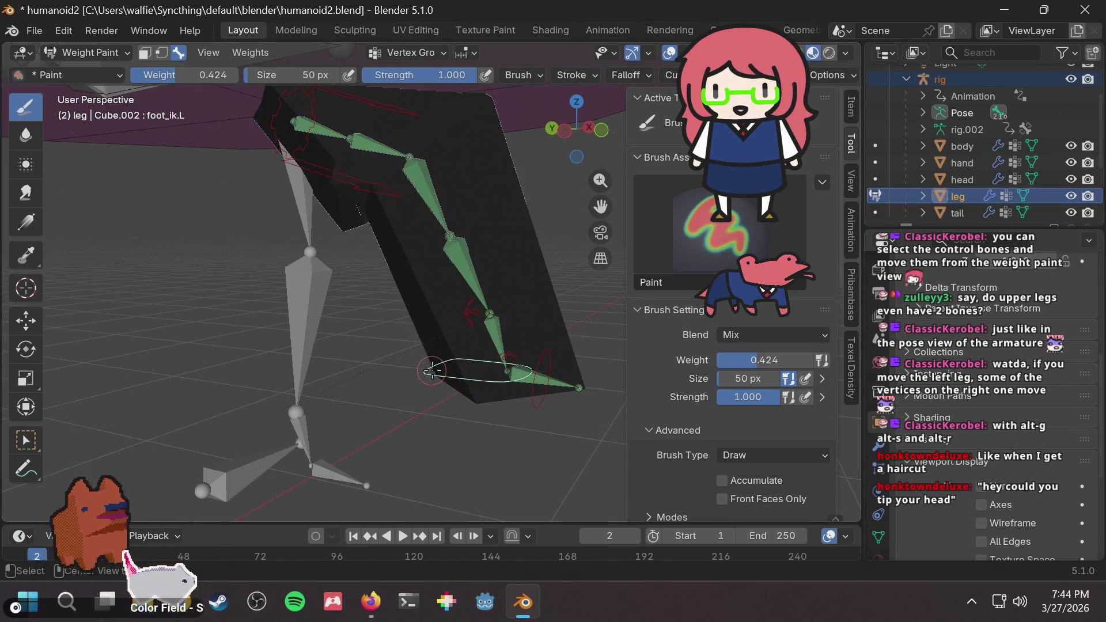
{"action": "key", "text": "g"}
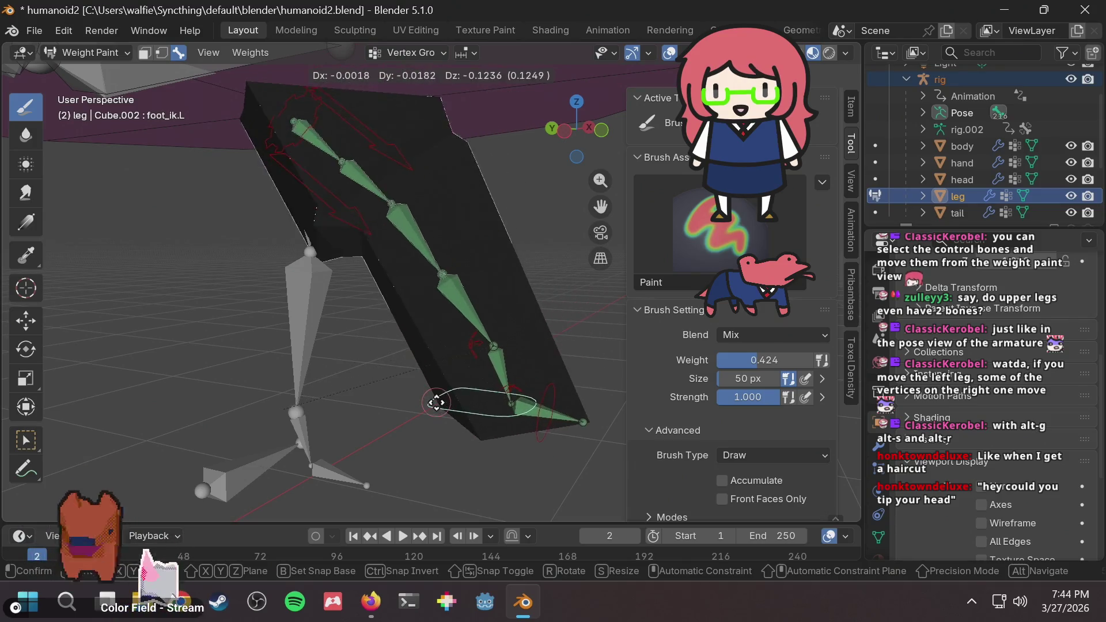
{"action": "left_click", "coordinate": [441, 353]}
Check the DEF-thigh.L.001 weights with Mix blend, then nudge foot_ik.L to the right.
{"action": "left_click", "coordinate": [387, 139], "text": "ctrl"}
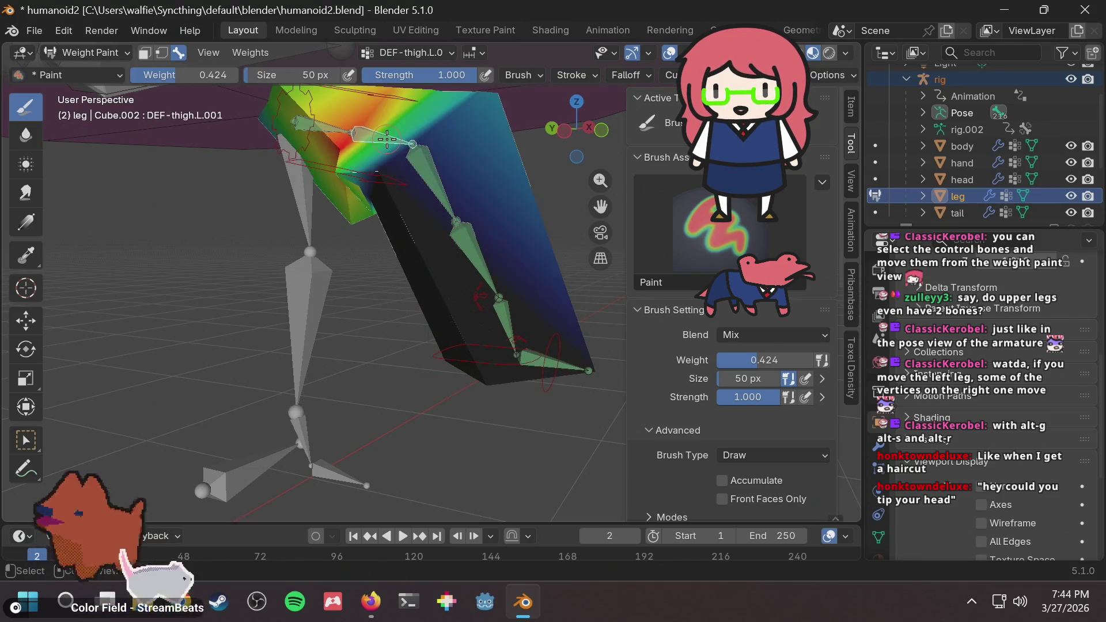
{"action": "left_click_drag", "start_coordinate": [369, 195], "coordinate": [337, 237]}
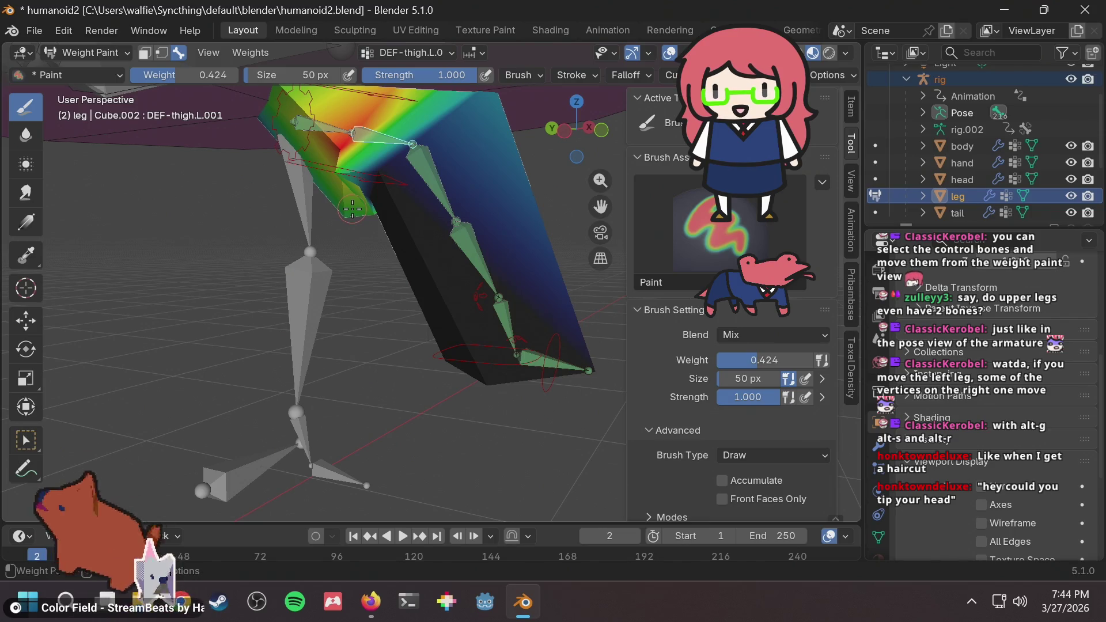
{"action": "left_click", "coordinate": [741, 340]}
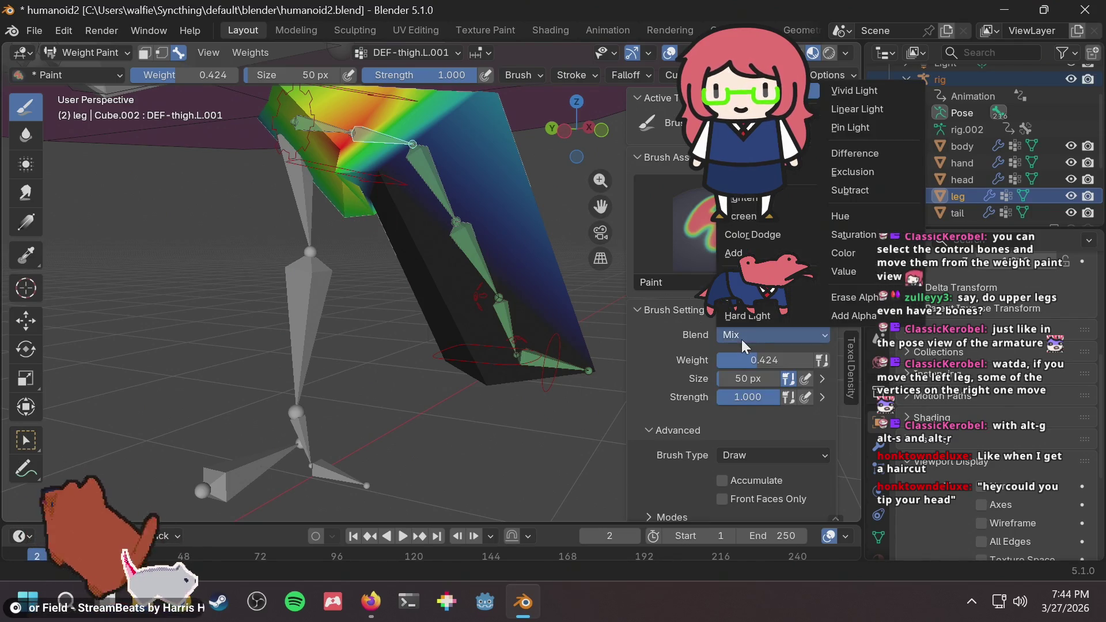
{"action": "left_click", "coordinate": [741, 340]}
{"action": "left_click", "coordinate": [442, 354], "text": "ctrl"}
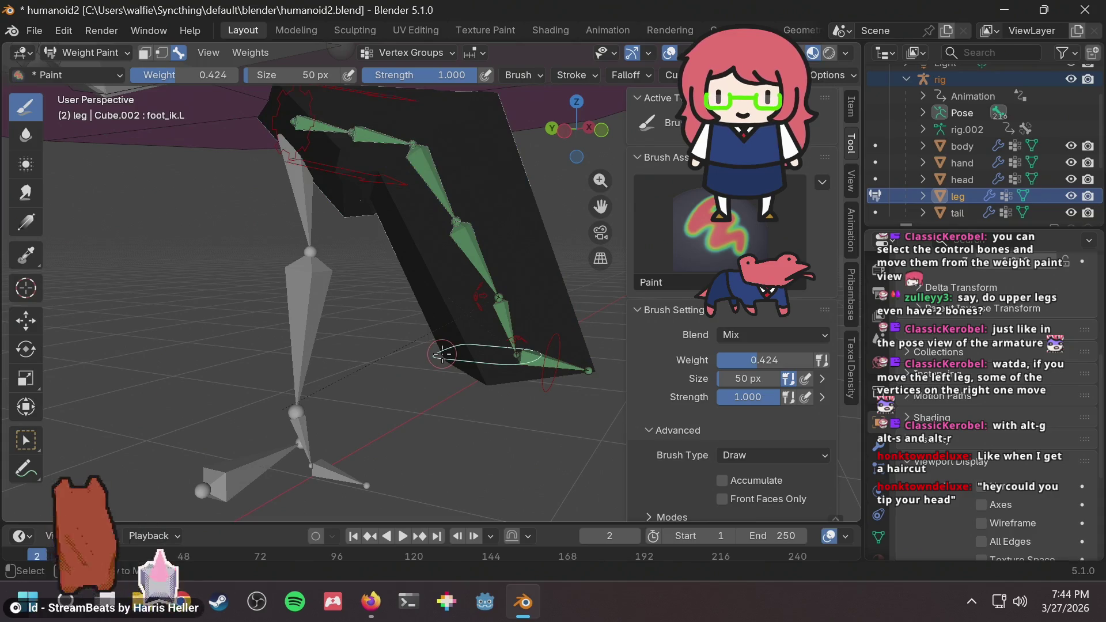
{"action": "key", "text": "g"}
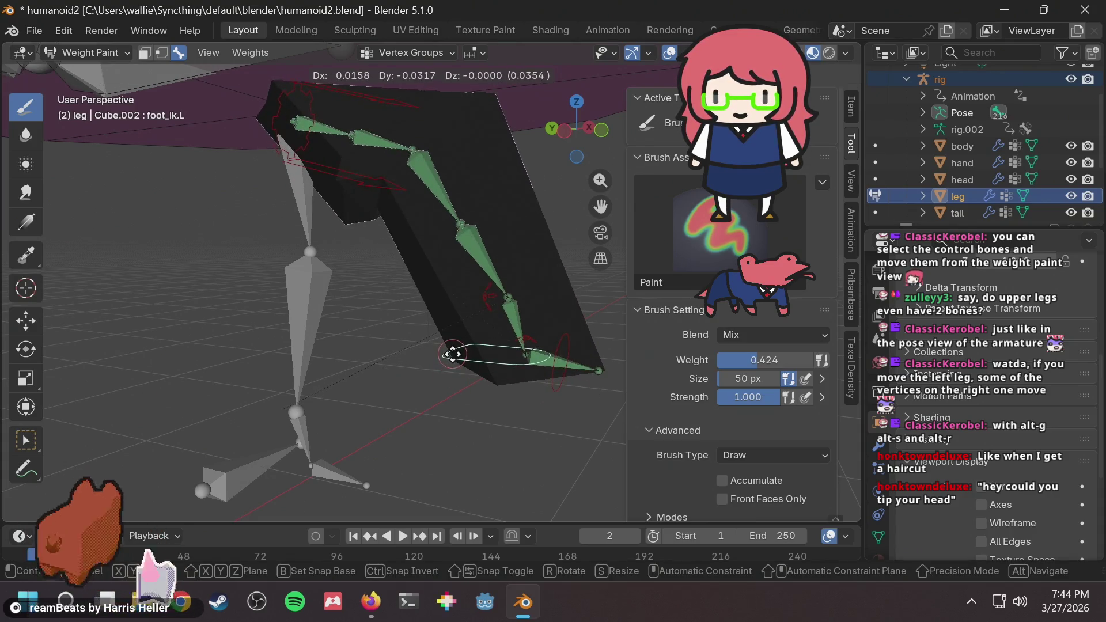
{"action": "left_click", "coordinate": [452, 354]}
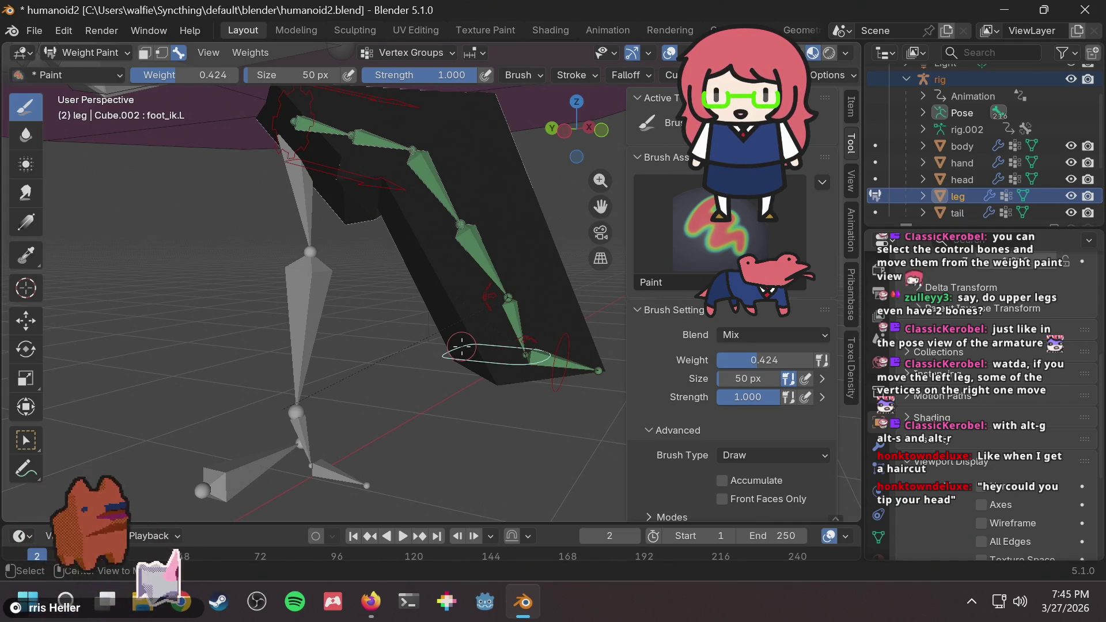
Reset foot_ik.L and move it along Z to straighten the leg, viewing both legs.
{"action": "key", "text": "alt+g"}
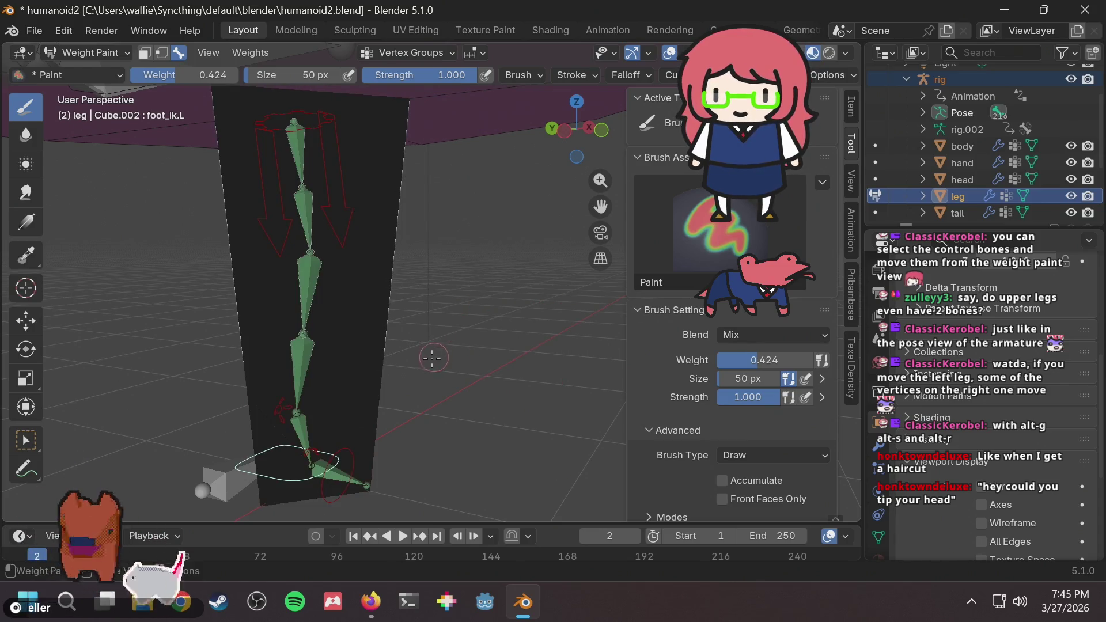
{"action": "key", "text": "g"}
{"action": "key", "text": "z"}
{"action": "key", "text": "z"}
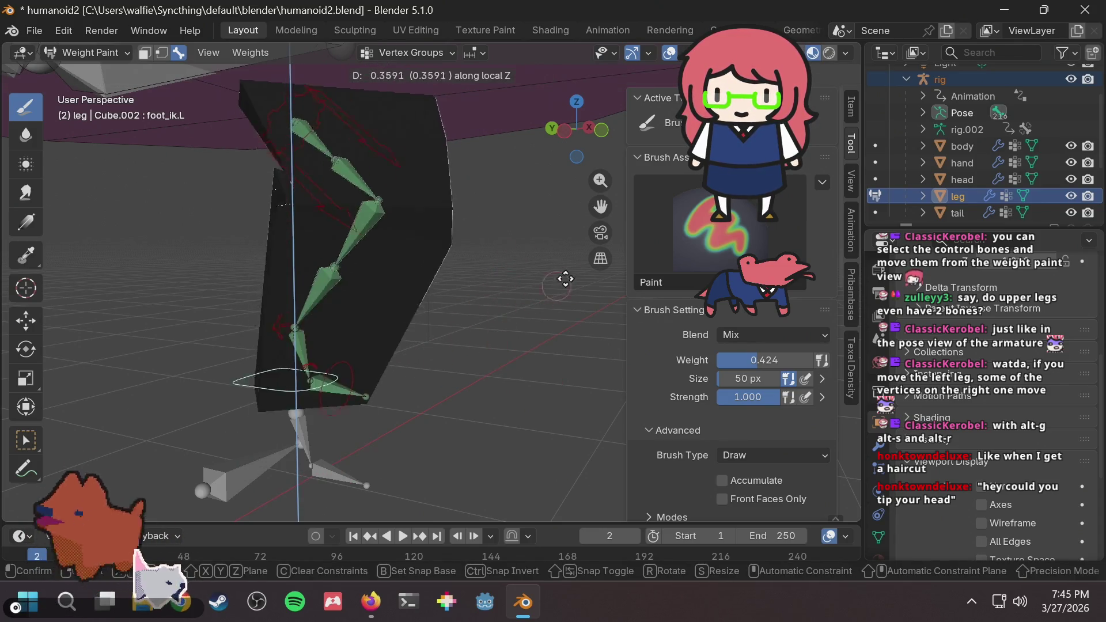
{"action": "left_click", "coordinate": [529, 361]}
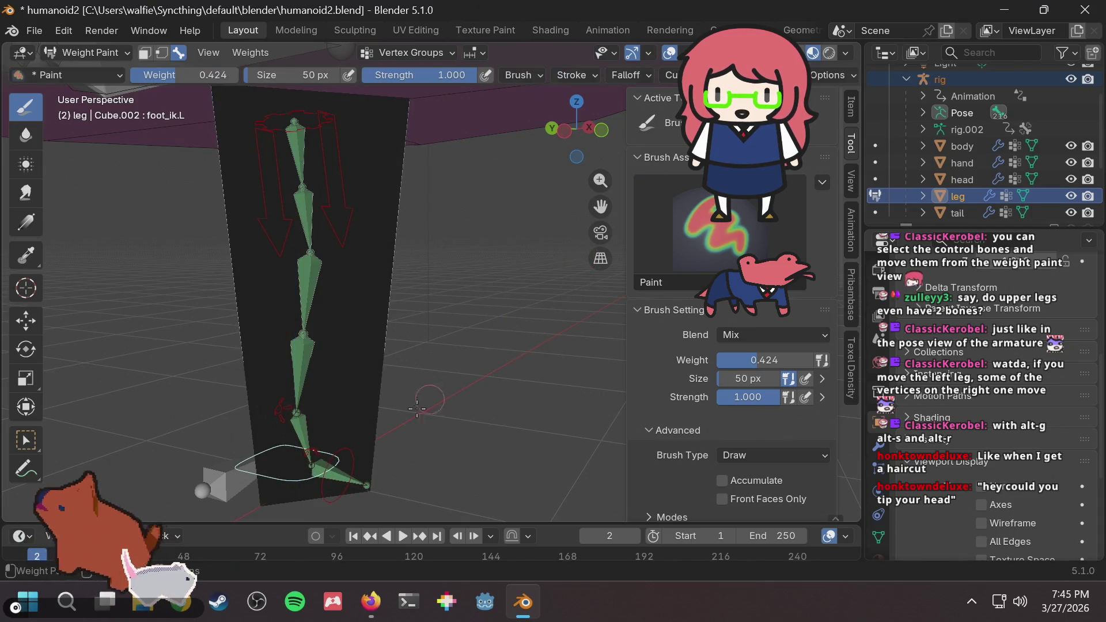
{"action": "key", "text": "g"}
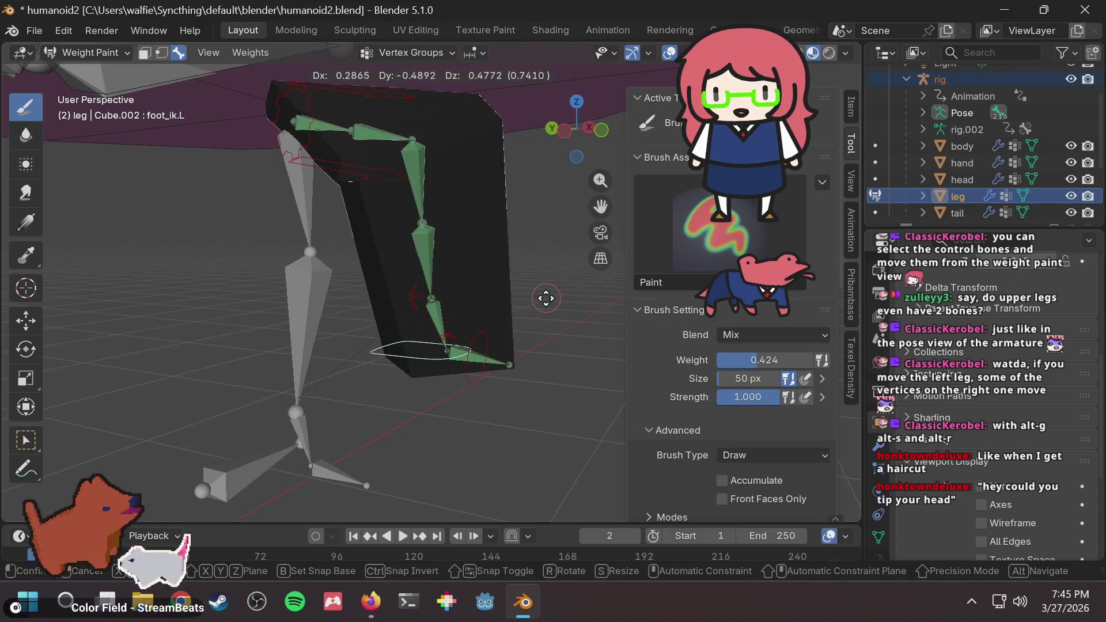
{"action": "key", "text": "Escape"}
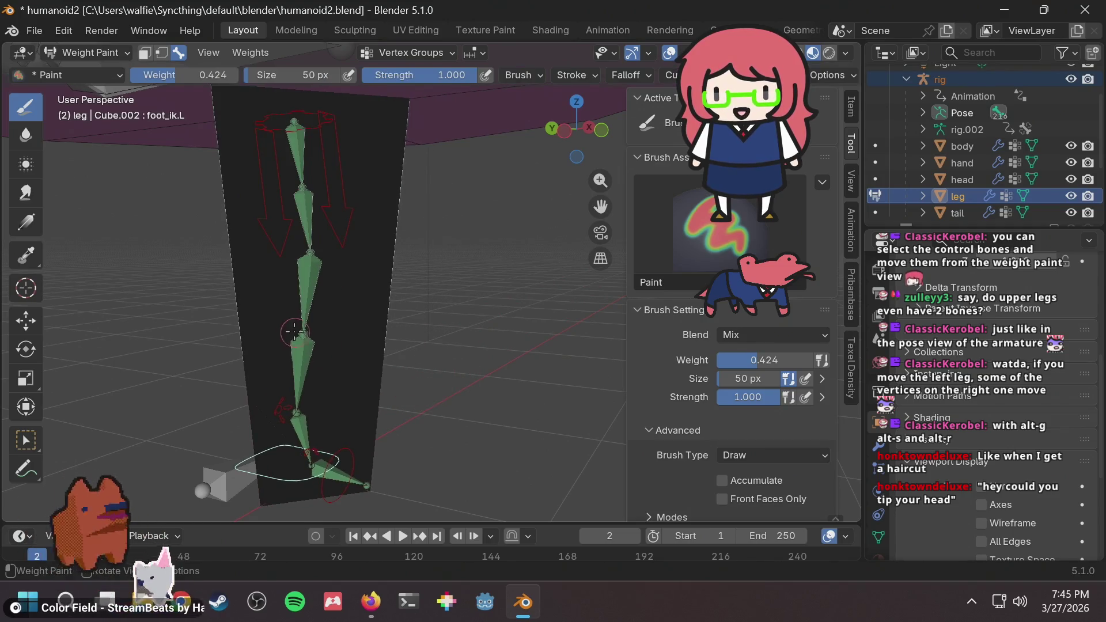
{"action": "middle_click_drag", "start_coordinate": [294, 332], "coordinate": [567, 325]}
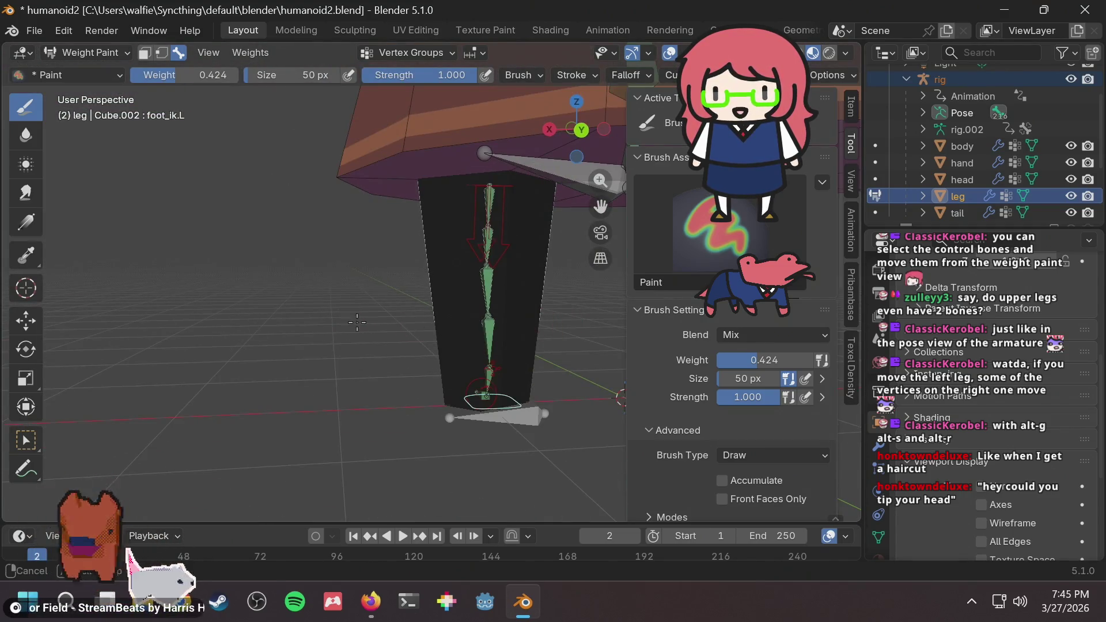
{"action": "mouse_move", "coordinate": [357, 321]}
{"action": "middle_mouse_down"}
{"action": "mouse_move", "coordinate": [500, 305]}
{"action": "mouse_move", "coordinate": [426, 279]}
{"action": "middle_mouse_up"}
{"action": "scroll", "coordinate": [481, 302], "scroll_direction": "up", "scroll_amount": 2}
{"action": "scroll", "coordinate": [425, 279], "scroll_direction": "down", "scroll_amount": 2}
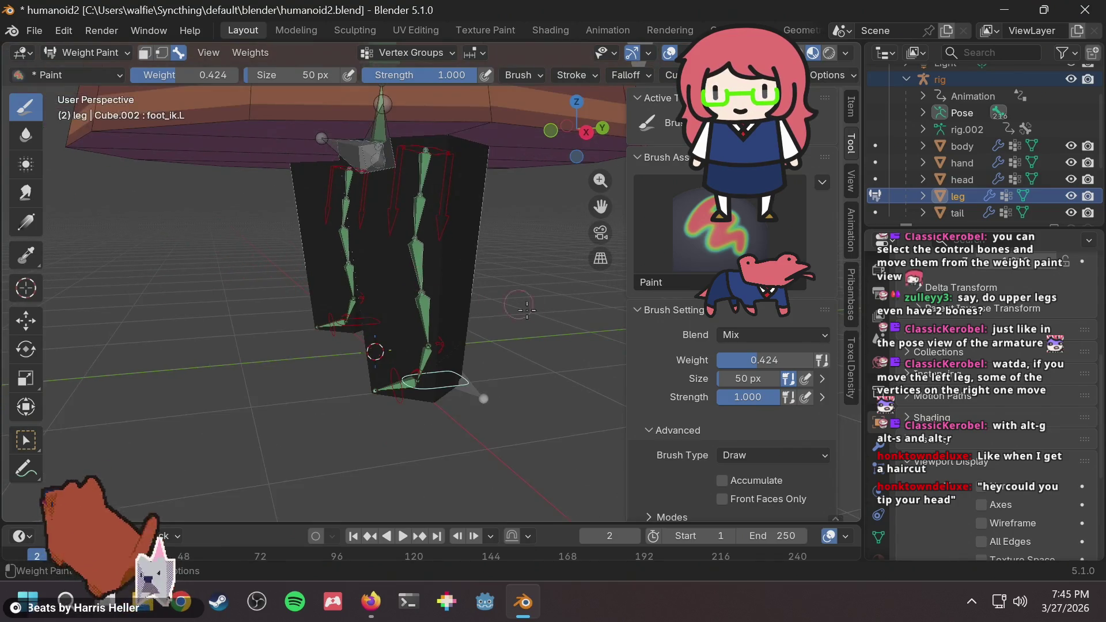
Move foot_ik.L to a new spot bending the left knee, and zoom in on it.
{"action": "key", "text": "g"}
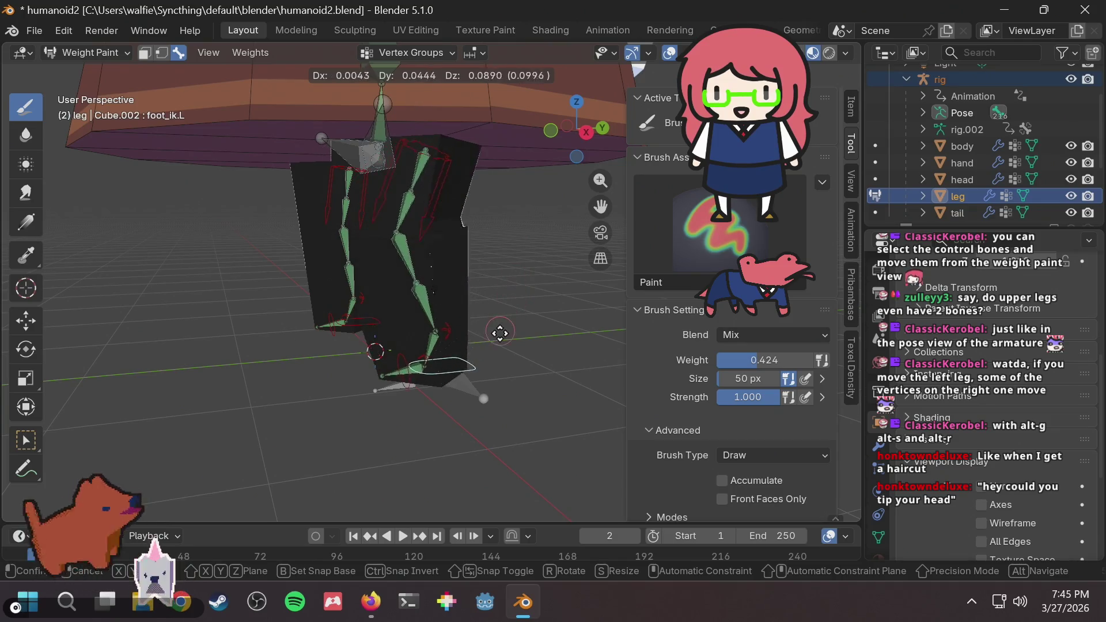
{"action": "left_click", "coordinate": [517, 293]}
{"action": "mouse_move", "coordinate": [550, 214]}
{"action": "middle_mouse_down"}
{"action": "mouse_move", "coordinate": [510, 217]}
{"action": "mouse_move", "coordinate": [569, 205]}
{"action": "mouse_move", "coordinate": [366, 266]}
{"action": "mouse_move", "coordinate": [289, 264]}
{"action": "mouse_move", "coordinate": [338, 269]}
{"action": "middle_mouse_up"}
{"action": "scroll", "coordinate": [339, 268], "scroll_direction": "up", "scroll_amount": 3}
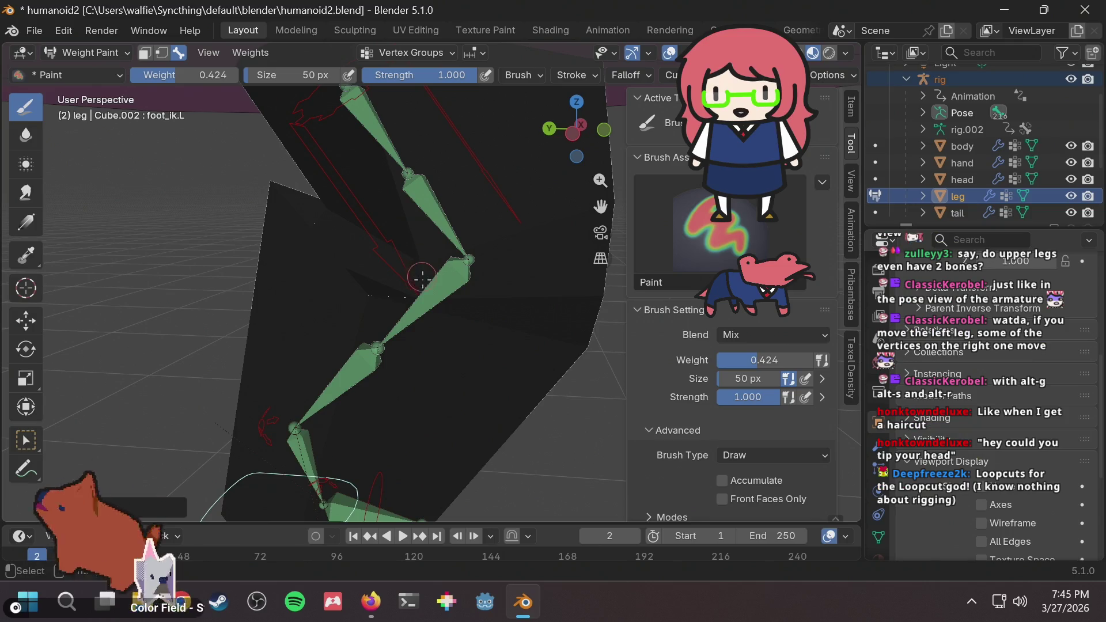
Paint DEF-shin.L onto the upper leg, raising brush weight to 1.0 and undoing one stroke.
{"action": "left_click", "coordinate": [444, 299], "text": "ctrl"}
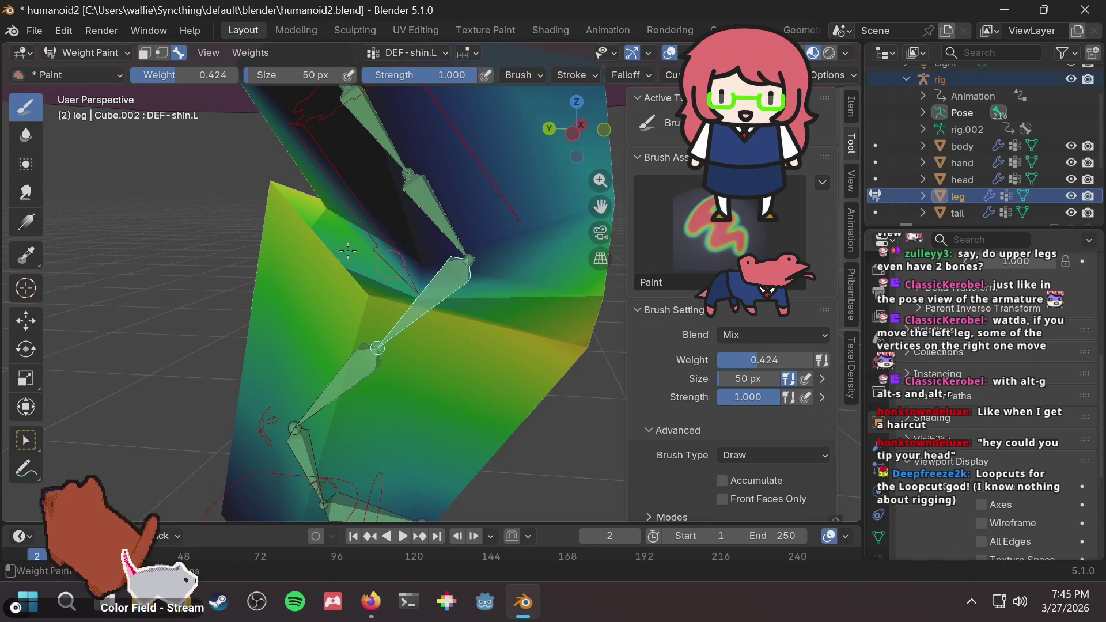
{"action": "left_click_drag", "start_coordinate": [288, 193], "coordinate": [255, 183]}
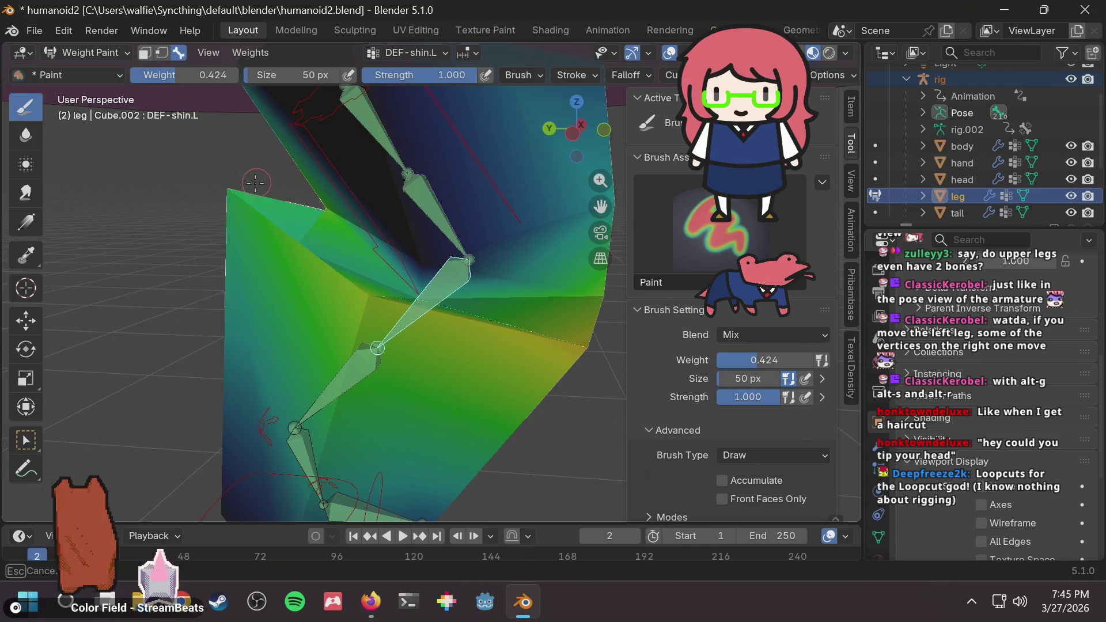
{"action": "left_click_drag", "start_coordinate": [291, 215], "coordinate": [315, 196]}
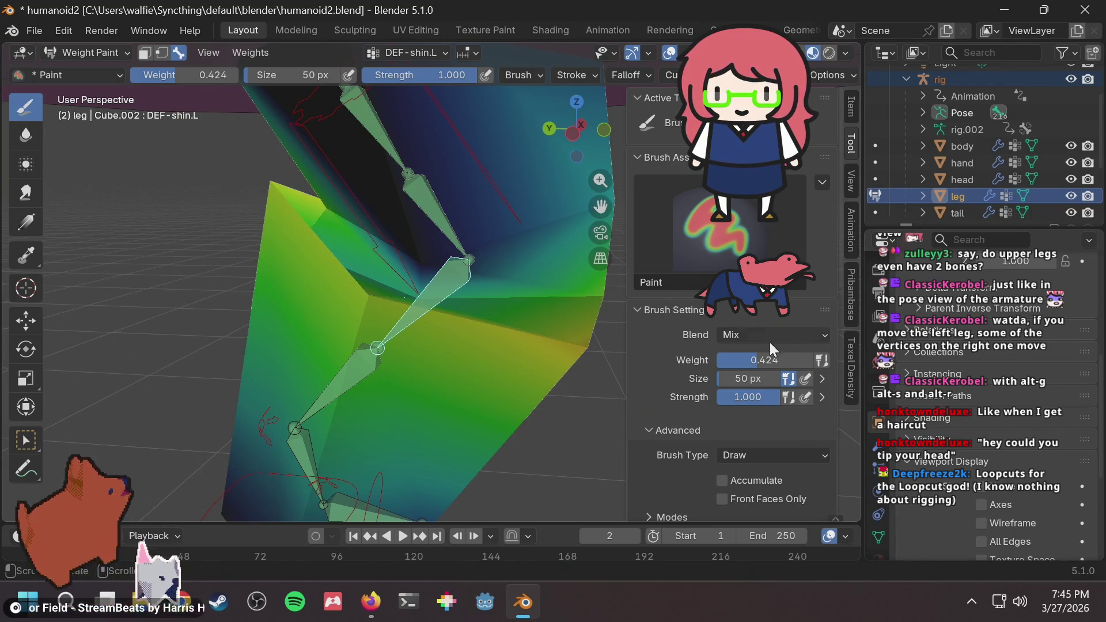
{"action": "left_click_drag", "start_coordinate": [769, 360], "coordinate": [804, 360]}
{"action": "left_click_drag", "start_coordinate": [238, 189], "coordinate": [296, 197]}
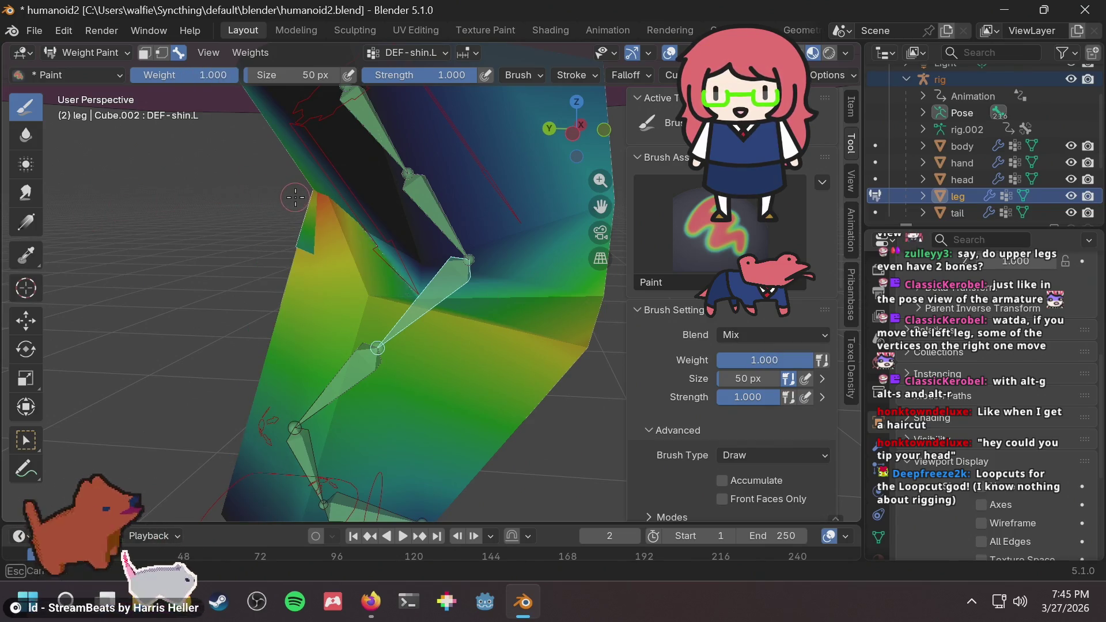
{"action": "key", "text": "ctrl+z"}
Reframe the leg and dab full shin weight near the top of the shin bone.
{"action": "mouse_move", "coordinate": [326, 227]}
{"action": "middle_mouse_down"}
{"action": "mouse_move", "coordinate": [345, 219]}
{"action": "mouse_move", "coordinate": [315, 233]}
{"action": "middle_mouse_up"}
{"action": "scroll", "coordinate": [317, 233], "scroll_direction": "down", "scroll_amount": 3}
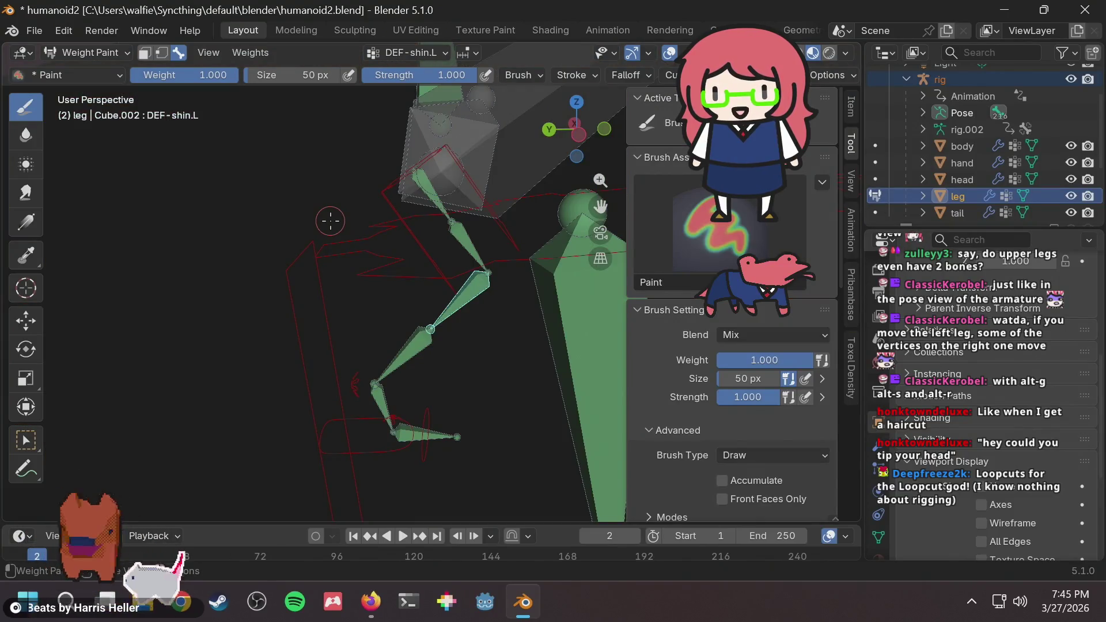
{"action": "scroll", "coordinate": [330, 221], "scroll_direction": "up", "scroll_amount": 3}
{"action": "scroll", "coordinate": [330, 221], "scroll_direction": "up", "scroll_amount": 2}
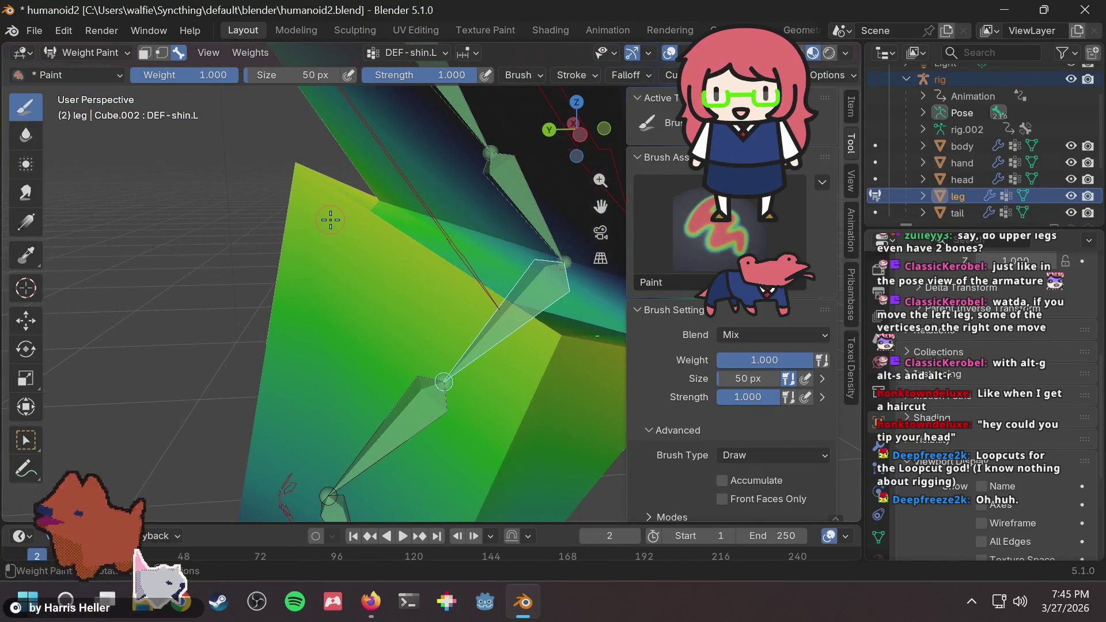
{"action": "mouse_move", "coordinate": [326, 224]}
{"action": "middle_mouse_down"}
{"action": "mouse_move", "coordinate": [548, 237]}
{"action": "mouse_move", "coordinate": [286, 242]}
{"action": "mouse_move", "coordinate": [330, 241]}
{"action": "mouse_move", "coordinate": [439, 178]}
{"action": "mouse_move", "coordinate": [461, 185]}
{"action": "mouse_move", "coordinate": [310, 219]}
{"action": "middle_mouse_up"}
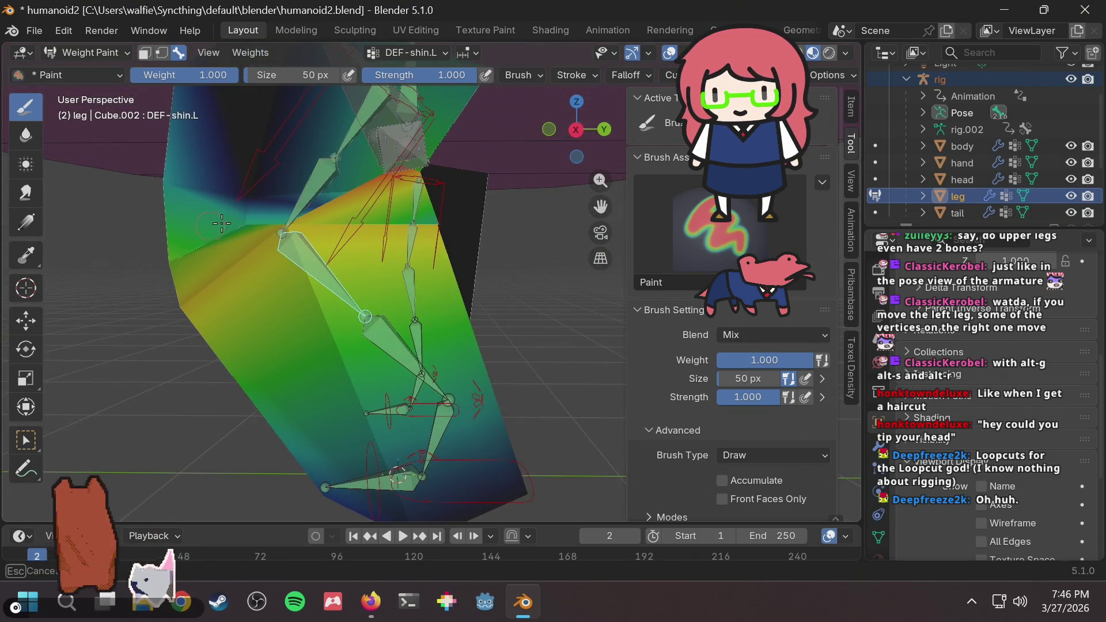
{"action": "left_click", "coordinate": [286, 236]}
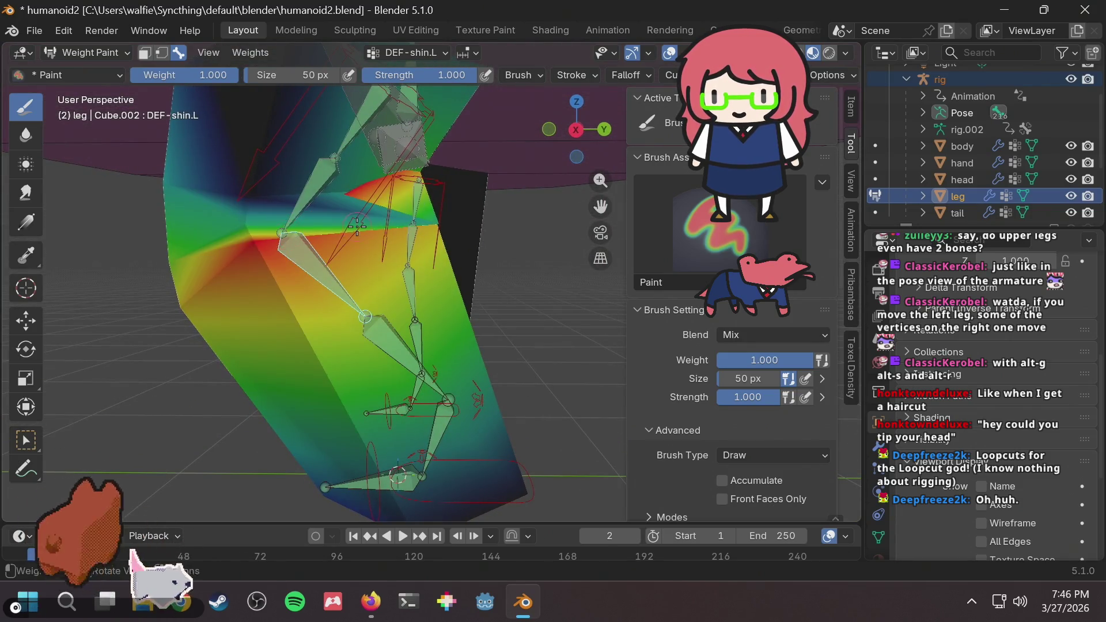
Orbit around the painted leg to check the shin weights from several angles.
{"action": "mouse_move", "coordinate": [357, 227]}
{"action": "middle_mouse_down"}
{"action": "mouse_move", "coordinate": [399, 206]}
{"action": "mouse_move", "coordinate": [548, 235]}
{"action": "middle_mouse_up"}
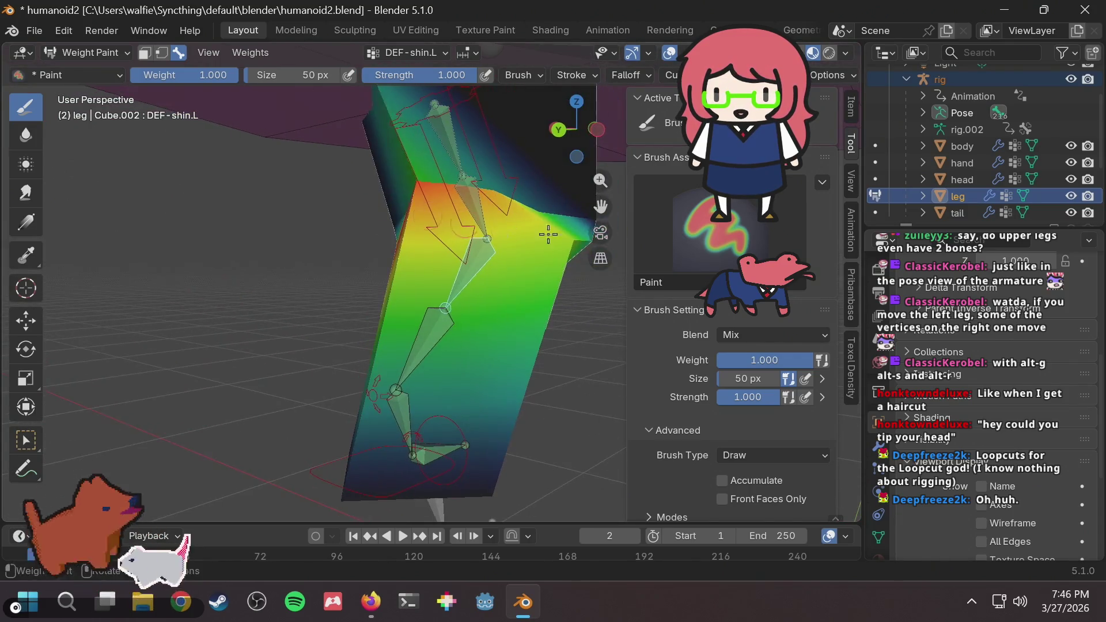
{"action": "mouse_move", "coordinate": [561, 274]}
{"action": "middle_mouse_down"}
{"action": "mouse_move", "coordinate": [434, 278]}
{"action": "mouse_move", "coordinate": [365, 259]}
{"action": "mouse_move", "coordinate": [167, 241]}
{"action": "mouse_move", "coordinate": [645, 275]}
{"action": "middle_mouse_up"}
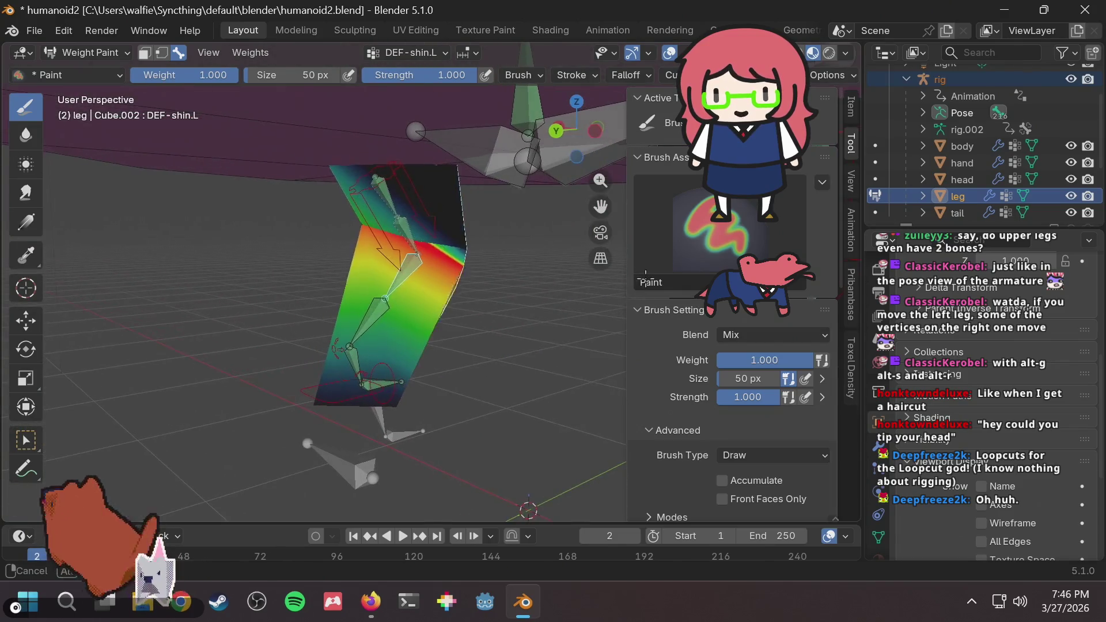
{"action": "mouse_move", "coordinate": [328, 285]}
{"action": "middle_mouse_down"}
{"action": "mouse_move", "coordinate": [485, 267]}
{"action": "mouse_move", "coordinate": [464, 265]}
{"action": "mouse_move", "coordinate": [439, 241]}
{"action": "middle_mouse_up"}
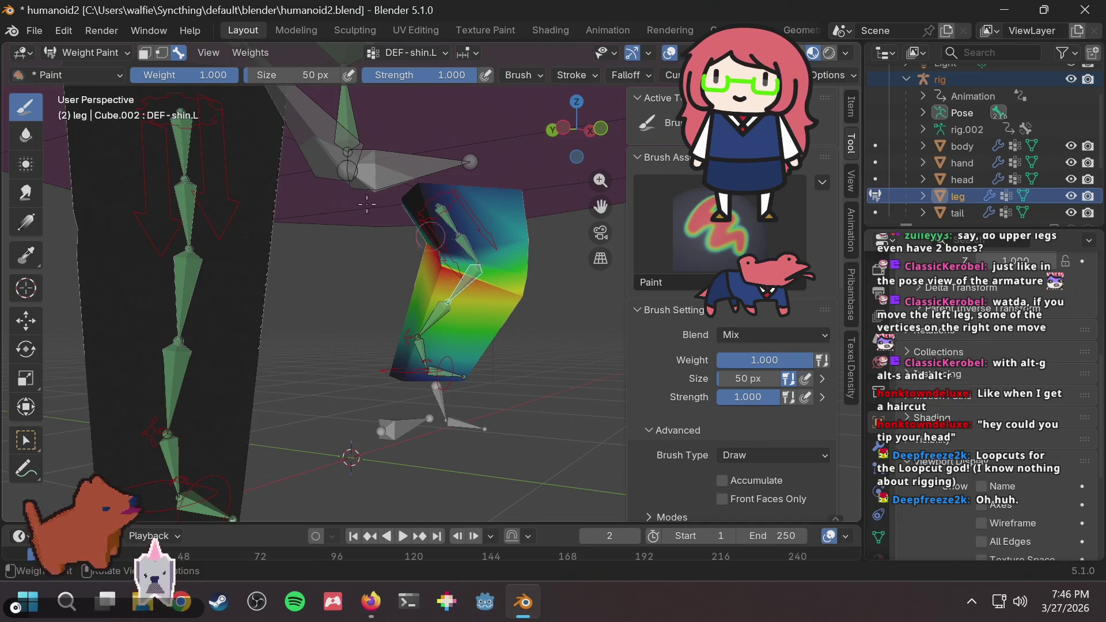
{"action": "scroll", "coordinate": [421, 234], "scroll_direction": "up", "scroll_amount": 3}
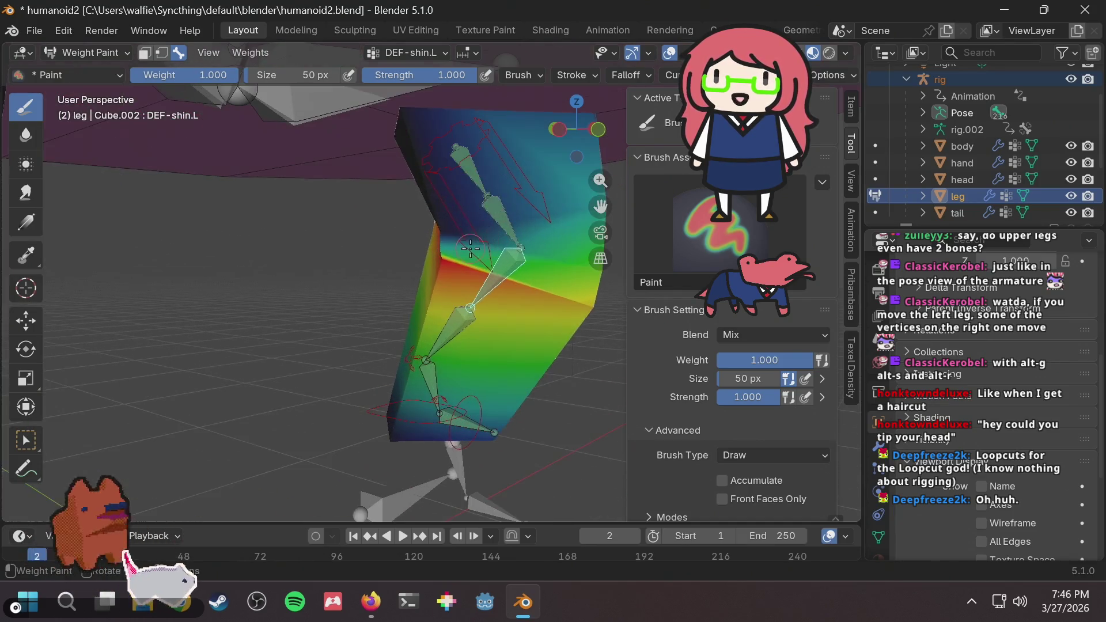
{"action": "mouse_move", "coordinate": [418, 236]}
{"action": "middle_mouse_down"}
{"action": "mouse_move", "coordinate": [451, 220]}
{"action": "mouse_move", "coordinate": [344, 218]}
{"action": "middle_mouse_up"}
{"action": "mouse_move", "coordinate": [426, 242]}
{"action": "middle_mouse_down"}
{"action": "mouse_move", "coordinate": [328, 301]}
{"action": "mouse_move", "coordinate": [363, 246]}
{"action": "mouse_move", "coordinate": [412, 220]}
{"action": "mouse_move", "coordinate": [427, 256]}
{"action": "mouse_move", "coordinate": [365, 266]}
{"action": "mouse_move", "coordinate": [544, 250]}
{"action": "mouse_move", "coordinate": [382, 257]}
{"action": "mouse_move", "coordinate": [388, 269]}
{"action": "mouse_move", "coordinate": [368, 271]}
{"action": "mouse_move", "coordinate": [404, 277]}
{"action": "mouse_move", "coordinate": [346, 281]}
{"action": "middle_mouse_up"}
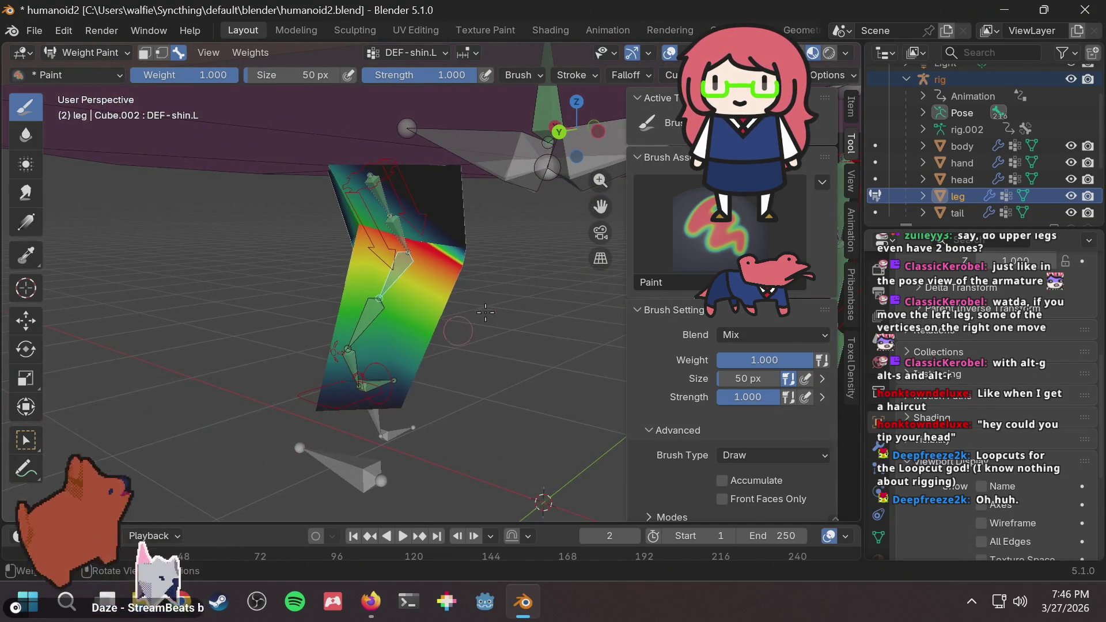
{"action": "mouse_move", "coordinate": [486, 313]}
{"action": "middle_mouse_down"}
{"action": "mouse_move", "coordinate": [380, 291]}
{"action": "mouse_move", "coordinate": [449, 302]}
{"action": "mouse_move", "coordinate": [498, 333]}
{"action": "middle_mouse_up"}
{"action": "scroll", "coordinate": [449, 302], "scroll_direction": "up", "scroll_amount": 5}
Clear foot_ik.L's location with Alt+G so the left leg stands straight beside the right.
{"action": "left_click", "coordinate": [383, 364], "text": "ctrl"}
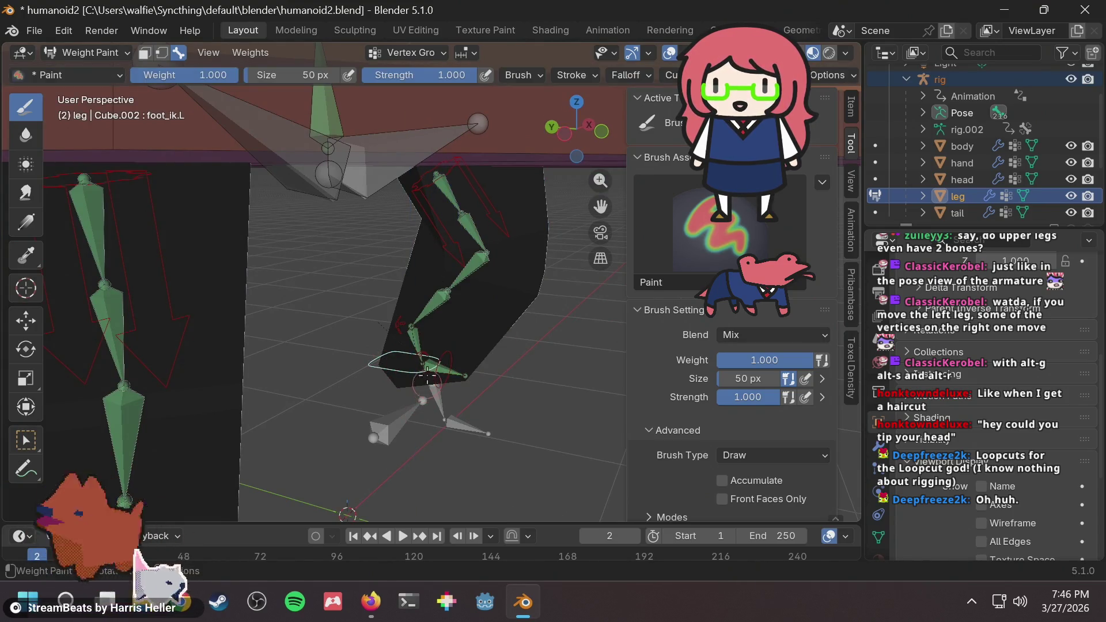
{"action": "key", "text": "g"}
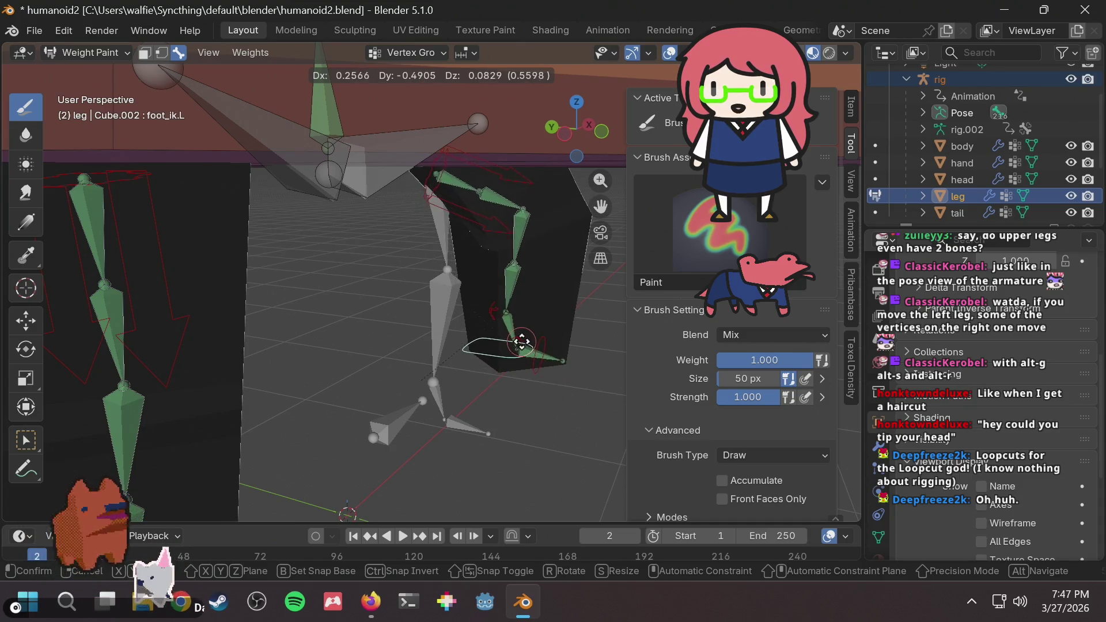
{"action": "key", "text": "Escape"}
{"action": "key", "text": "g"}
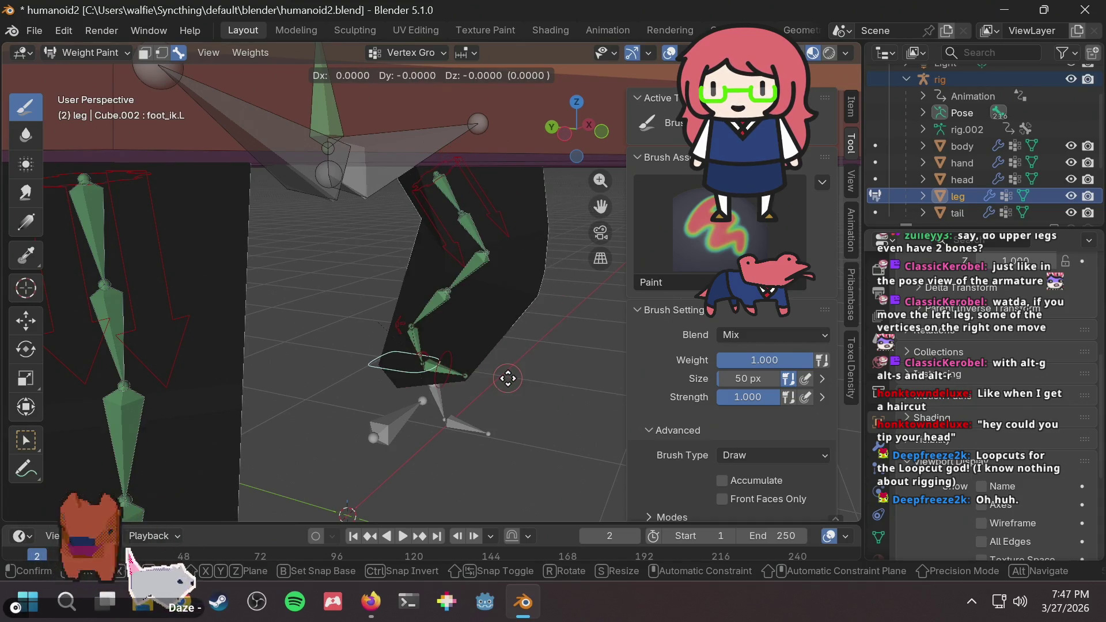
{"action": "key", "text": "Escape"}
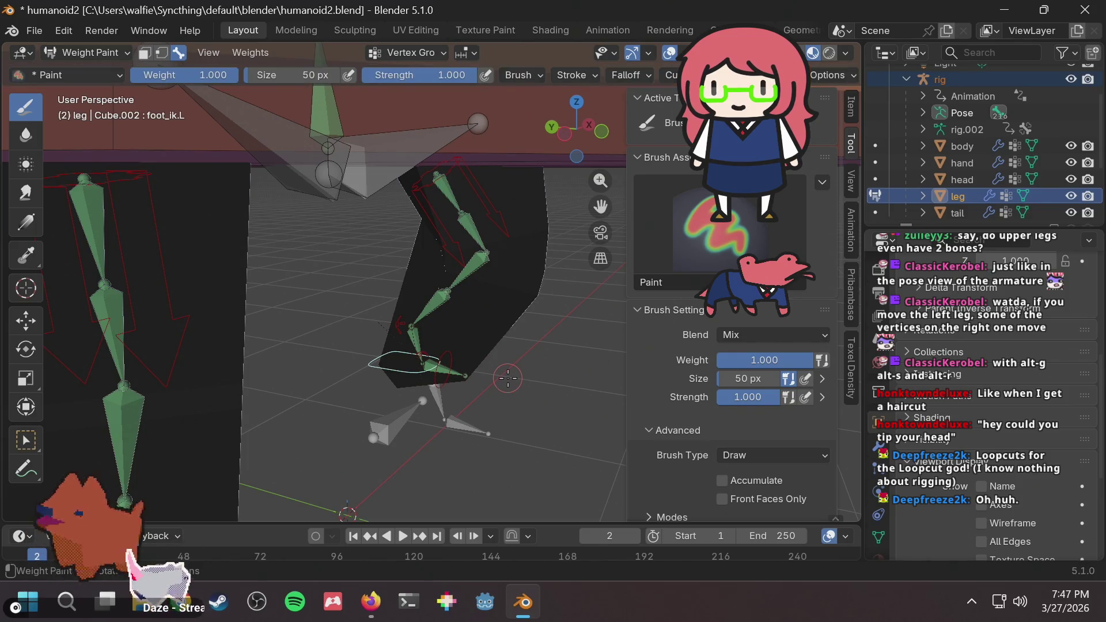
{"action": "key", "text": "alt+g"}
{"action": "middle_click_drag", "start_coordinate": [555, 335], "coordinate": [46, 65]}
{"action": "left_click", "coordinate": [52, 76]}
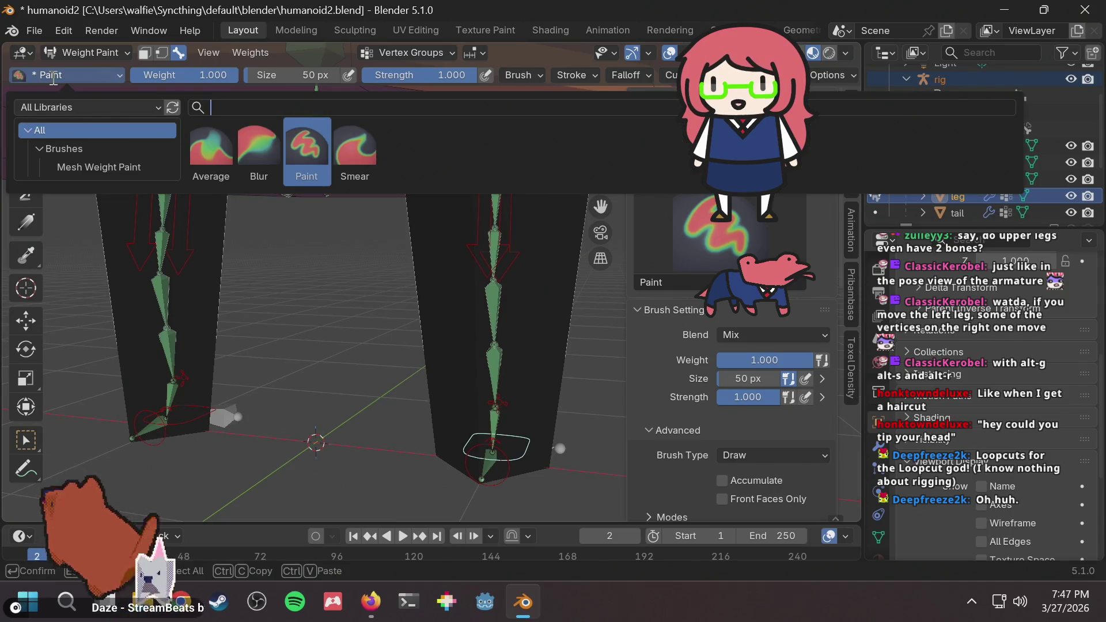
{"action": "left_click", "coordinate": [86, 52]}
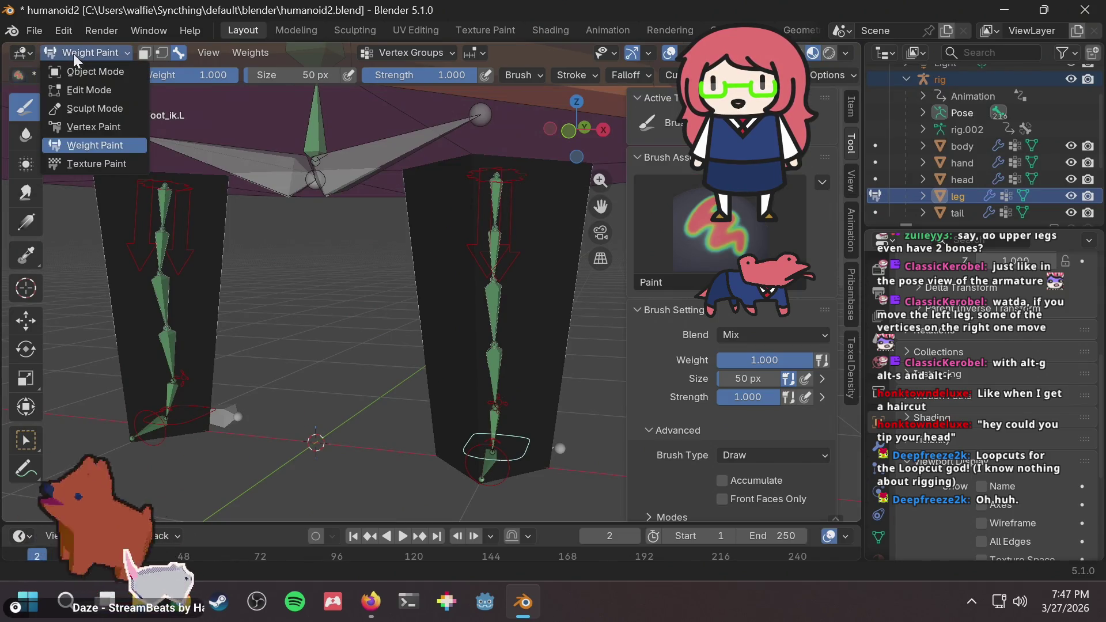
Go to Object Mode, select the rig armature and enter Pose Mode, repeating after orbiting.
{"action": "left_click", "coordinate": [80, 71]}
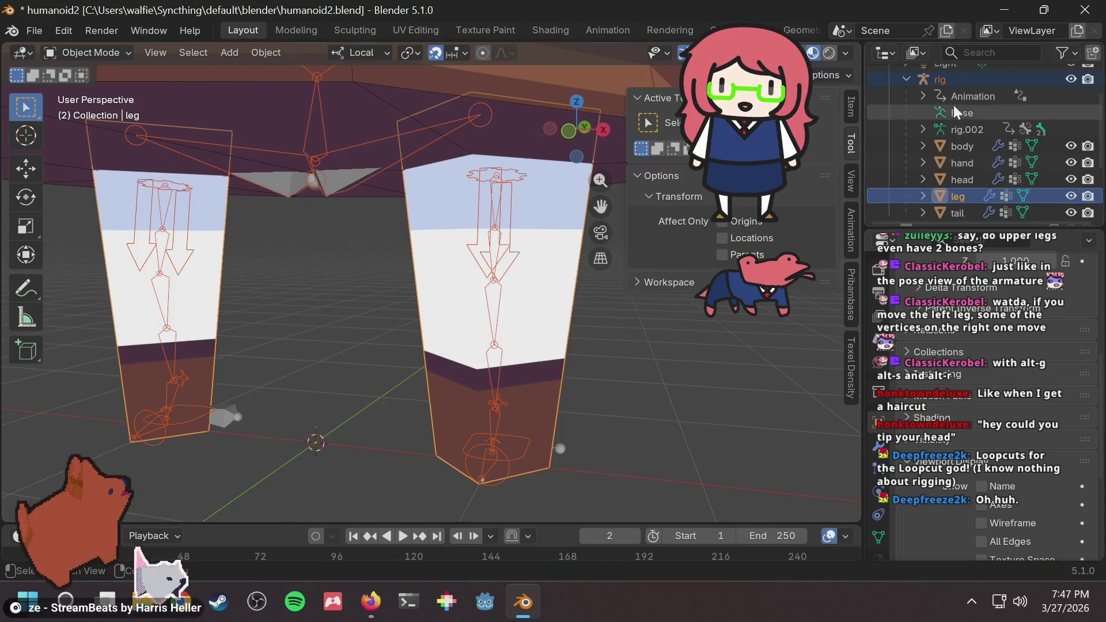
{"action": "left_click", "coordinate": [956, 80]}
{"action": "left_click", "coordinate": [107, 52]}
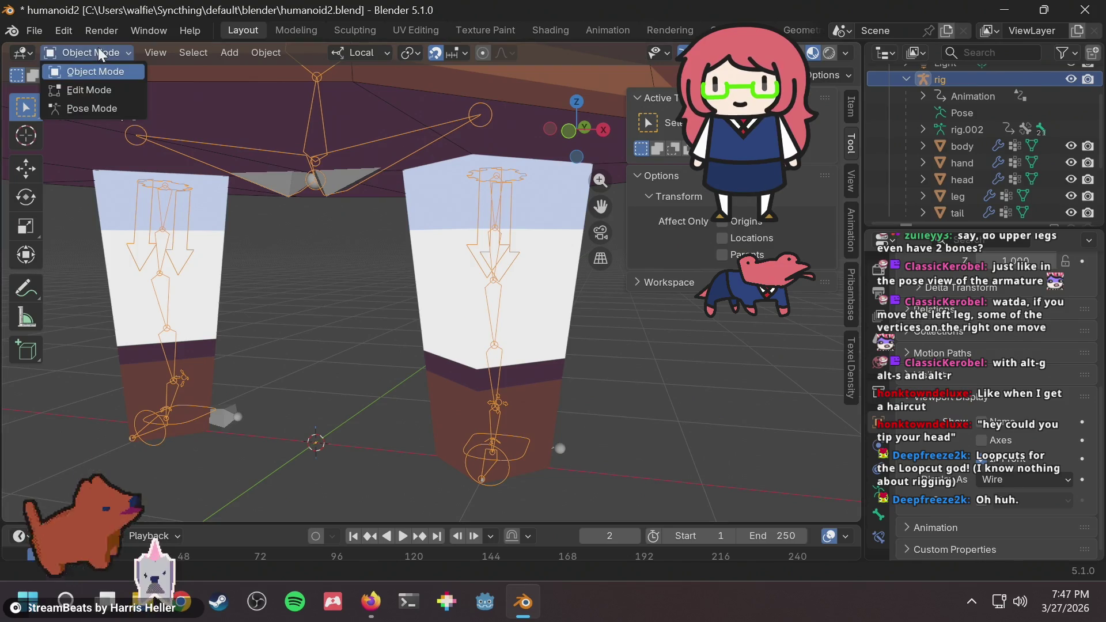
{"action": "left_click", "coordinate": [76, 106]}
{"action": "middle_click_drag", "start_coordinate": [353, 361], "coordinate": [279, 354]}
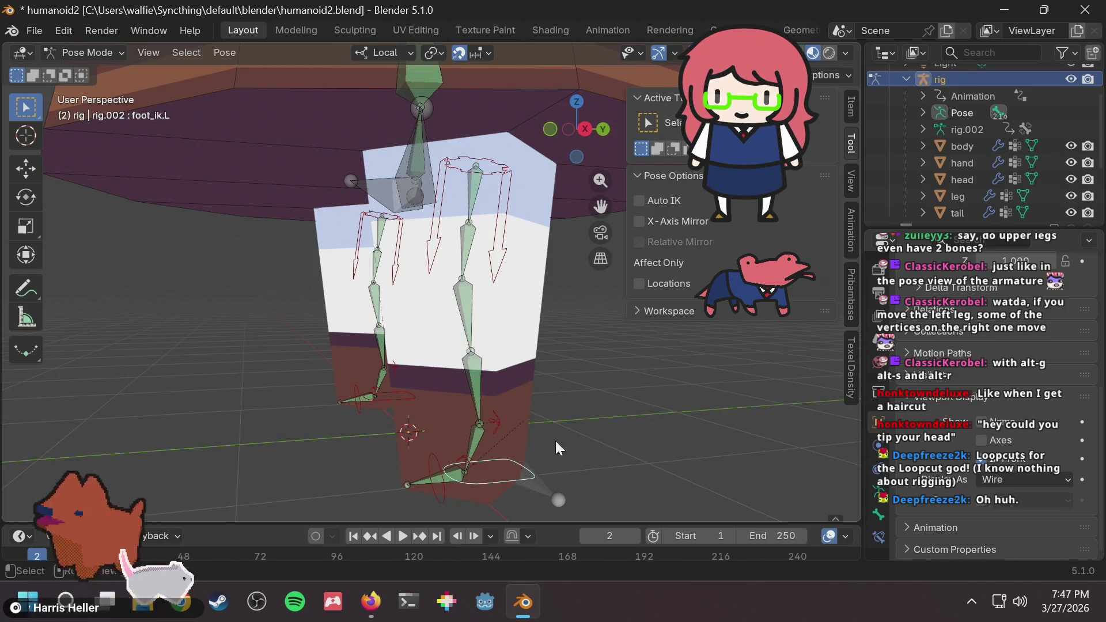
{"action": "mouse_move", "coordinate": [556, 443]}
{"action": "middle_mouse_down"}
{"action": "mouse_move", "coordinate": [604, 372]}
{"action": "mouse_move", "coordinate": [513, 416]}
{"action": "middle_mouse_up"}
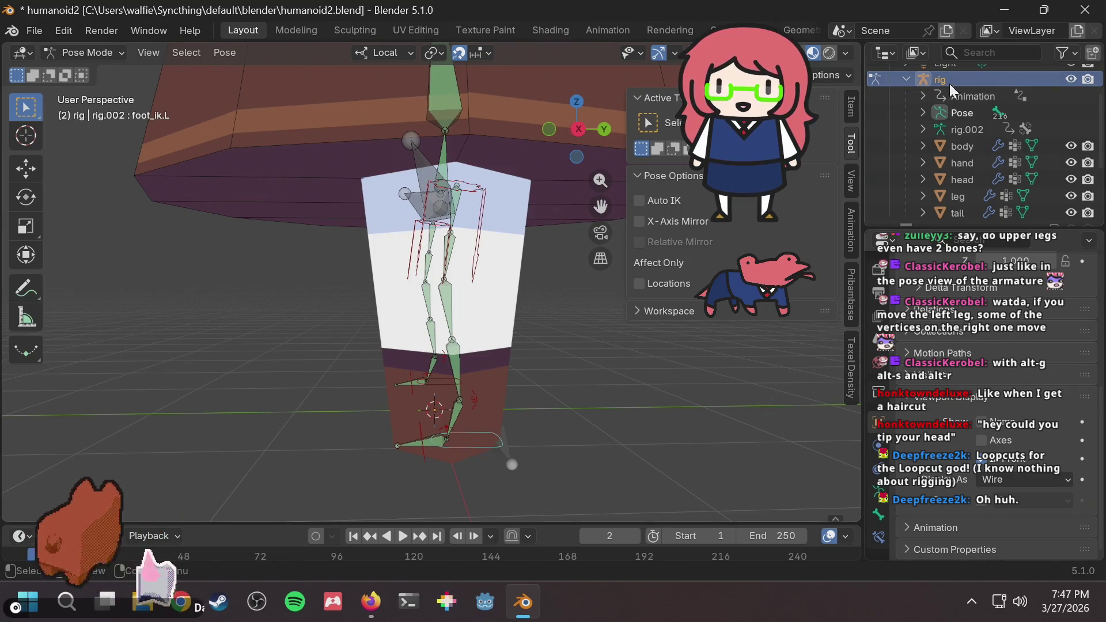
{"action": "left_click", "coordinate": [112, 52]}
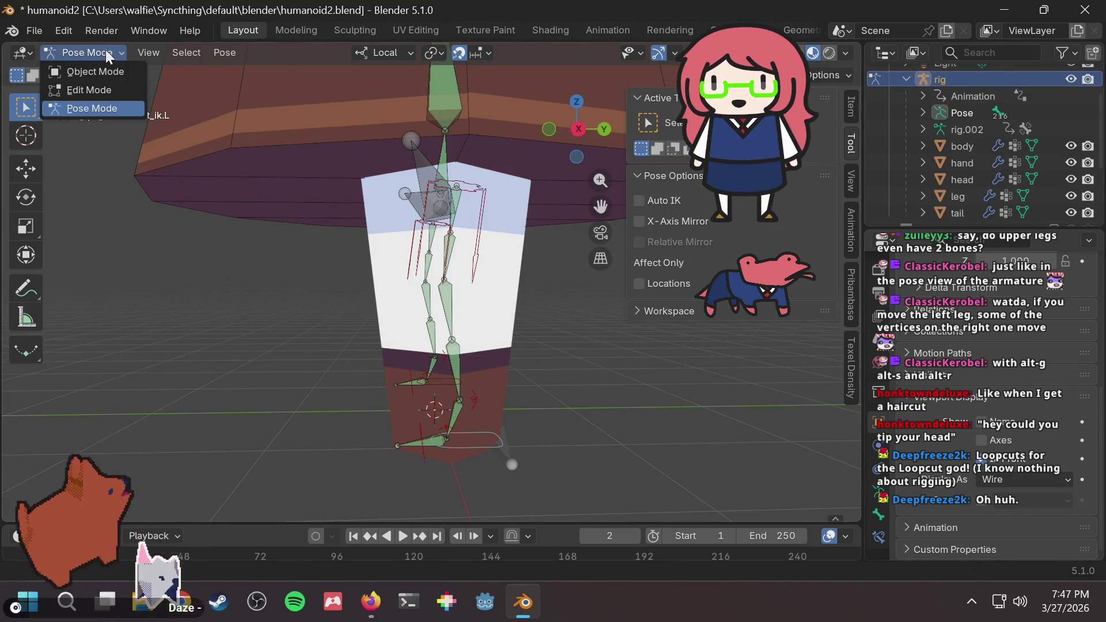
{"action": "left_click", "coordinate": [87, 70]}
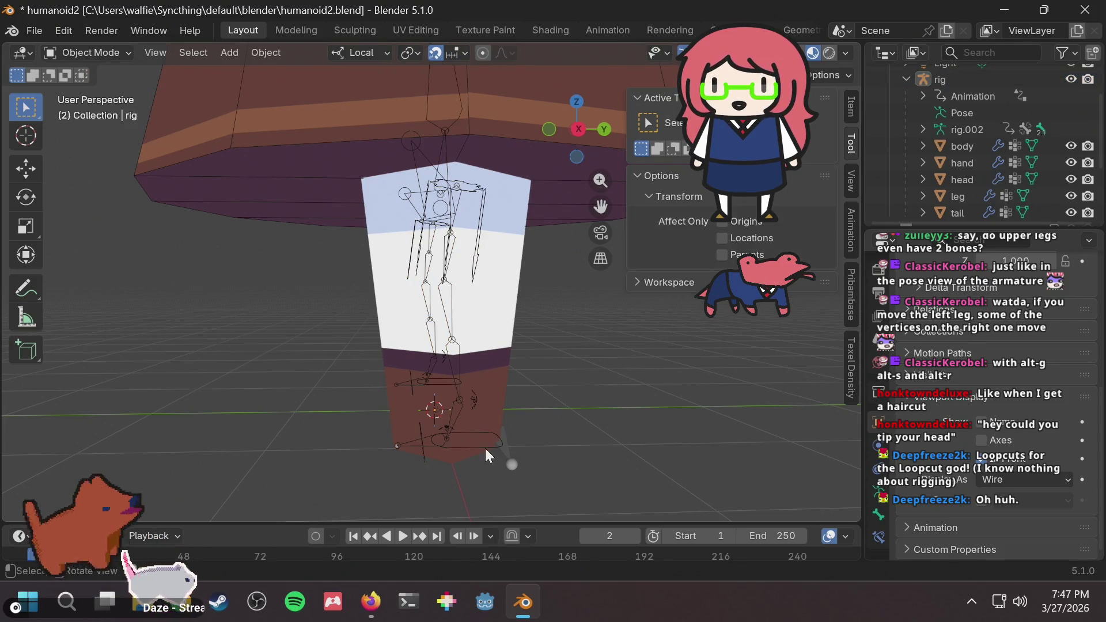
{"action": "left_click", "coordinate": [485, 452]}
{"action": "left_click", "coordinate": [114, 57]}
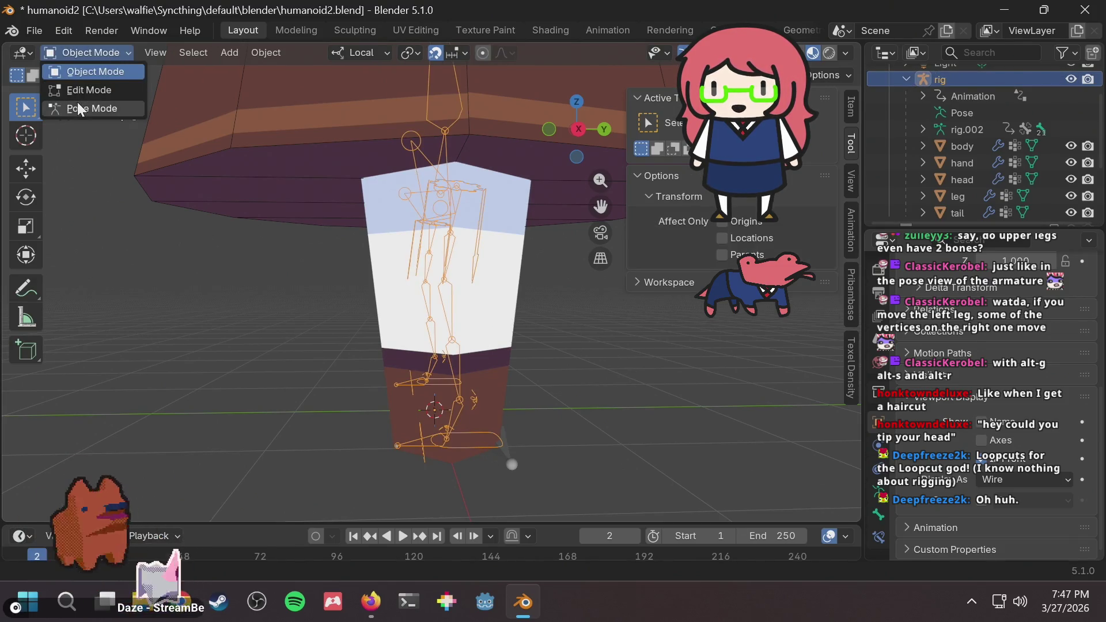
{"action": "left_click", "coordinate": [80, 110]}
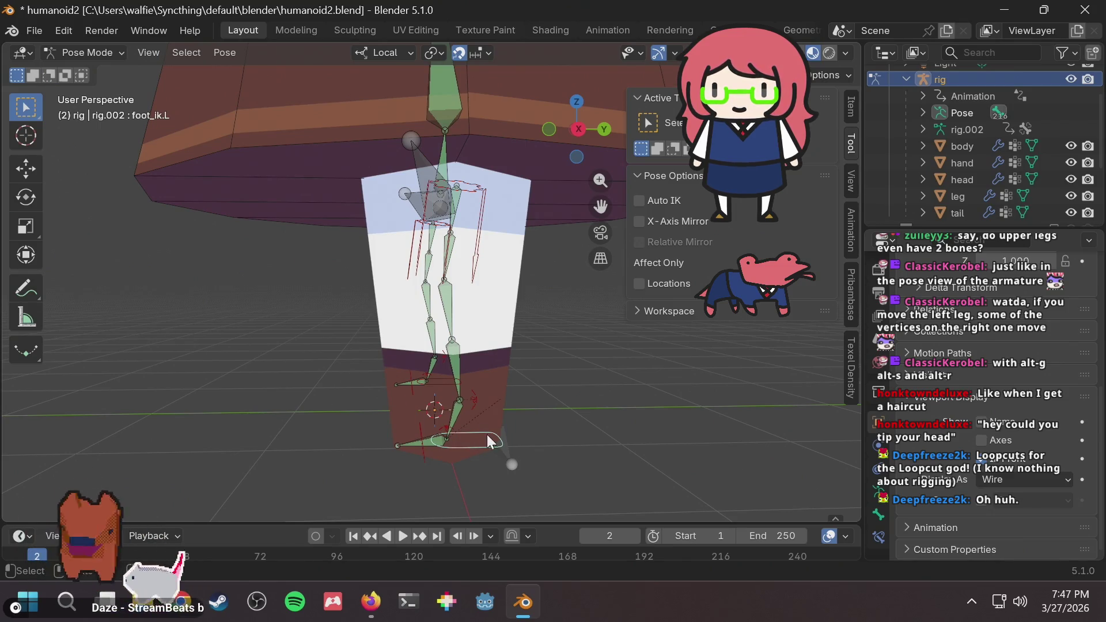
Try moving foot_ik.L several times, cancelling each, while orbiting to a front view.
{"action": "key", "text": "g"}
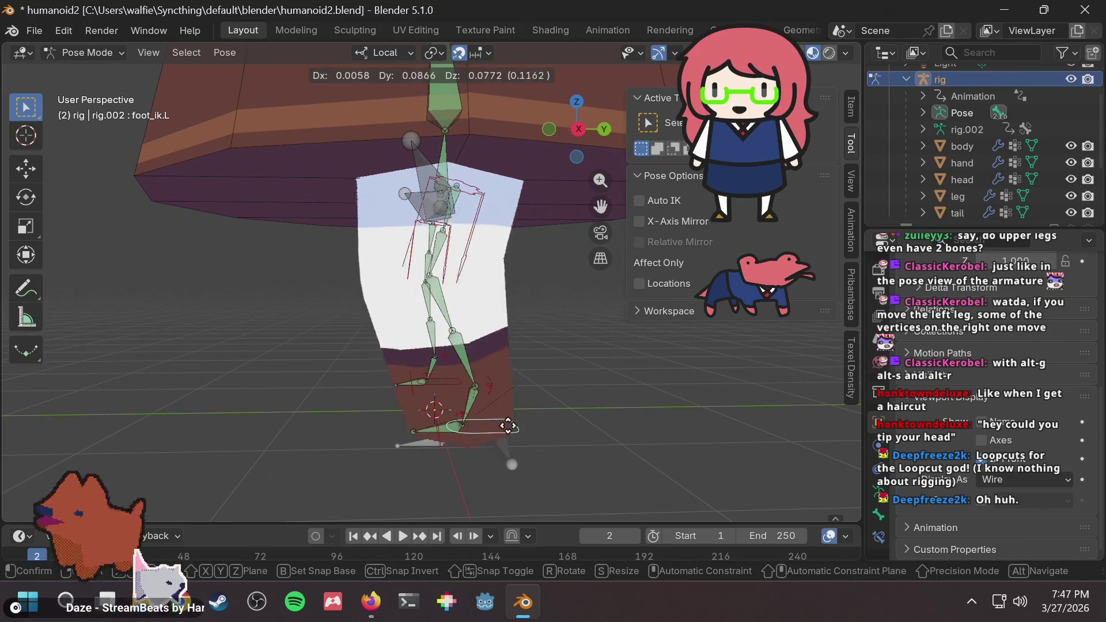
{"action": "key", "text": "Escape"}
{"action": "mouse_move", "coordinate": [506, 371]}
{"action": "middle_mouse_down"}
{"action": "mouse_move", "coordinate": [554, 313]}
{"action": "mouse_move", "coordinate": [703, 328]}
{"action": "mouse_move", "coordinate": [376, 433]}
{"action": "middle_mouse_up"}
{"action": "key", "text": "g"}
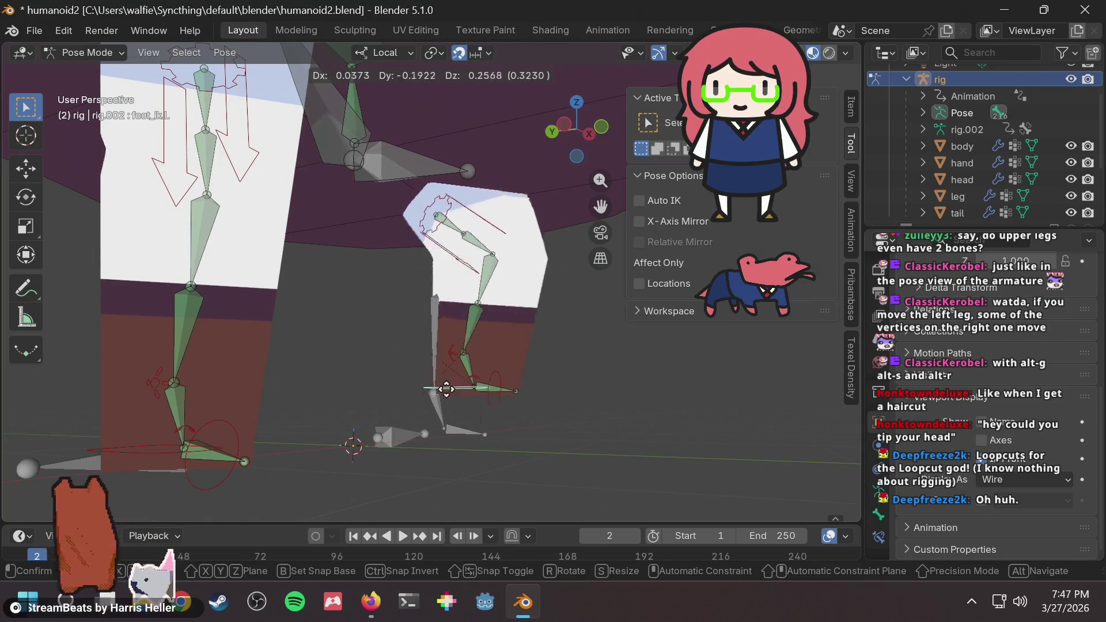
{"action": "key", "text": "Escape"}
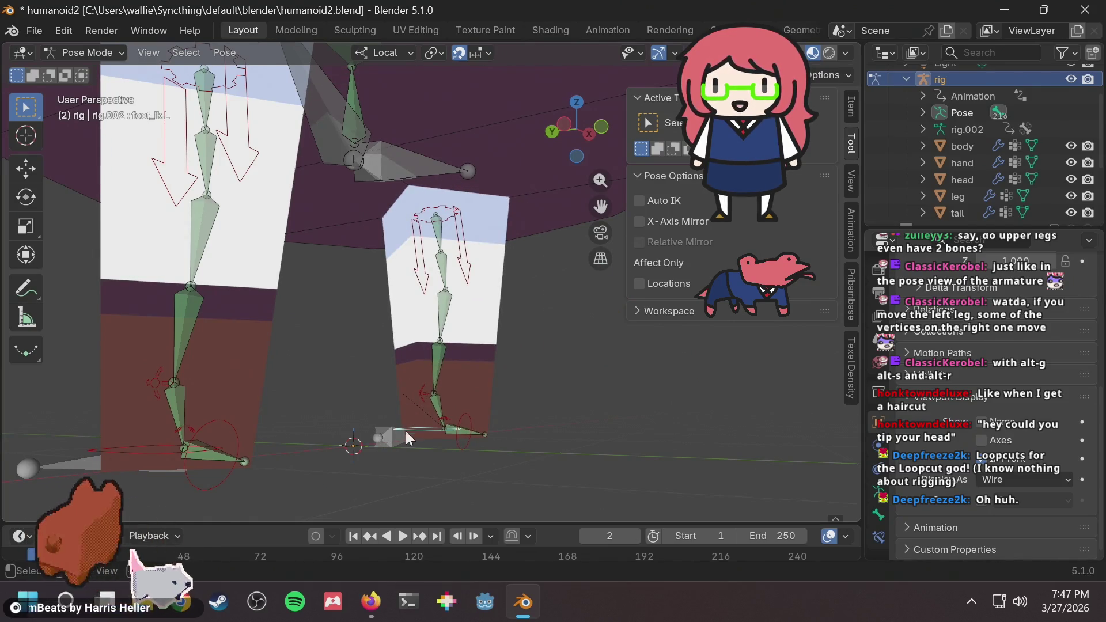
{"action": "key", "text": "g"}
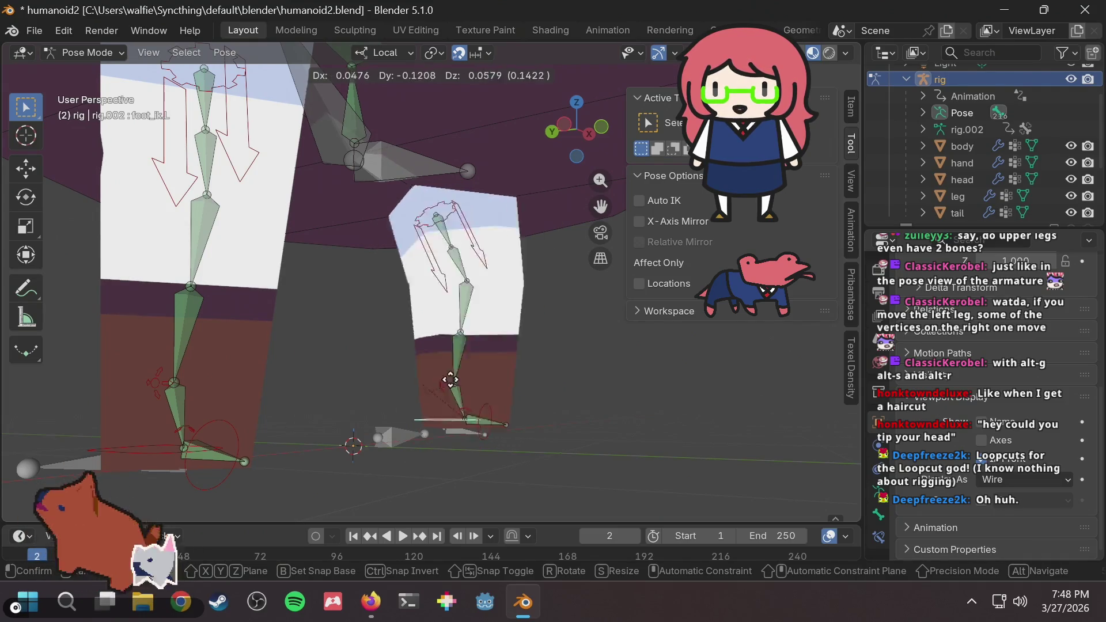
{"action": "right_click", "coordinate": [430, 373]}
{"action": "mouse_move", "coordinate": [430, 373]}
{"action": "middle_mouse_down"}
{"action": "mouse_move", "coordinate": [485, 295]}
{"action": "mouse_move", "coordinate": [302, 364]}
{"action": "mouse_move", "coordinate": [350, 337]}
{"action": "mouse_move", "coordinate": [259, 326]}
{"action": "middle_mouse_up"}
{"action": "key", "text": "g"}
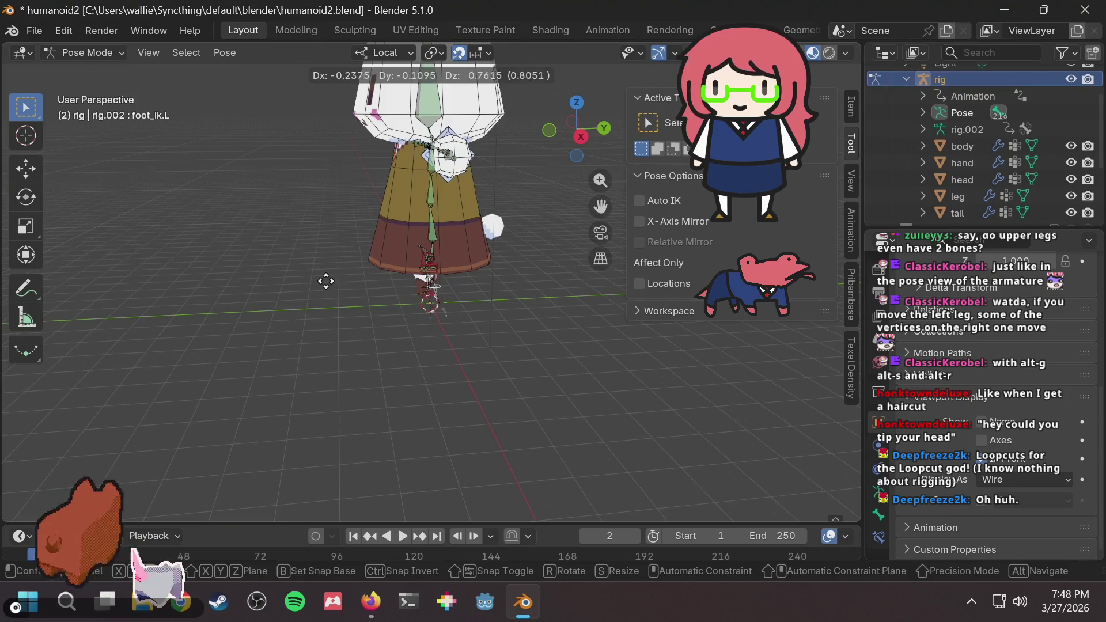
Reposition and raise foot_ik.L three times, orbiting around the legs between moves.
{"action": "left_click", "coordinate": [385, 300]}
{"action": "scroll", "coordinate": [386, 300], "scroll_direction": "up", "scroll_amount": 3}
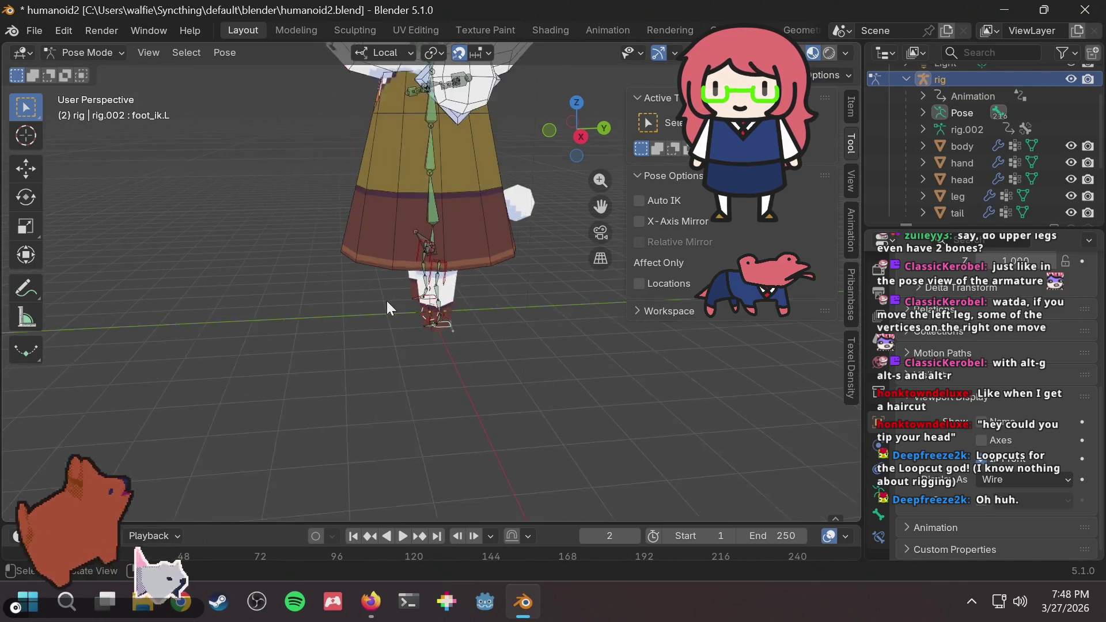
{"action": "mouse_move", "coordinate": [409, 299]}
{"action": "middle_mouse_down"}
{"action": "mouse_move", "coordinate": [653, 265]}
{"action": "mouse_move", "coordinate": [497, 333]}
{"action": "middle_mouse_up"}
{"action": "key", "text": "g"}
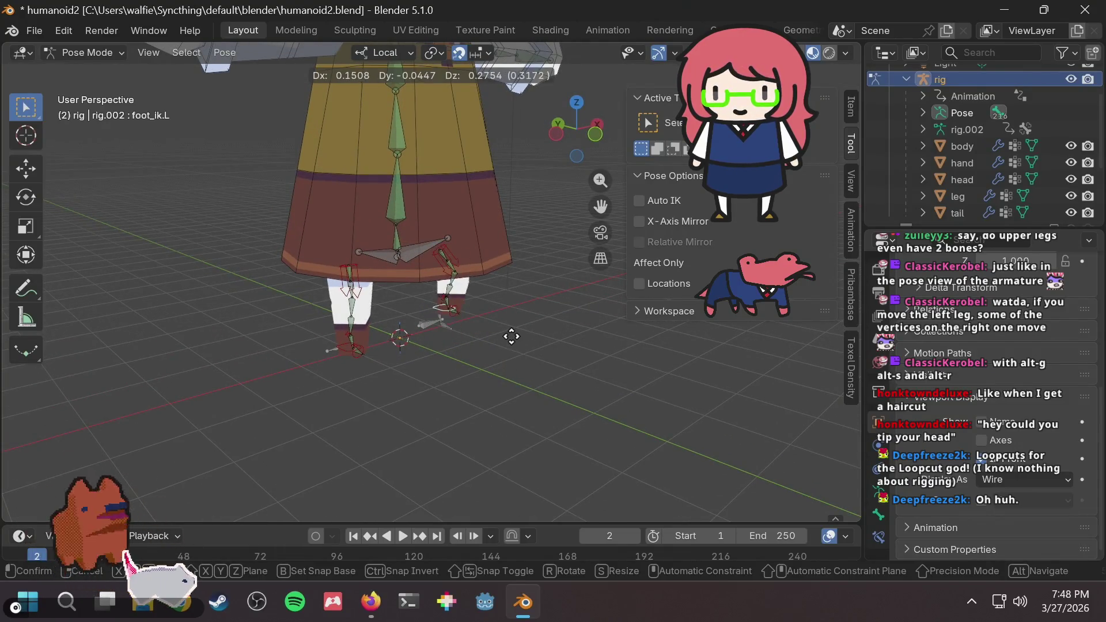
{"action": "left_click", "coordinate": [483, 344]}
{"action": "scroll", "coordinate": [360, 312], "scroll_direction": "up", "scroll_amount": 3}
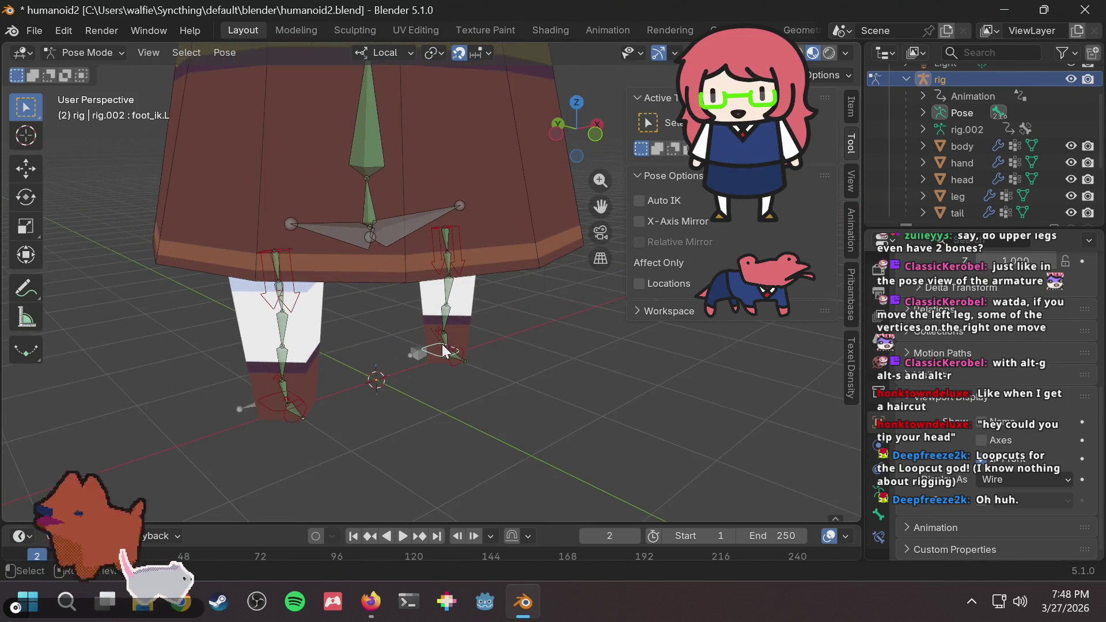
{"action": "mouse_move", "coordinate": [212, 333]}
{"action": "middle_mouse_down"}
{"action": "mouse_move", "coordinate": [344, 325]}
{"action": "mouse_move", "coordinate": [405, 363]}
{"action": "middle_mouse_up"}
{"action": "key", "text": "g"}
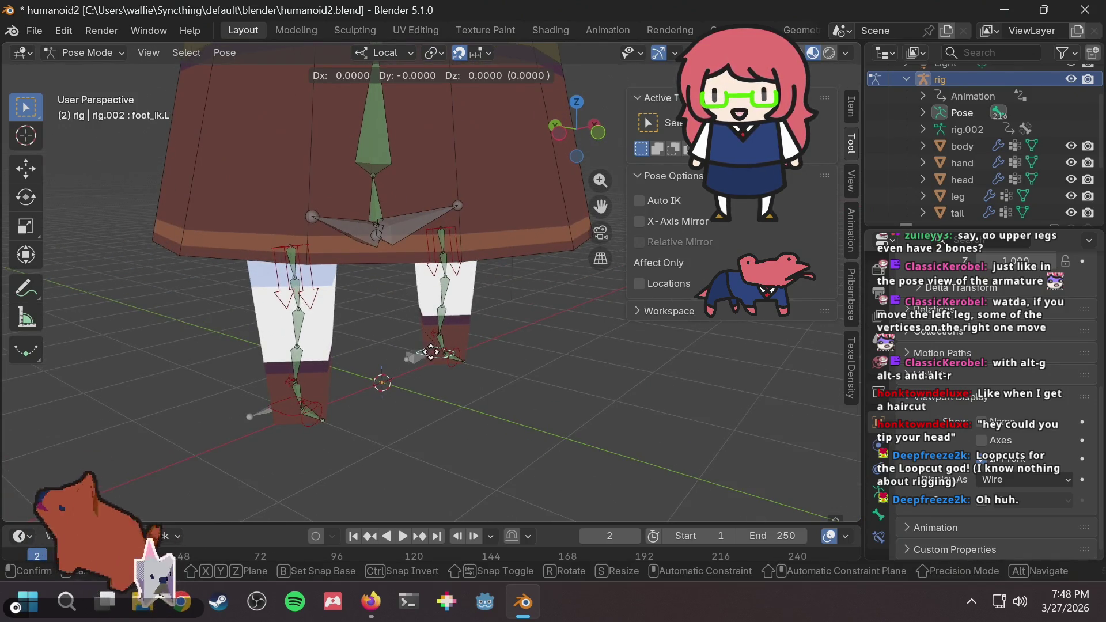
{"action": "left_click", "coordinate": [472, 313]}
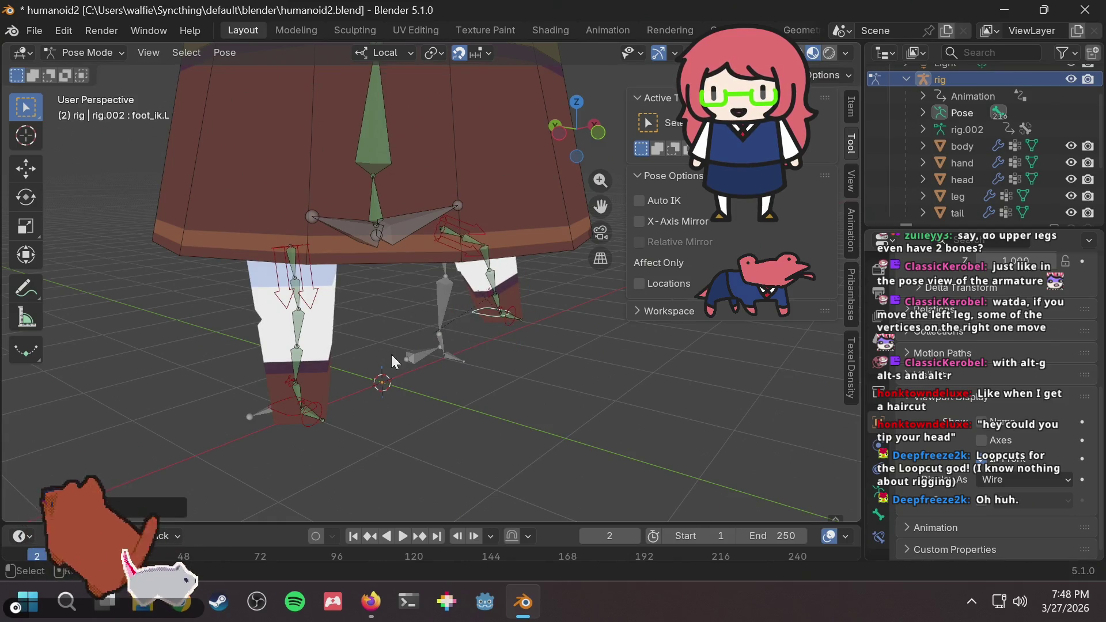
Zoom and pan in close on the leg bones and select DEF-shin.R.
{"action": "mouse_move", "coordinate": [393, 356]}
{"action": "middle_mouse_down"}
{"action": "mouse_move", "coordinate": [448, 336]}
{"action": "mouse_move", "coordinate": [375, 349]}
{"action": "middle_mouse_up"}
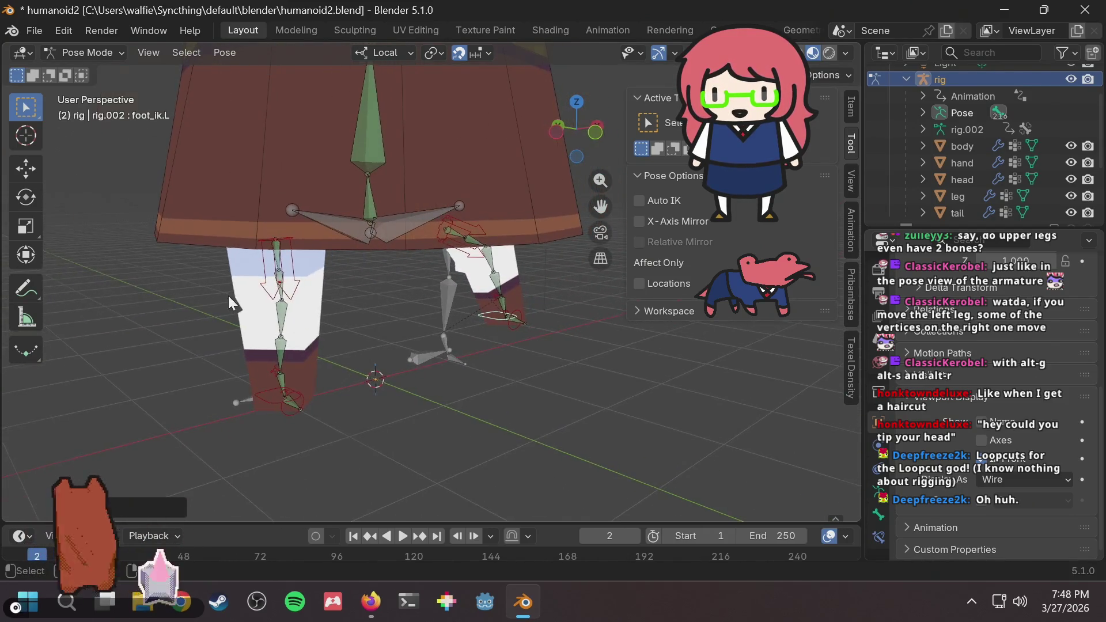
{"action": "scroll", "coordinate": [194, 335], "scroll_direction": "up", "scroll_amount": 3}
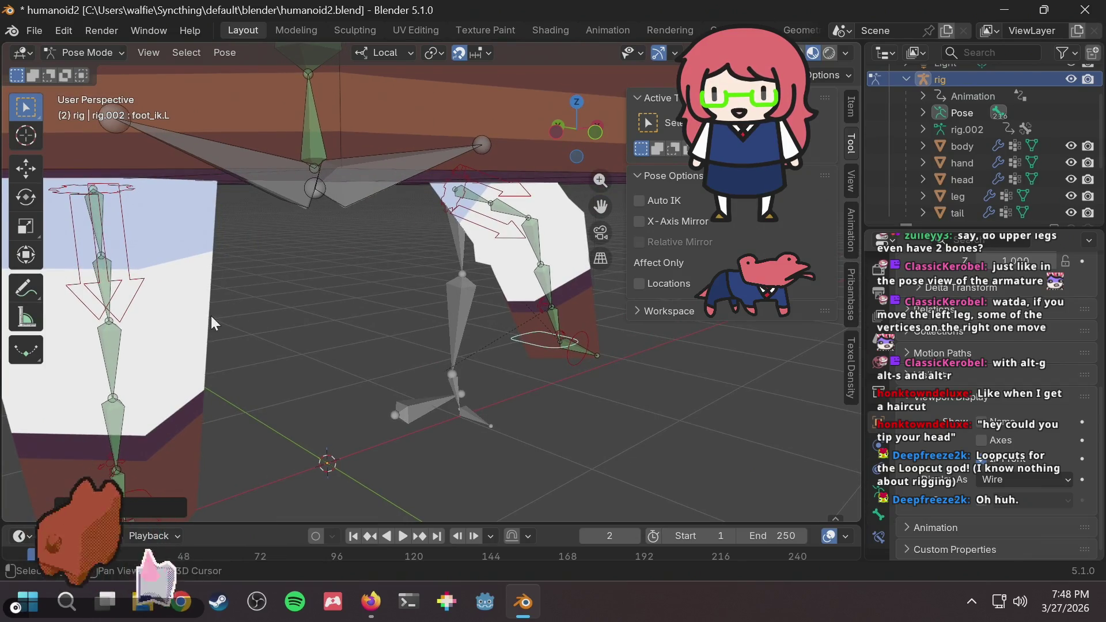
{"action": "middle_click_drag", "start_coordinate": [210, 316], "coordinate": [304, 315], "text": "shift"}
{"action": "mouse_move", "coordinate": [190, 326]}
{"action": "middle_mouse_down"}
{"action": "mouse_move", "coordinate": [289, 309]}
{"action": "mouse_move", "coordinate": [172, 313]}
{"action": "mouse_move", "coordinate": [316, 296]}
{"action": "middle_mouse_up"}
{"action": "scroll", "coordinate": [268, 314], "scroll_direction": "up", "scroll_amount": 5}
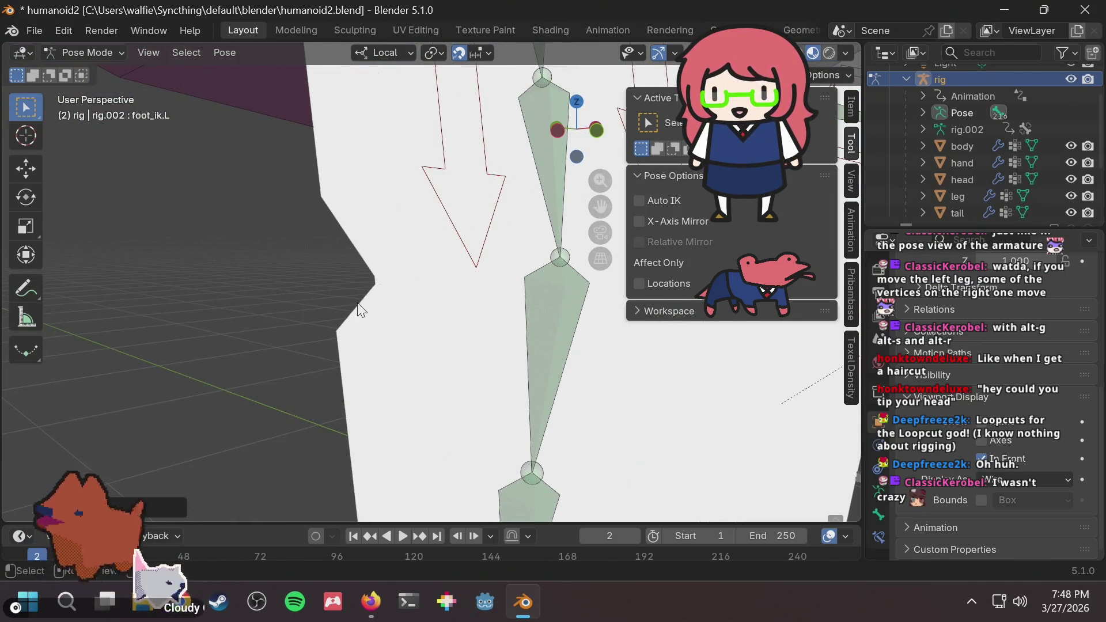
{"action": "mouse_move", "coordinate": [359, 309]}
{"action": "middle_mouse_down", "text": "shift"}
{"action": "mouse_move", "coordinate": [388, 309]}
{"action": "mouse_move", "coordinate": [365, 311]}
{"action": "mouse_move", "coordinate": [375, 299]}
{"action": "mouse_move", "coordinate": [456, 303]}
{"action": "mouse_move", "coordinate": [347, 316]}
{"action": "mouse_move", "coordinate": [380, 305]}
{"action": "mouse_move", "coordinate": [368, 310]}
{"action": "mouse_move", "coordinate": [480, 312]}
{"action": "middle_mouse_up", "text": "shift"}
{"action": "scroll", "coordinate": [481, 312], "scroll_direction": "down", "scroll_amount": 2}
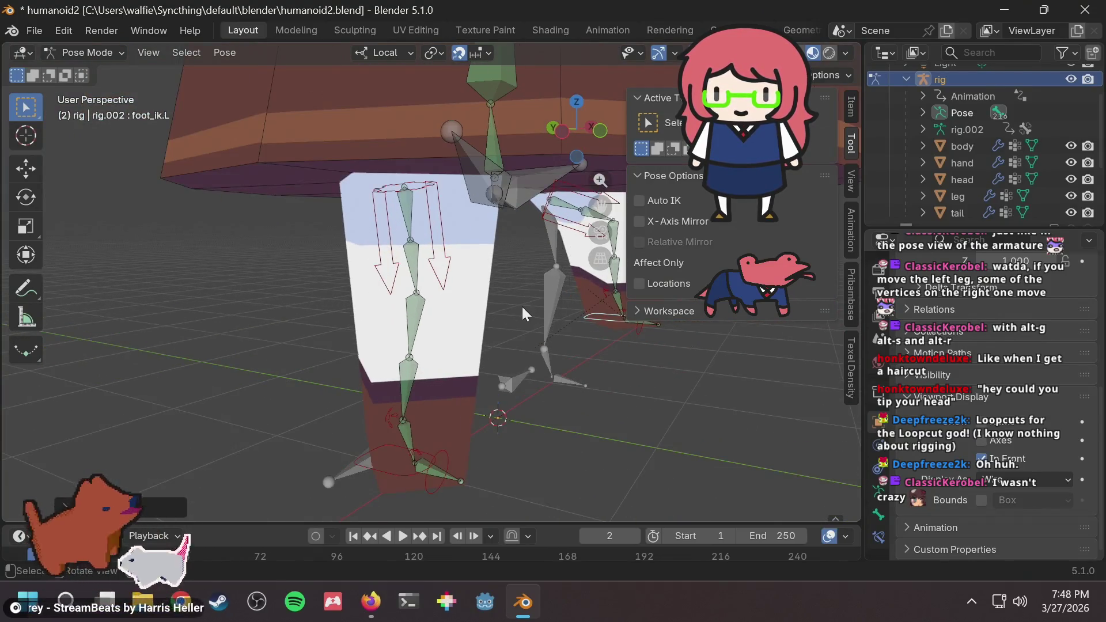
{"action": "middle_click_drag", "start_coordinate": [561, 246], "coordinate": [409, 275], "text": "shift"}
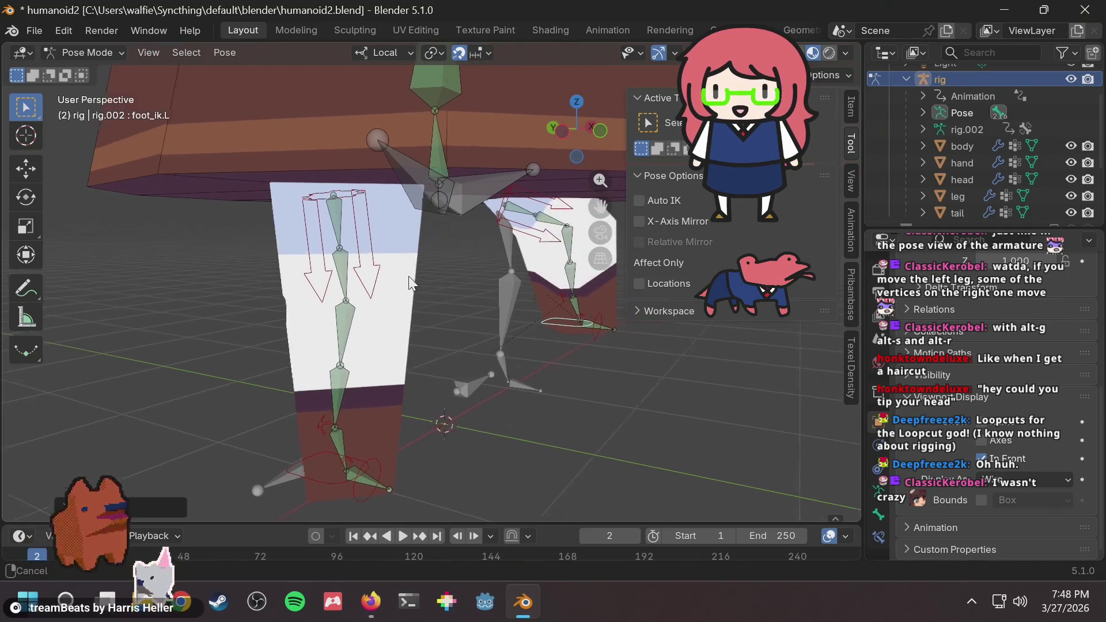
{"action": "scroll", "coordinate": [538, 242], "scroll_direction": "up", "scroll_amount": 2}
{"action": "left_click", "coordinate": [321, 326]}
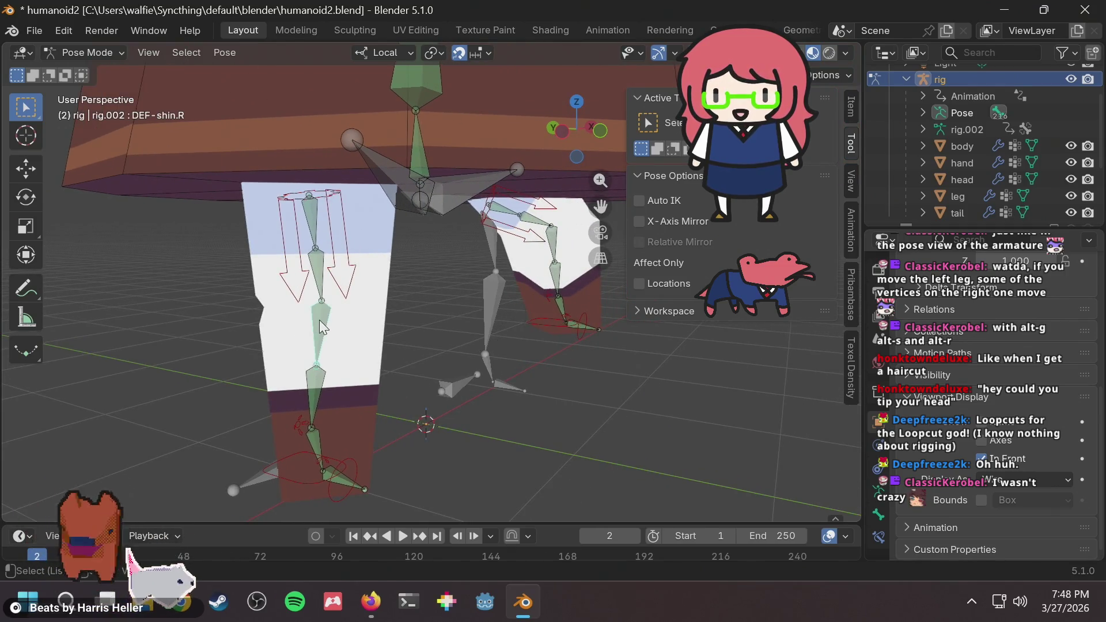
Return the rig to Object Mode, select the leg mesh, and save humanoid2.blend.
{"action": "left_click", "coordinate": [88, 57]}
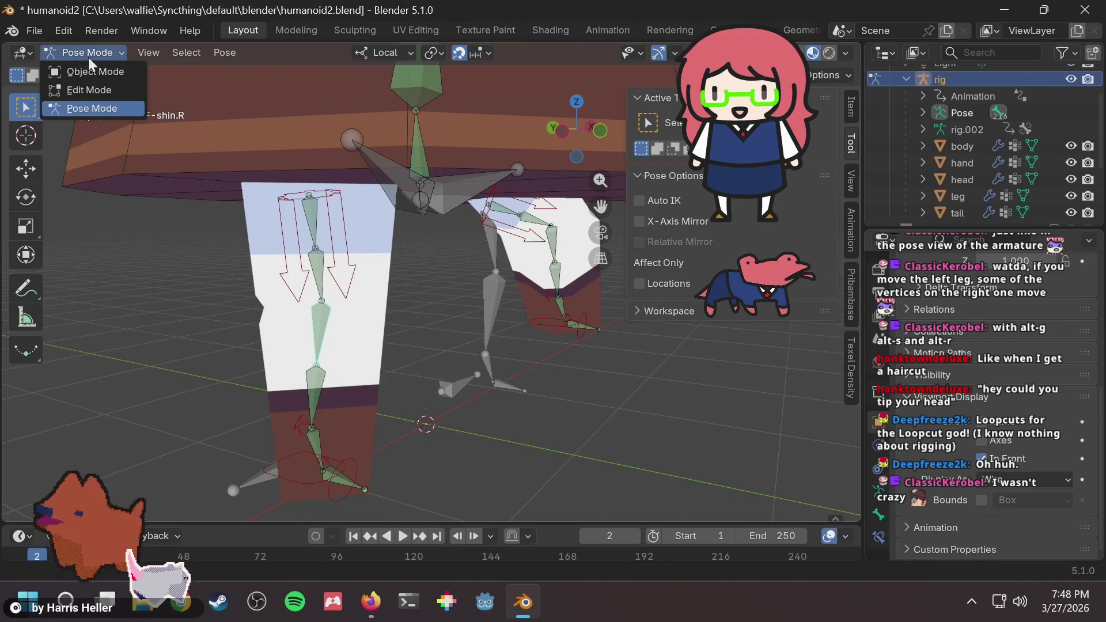
{"action": "left_click", "coordinate": [87, 69]}
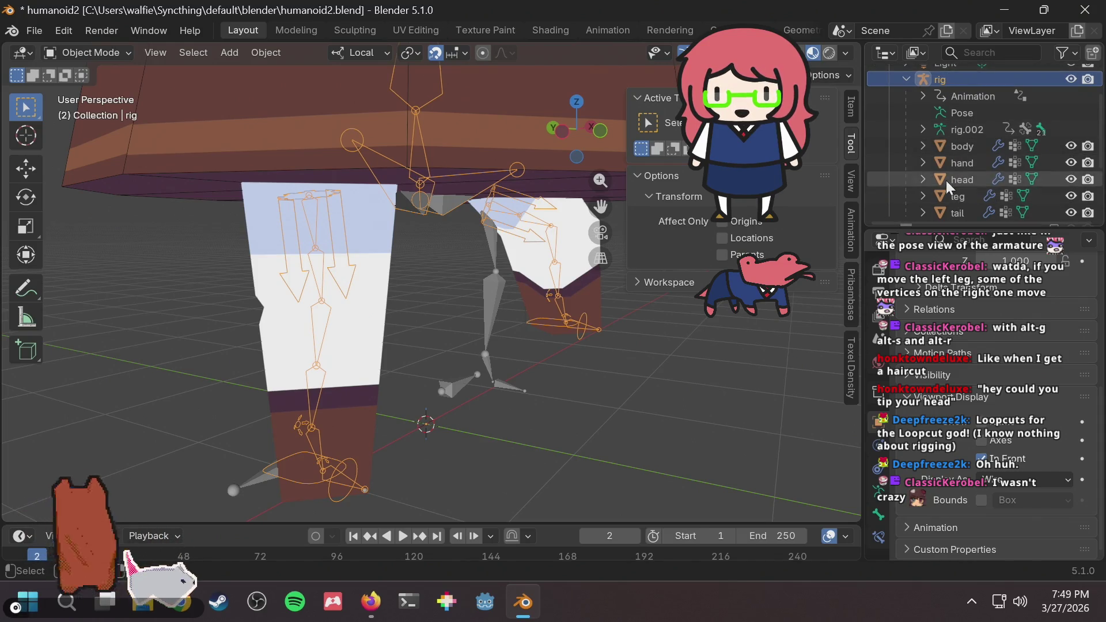
{"action": "scroll", "coordinate": [947, 202], "scroll_direction": "down", "scroll_amount": 2}
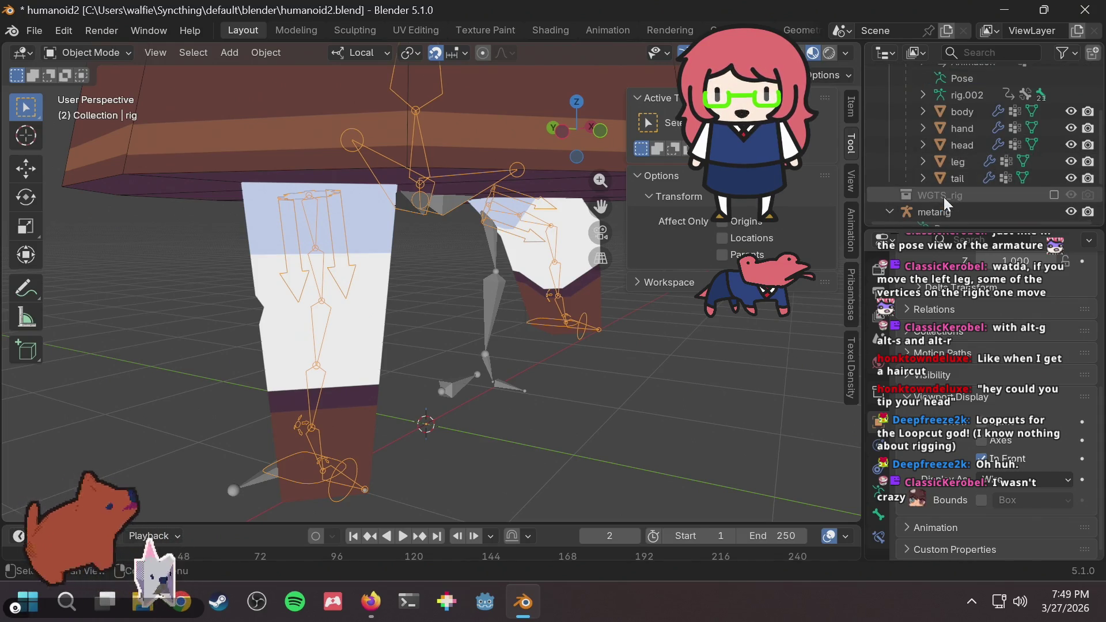
{"action": "left_click", "coordinate": [957, 164]}
{"action": "key", "text": "ctrl+s"}
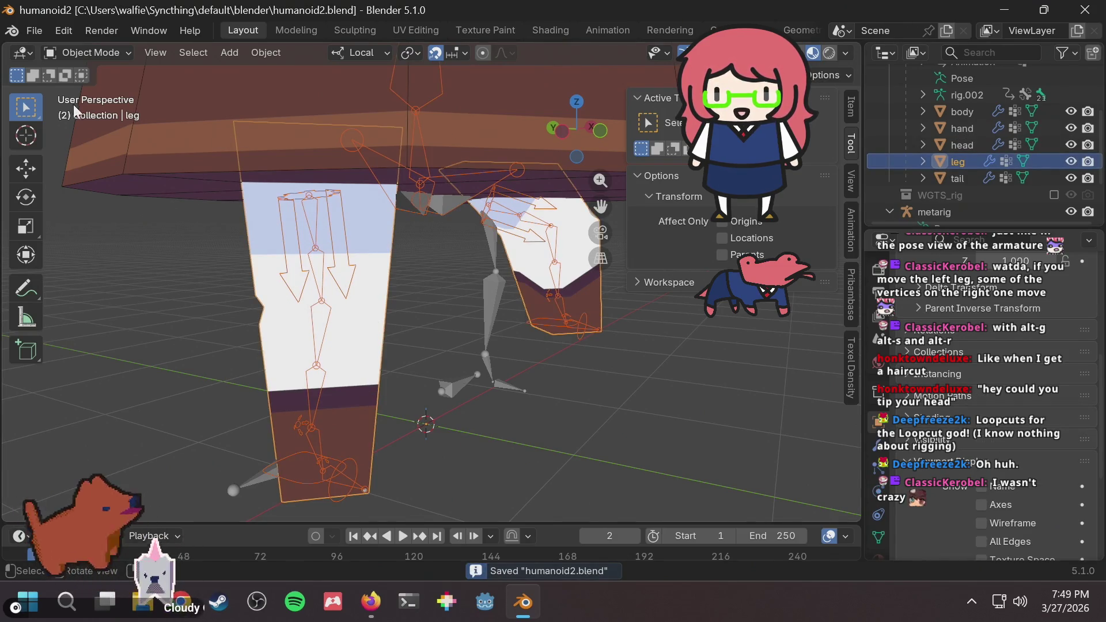
Weight paint the leg mesh, reviewing DEF-shin.L, shin.L.001, foot.L, thigh.L.001 and thigh.L weights, with paint weight 0.000.
{"action": "left_click", "coordinate": [88, 58]}
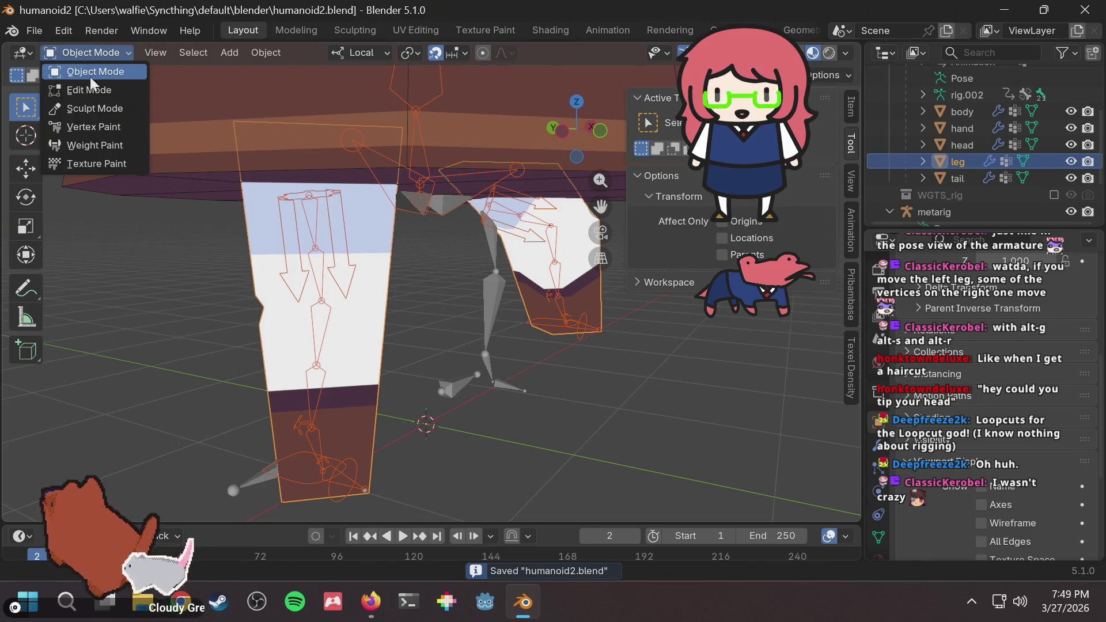
{"action": "left_click", "coordinate": [89, 144]}
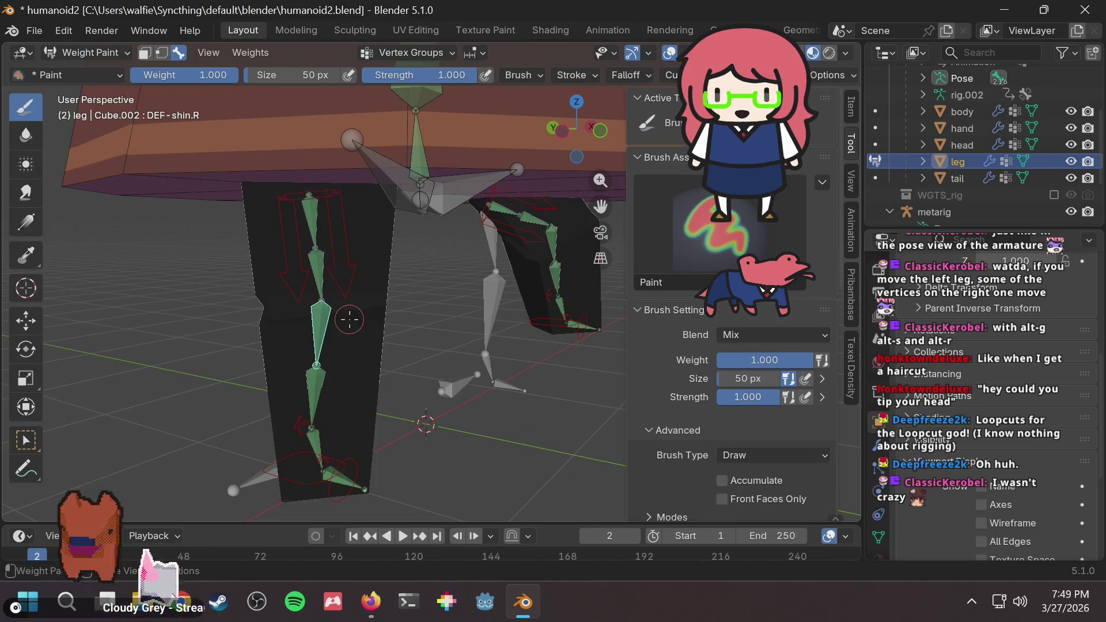
{"action": "mouse_move", "coordinate": [406, 282]}
{"action": "middle_mouse_down"}
{"action": "mouse_move", "coordinate": [446, 279]}
{"action": "mouse_move", "coordinate": [434, 265]}
{"action": "mouse_move", "coordinate": [340, 294]}
{"action": "middle_mouse_up"}
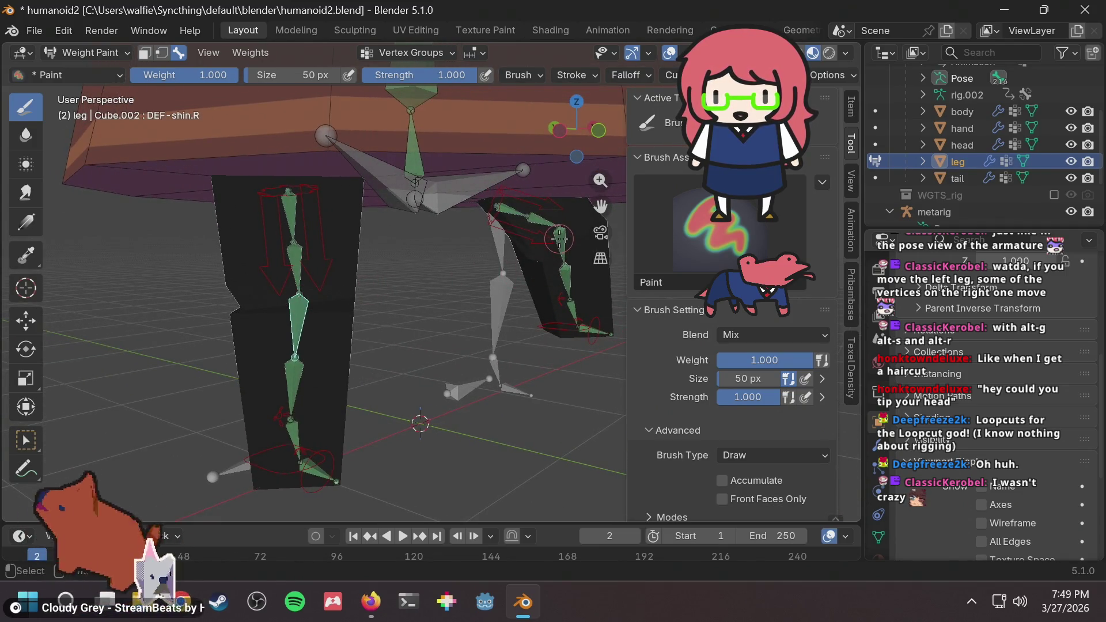
{"action": "left_click", "coordinate": [559, 237], "text": "ctrl"}
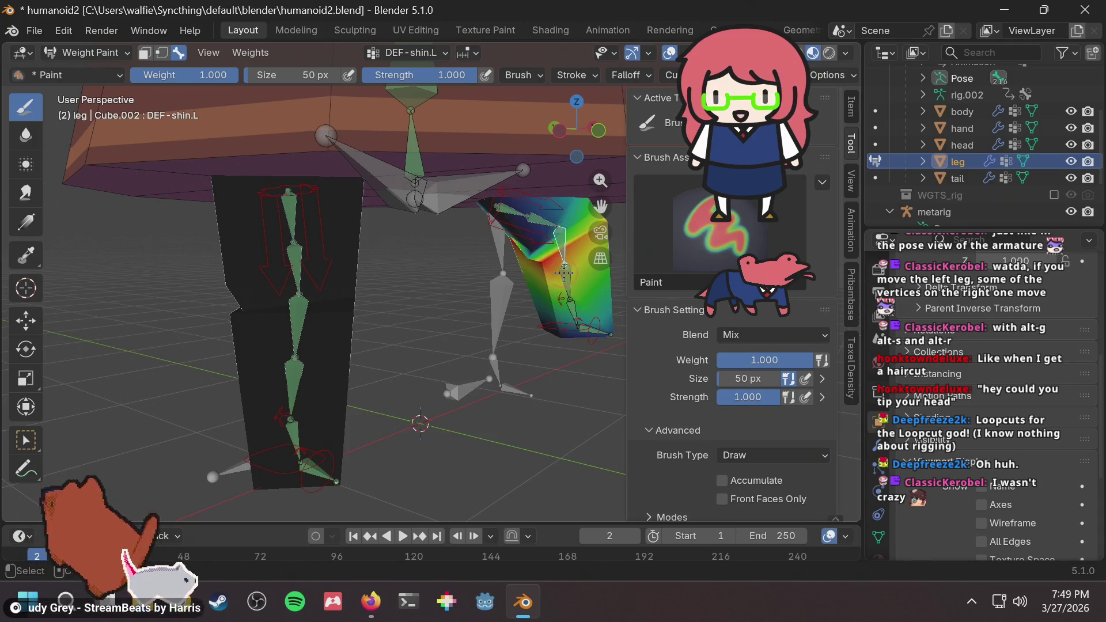
{"action": "left_click", "coordinate": [566, 272], "text": "ctrl"}
{"action": "left_click", "coordinate": [570, 308], "text": "ctrl"}
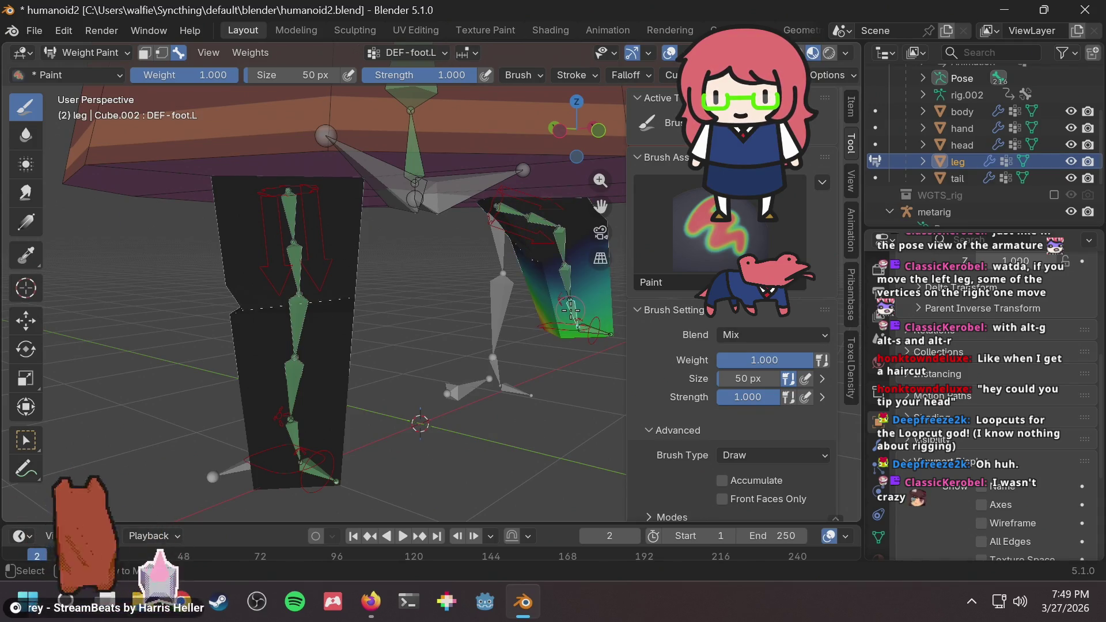
{"action": "left_click", "coordinate": [564, 235], "text": "ctrl"}
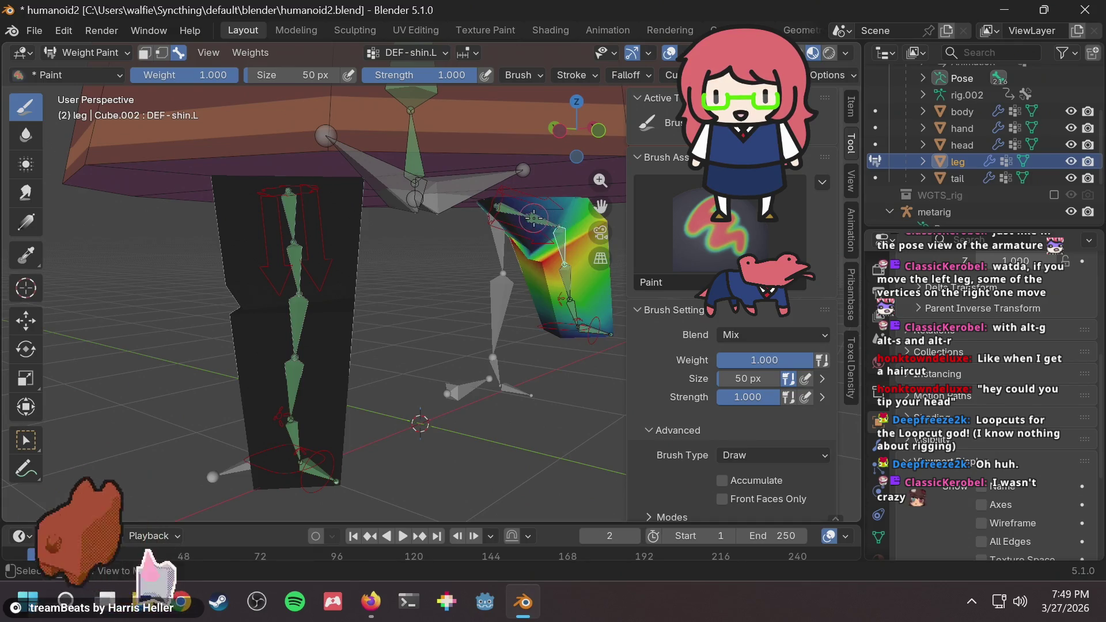
{"action": "left_click", "coordinate": [535, 220], "text": "ctrl"}
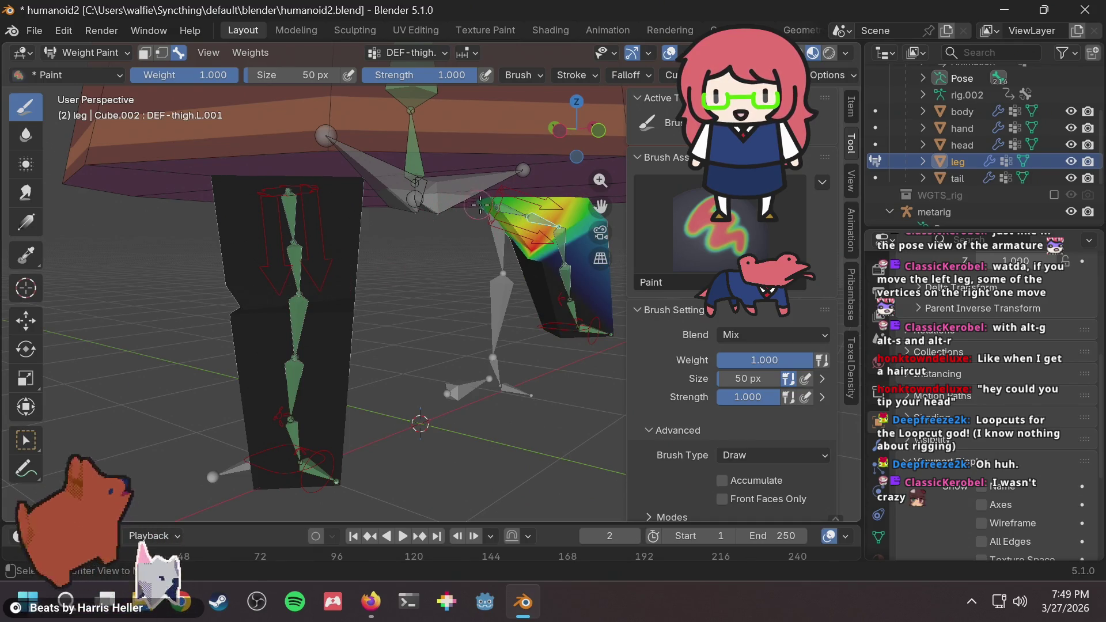
{"action": "left_click", "coordinate": [513, 213], "text": "ctrl"}
{"action": "middle_click_drag", "start_coordinate": [392, 269], "coordinate": [644, 410]}
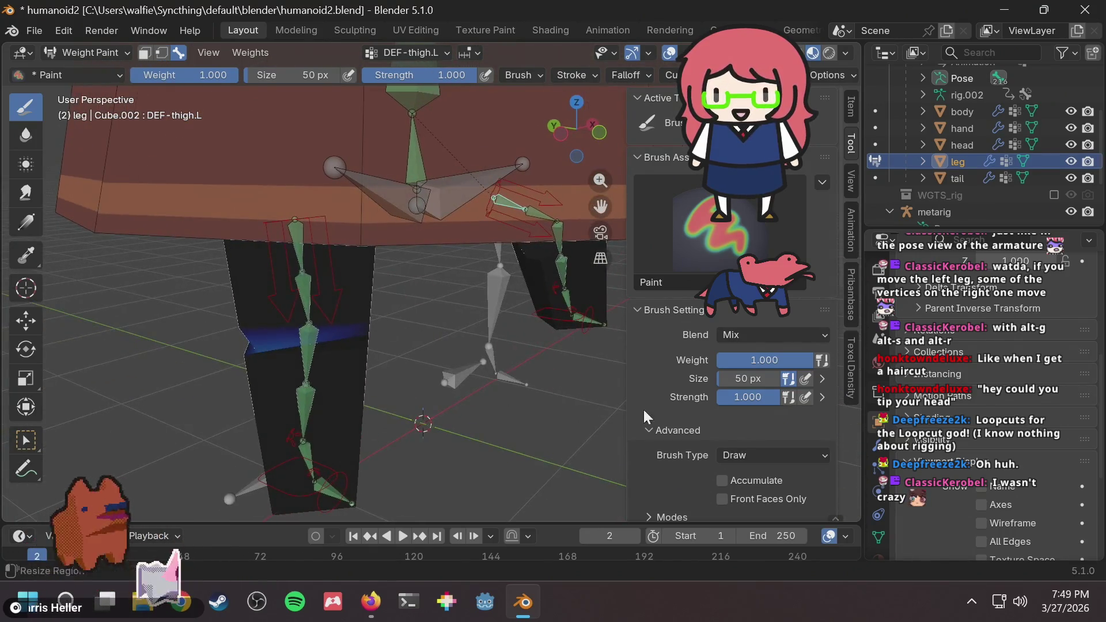
{"action": "left_click_drag", "start_coordinate": [746, 363], "coordinate": [605, 362]}
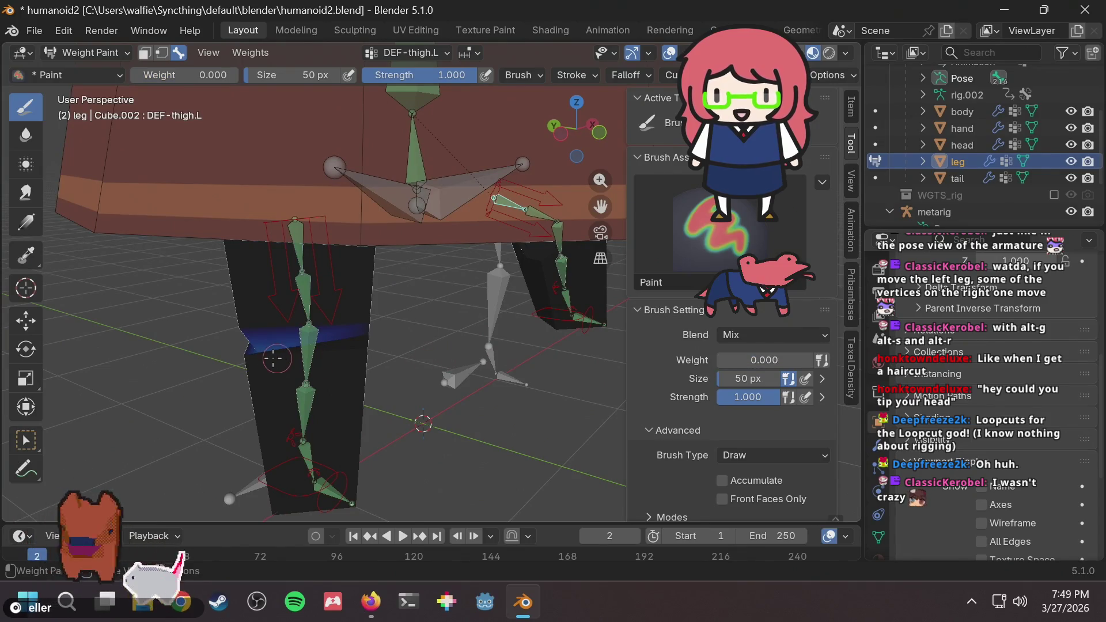
Orbit around and under the body to view both leg bone chains from below.
{"action": "middle_click_drag", "start_coordinate": [265, 349], "coordinate": [330, 359]}
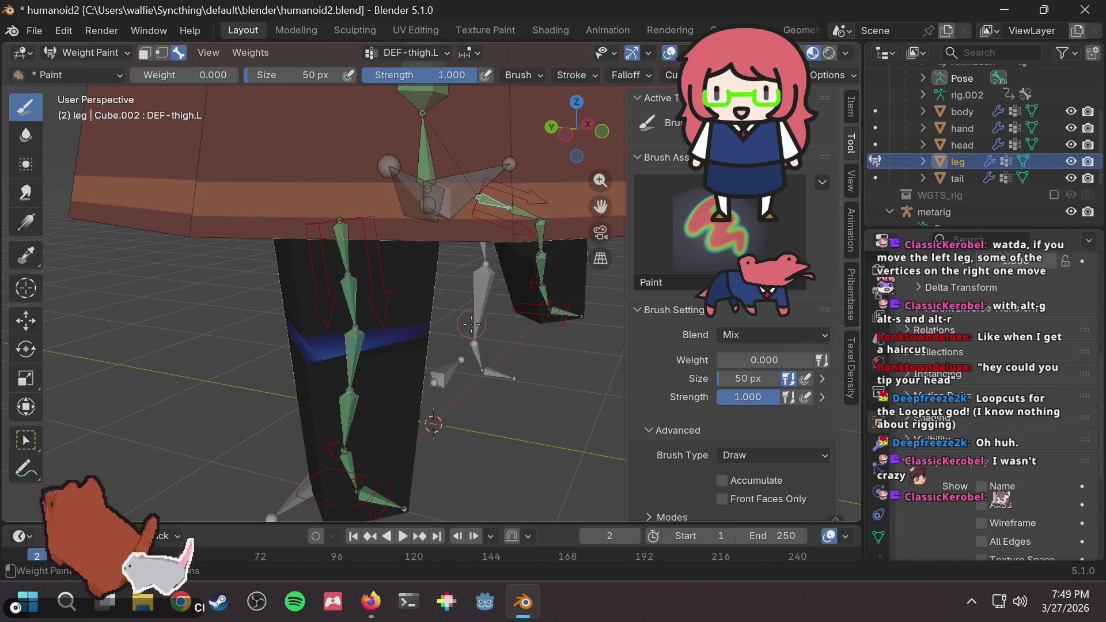
{"action": "mouse_move", "coordinate": [471, 324]}
{"action": "middle_mouse_down"}
{"action": "mouse_move", "coordinate": [346, 289]}
{"action": "mouse_move", "coordinate": [296, 292]}
{"action": "mouse_move", "coordinate": [246, 349]}
{"action": "middle_mouse_up"}
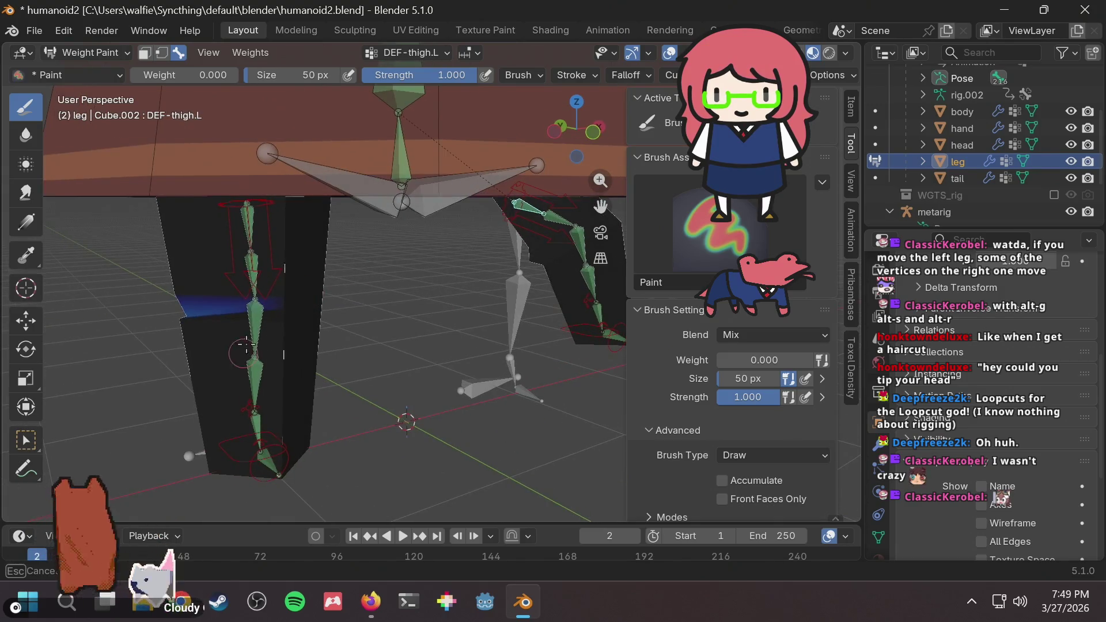
{"action": "middle_click_drag", "start_coordinate": [186, 328], "coordinate": [587, 305]}
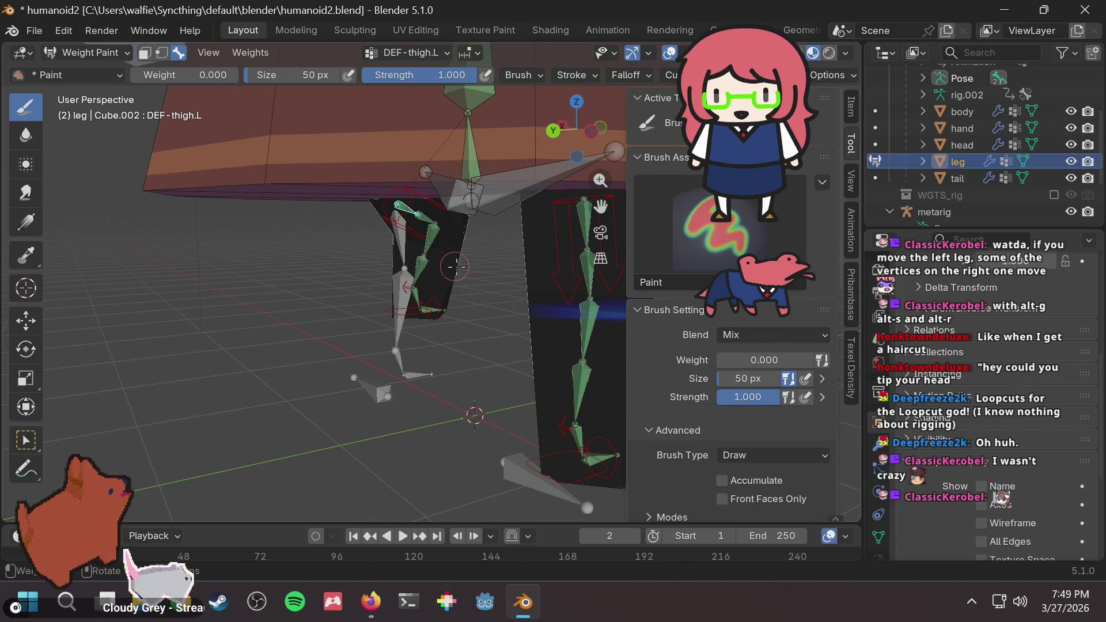
{"action": "middle_click_drag", "start_coordinate": [455, 266], "coordinate": [276, 274]}
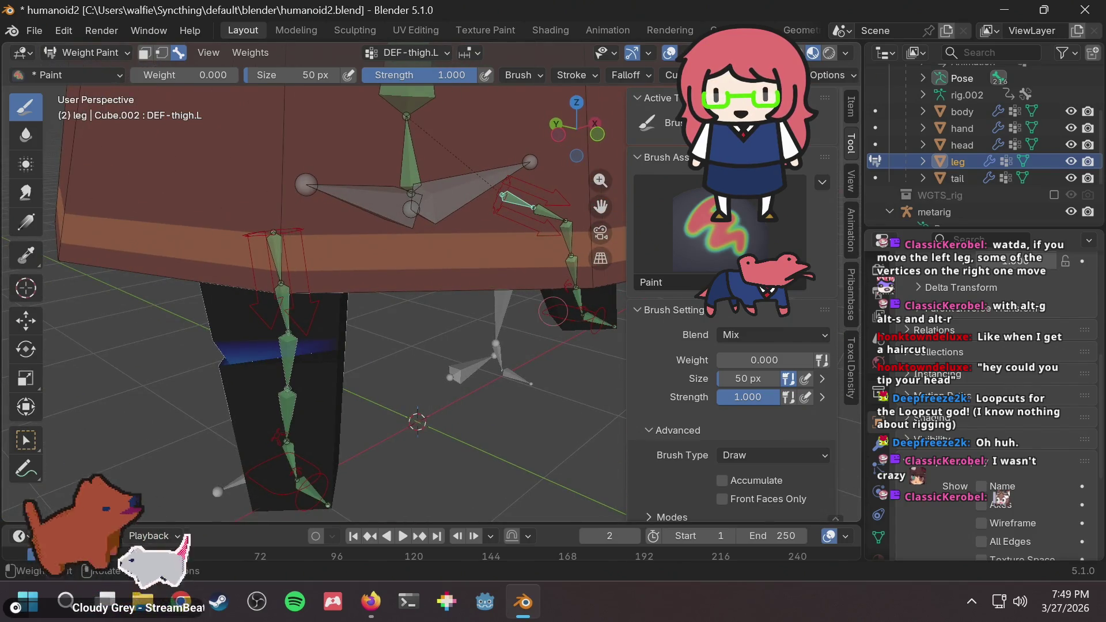
{"action": "mouse_move", "coordinate": [525, 351]}
{"action": "middle_mouse_down"}
{"action": "mouse_move", "coordinate": [533, 260]}
{"action": "mouse_move", "coordinate": [253, 275]}
{"action": "mouse_move", "coordinate": [478, 314]}
{"action": "mouse_move", "coordinate": [419, 436]}
{"action": "mouse_move", "coordinate": [466, 368]}
{"action": "middle_mouse_up"}
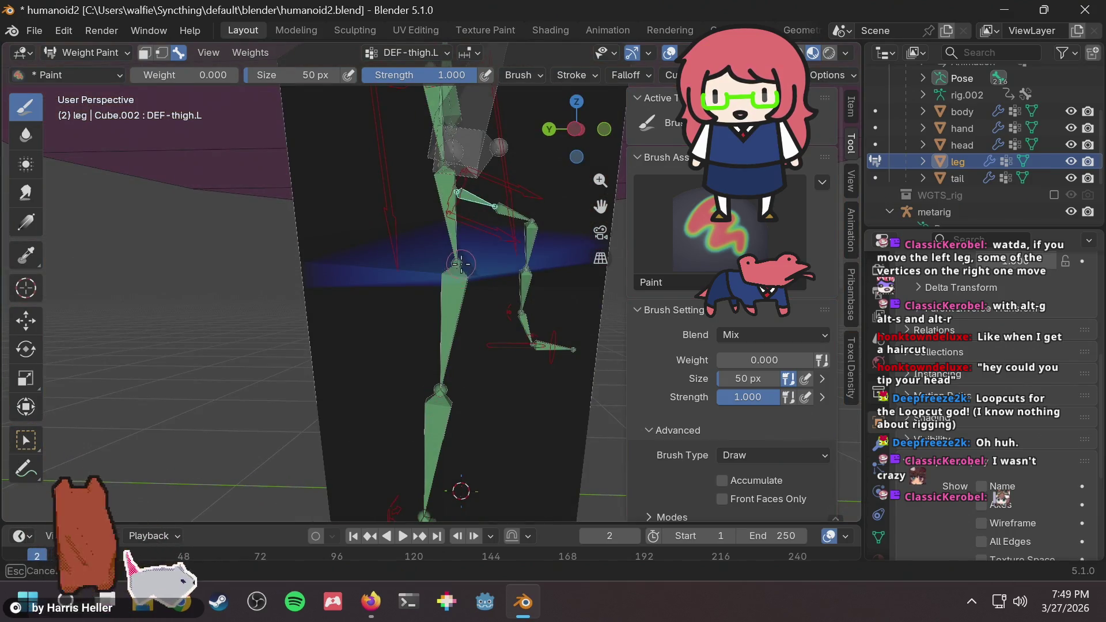
{"action": "middle_click_drag", "start_coordinate": [461, 264], "coordinate": [393, 233]}
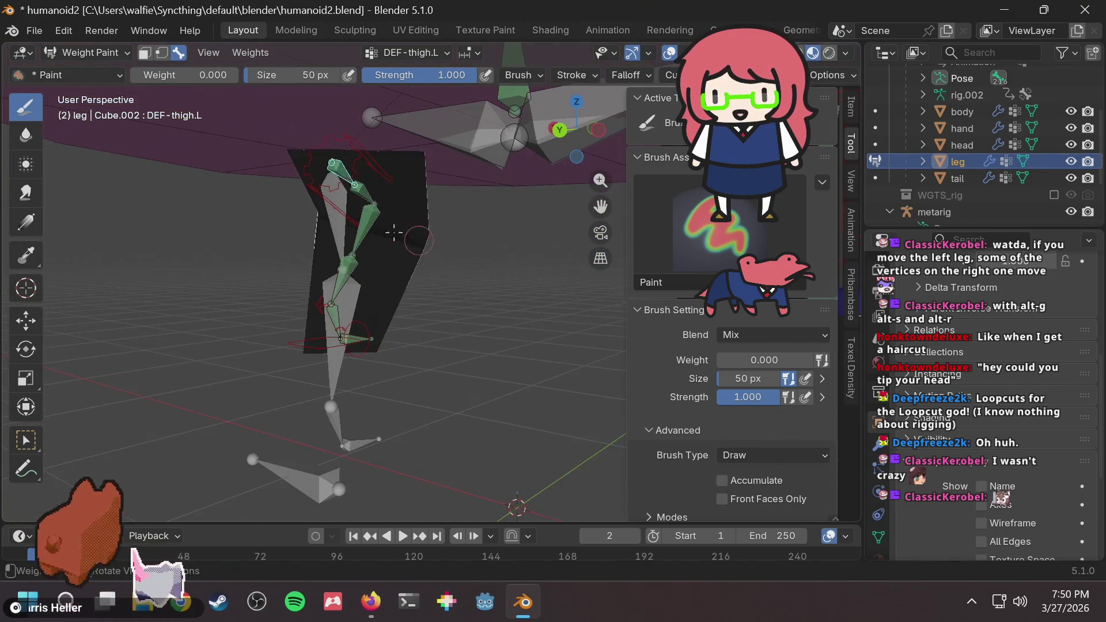
{"action": "middle_click_drag", "start_coordinate": [368, 198], "coordinate": [510, 253]}
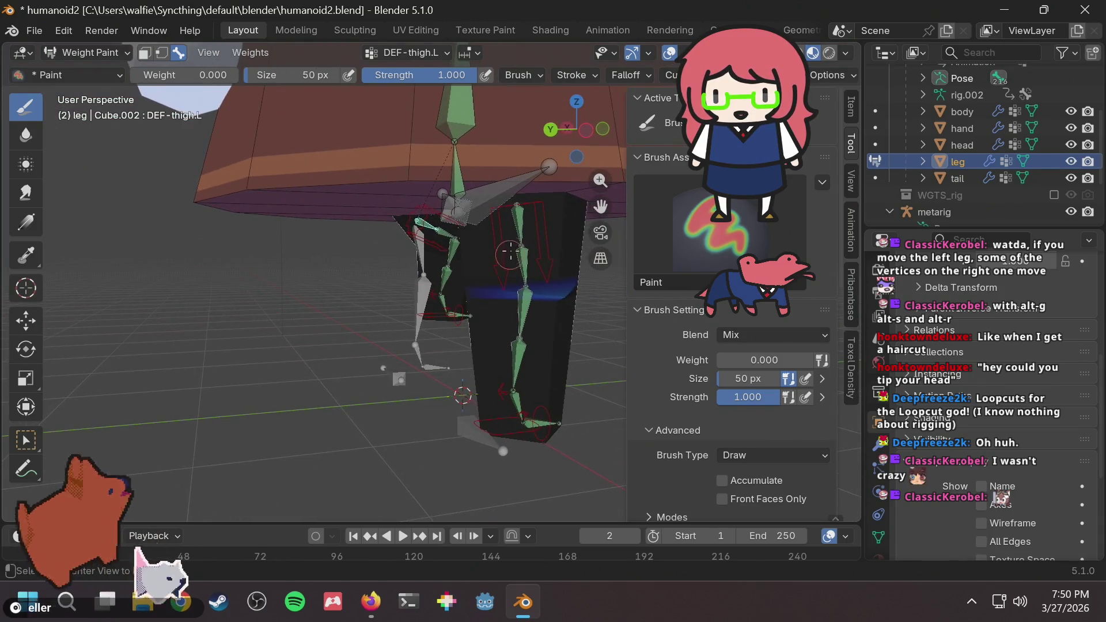
{"action": "mouse_move", "coordinate": [444, 257]}
{"action": "middle_mouse_down"}
{"action": "mouse_move", "coordinate": [200, 248]}
{"action": "mouse_move", "coordinate": [391, 133]}
{"action": "middle_mouse_up"}
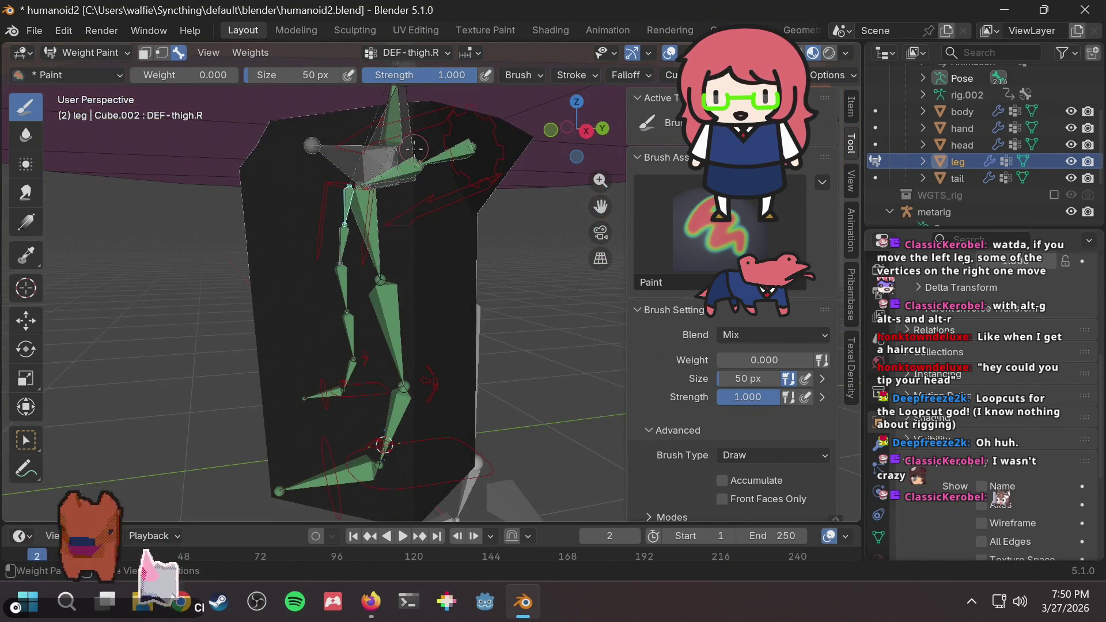
{"action": "scroll", "coordinate": [414, 148], "scroll_direction": "up", "scroll_amount": 2}
{"action": "scroll", "coordinate": [373, 219], "scroll_direction": "up", "scroll_amount": 3}
{"action": "scroll", "coordinate": [293, 262], "scroll_direction": "up", "scroll_amount": 2}
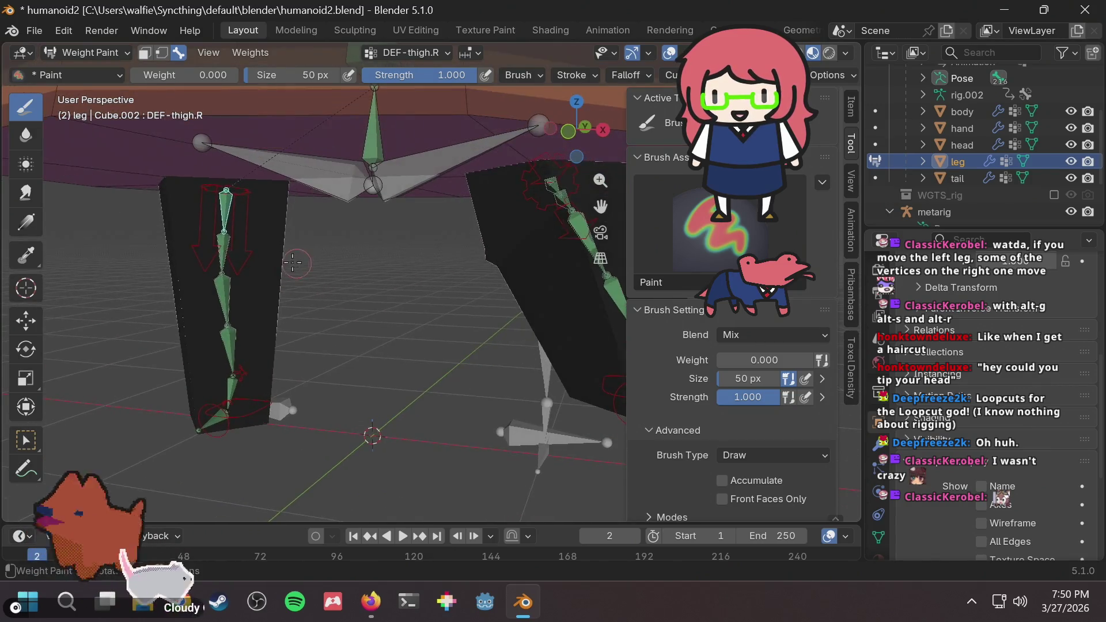
{"action": "mouse_move", "coordinate": [292, 263]}
{"action": "middle_mouse_down"}
{"action": "mouse_move", "coordinate": [426, 257]}
{"action": "mouse_move", "coordinate": [497, 279]}
{"action": "middle_mouse_up"}
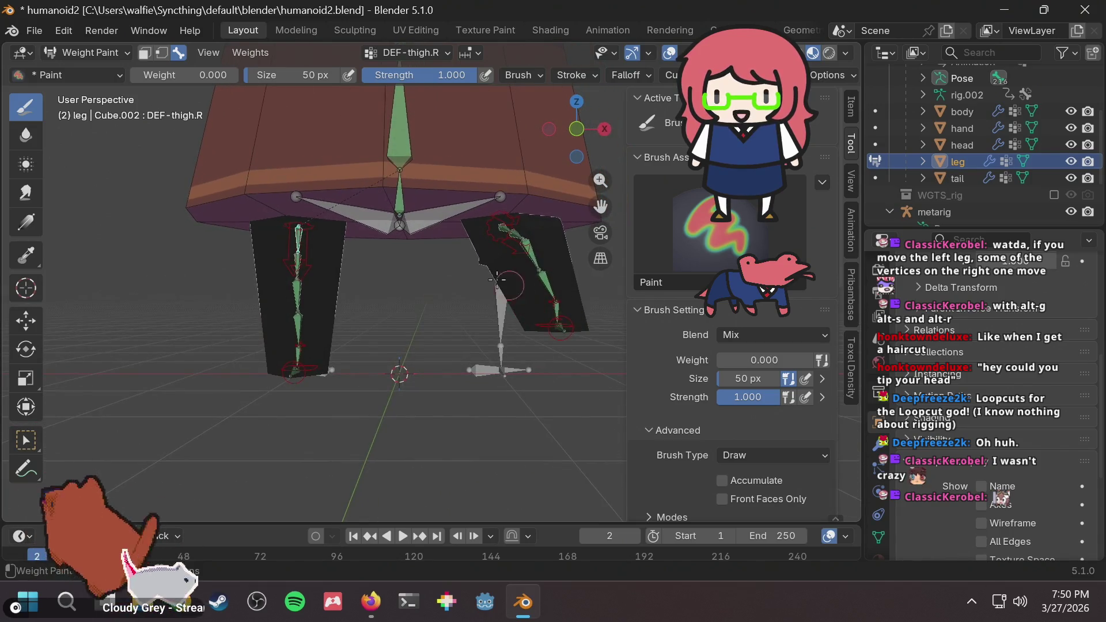
{"action": "scroll", "coordinate": [496, 280], "scroll_direction": "up", "scroll_amount": 2}
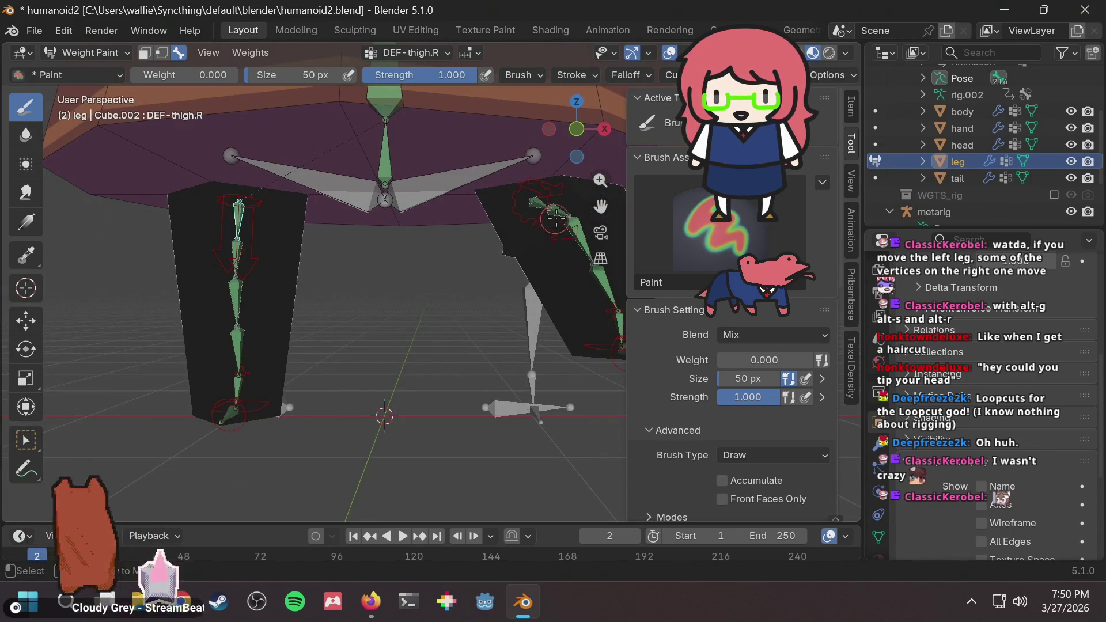
Make DEF-thigh.L.001 the active group and paint its red thigh patch down at weight 0.765.
{"action": "left_click", "coordinate": [559, 208], "text": "ctrl"}
{"action": "middle_click_drag", "start_coordinate": [559, 208], "coordinate": [340, 297]}
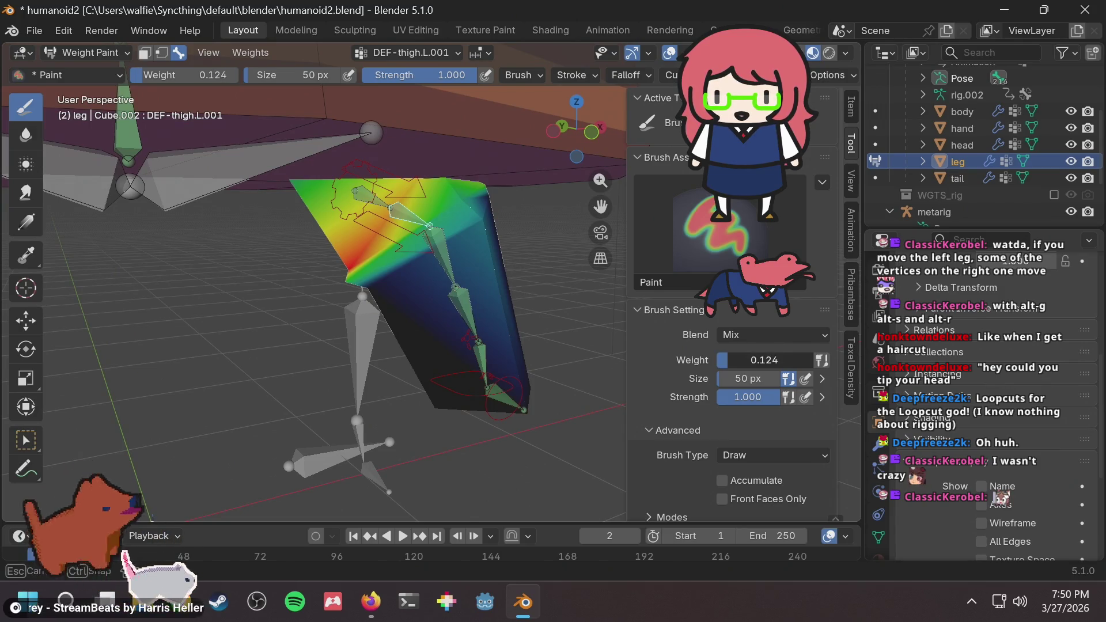
{"action": "left_click_drag", "start_coordinate": [728, 360], "coordinate": [805, 360]}
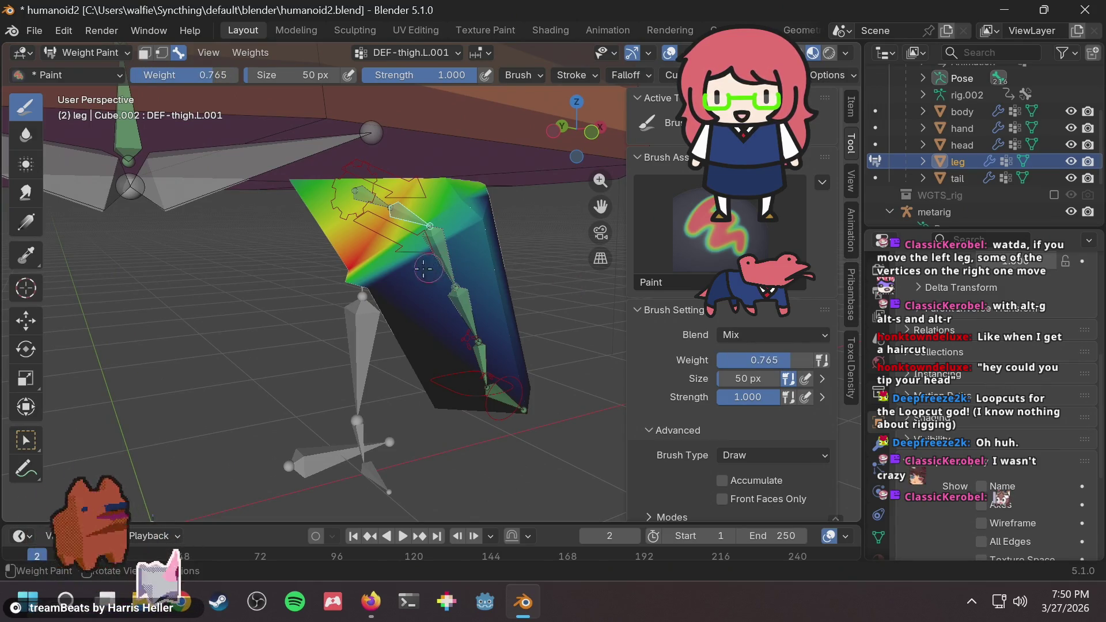
{"action": "middle_click_drag", "start_coordinate": [345, 271], "coordinate": [373, 277]}
{"action": "left_click_drag", "start_coordinate": [354, 288], "coordinate": [363, 280]}
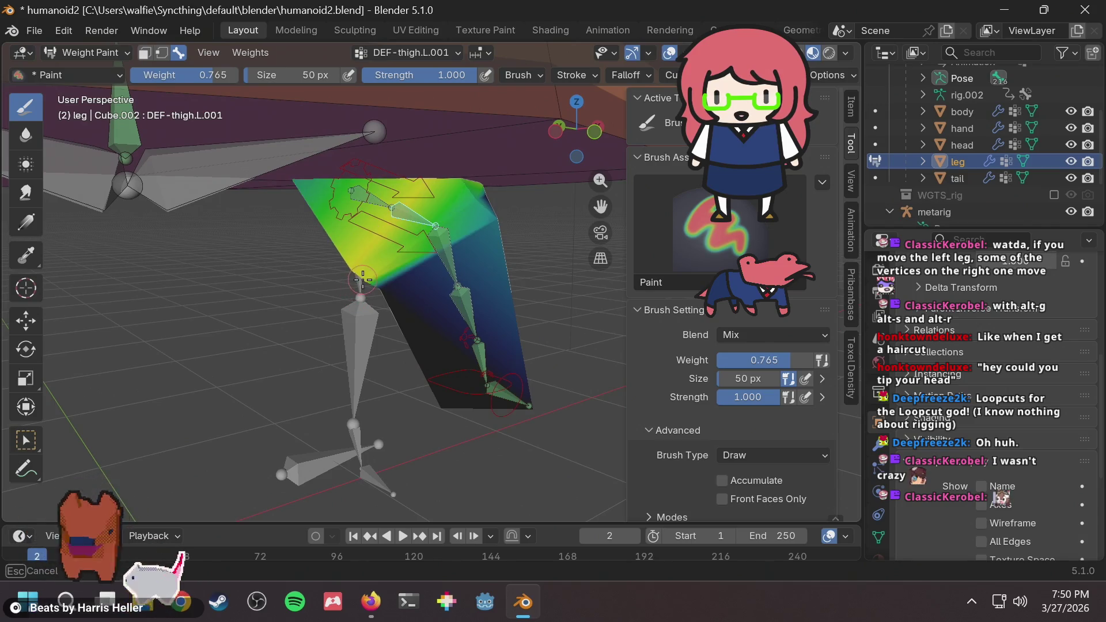
{"action": "mouse_move", "coordinate": [448, 305]}
{"action": "middle_mouse_down"}
{"action": "mouse_move", "coordinate": [91, 264]}
{"action": "mouse_move", "coordinate": [155, 311]}
{"action": "middle_mouse_up"}
{"action": "scroll", "coordinate": [222, 359], "scroll_direction": "up", "scroll_amount": 5}
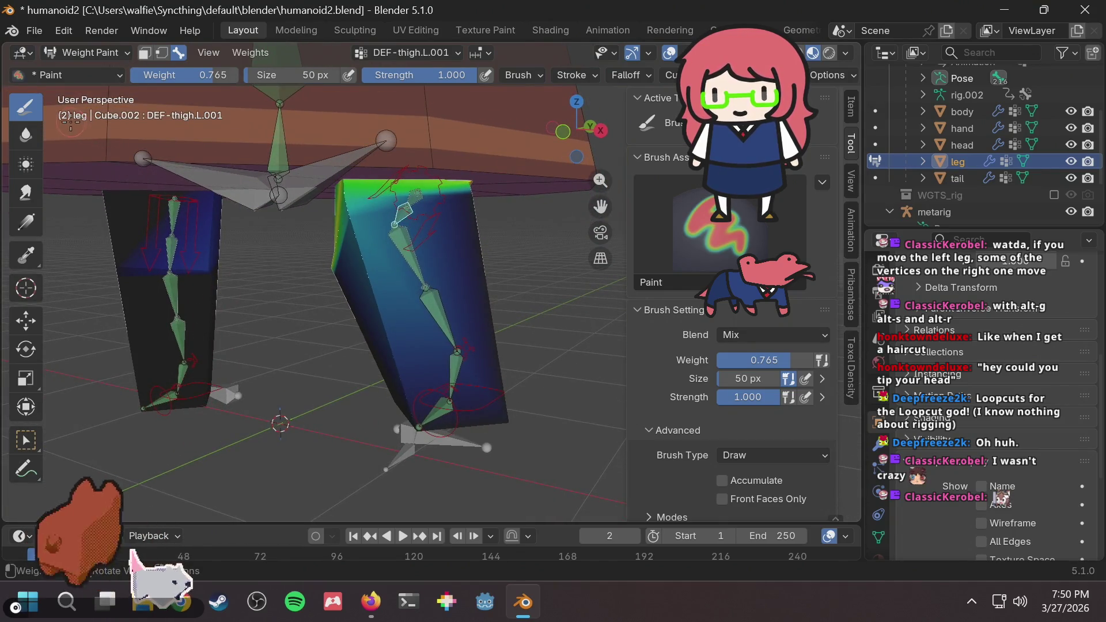
{"action": "left_click", "coordinate": [204, 387], "text": "ctrl"}
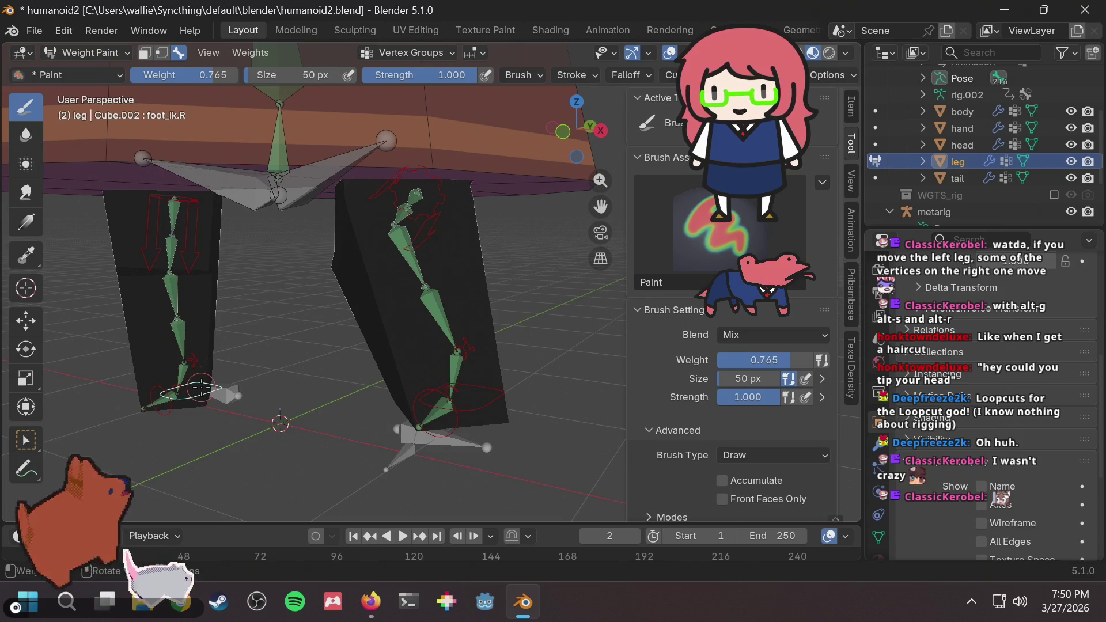
Move the foot_ik.R control to a new spot, inspect the leg bend, and show DEF-shin.L weights.
{"action": "key", "text": "g"}
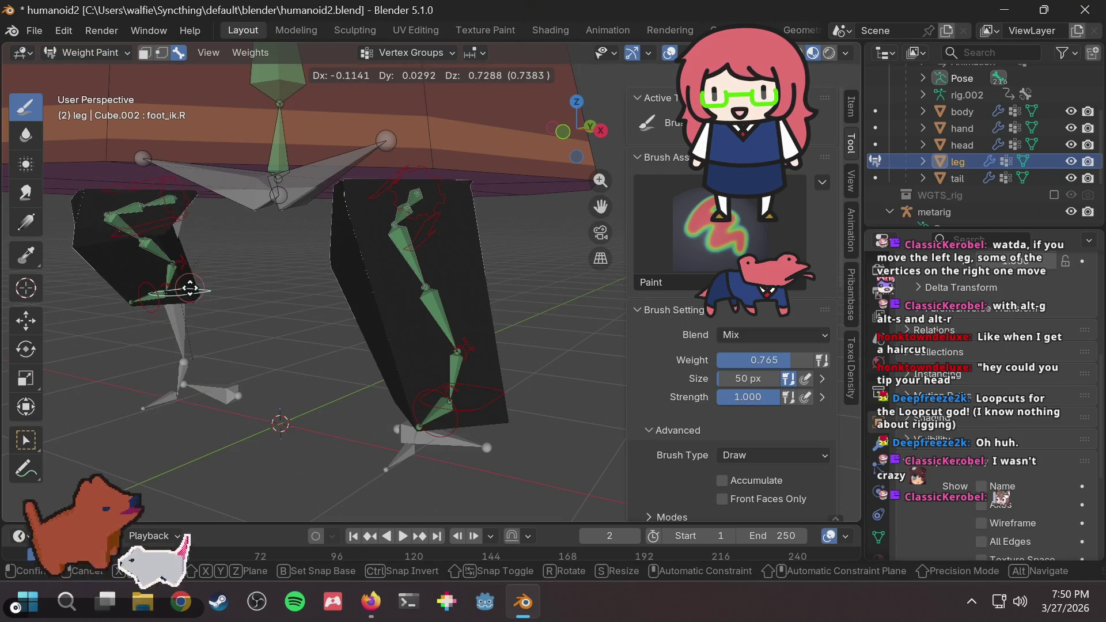
{"action": "left_click", "coordinate": [193, 322]}
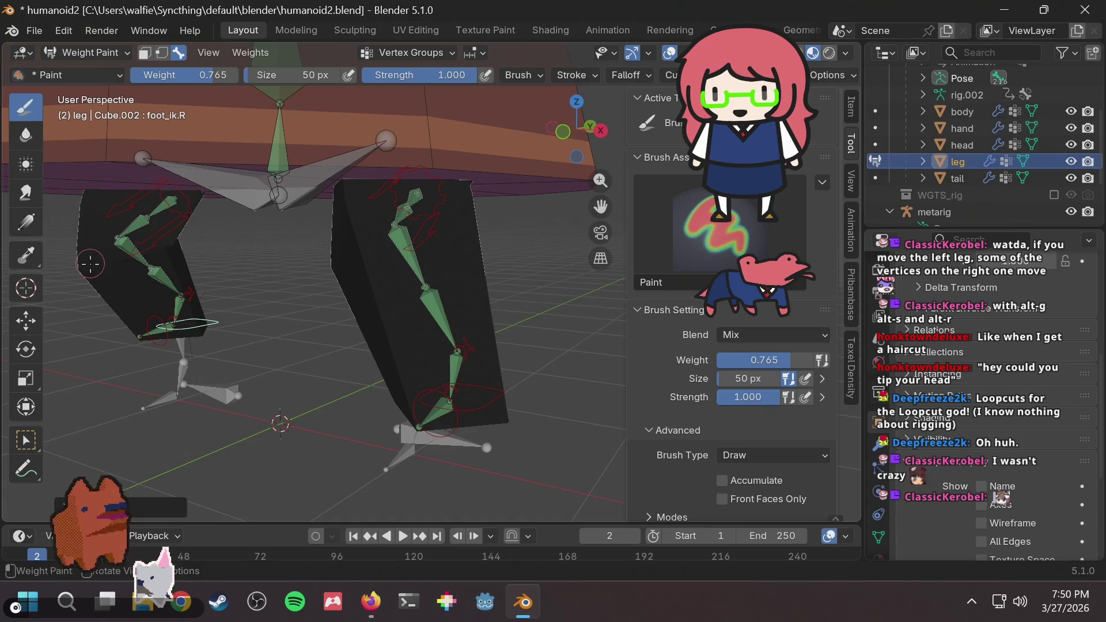
{"action": "mouse_move", "coordinate": [170, 235]}
{"action": "middle_mouse_down"}
{"action": "mouse_move", "coordinate": [232, 294]}
{"action": "mouse_move", "coordinate": [304, 302]}
{"action": "middle_mouse_up"}
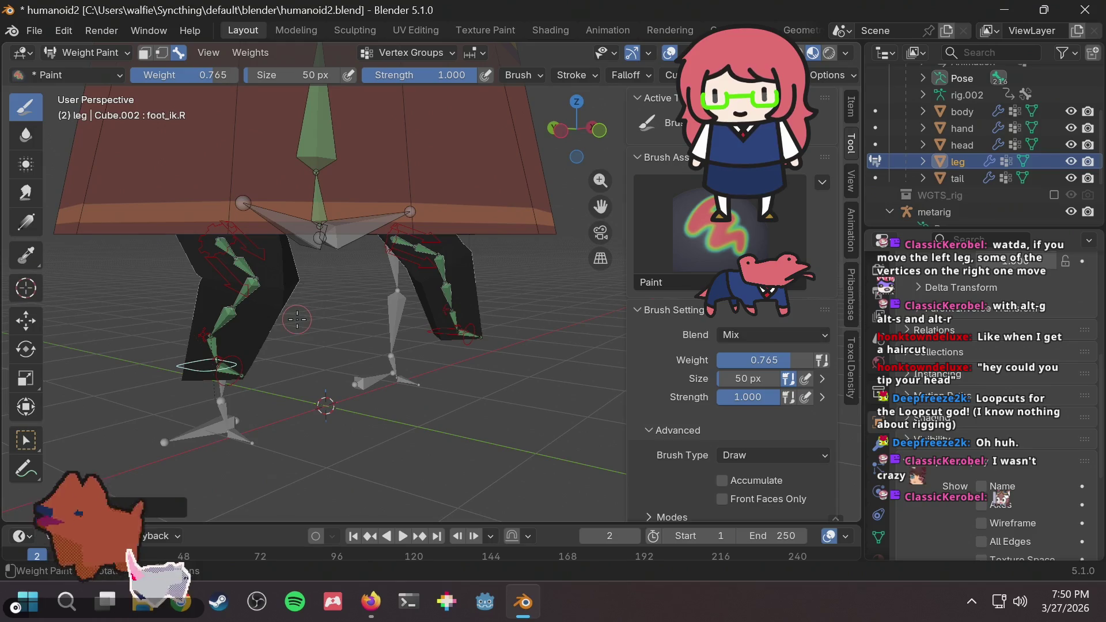
{"action": "mouse_move", "coordinate": [448, 284]}
{"action": "middle_mouse_down"}
{"action": "mouse_move", "coordinate": [142, 284]}
{"action": "mouse_move", "coordinate": [340, 334]}
{"action": "mouse_move", "coordinate": [435, 292]}
{"action": "mouse_move", "coordinate": [366, 300]}
{"action": "mouse_move", "coordinate": [398, 309]}
{"action": "mouse_move", "coordinate": [323, 305]}
{"action": "middle_mouse_up"}
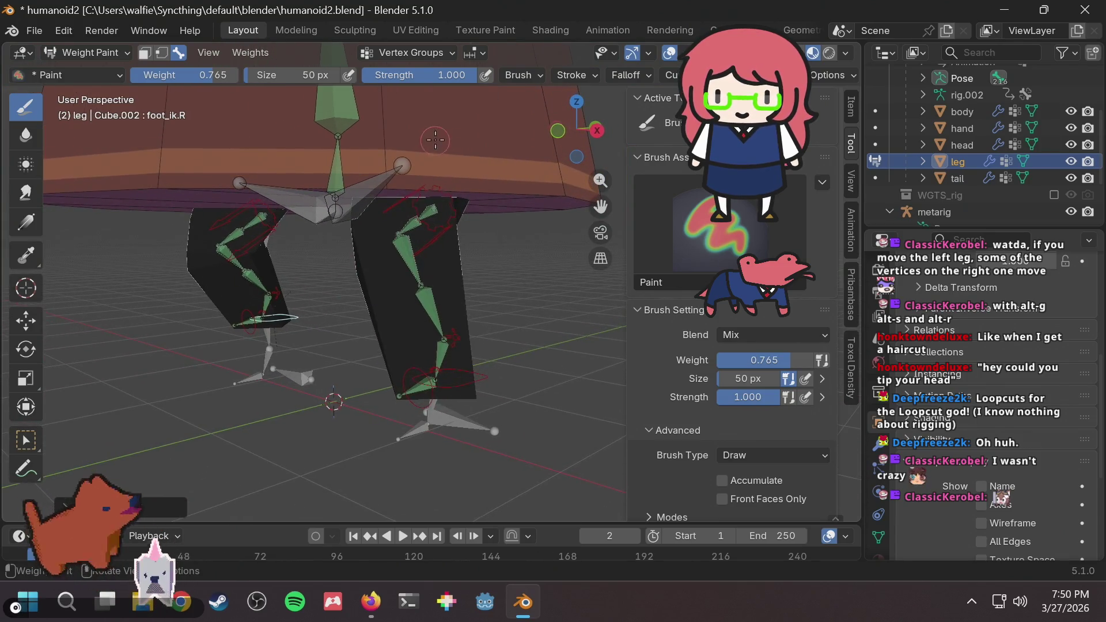
{"action": "left_click", "coordinate": [411, 260], "text": "ctrl"}
{"action": "middle_click_drag", "start_coordinate": [444, 274], "coordinate": [309, 314]}
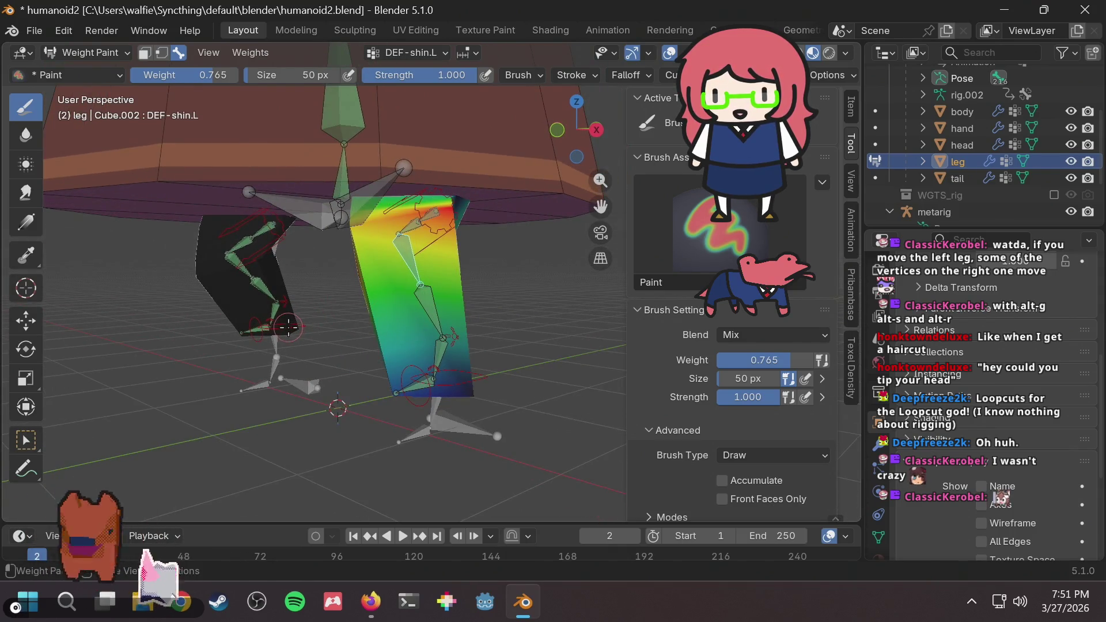
Reposition foot_ik.R once more and return painting to the DEF-shin.L group.
{"action": "left_click", "coordinate": [288, 327], "text": "ctrl"}
{"action": "key", "text": "g"}
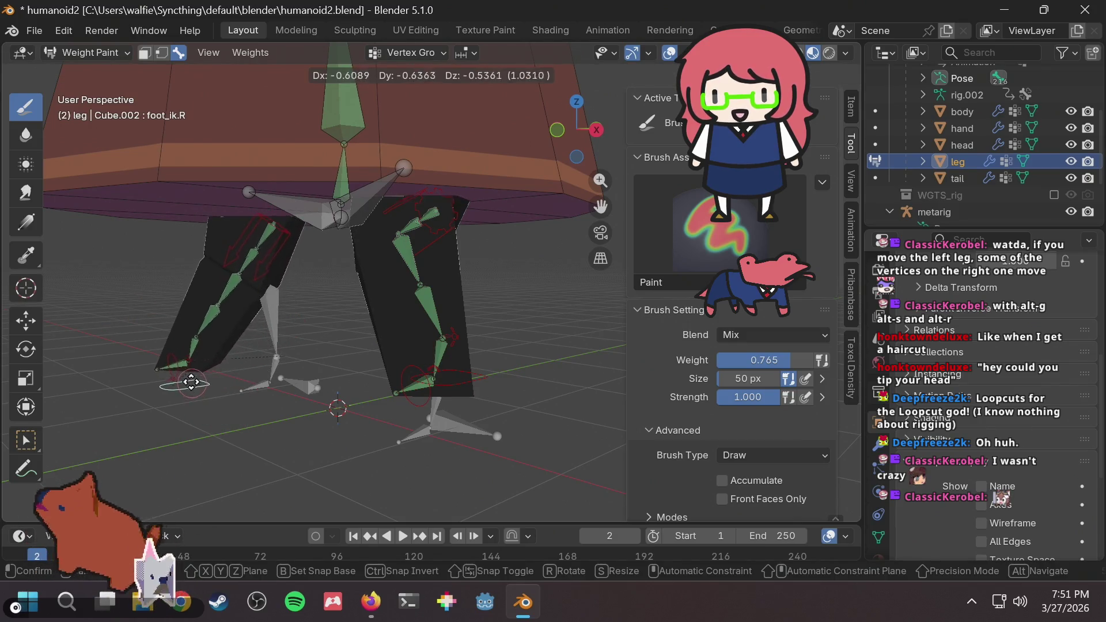
{"action": "left_click", "coordinate": [191, 383]}
{"action": "mouse_move", "coordinate": [191, 383]}
{"action": "middle_mouse_down"}
{"action": "mouse_move", "coordinate": [311, 349]}
{"action": "mouse_move", "coordinate": [440, 237]}
{"action": "middle_mouse_up"}
{"action": "scroll", "coordinate": [311, 349], "scroll_direction": "down", "scroll_amount": 2}
{"action": "left_click", "coordinate": [418, 266], "text": "ctrl"}
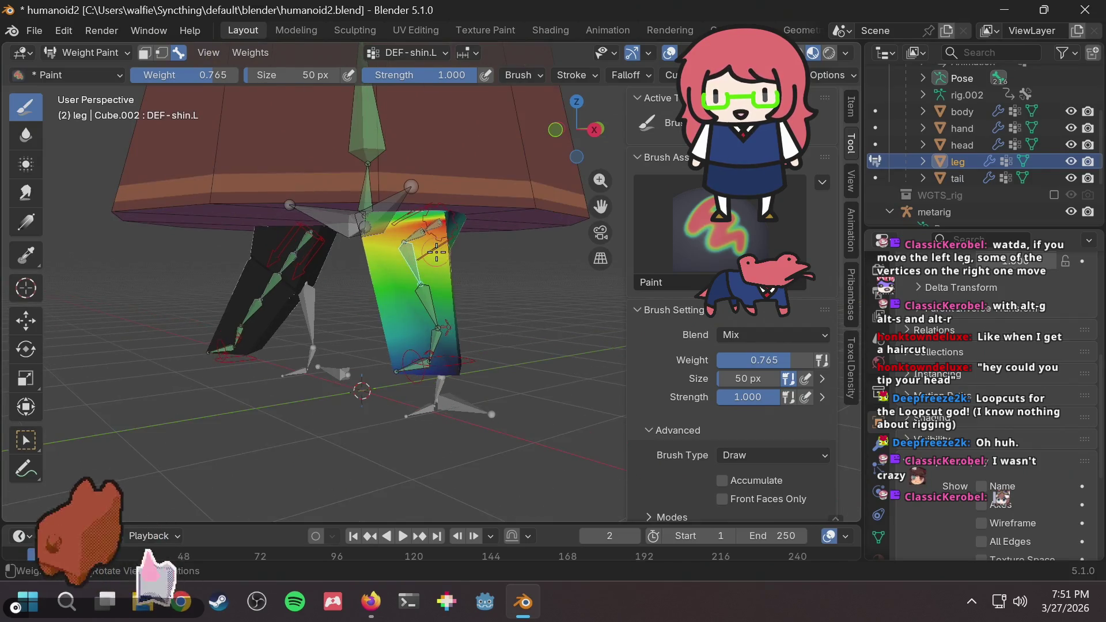
Paint high DEF-shin.L weight onto the upper part of the shin.
{"action": "left_click_drag", "start_coordinate": [441, 236], "coordinate": [455, 238]}
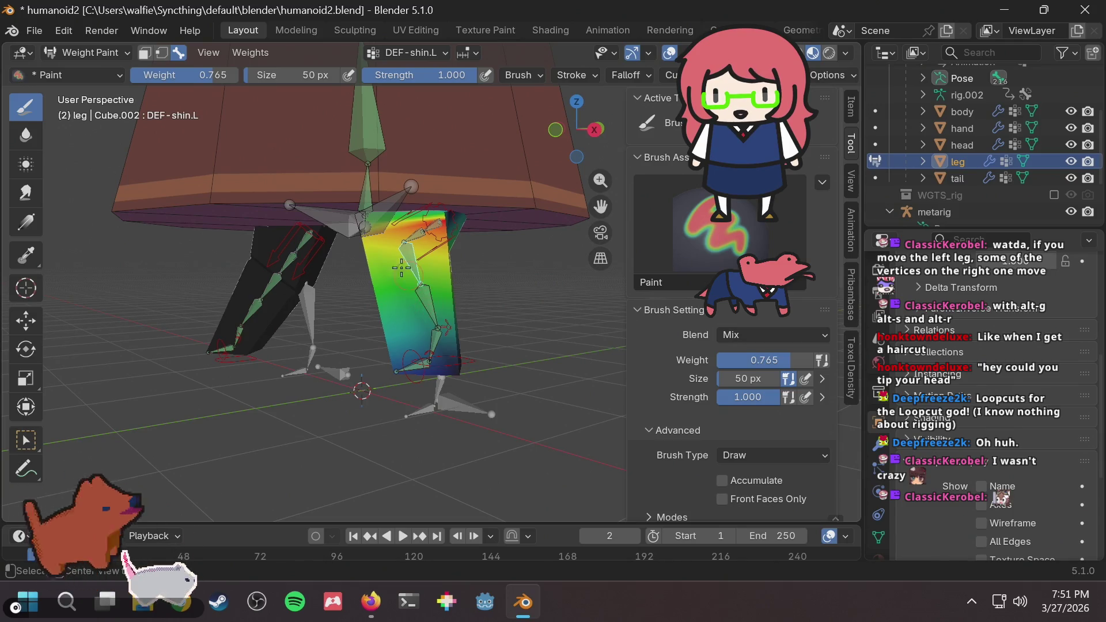
{"action": "middle_click_drag", "start_coordinate": [386, 248], "coordinate": [404, 239]}
{"action": "left_click", "coordinate": [416, 233], "text": "ctrl"}
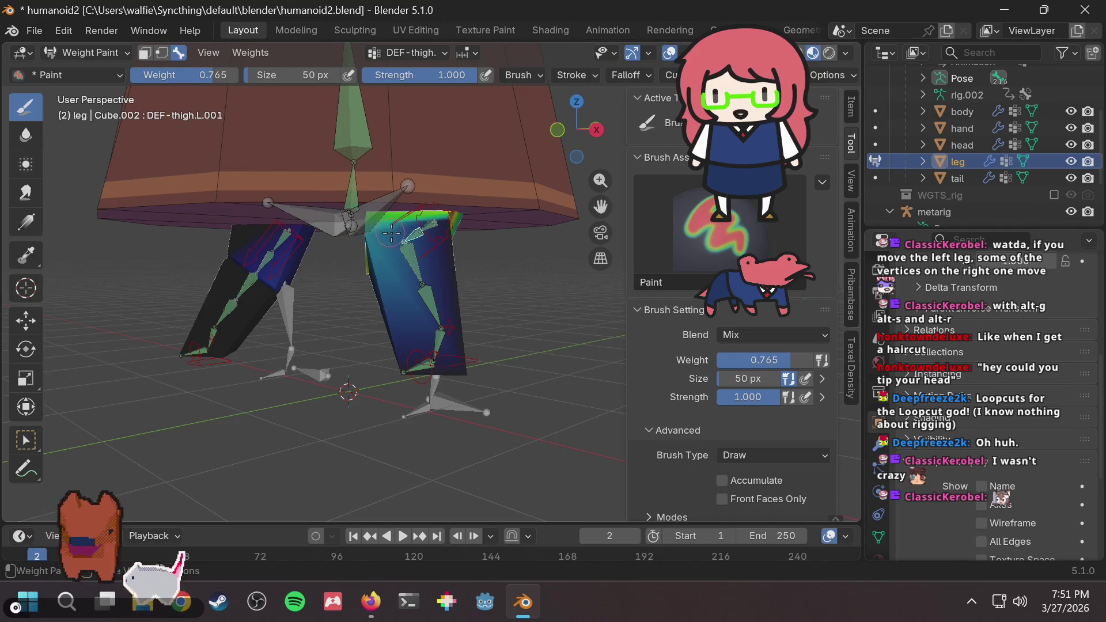
{"action": "middle_click_drag", "start_coordinate": [392, 233], "coordinate": [436, 233]}
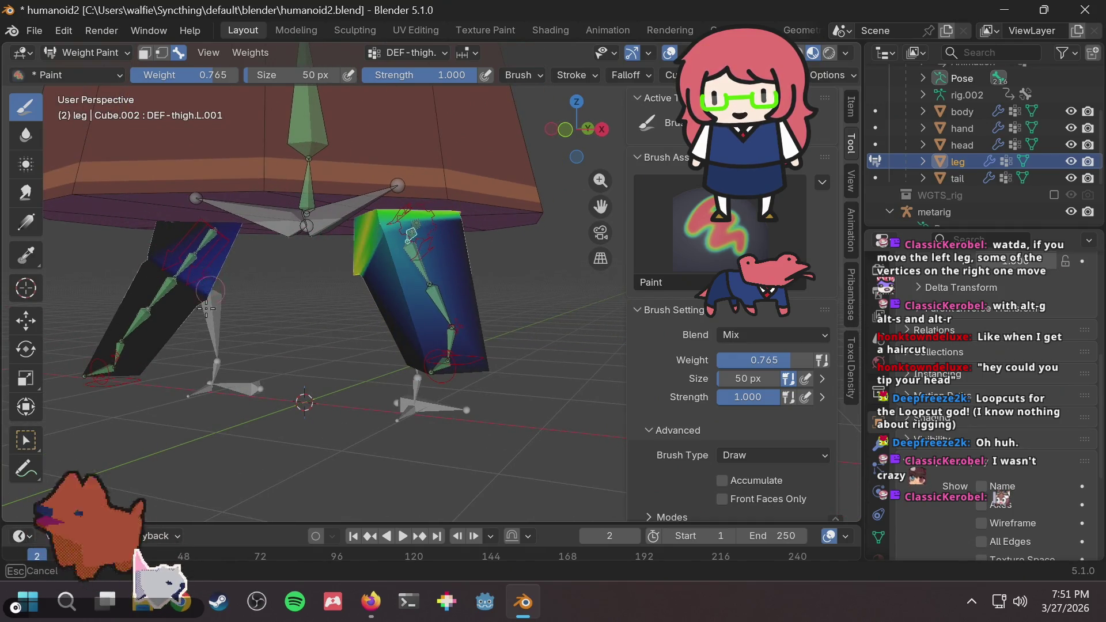
{"action": "middle_click_drag", "start_coordinate": [212, 292], "coordinate": [208, 281]}
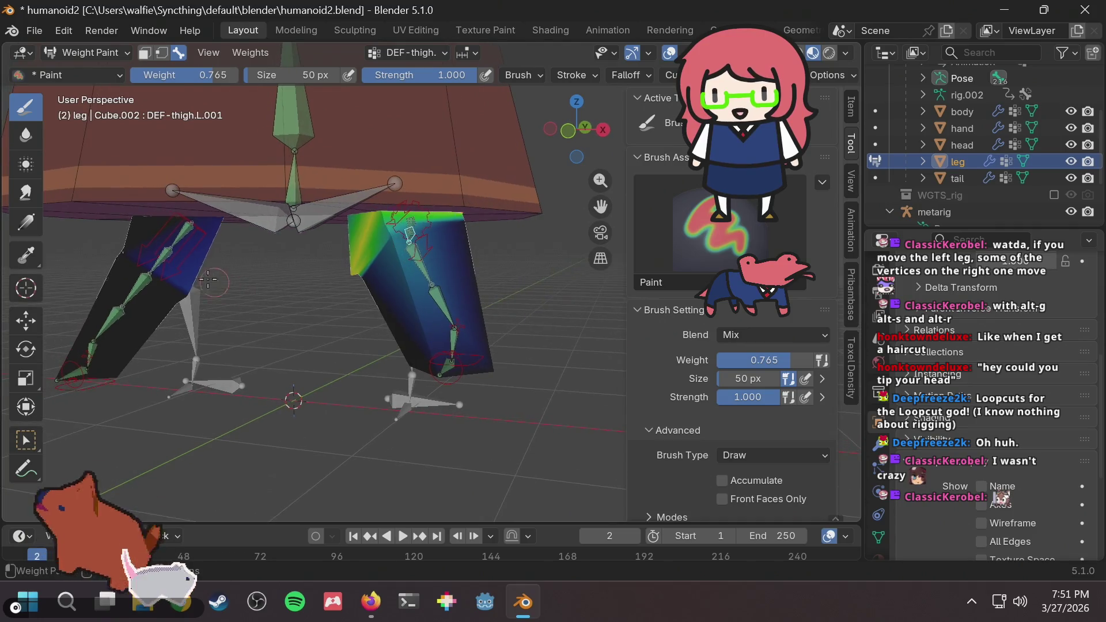
Erase the stray DEF-thigh.R.001 weight on the other leg using paint weight 0.
{"action": "left_click", "coordinate": [162, 257], "text": "ctrl"}
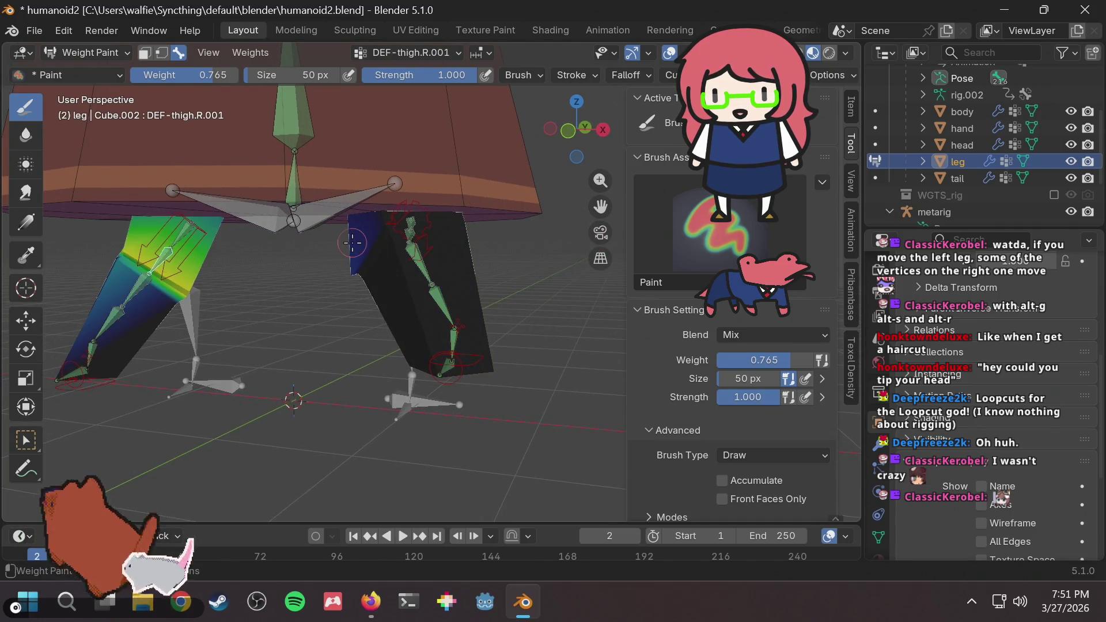
{"action": "key", "text": "r"}
{"action": "key", "text": "Escape"}
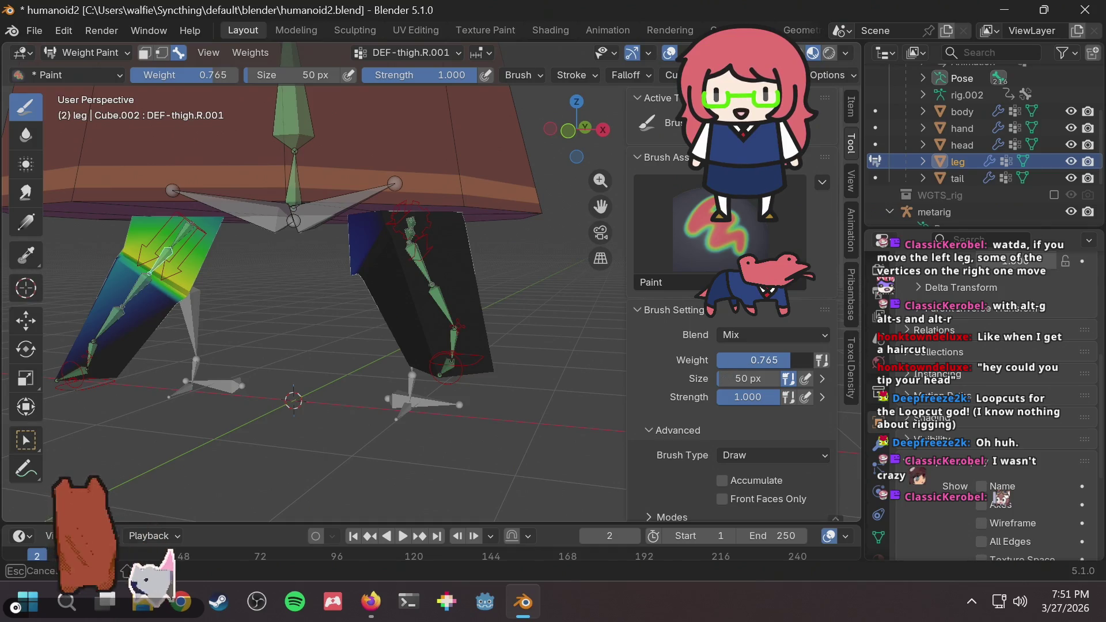
{"action": "key", "text": "BackSpace"}
{"action": "mouse_move", "coordinate": [361, 263]}
{"action": "left_mouse_down"}
{"action": "mouse_move", "coordinate": [357, 254]}
{"action": "mouse_move", "coordinate": [371, 275]}
{"action": "left_mouse_up"}
{"action": "mouse_move", "coordinate": [372, 275]}
{"action": "middle_mouse_down"}
{"action": "mouse_move", "coordinate": [396, 276]}
{"action": "mouse_move", "coordinate": [399, 245]}
{"action": "middle_mouse_up"}
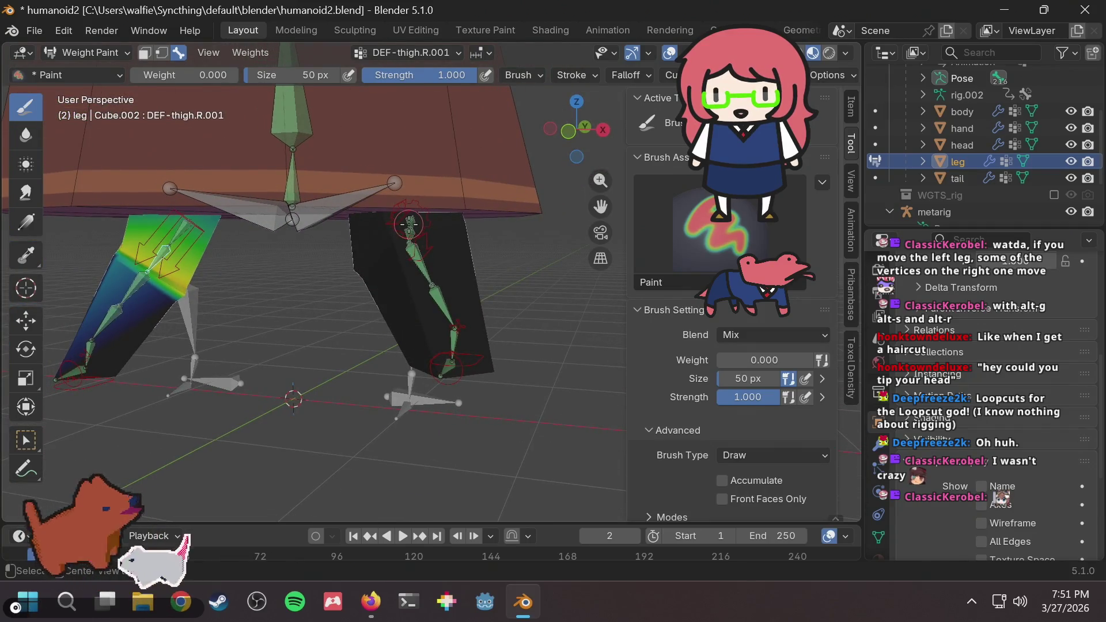
Make DEF-thigh.L.001 the painted group with weight 0.429, then frame the whole bunny.
{"action": "left_click", "coordinate": [410, 224], "text": "ctrl"}
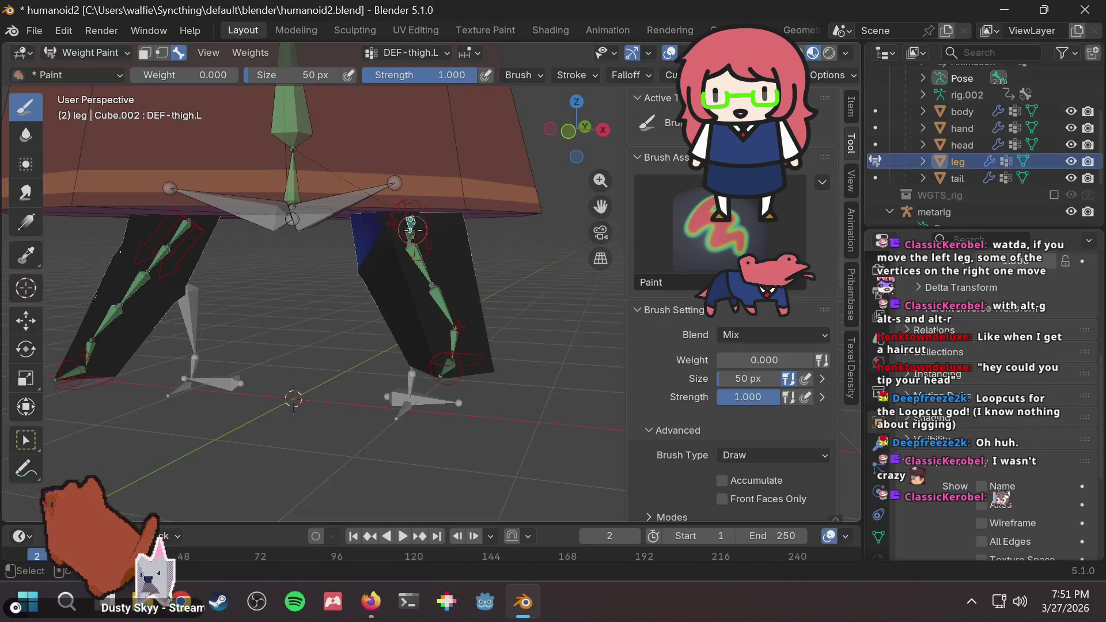
{"action": "left_click", "coordinate": [410, 232], "text": "ctrl"}
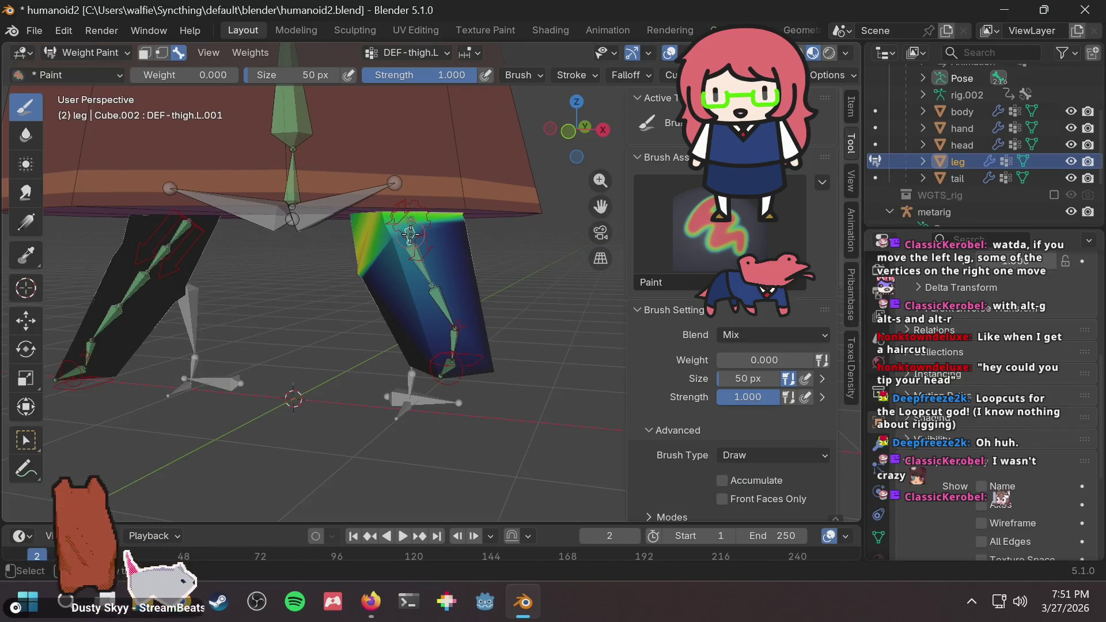
{"action": "mouse_move", "coordinate": [378, 264]}
{"action": "middle_mouse_down"}
{"action": "mouse_move", "coordinate": [346, 254]}
{"action": "mouse_move", "coordinate": [374, 322]}
{"action": "mouse_move", "coordinate": [394, 298]}
{"action": "mouse_move", "coordinate": [572, 303]}
{"action": "middle_mouse_up"}
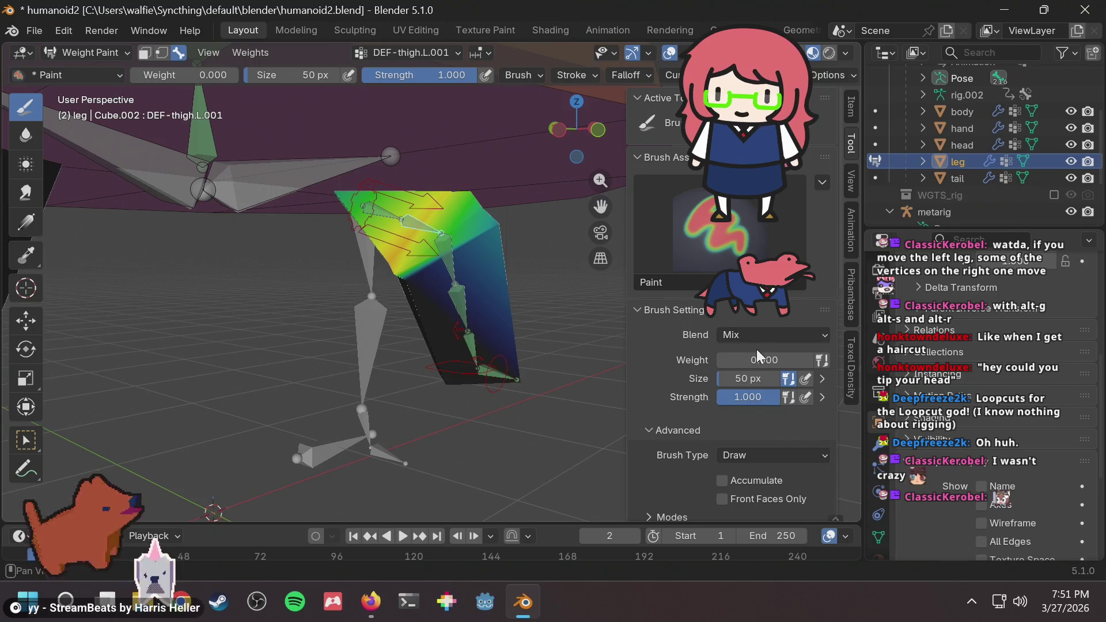
{"action": "left_click_drag", "start_coordinate": [756, 357], "coordinate": [804, 357]}
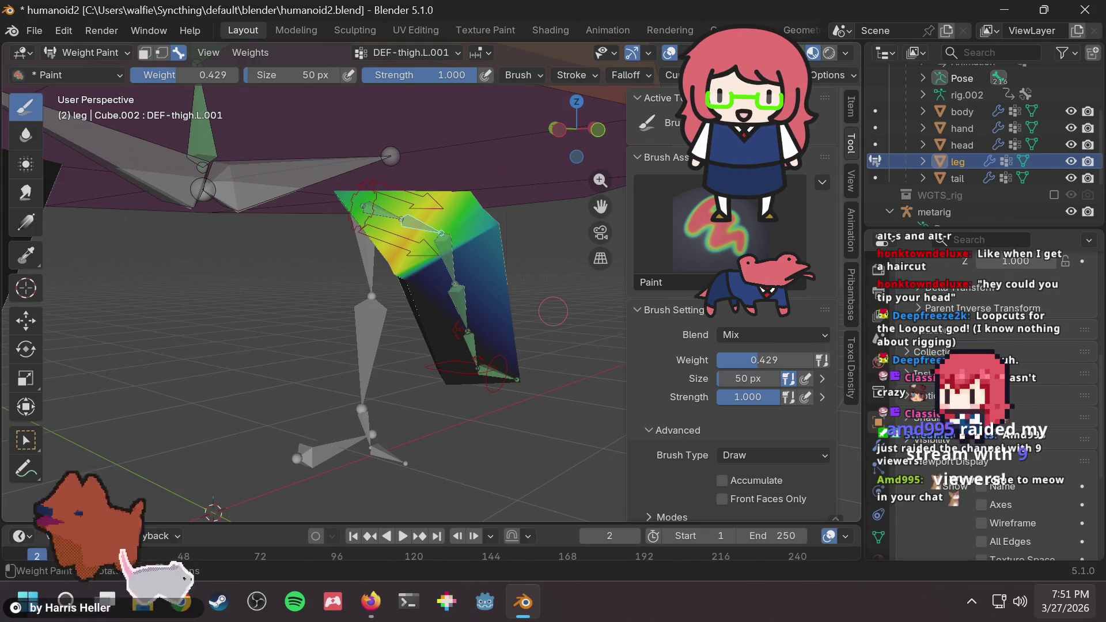
{"action": "key", "text": "Home"}
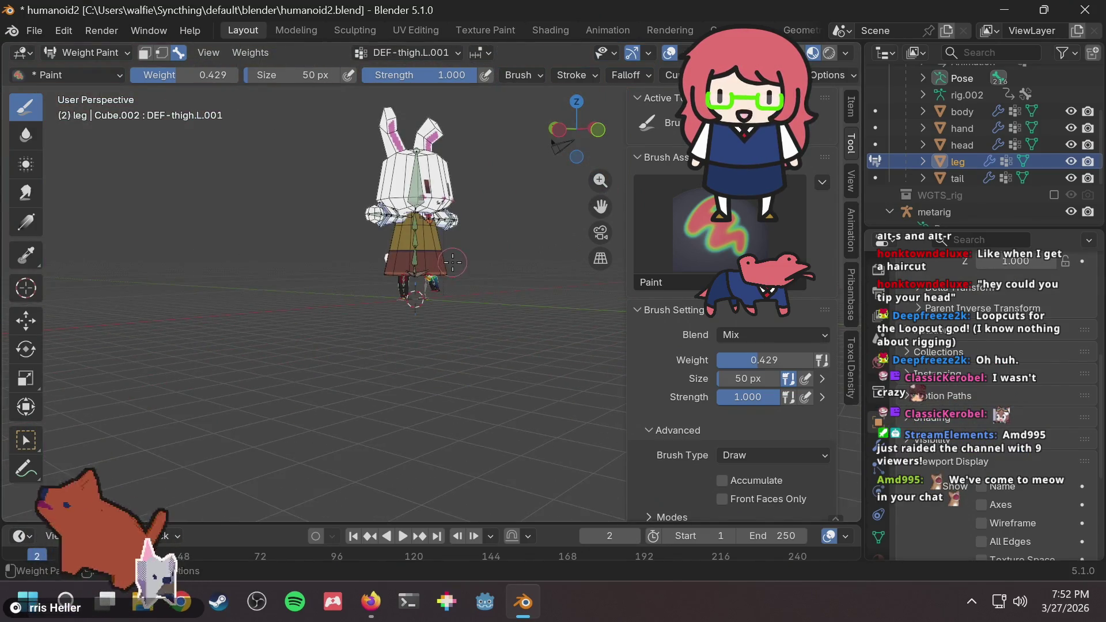
{"action": "middle_click_drag", "start_coordinate": [453, 262], "coordinate": [453, 271]}
{"action": "scroll", "coordinate": [453, 274], "scroll_direction": "up", "scroll_amount": 3}
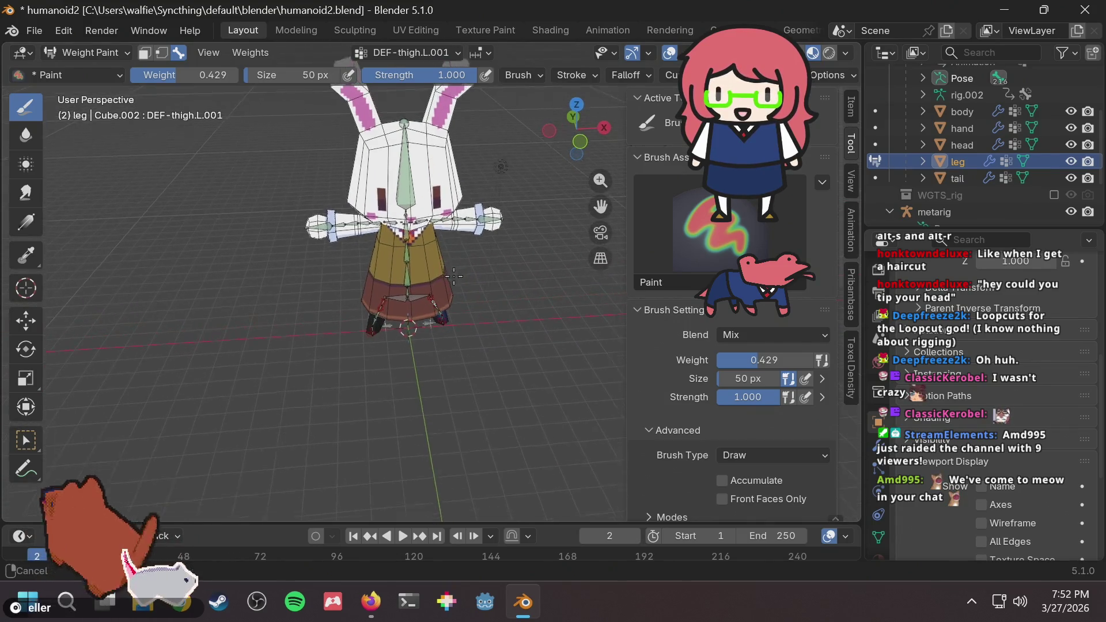
{"action": "scroll", "coordinate": [453, 277], "scroll_direction": "up", "scroll_amount": 3}
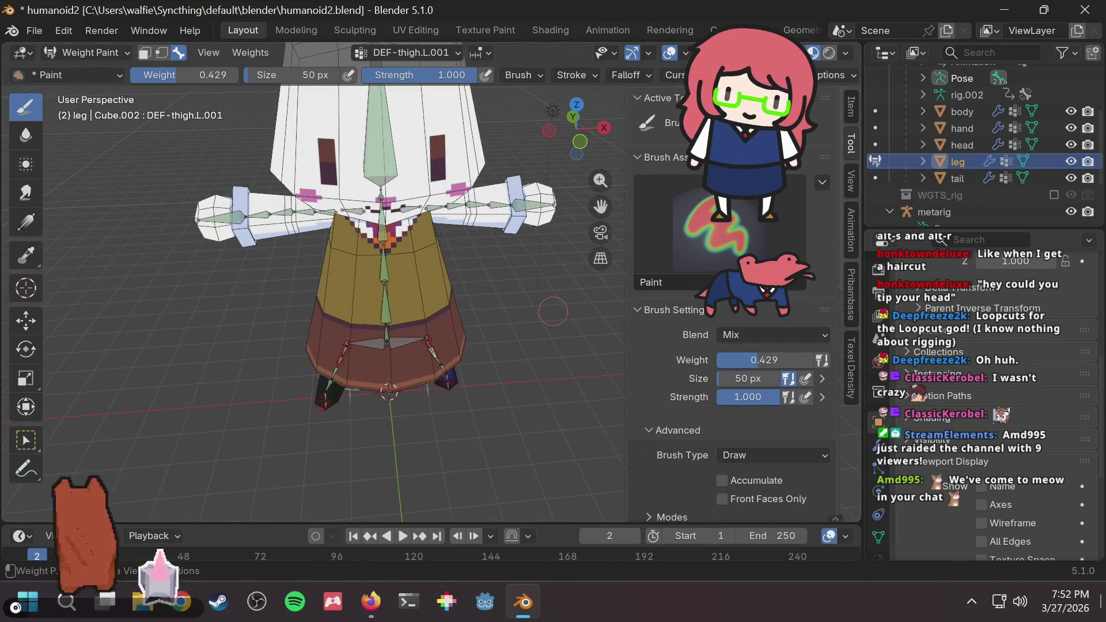
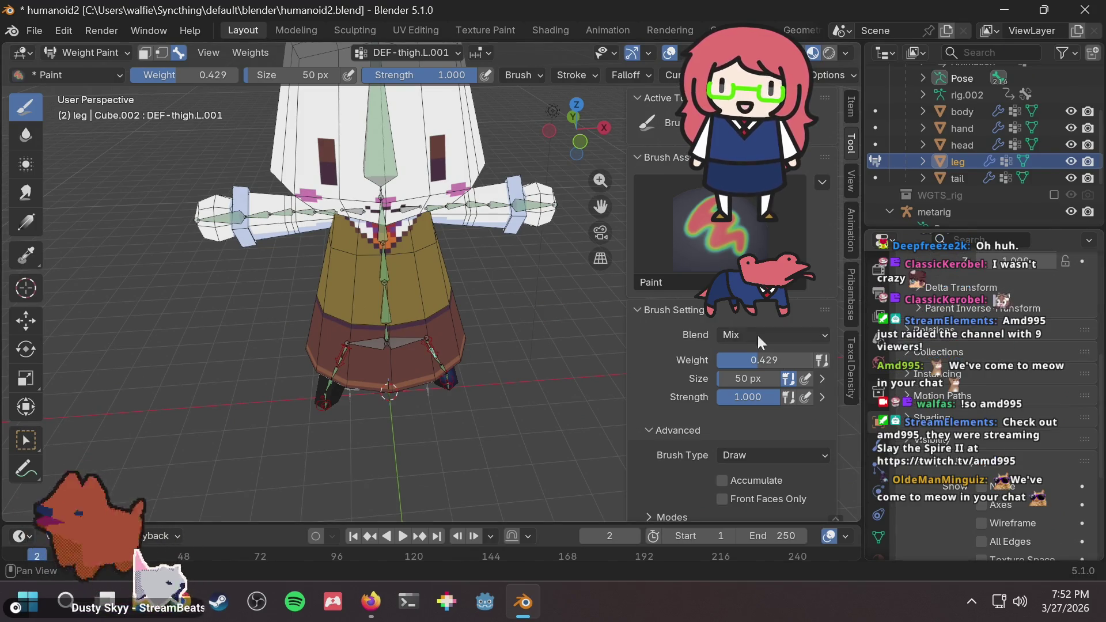
Save humanoid2.blend after orbiting around the rabbit.
{"action": "middle_click_drag", "start_coordinate": [490, 337], "coordinate": [485, 353]}
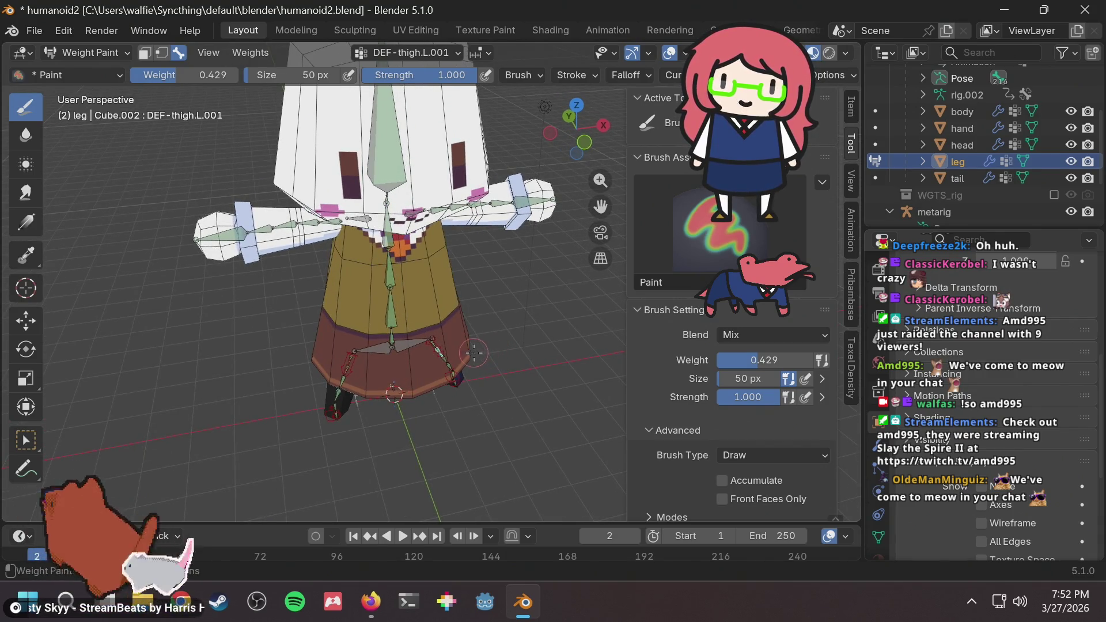
{"action": "mouse_move", "coordinate": [492, 336]}
{"action": "middle_mouse_down"}
{"action": "mouse_move", "coordinate": [508, 302]}
{"action": "mouse_move", "coordinate": [492, 322]}
{"action": "middle_mouse_up"}
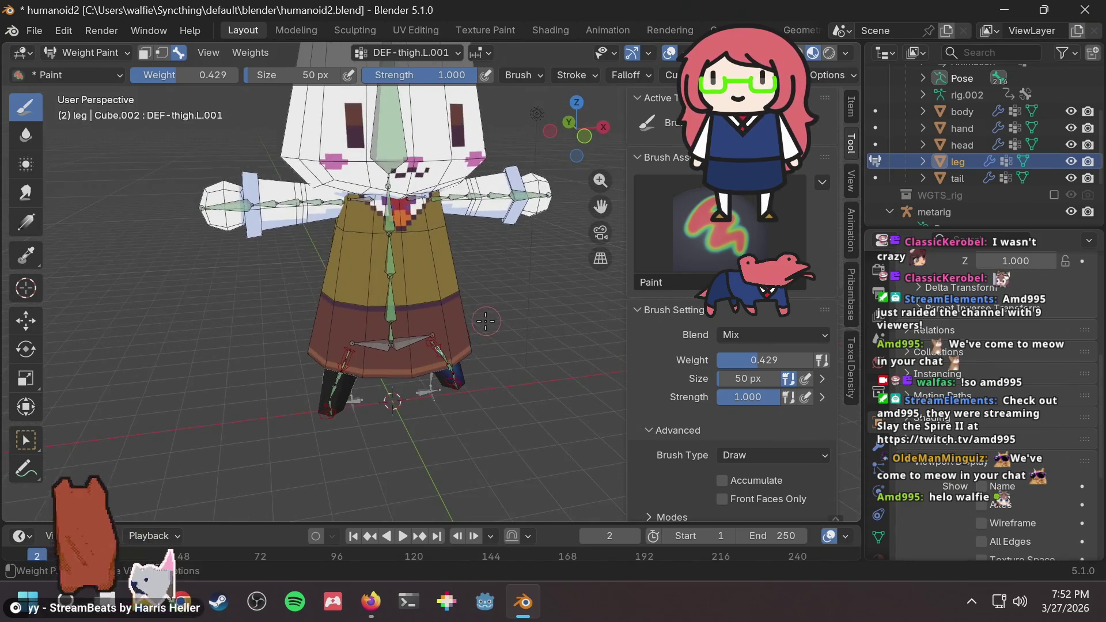
{"action": "key", "text": "ctrl+s"}
Orbit and zoom around the rabbit to inspect the legs beneath the skirt.
{"action": "scroll", "coordinate": [481, 300], "scroll_direction": "down", "scroll_amount": 3}
{"action": "scroll", "coordinate": [470, 256], "scroll_direction": "up", "scroll_amount": 2}
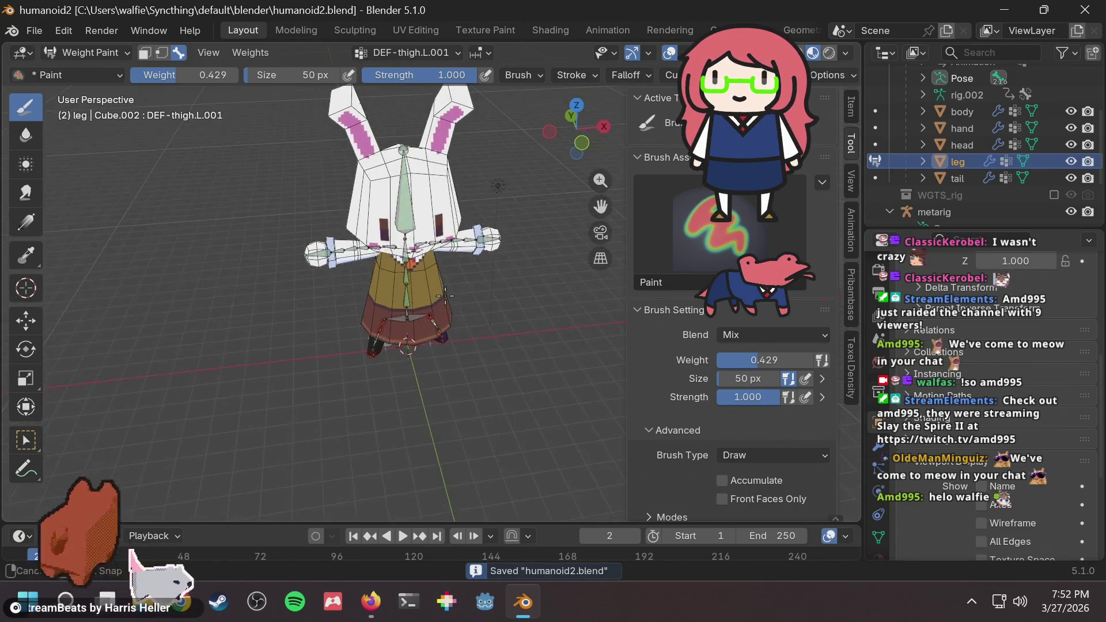
{"action": "scroll", "coordinate": [507, 230], "scroll_direction": "up", "scroll_amount": 3}
{"action": "scroll", "coordinate": [510, 220], "scroll_direction": "down", "scroll_amount": 3}
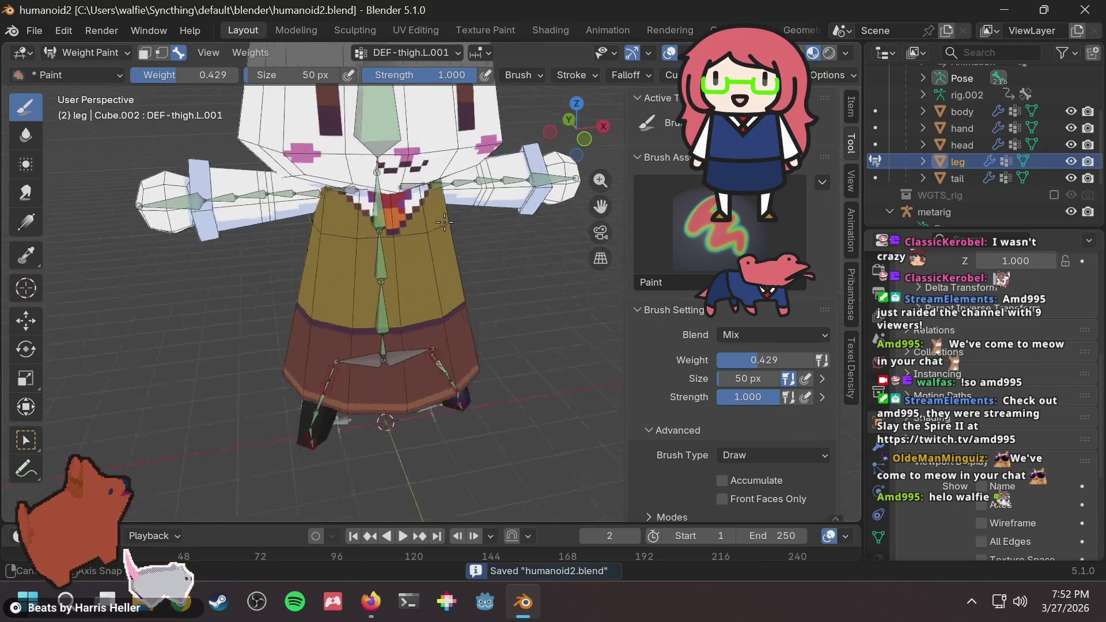
{"action": "mouse_move", "coordinate": [510, 219]}
{"action": "middle_mouse_down"}
{"action": "mouse_move", "coordinate": [390, 209]}
{"action": "mouse_move", "coordinate": [524, 242]}
{"action": "mouse_move", "coordinate": [485, 329]}
{"action": "mouse_move", "coordinate": [468, 325]}
{"action": "middle_mouse_up"}
{"action": "scroll", "coordinate": [524, 242], "scroll_direction": "up", "scroll_amount": 2}
{"action": "scroll", "coordinate": [524, 248], "scroll_direction": "down", "scroll_amount": 2}
{"action": "scroll", "coordinate": [523, 250], "scroll_direction": "up", "scroll_amount": 4}
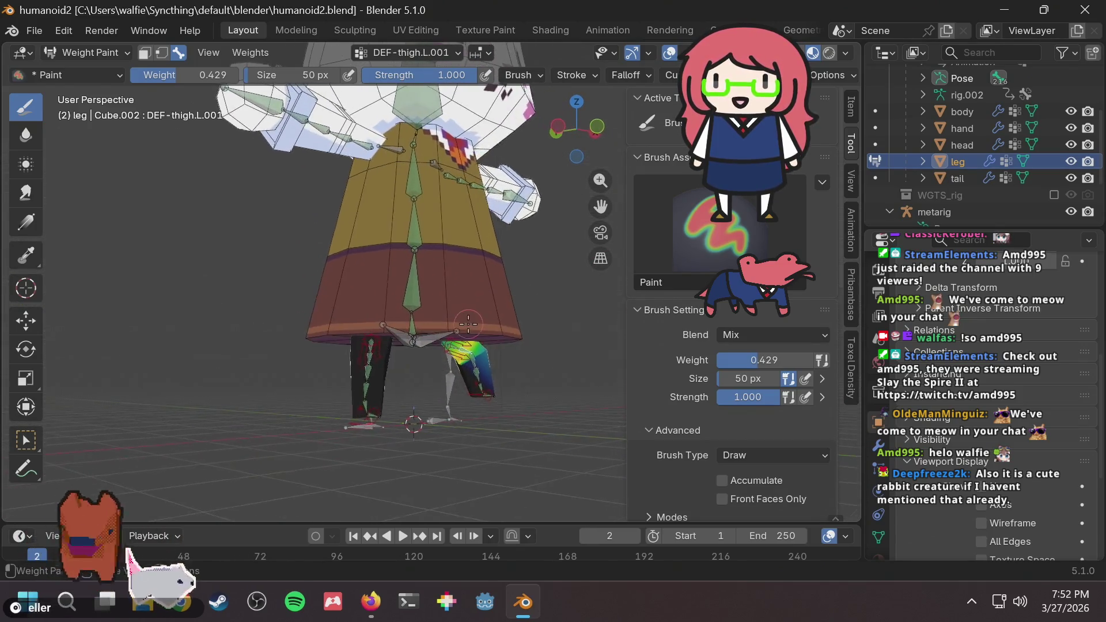
{"action": "middle_click_drag", "start_coordinate": [471, 378], "coordinate": [500, 400]}
{"action": "scroll", "coordinate": [522, 414], "scroll_direction": "up", "scroll_amount": 3}
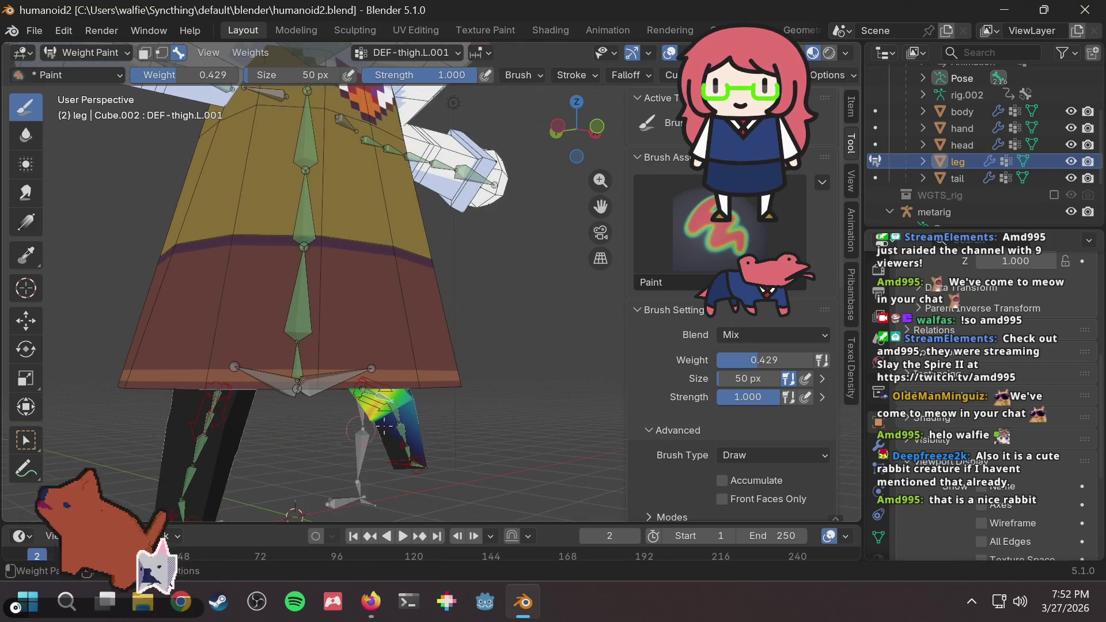
{"action": "mouse_move", "coordinate": [383, 426]}
{"action": "middle_mouse_down"}
{"action": "mouse_move", "coordinate": [444, 419]}
{"action": "mouse_move", "coordinate": [426, 413]}
{"action": "mouse_move", "coordinate": [439, 371]}
{"action": "mouse_move", "coordinate": [427, 386]}
{"action": "mouse_move", "coordinate": [430, 414]}
{"action": "mouse_move", "coordinate": [468, 427]}
{"action": "mouse_move", "coordinate": [441, 361]}
{"action": "middle_mouse_up"}
{"action": "scroll", "coordinate": [426, 413], "scroll_direction": "up", "scroll_amount": 4}
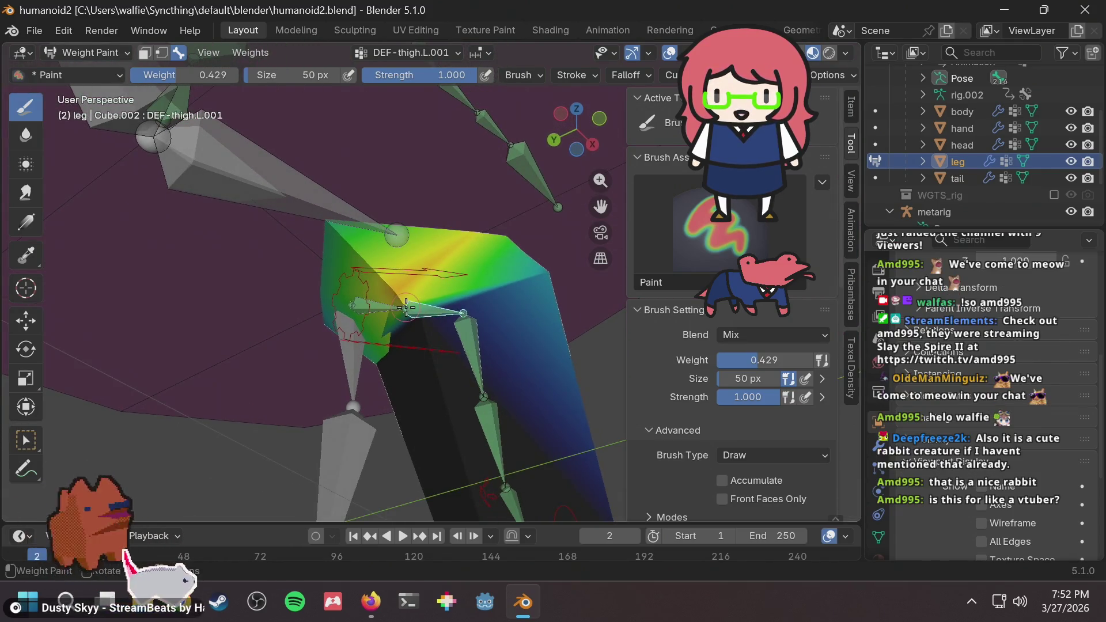
Dab 0.429 DEF-thigh.L.001 weight onto the left knee area.
{"action": "middle_click_drag", "start_coordinate": [404, 307], "coordinate": [408, 389]}
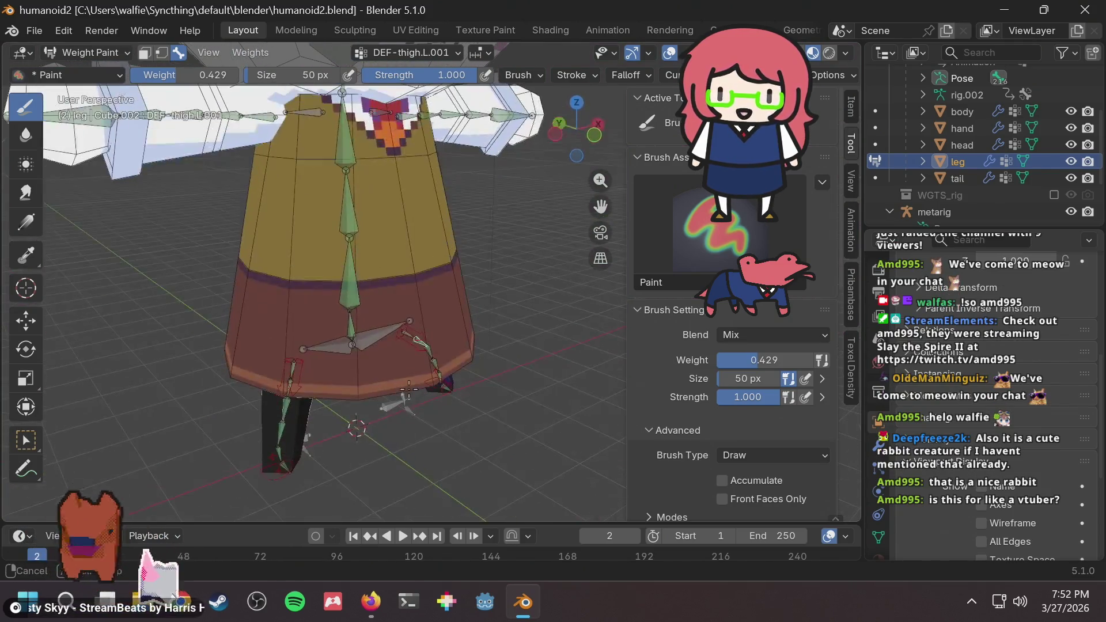
{"action": "mouse_move", "coordinate": [422, 323]}
{"action": "middle_mouse_down"}
{"action": "mouse_move", "coordinate": [445, 311]}
{"action": "mouse_move", "coordinate": [443, 410]}
{"action": "mouse_move", "coordinate": [403, 398]}
{"action": "middle_mouse_up"}
{"action": "scroll", "coordinate": [383, 394], "scroll_direction": "down", "scroll_amount": 5}
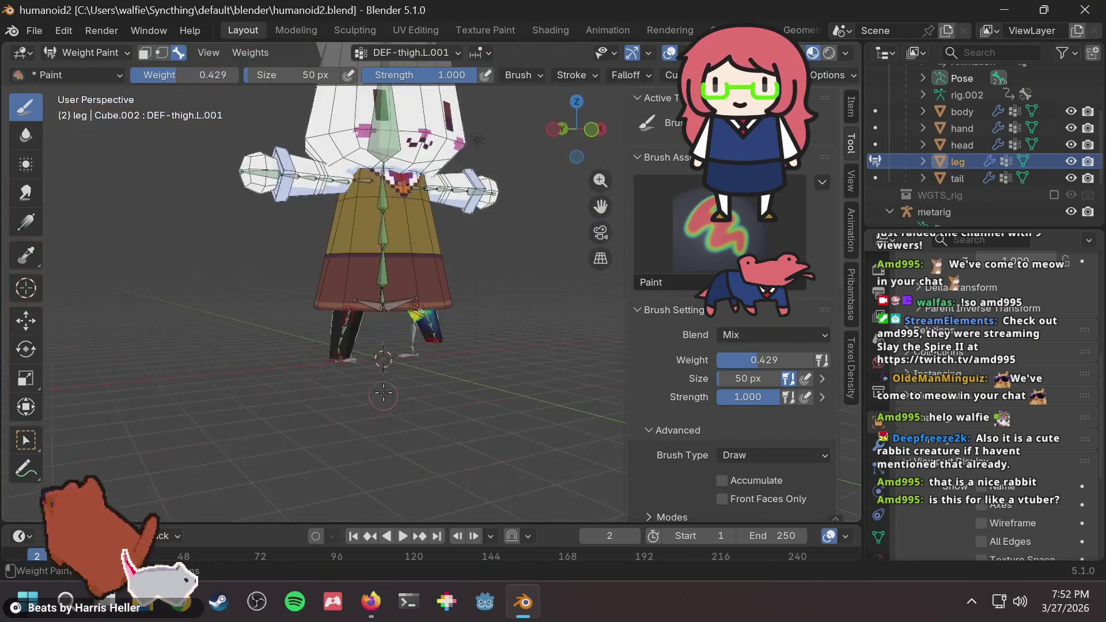
{"action": "mouse_move", "coordinate": [405, 300]}
{"action": "middle_mouse_down"}
{"action": "mouse_move", "coordinate": [363, 345]}
{"action": "mouse_move", "coordinate": [403, 334]}
{"action": "mouse_move", "coordinate": [417, 263]}
{"action": "middle_mouse_up"}
{"action": "scroll", "coordinate": [404, 334], "scroll_direction": "up", "scroll_amount": 4}
{"action": "scroll", "coordinate": [429, 327], "scroll_direction": "down", "scroll_amount": 5}
{"action": "scroll", "coordinate": [429, 327], "scroll_direction": "down", "scroll_amount": 5}
{"action": "scroll", "coordinate": [417, 263], "scroll_direction": "up", "scroll_amount": 4}
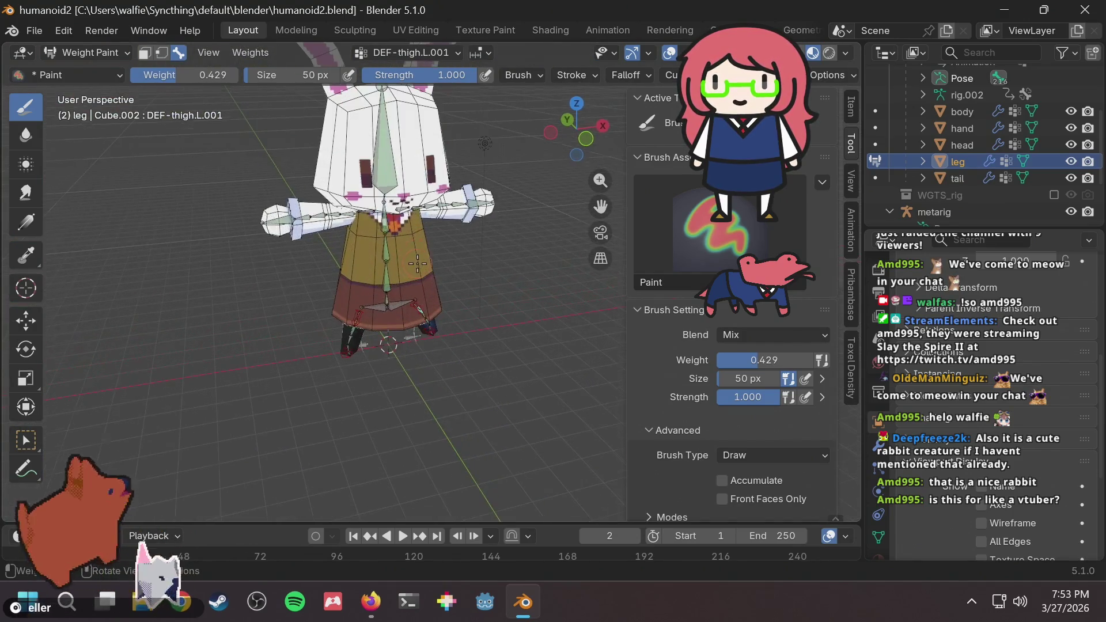
{"action": "scroll", "coordinate": [415, 245], "scroll_direction": "up", "scroll_amount": 2}
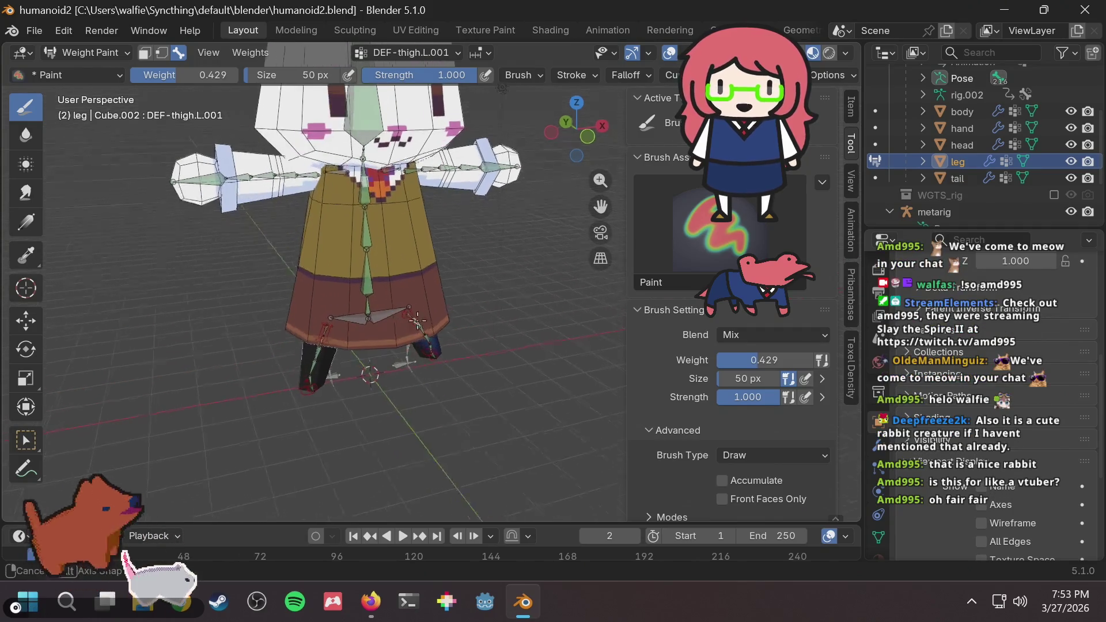
{"action": "scroll", "coordinate": [445, 295], "scroll_direction": "up", "scroll_amount": 5}
{"action": "middle_click_drag", "start_coordinate": [440, 361], "coordinate": [456, 338]}
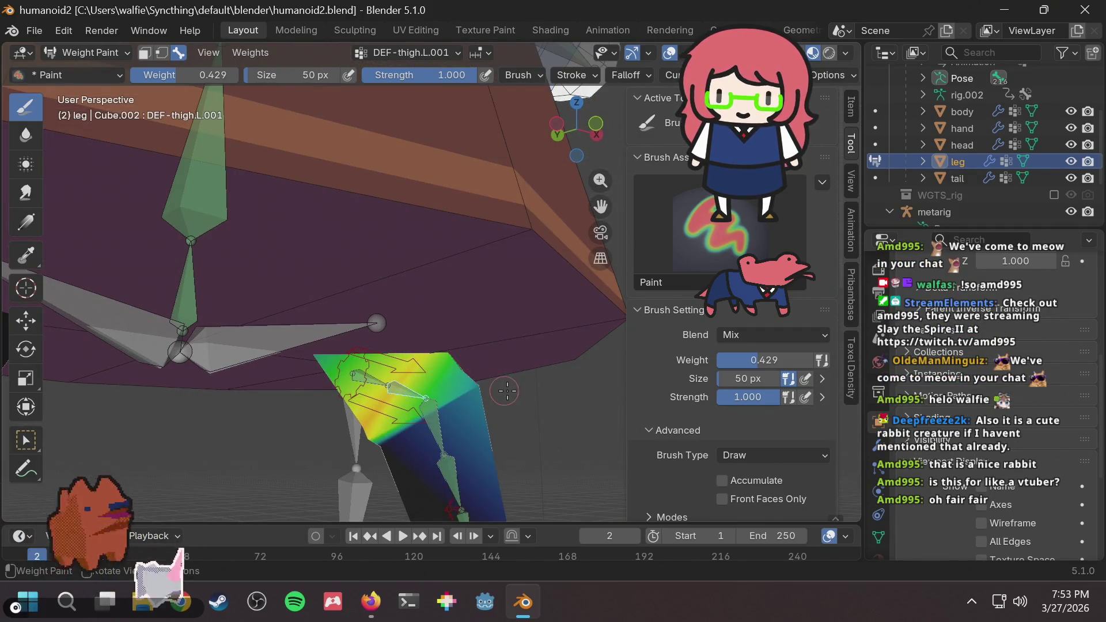
{"action": "middle_click_drag", "start_coordinate": [506, 391], "coordinate": [516, 364]}
{"action": "middle_click_drag", "start_coordinate": [348, 361], "coordinate": [401, 355]}
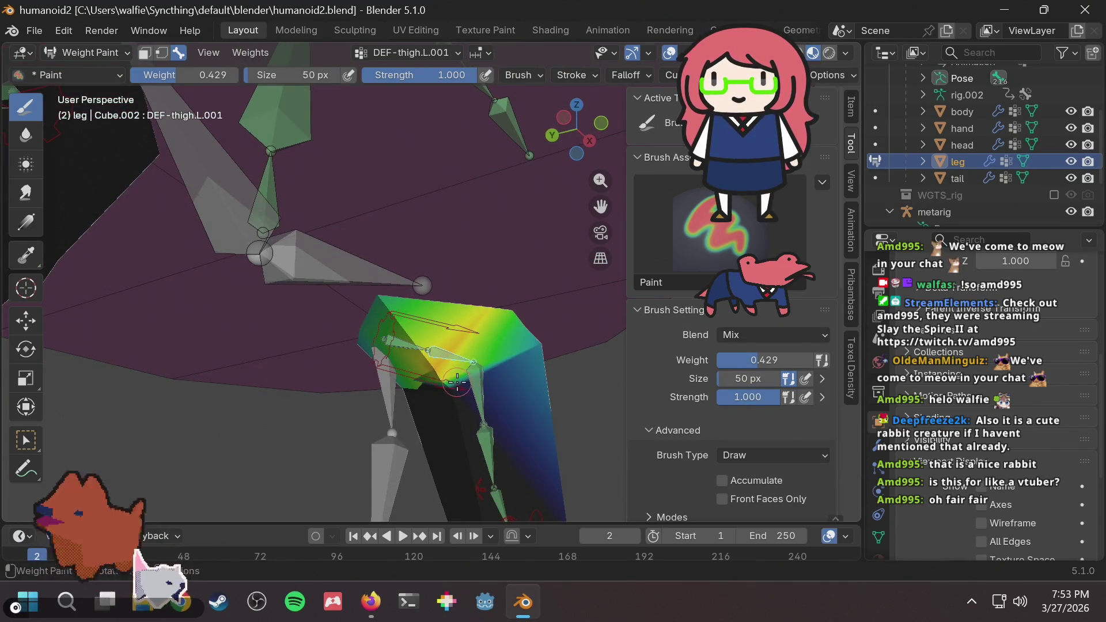
{"action": "left_click", "coordinate": [457, 382]}
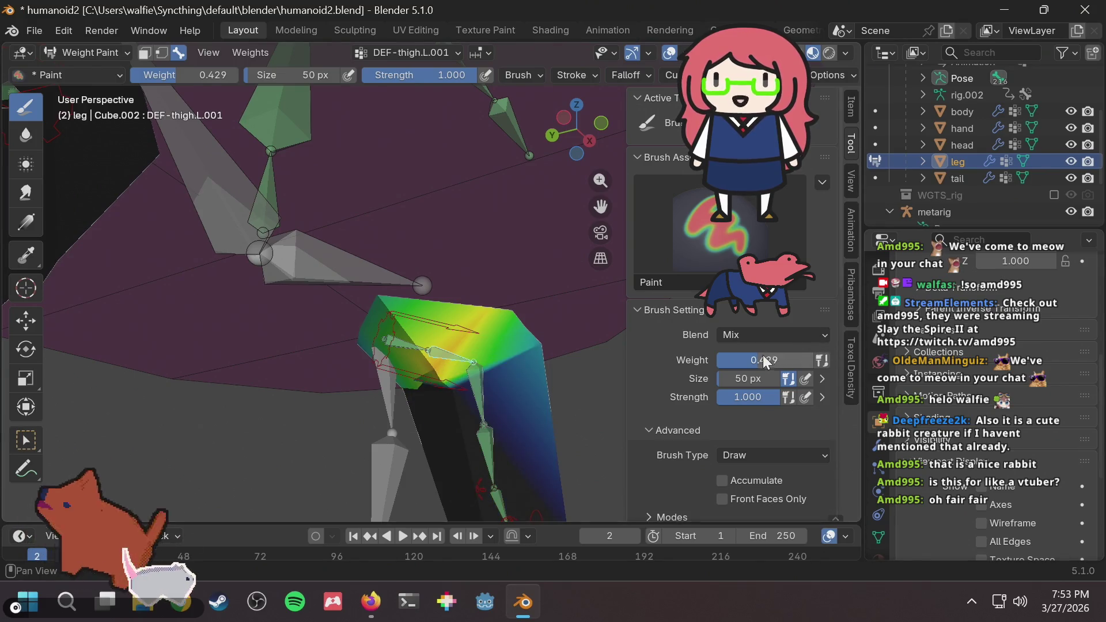
Try a 0.000-weight stroke on the upper leg, then undo it.
{"action": "left_click_drag", "start_coordinate": [765, 361], "coordinate": [702, 366]}
{"action": "left_click_drag", "start_coordinate": [463, 390], "coordinate": [449, 374]}
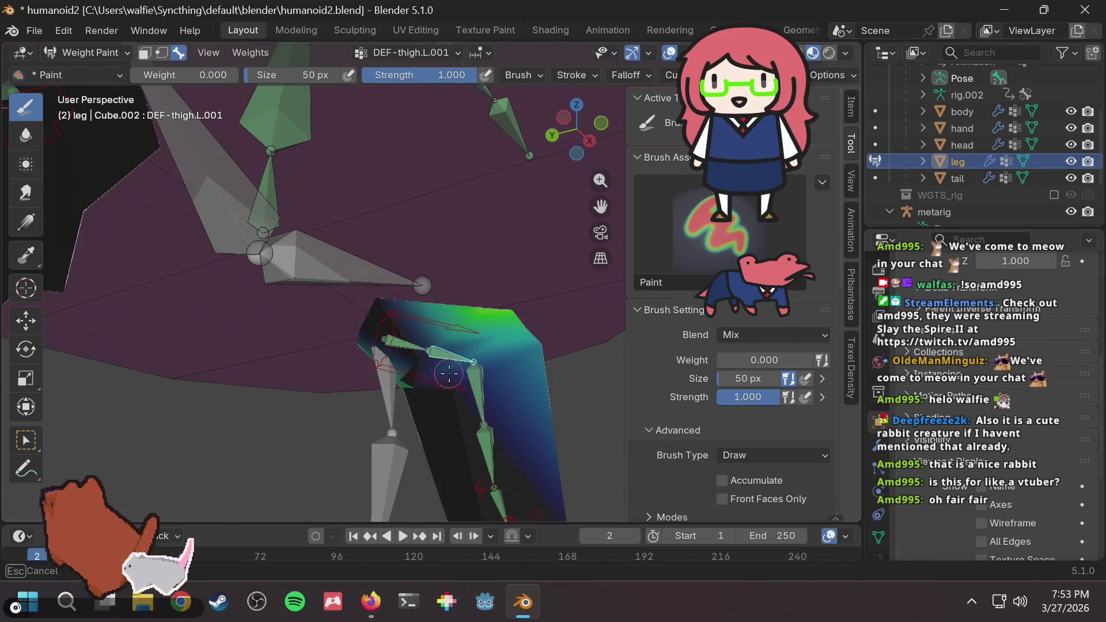
{"action": "key", "text": "ctrl+z"}
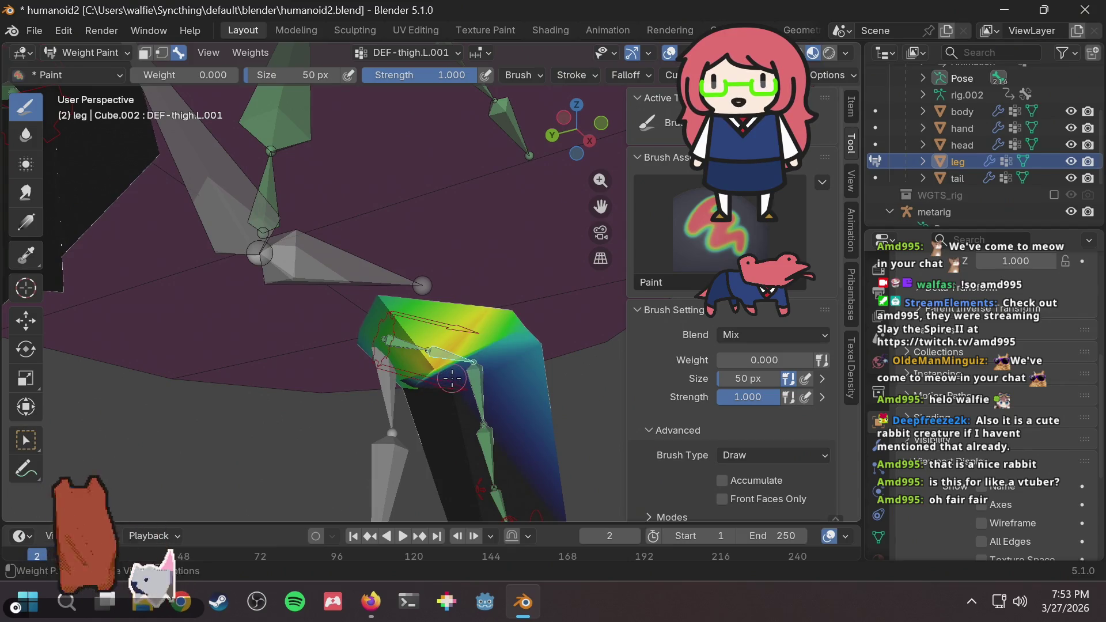
{"action": "mouse_move", "coordinate": [486, 372]}
{"action": "middle_mouse_down"}
{"action": "mouse_move", "coordinate": [468, 382]}
{"action": "mouse_move", "coordinate": [490, 339]}
{"action": "mouse_move", "coordinate": [448, 269]}
{"action": "middle_mouse_up"}
{"action": "scroll", "coordinate": [448, 269], "scroll_direction": "up", "scroll_amount": 10}
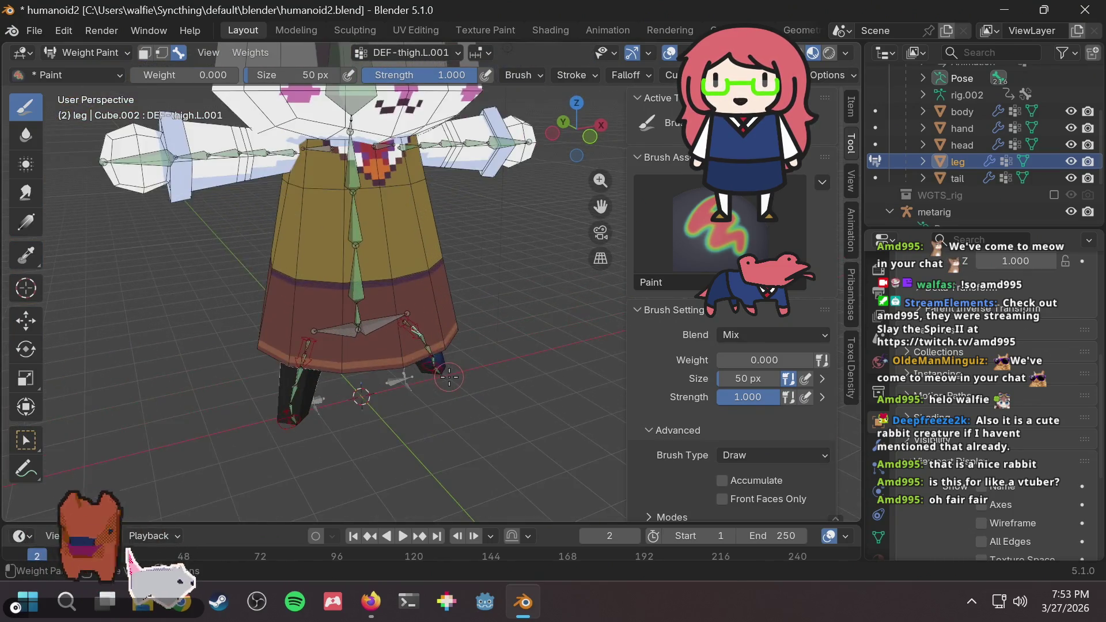
{"action": "mouse_move", "coordinate": [449, 410]}
{"action": "middle_mouse_down"}
{"action": "mouse_move", "coordinate": [467, 351]}
{"action": "mouse_move", "coordinate": [456, 370]}
{"action": "mouse_move", "coordinate": [441, 357]}
{"action": "mouse_move", "coordinate": [504, 350]}
{"action": "mouse_move", "coordinate": [488, 415]}
{"action": "middle_mouse_up"}
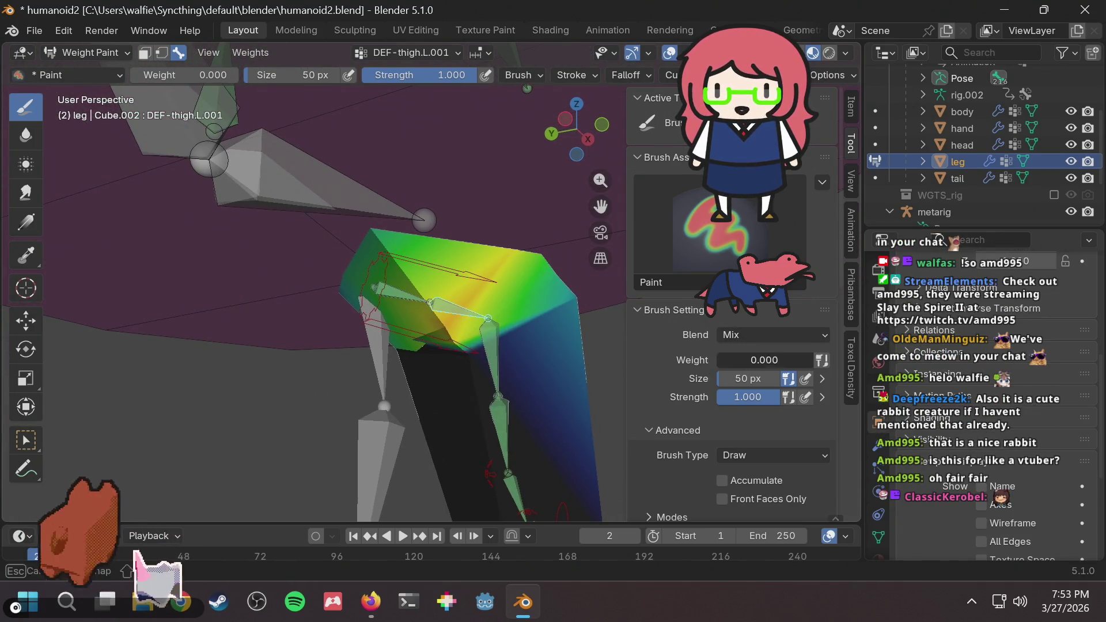
Paint 0.500 weight onto the upper leg and save humanoid2.blend.
{"action": "left_click_drag", "start_coordinate": [749, 360], "coordinate": [795, 360]}
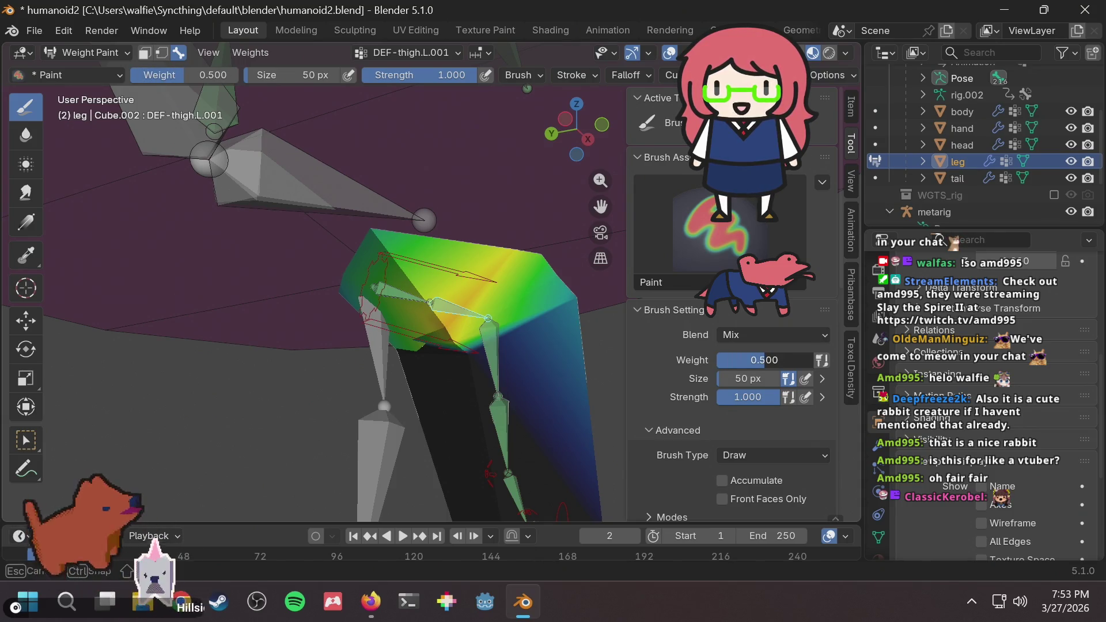
{"action": "left_click_drag", "start_coordinate": [806, 360], "coordinate": [807, 360]}
{"action": "mouse_move", "coordinate": [509, 360]}
{"action": "left_mouse_down"}
{"action": "mouse_move", "coordinate": [457, 344]}
{"action": "mouse_move", "coordinate": [441, 317]}
{"action": "mouse_move", "coordinate": [469, 300]}
{"action": "left_mouse_up"}
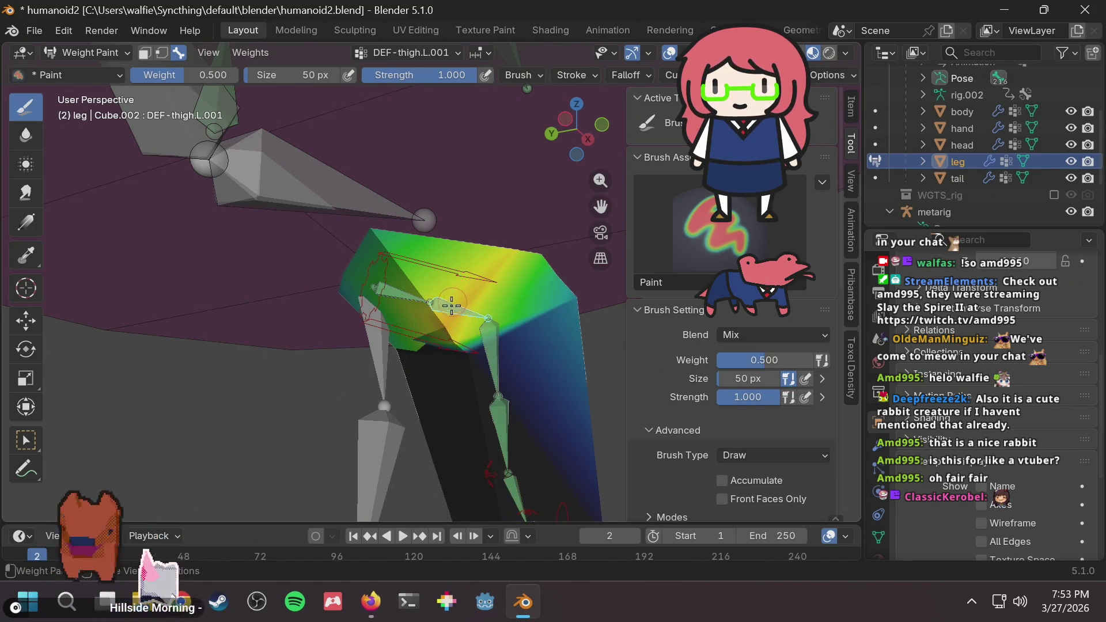
{"action": "key", "text": "ctrl+z"}
{"action": "key", "text": "ctrl+shift+z"}
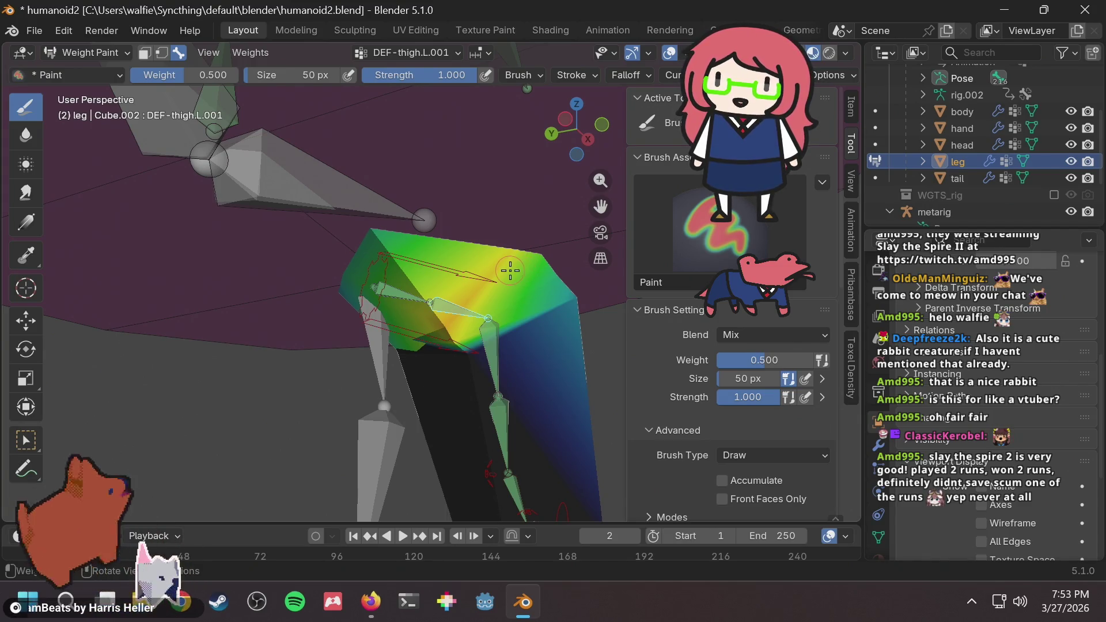
{"action": "key", "text": "ctrl+s"}
Add more half weight at the top of the leg, then raise brush weight to 1.000.
{"action": "scroll", "coordinate": [509, 270], "scroll_direction": "down", "scroll_amount": 3}
{"action": "mouse_move", "coordinate": [509, 270]}
{"action": "middle_mouse_down"}
{"action": "mouse_move", "coordinate": [489, 306]}
{"action": "mouse_move", "coordinate": [410, 333]}
{"action": "middle_mouse_up"}
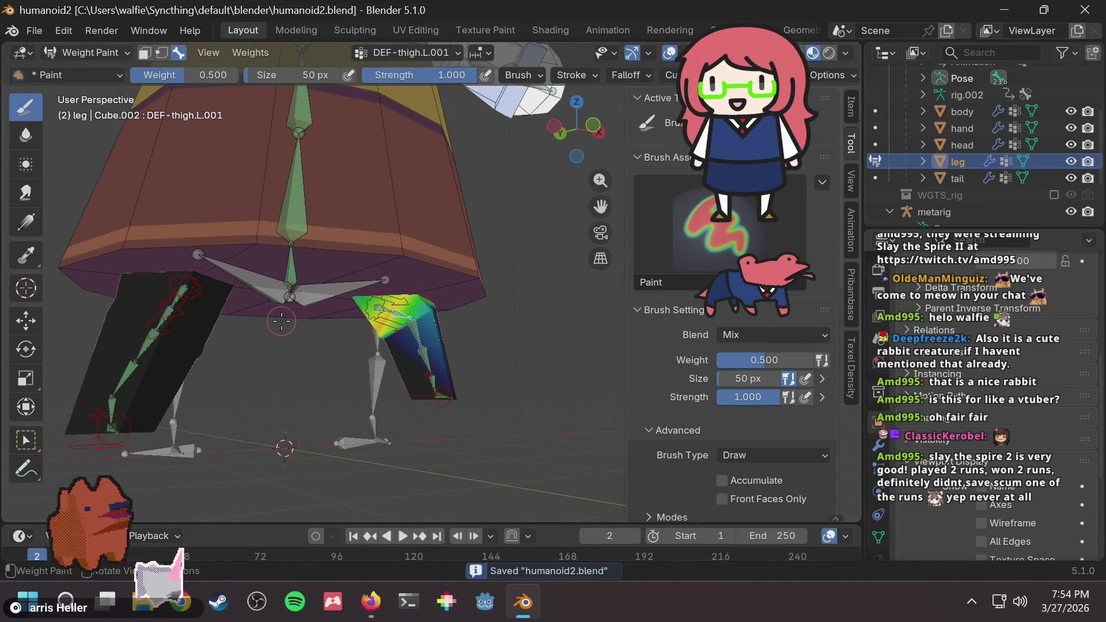
{"action": "mouse_move", "coordinate": [291, 322]}
{"action": "middle_mouse_down"}
{"action": "mouse_move", "coordinate": [389, 315]}
{"action": "mouse_move", "coordinate": [394, 326]}
{"action": "mouse_move", "coordinate": [369, 320]}
{"action": "middle_mouse_up"}
{"action": "left_click_drag", "start_coordinate": [357, 308], "coordinate": [336, 301]}
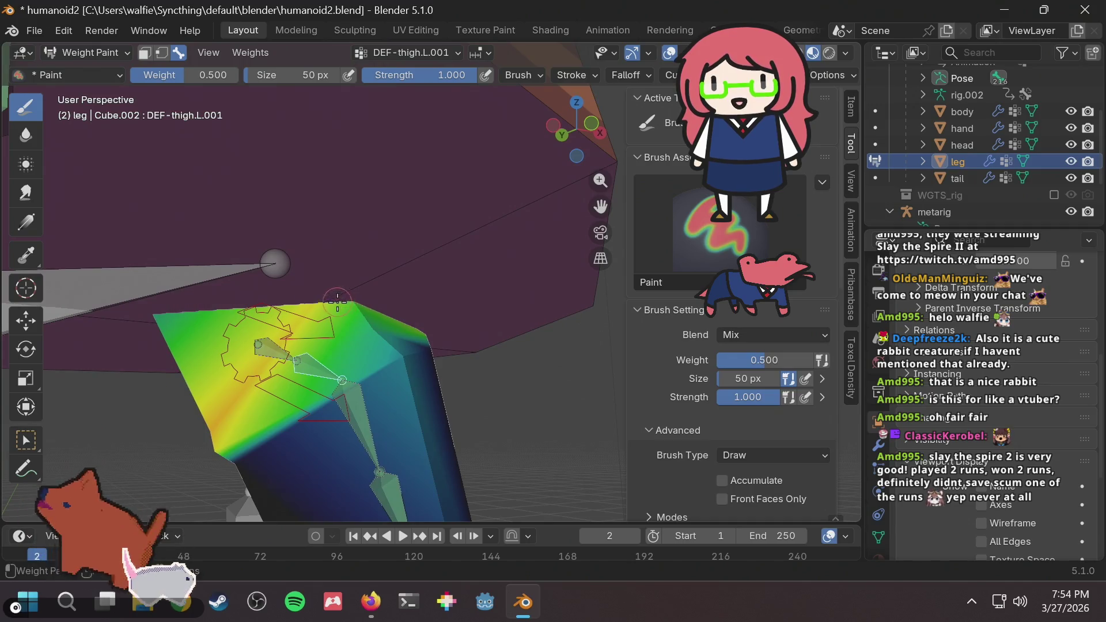
{"action": "left_click_drag", "start_coordinate": [782, 360], "coordinate": [824, 362]}
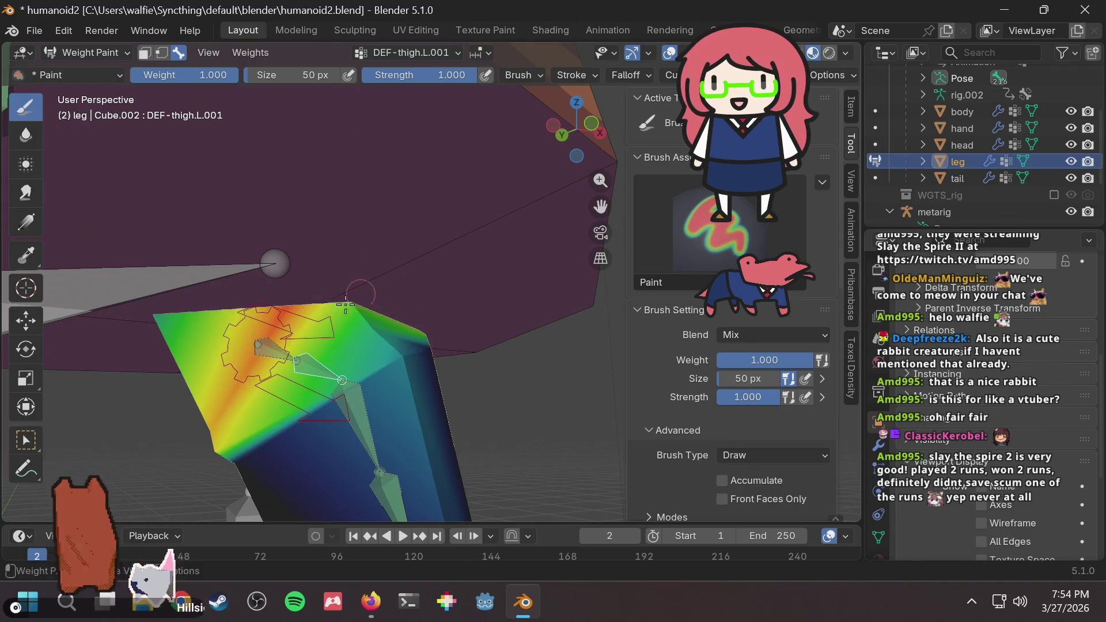
{"action": "middle_click_drag", "start_coordinate": [334, 292], "coordinate": [482, 268]}
{"action": "middle_click_drag", "start_coordinate": [479, 278], "coordinate": [475, 326]}
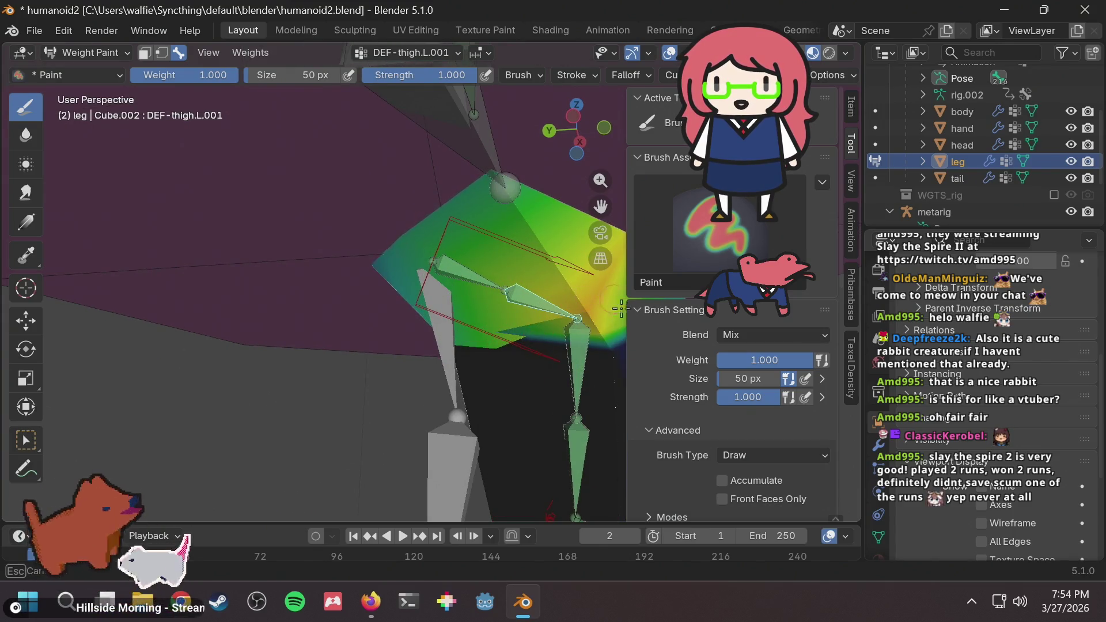
{"action": "middle_click_drag", "start_coordinate": [621, 309], "coordinate": [487, 350]}
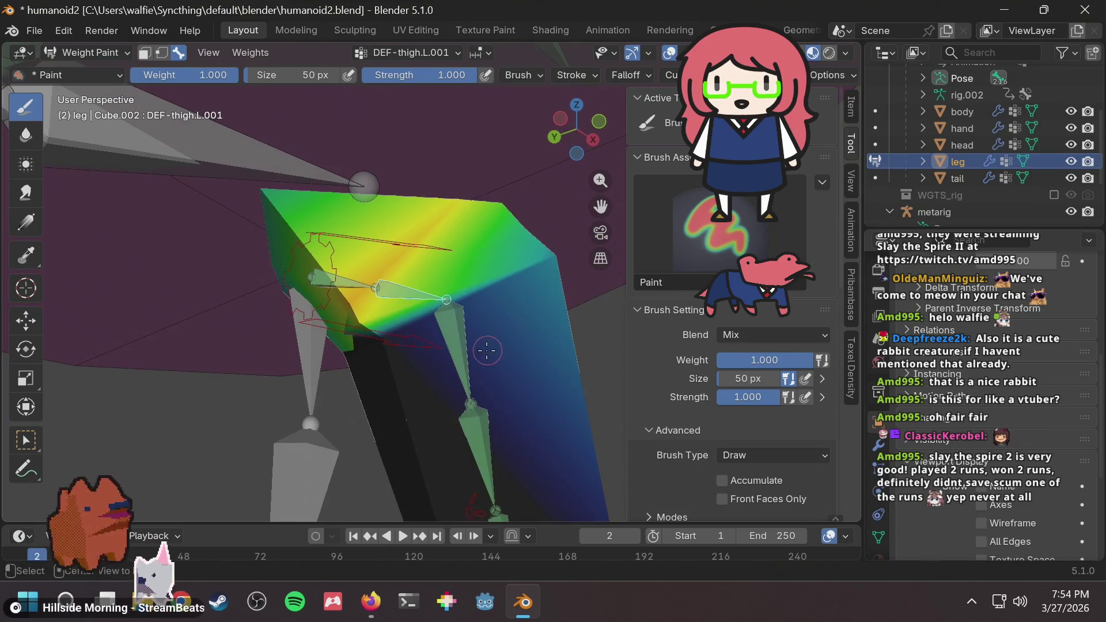
Make DEF-shin.L.001 the paint target via the shin bones, with brush weight 0.618.
{"action": "left_click", "coordinate": [457, 340], "text": "ctrl"}
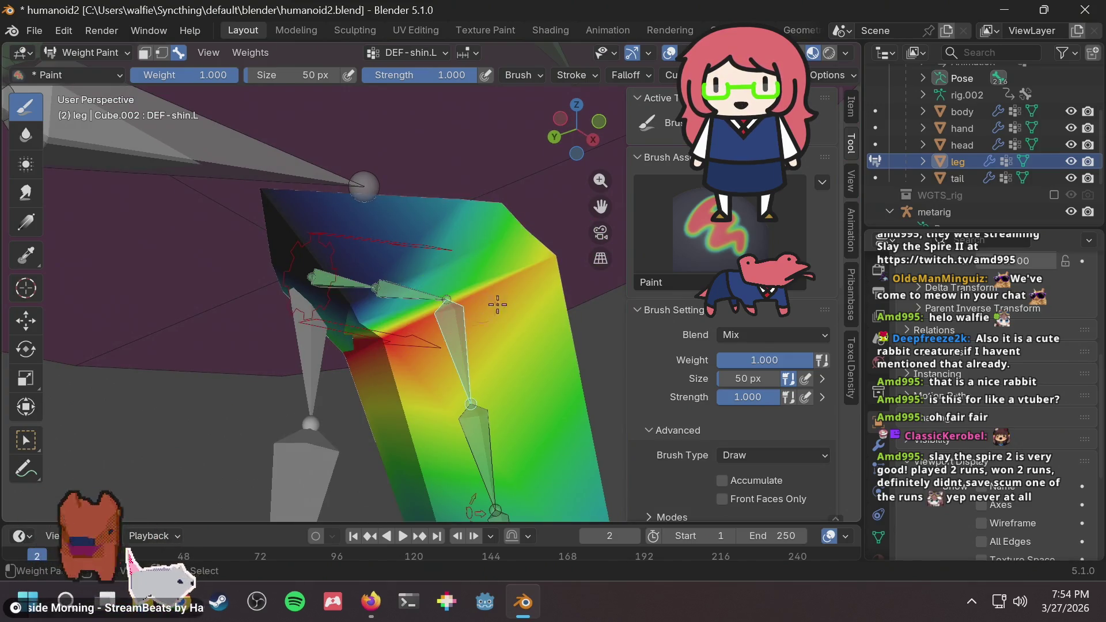
{"action": "mouse_move", "coordinate": [588, 331]}
{"action": "middle_mouse_down"}
{"action": "mouse_move", "coordinate": [286, 332]}
{"action": "mouse_move", "coordinate": [435, 316]}
{"action": "mouse_move", "coordinate": [372, 327]}
{"action": "mouse_move", "coordinate": [476, 404]}
{"action": "mouse_move", "coordinate": [411, 386]}
{"action": "mouse_move", "coordinate": [393, 396]}
{"action": "middle_mouse_up"}
{"action": "left_click", "coordinate": [445, 392], "text": "ctrl"}
{"action": "key", "text": "Escape"}
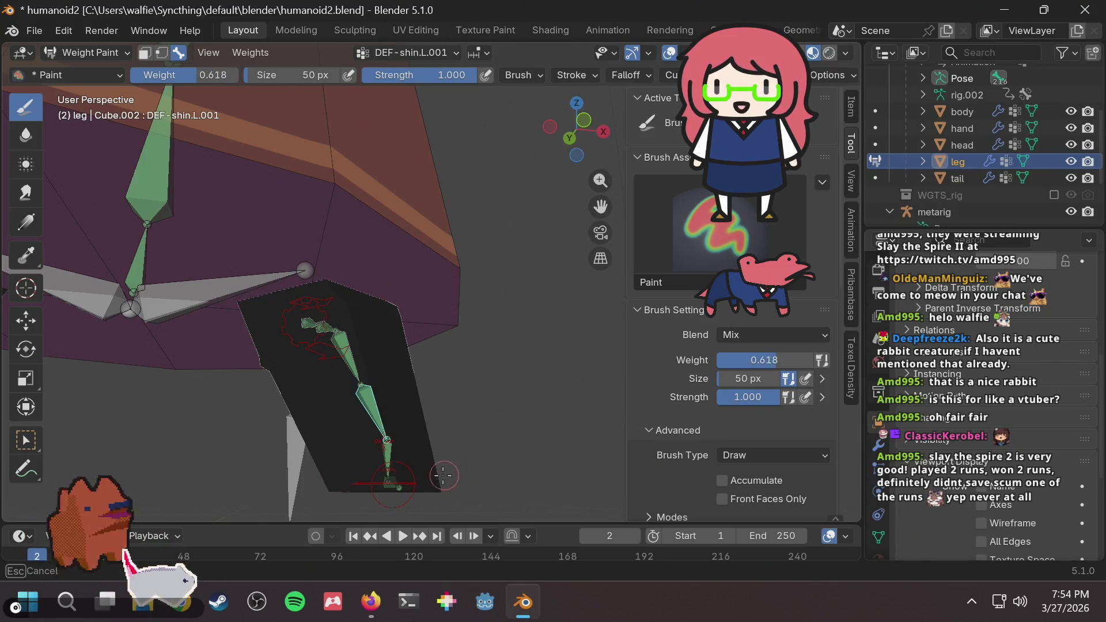
Test shin strokes at weights 0.618 and 0.206, undoing all of them.
{"action": "left_click", "coordinate": [342, 494]}
{"action": "left_click_drag", "start_coordinate": [313, 494], "coordinate": [385, 483]}
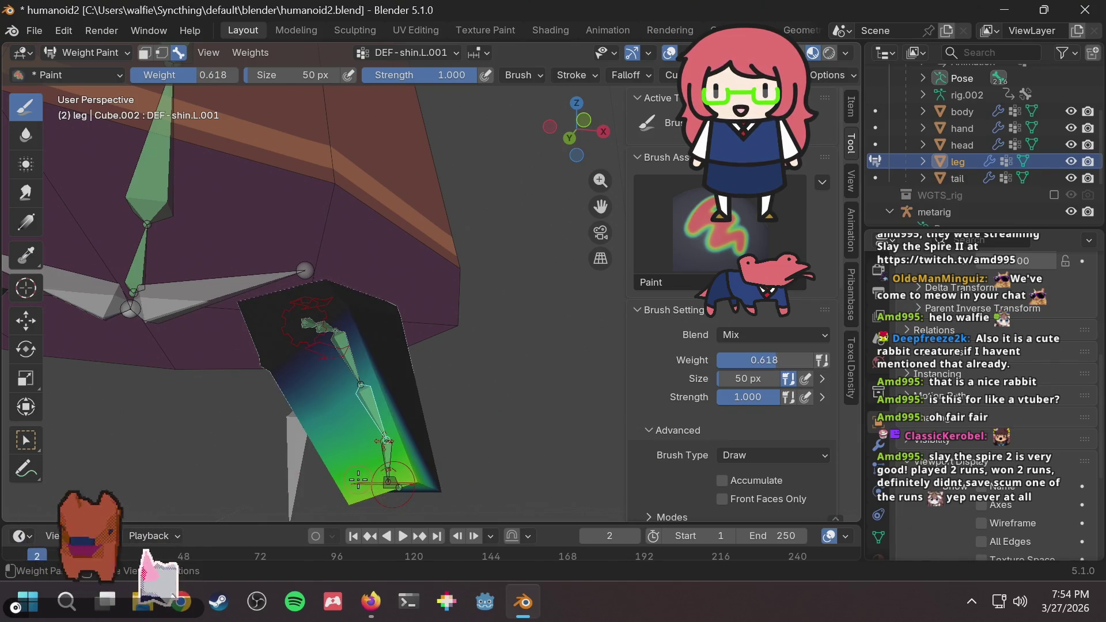
{"action": "key", "text": "ctrl+z"}
{"action": "middle_click_drag", "start_coordinate": [316, 375], "coordinate": [403, 386]}
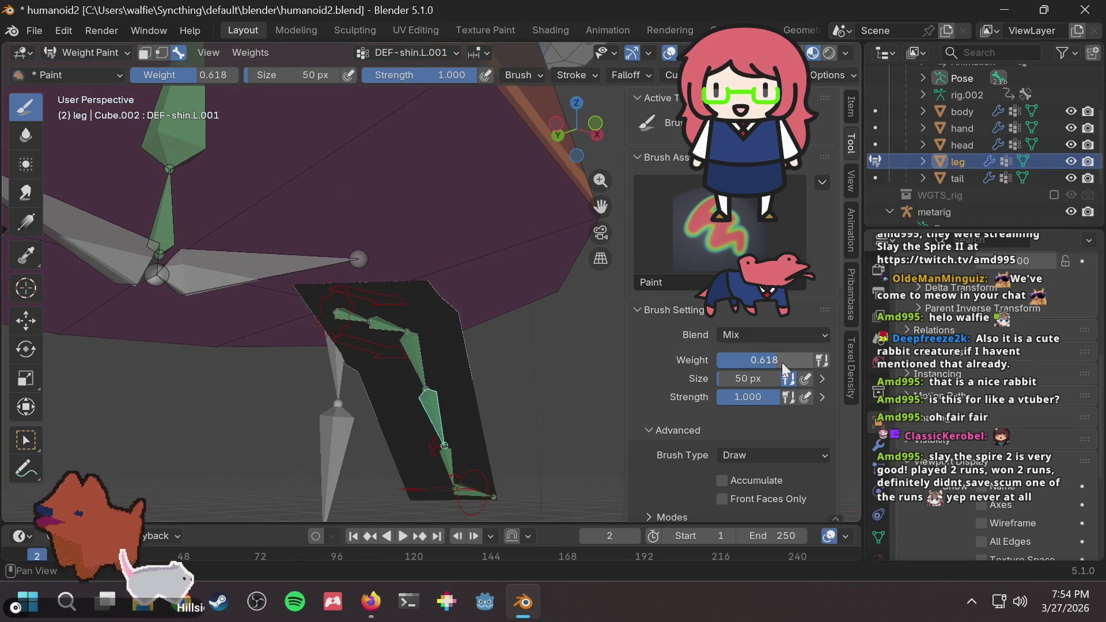
{"action": "left_click_drag", "start_coordinate": [782, 361], "coordinate": [742, 362]}
{"action": "left_click", "coordinate": [367, 375]}
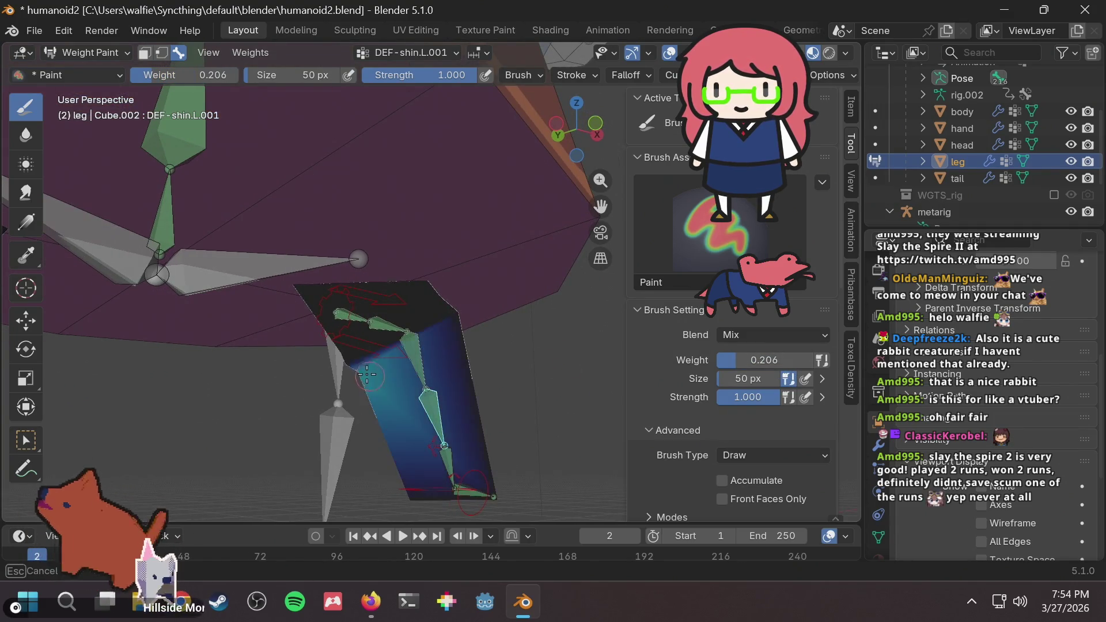
{"action": "mouse_move", "coordinate": [367, 375]}
{"action": "left_mouse_down"}
{"action": "mouse_move", "coordinate": [415, 340]}
{"action": "mouse_move", "coordinate": [404, 357]}
{"action": "mouse_move", "coordinate": [365, 368]}
{"action": "left_mouse_up"}
{"action": "key", "text": "ctrl+z"}
{"action": "key", "text": "ctrl+z"}
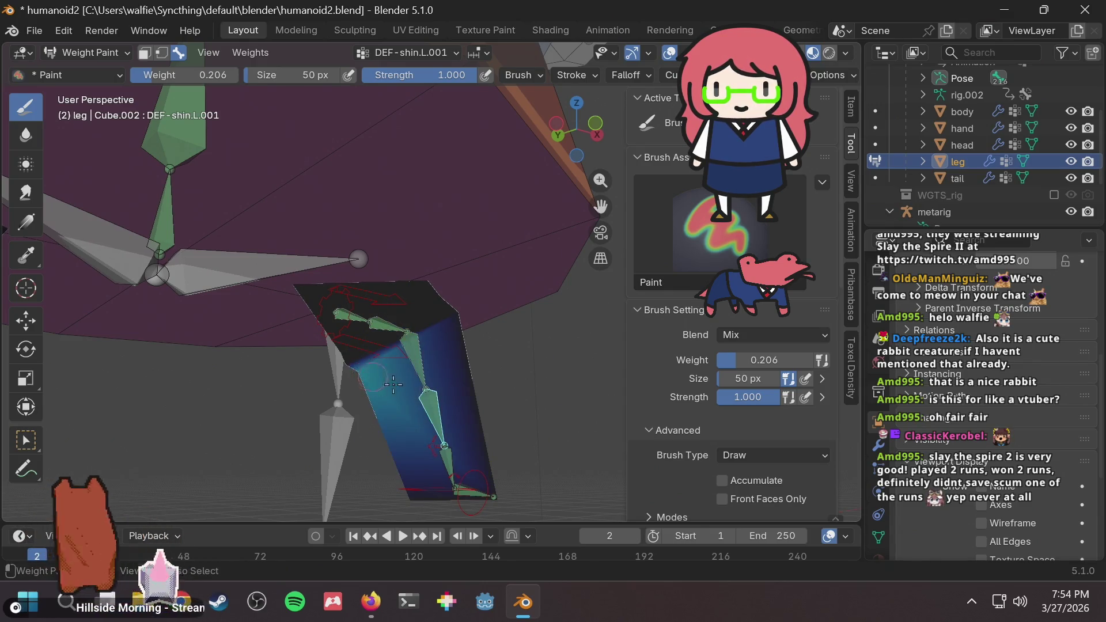
{"action": "key", "text": "ctrl+z"}
Review the DEF-foot.L, toe_ik.L and DEF-toe.L weights on the left leg.
{"action": "mouse_move", "coordinate": [378, 403]}
{"action": "middle_mouse_down"}
{"action": "mouse_move", "coordinate": [278, 397]}
{"action": "mouse_move", "coordinate": [228, 418]}
{"action": "middle_mouse_up"}
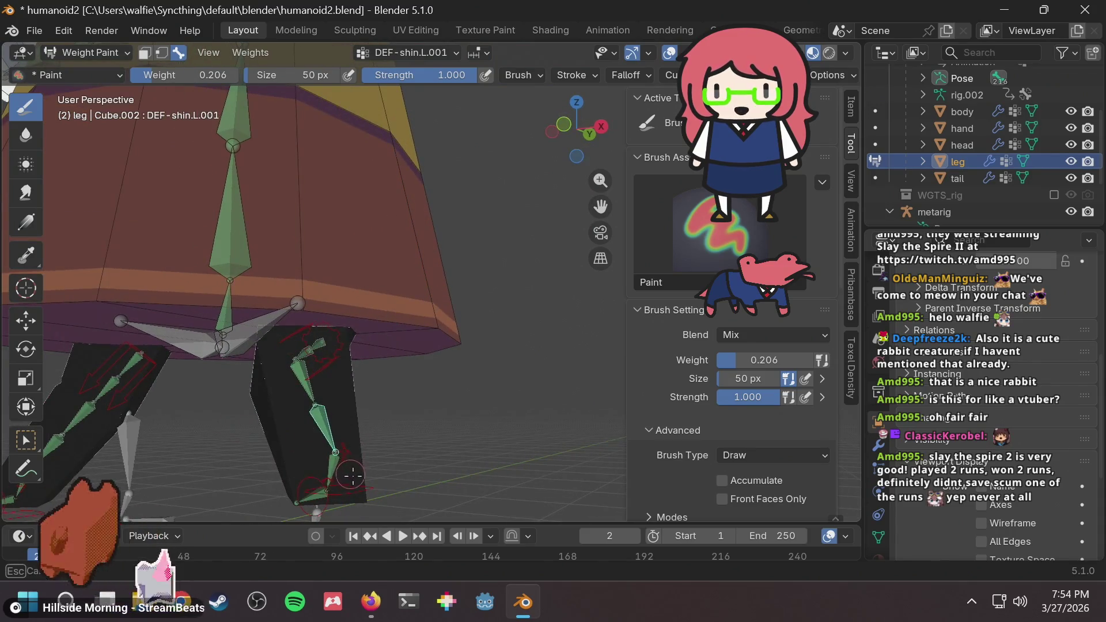
{"action": "left_click_drag", "start_coordinate": [352, 475], "coordinate": [355, 461]}
{"action": "key", "text": "ctrl+z"}
{"action": "left_click", "coordinate": [335, 462], "text": "ctrl"}
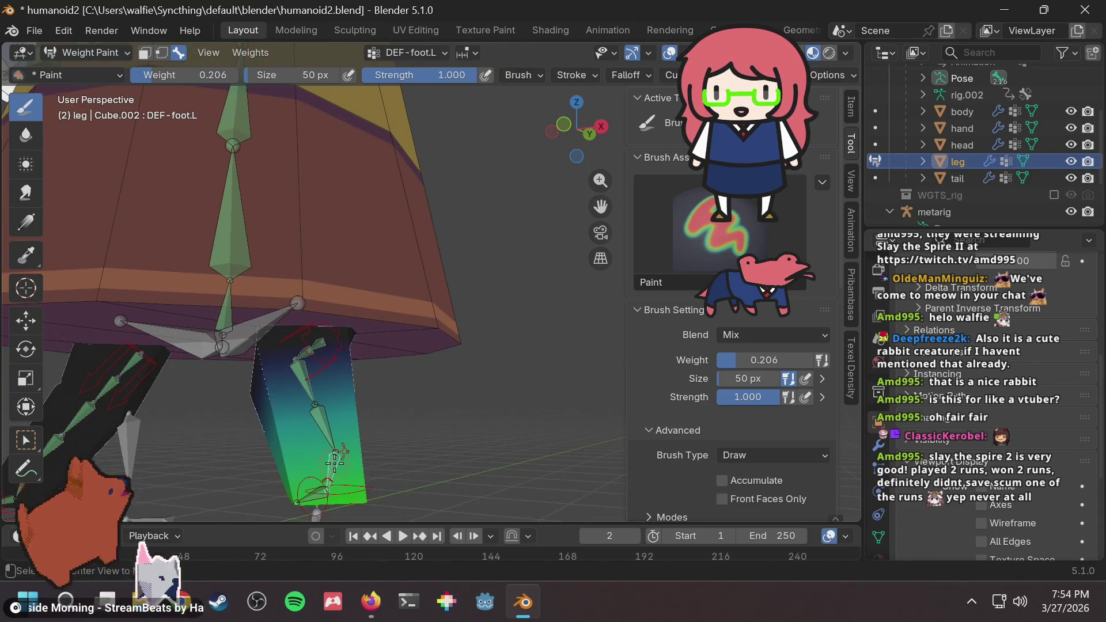
{"action": "middle_click_drag", "start_coordinate": [346, 445], "coordinate": [190, 454]}
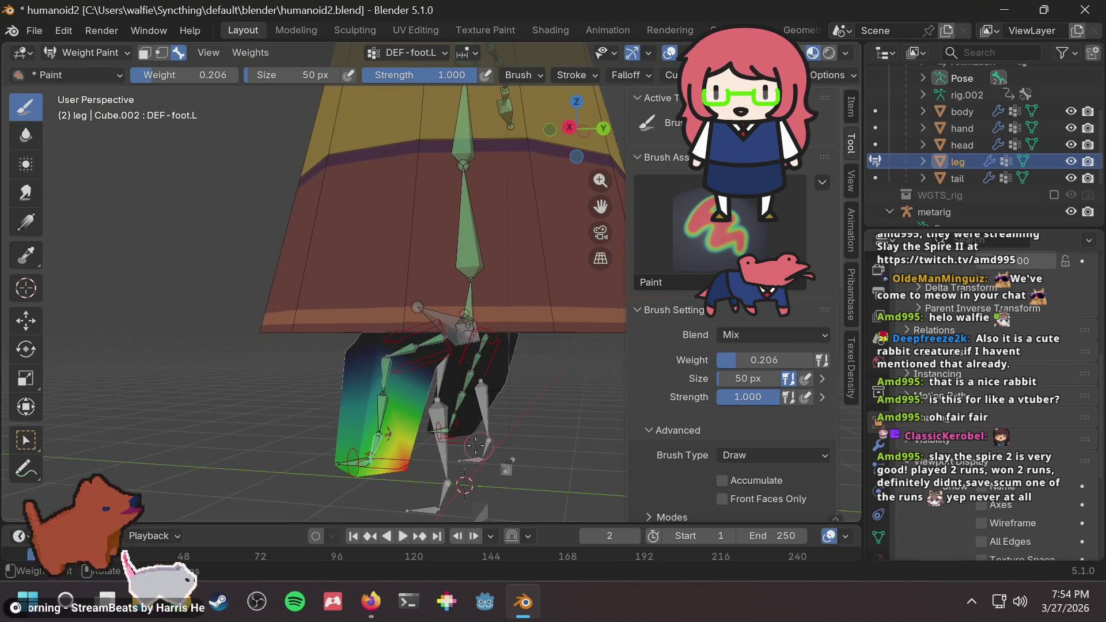
{"action": "mouse_move", "coordinate": [475, 445]}
{"action": "middle_mouse_down"}
{"action": "mouse_move", "coordinate": [371, 424]}
{"action": "mouse_move", "coordinate": [530, 425]}
{"action": "mouse_move", "coordinate": [494, 490]}
{"action": "middle_mouse_up"}
{"action": "left_click", "coordinate": [494, 504], "text": "ctrl"}
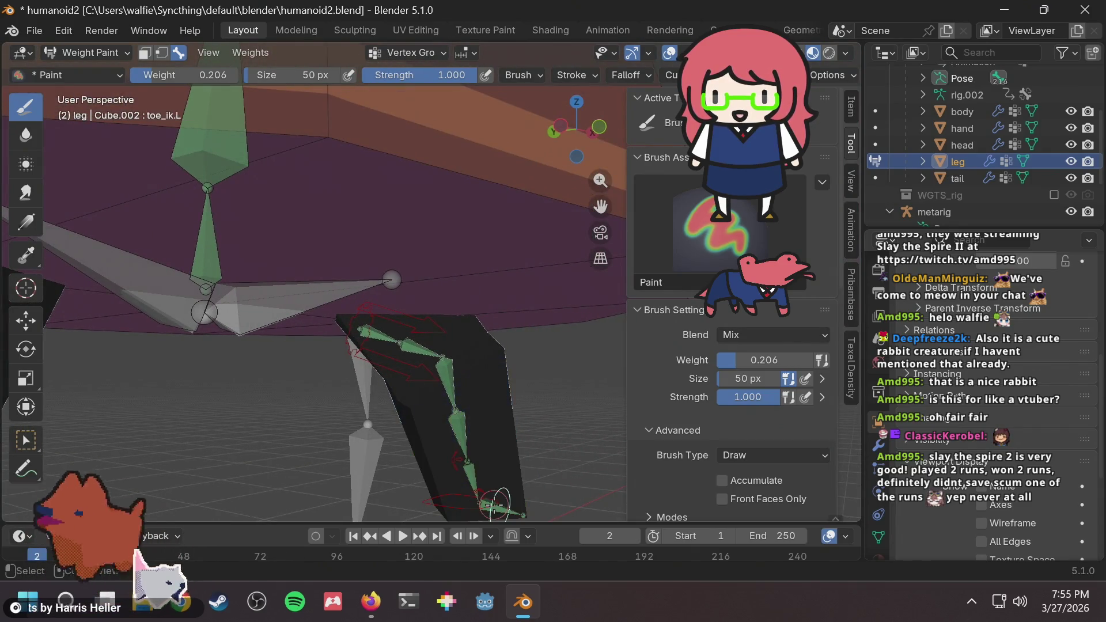
{"action": "left_click", "coordinate": [501, 509], "text": "ctrl"}
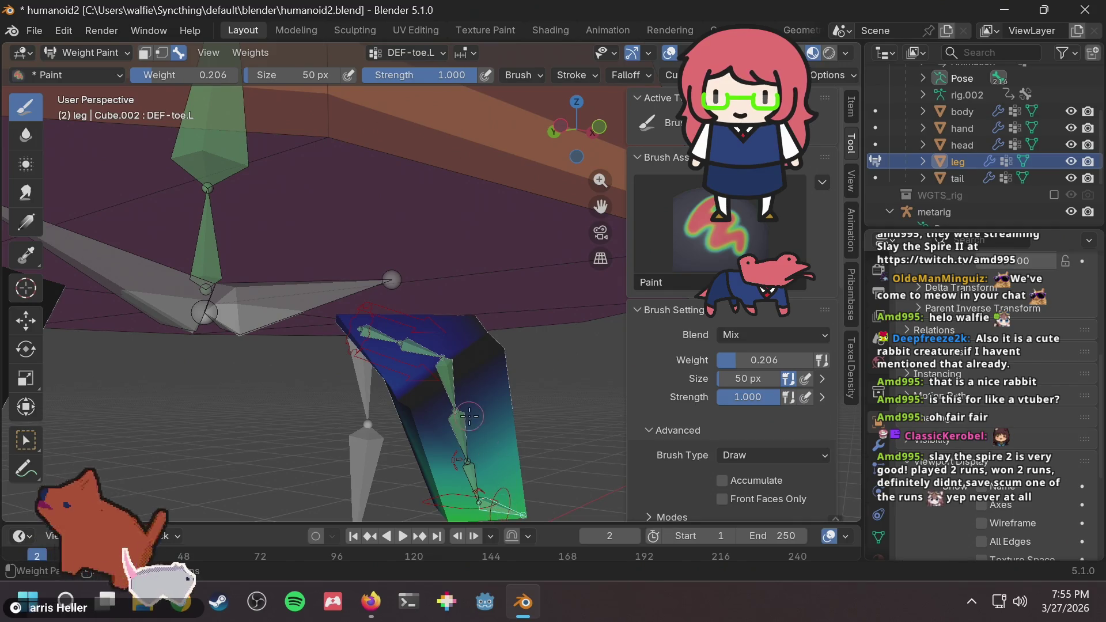
Paint full 1.000 DEF-toe.L weight onto the foot end of the left leg.
{"action": "middle_click_drag", "start_coordinate": [470, 416], "coordinate": [289, 441]}
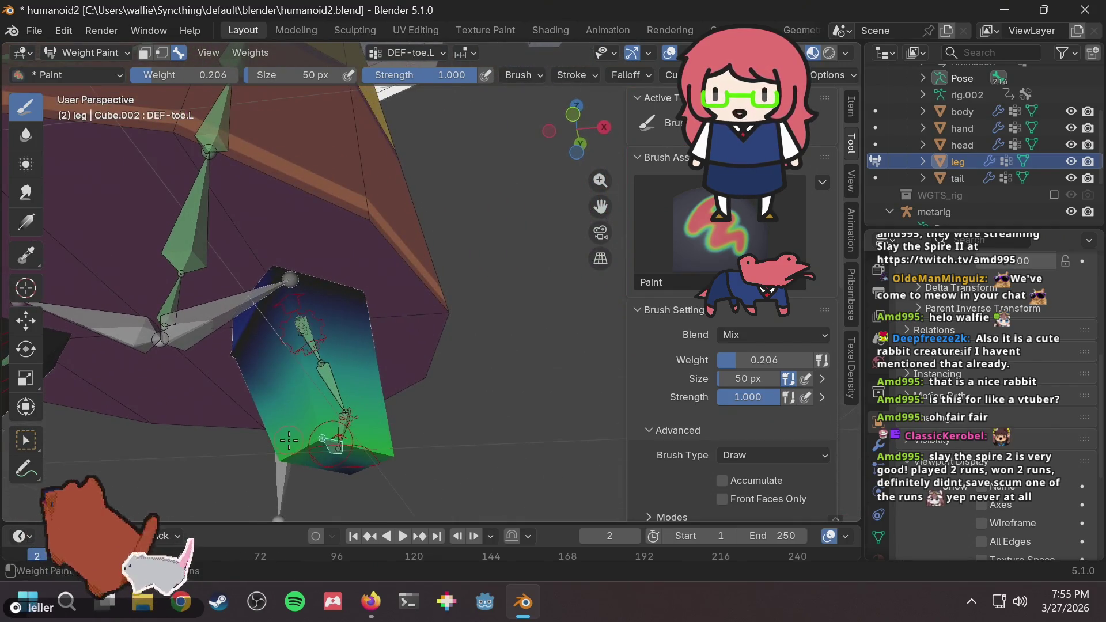
{"action": "middle_click_drag", "start_coordinate": [327, 393], "coordinate": [342, 291]}
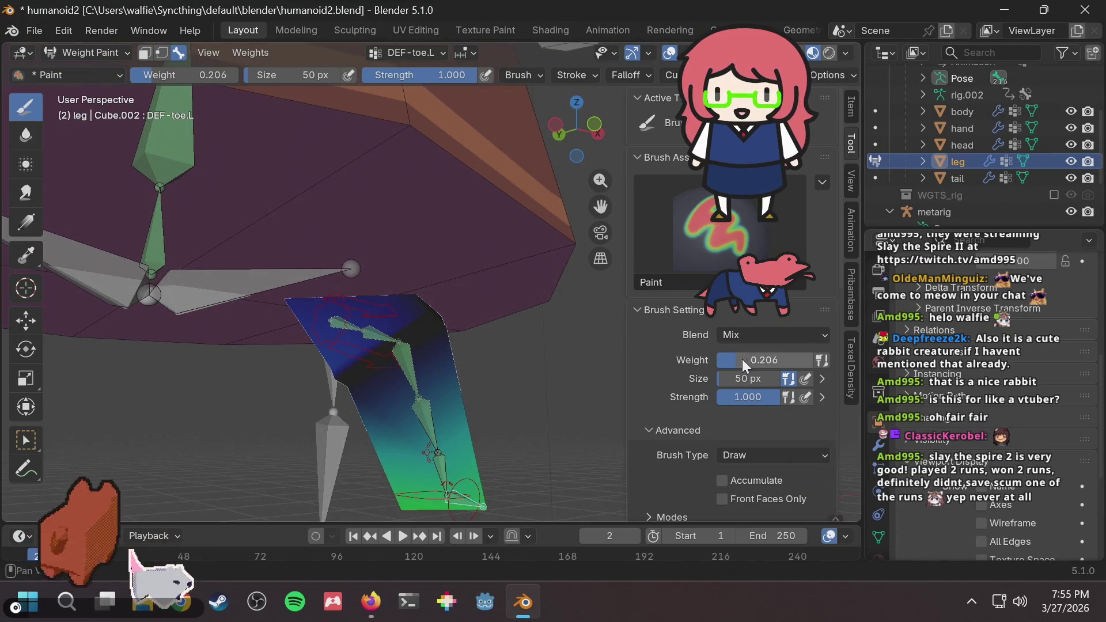
{"action": "left_click_drag", "start_coordinate": [742, 358], "coordinate": [718, 359]}
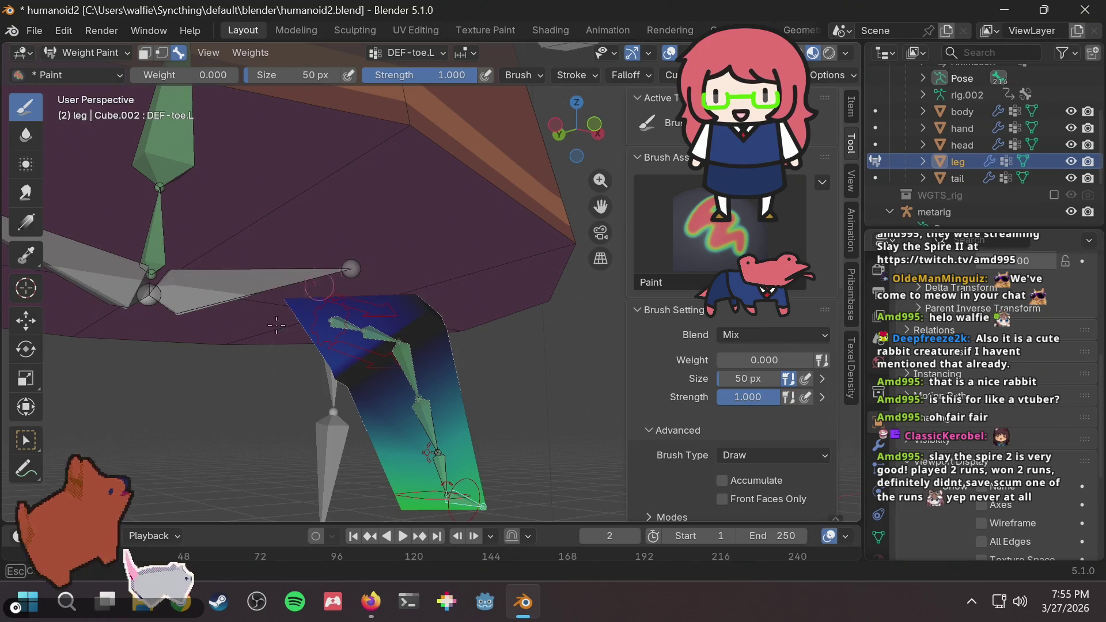
{"action": "mouse_move", "coordinate": [350, 373]}
{"action": "middle_mouse_down"}
{"action": "mouse_move", "coordinate": [555, 296]}
{"action": "mouse_move", "coordinate": [331, 346]}
{"action": "mouse_move", "coordinate": [533, 312]}
{"action": "mouse_move", "coordinate": [483, 328]}
{"action": "mouse_move", "coordinate": [527, 319]}
{"action": "mouse_move", "coordinate": [545, 350]}
{"action": "mouse_move", "coordinate": [333, 383]}
{"action": "mouse_move", "coordinate": [397, 373]}
{"action": "mouse_move", "coordinate": [339, 440]}
{"action": "middle_mouse_up"}
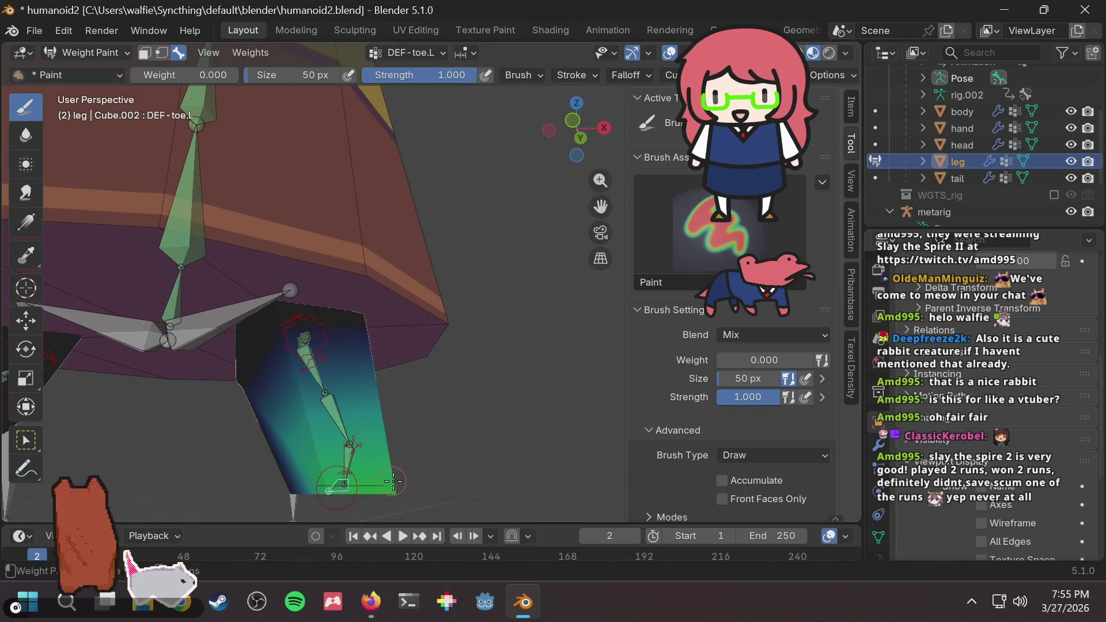
{"action": "mouse_move", "coordinate": [392, 480]}
{"action": "middle_mouse_down"}
{"action": "mouse_move", "coordinate": [251, 421]}
{"action": "mouse_move", "coordinate": [473, 387]}
{"action": "mouse_move", "coordinate": [427, 370]}
{"action": "middle_mouse_up"}
{"action": "middle_click_drag", "start_coordinate": [475, 427], "coordinate": [455, 433]}
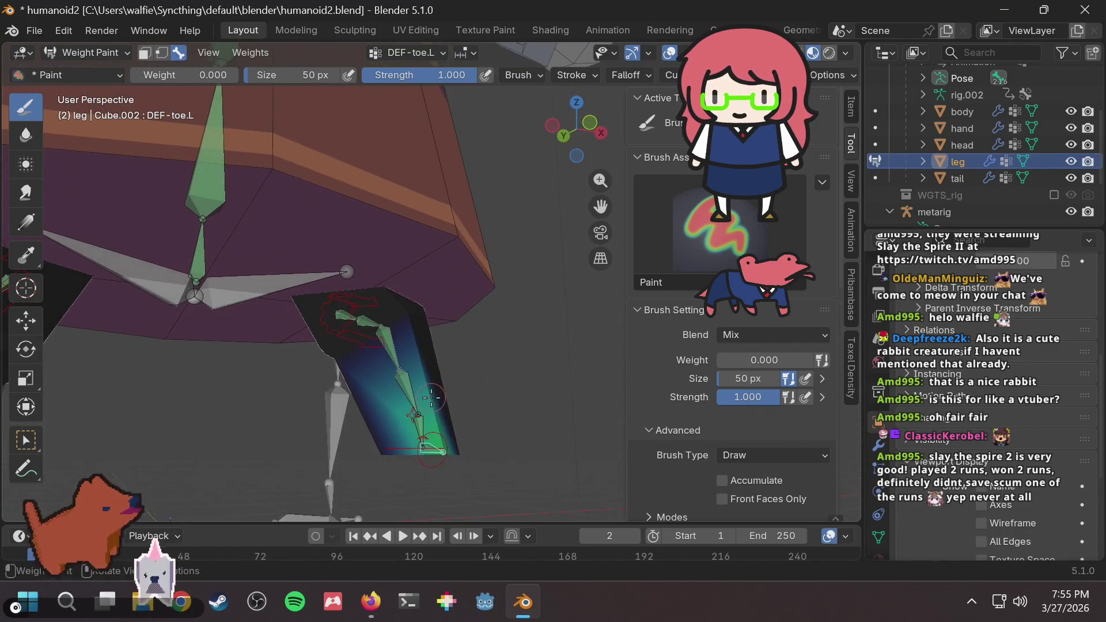
{"action": "left_click_drag", "start_coordinate": [743, 360], "coordinate": [824, 359]}
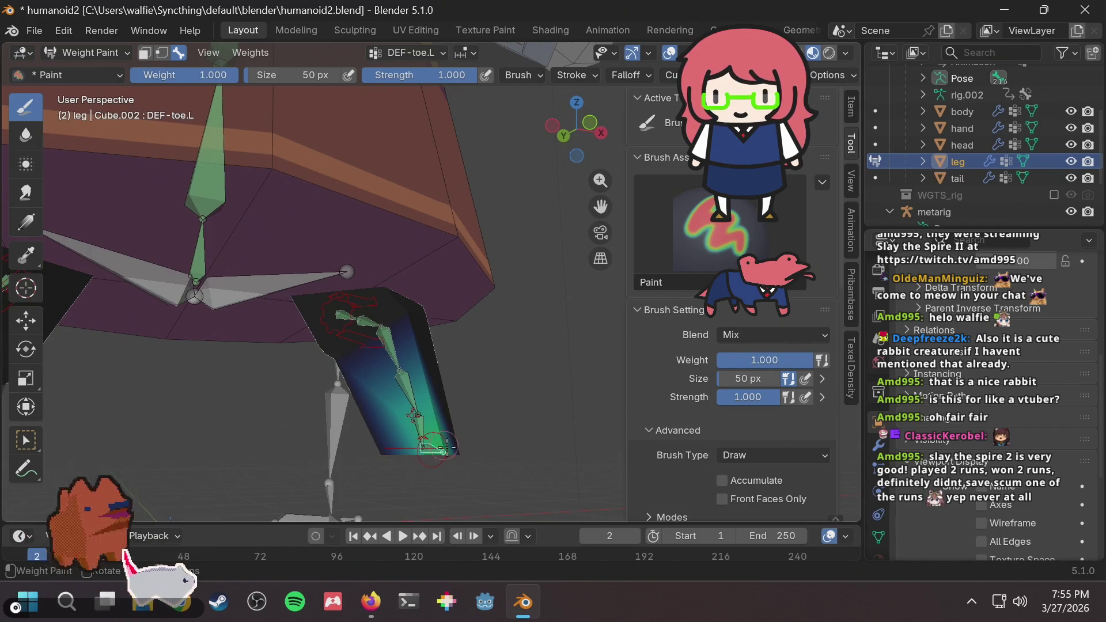
{"action": "left_click_drag", "start_coordinate": [446, 446], "coordinate": [442, 451]}
Switch back to the DEF-foot.L group and check the legs from the side.
{"action": "mouse_move", "coordinate": [477, 390]}
{"action": "middle_mouse_down"}
{"action": "mouse_move", "coordinate": [387, 405]}
{"action": "mouse_move", "coordinate": [423, 381]}
{"action": "middle_mouse_up"}
{"action": "mouse_move", "coordinate": [369, 342]}
{"action": "middle_mouse_down"}
{"action": "mouse_move", "coordinate": [417, 351]}
{"action": "mouse_move", "coordinate": [290, 360]}
{"action": "middle_mouse_up"}
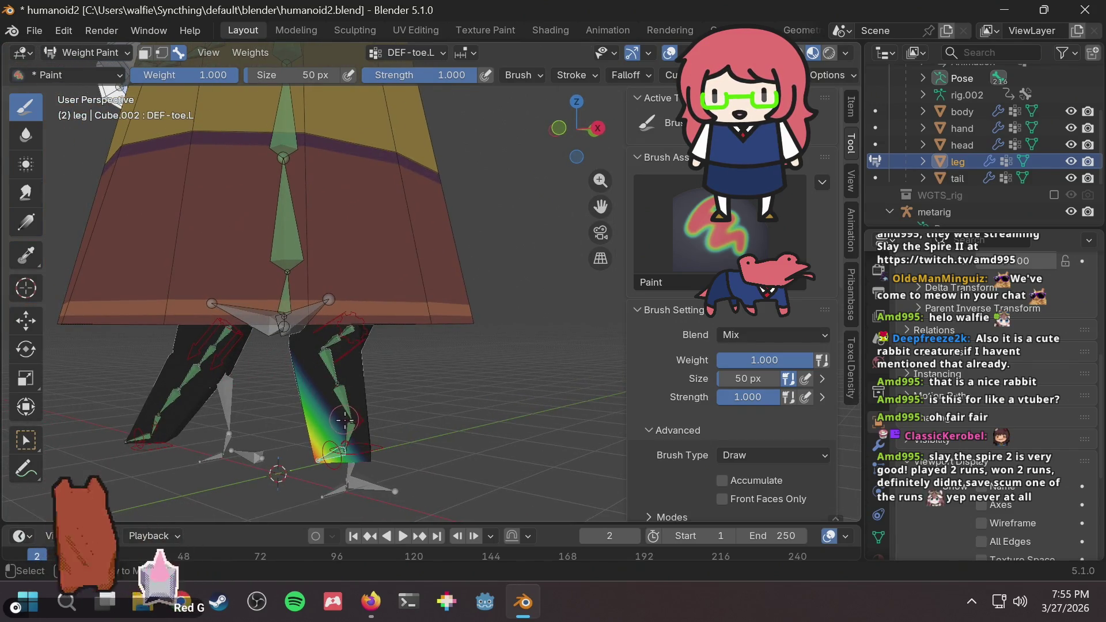
{"action": "left_click", "coordinate": [351, 433], "text": "ctrl"}
{"action": "middle_click_drag", "start_coordinate": [351, 432], "coordinate": [217, 387]}
{"action": "scroll", "coordinate": [437, 430], "scroll_direction": "up", "scroll_amount": 1}
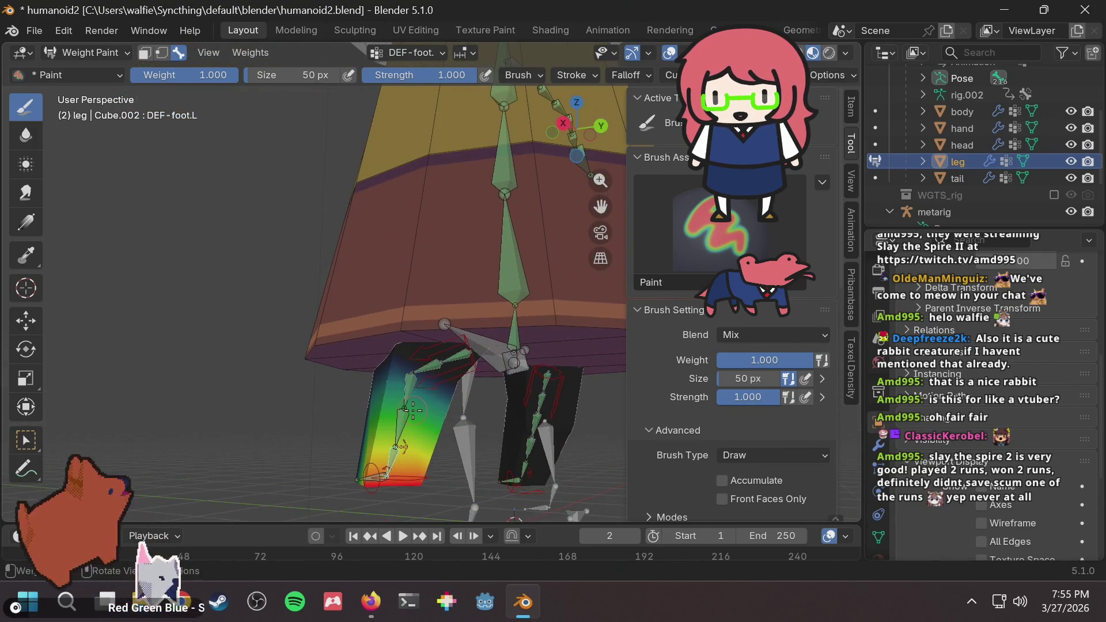
{"action": "mouse_move", "coordinate": [413, 410]}
{"action": "middle_mouse_down"}
{"action": "mouse_move", "coordinate": [621, 402]}
{"action": "mouse_move", "coordinate": [222, 469]}
{"action": "mouse_move", "coordinate": [379, 428]}
{"action": "middle_mouse_up"}
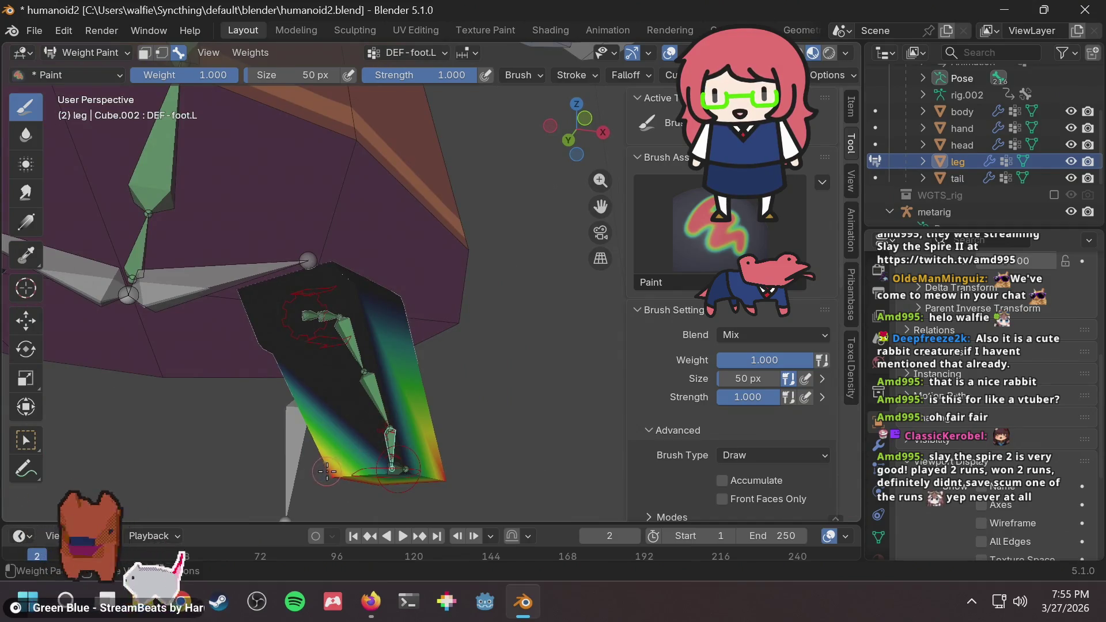
Step through the shin and thigh groups, ending on DEF-thigh.L as the paint target.
{"action": "left_click", "coordinate": [378, 386], "text": "ctrl"}
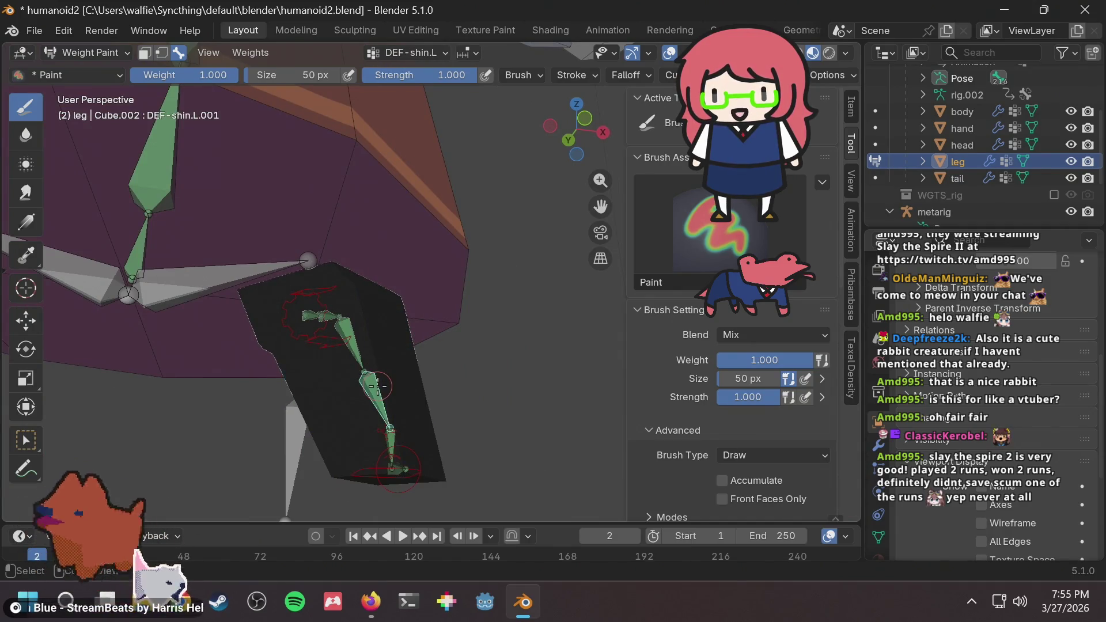
{"action": "mouse_move", "coordinate": [387, 383]}
{"action": "middle_mouse_down"}
{"action": "mouse_move", "coordinate": [291, 368]}
{"action": "mouse_move", "coordinate": [263, 380]}
{"action": "middle_mouse_up"}
{"action": "left_click", "coordinate": [320, 359], "text": "ctrl"}
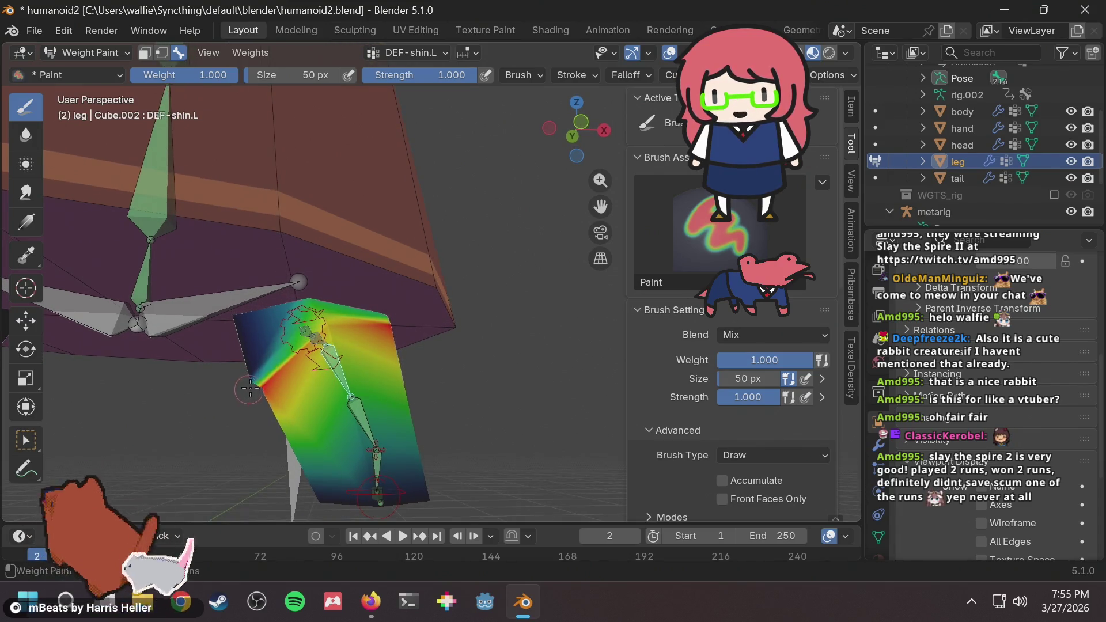
{"action": "middle_click_drag", "start_coordinate": [400, 335], "coordinate": [414, 349]}
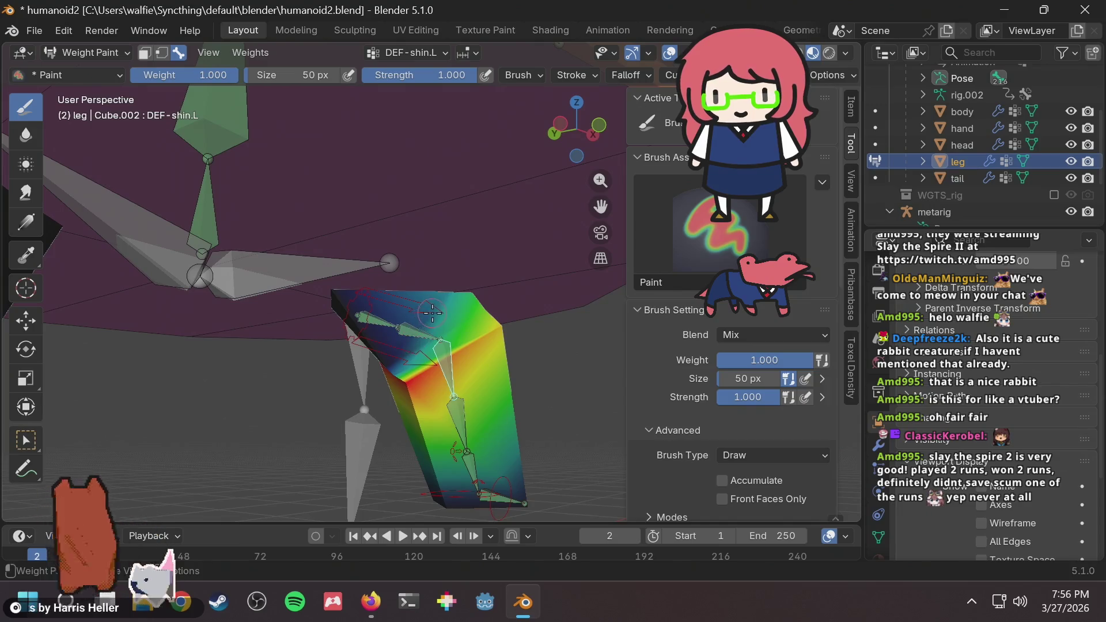
{"action": "mouse_move", "coordinate": [432, 313]}
{"action": "middle_mouse_down"}
{"action": "mouse_move", "coordinate": [436, 357]}
{"action": "mouse_move", "coordinate": [424, 338]}
{"action": "mouse_move", "coordinate": [535, 326]}
{"action": "mouse_move", "coordinate": [598, 300]}
{"action": "middle_mouse_up"}
{"action": "left_click", "coordinate": [455, 349], "text": "ctrl"}
{"action": "left_click", "coordinate": [425, 333], "text": "ctrl"}
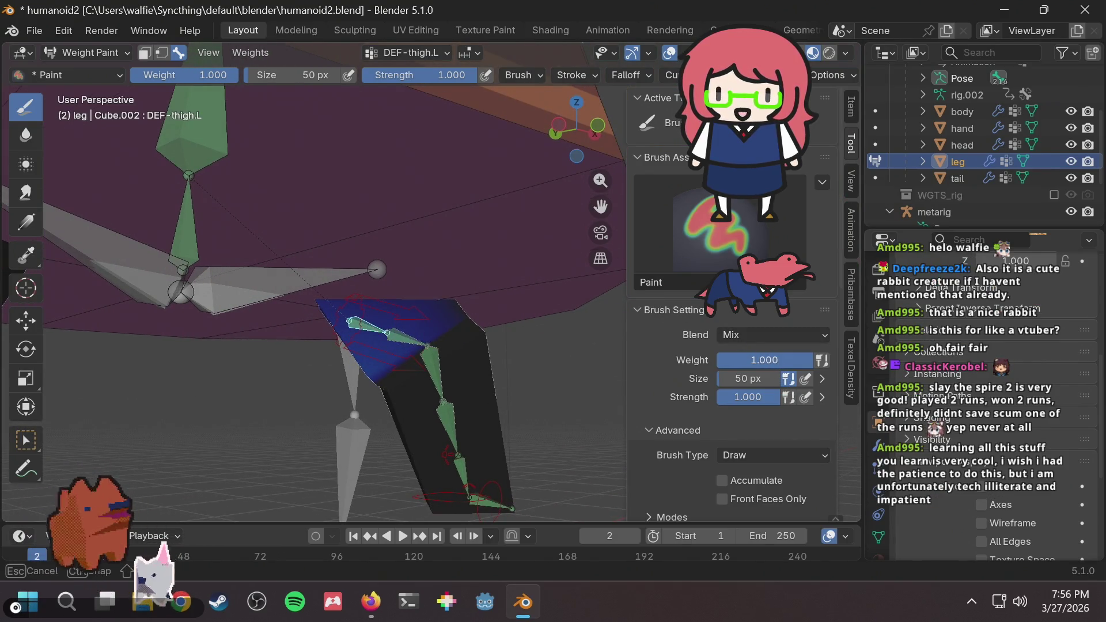
Set brush weight to 0 and paint DEF-thigh.L weight off across the leg.
{"action": "left_click_drag", "start_coordinate": [766, 359], "coordinate": [666, 343]}
{"action": "left_click_drag", "start_coordinate": [342, 300], "coordinate": [290, 319]}
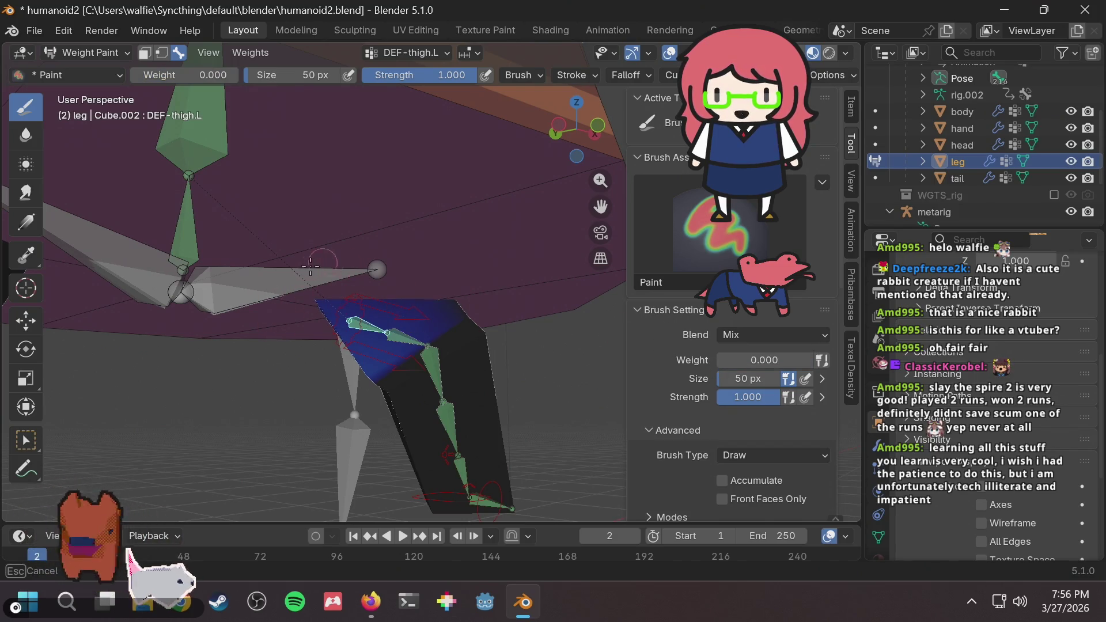
{"action": "left_click_drag", "start_coordinate": [398, 352], "coordinate": [397, 369]}
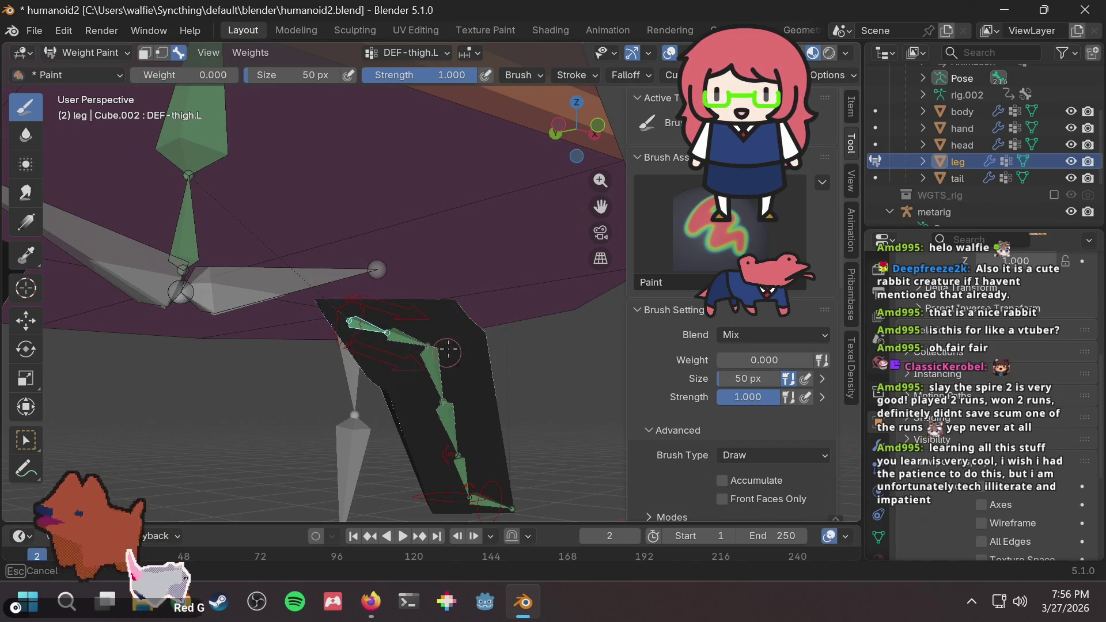
{"action": "middle_click_drag", "start_coordinate": [488, 314], "coordinate": [390, 301]}
{"action": "scroll", "coordinate": [423, 296], "scroll_direction": "down", "scroll_amount": 3}
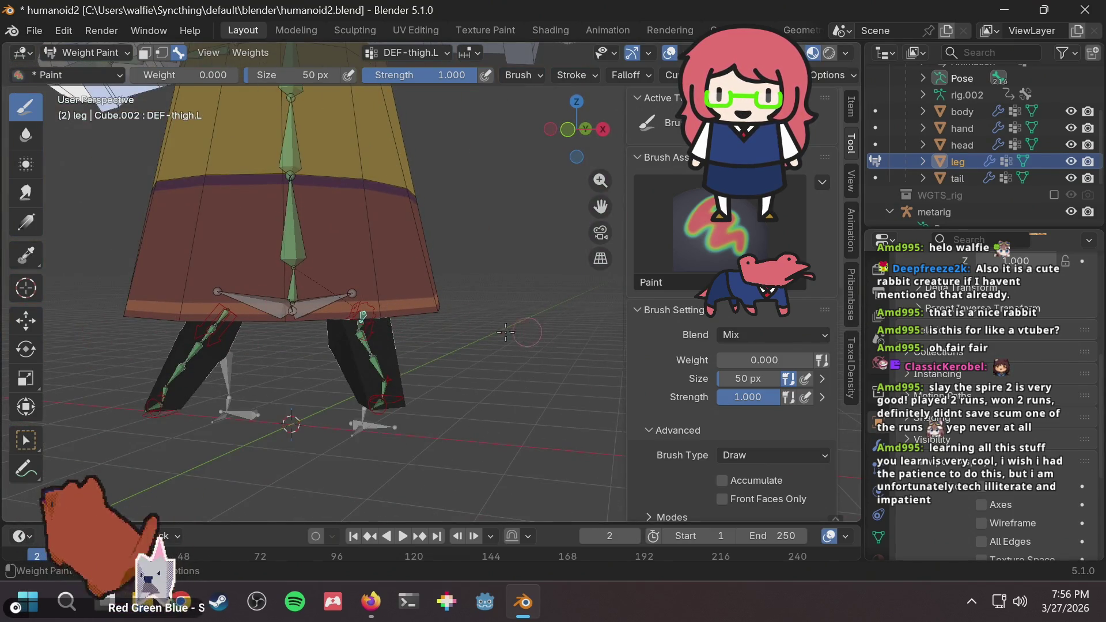
{"action": "scroll", "coordinate": [402, 306], "scroll_direction": "up", "scroll_amount": 5}
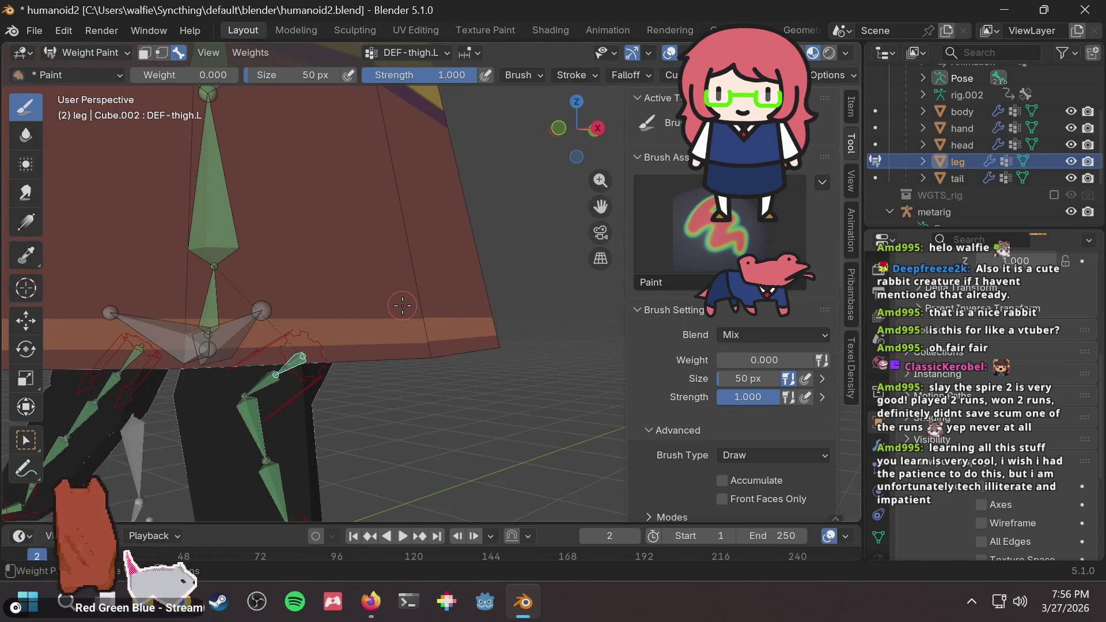
{"action": "mouse_move", "coordinate": [402, 306]}
{"action": "middle_mouse_down"}
{"action": "mouse_move", "coordinate": [331, 318]}
{"action": "mouse_move", "coordinate": [362, 337]}
{"action": "mouse_move", "coordinate": [294, 357]}
{"action": "mouse_move", "coordinate": [186, 357]}
{"action": "mouse_move", "coordinate": [462, 314]}
{"action": "middle_mouse_up"}
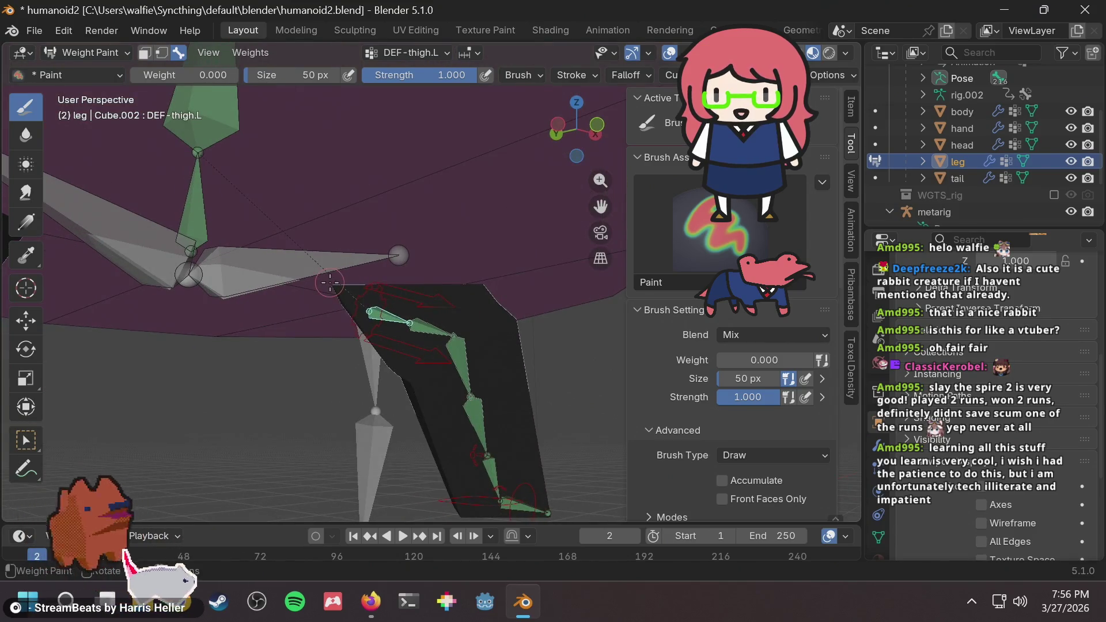
{"action": "mouse_move", "coordinate": [329, 282]}
{"action": "middle_mouse_down"}
{"action": "mouse_move", "coordinate": [368, 299]}
{"action": "mouse_move", "coordinate": [438, 279]}
{"action": "mouse_move", "coordinate": [436, 305]}
{"action": "middle_mouse_up"}
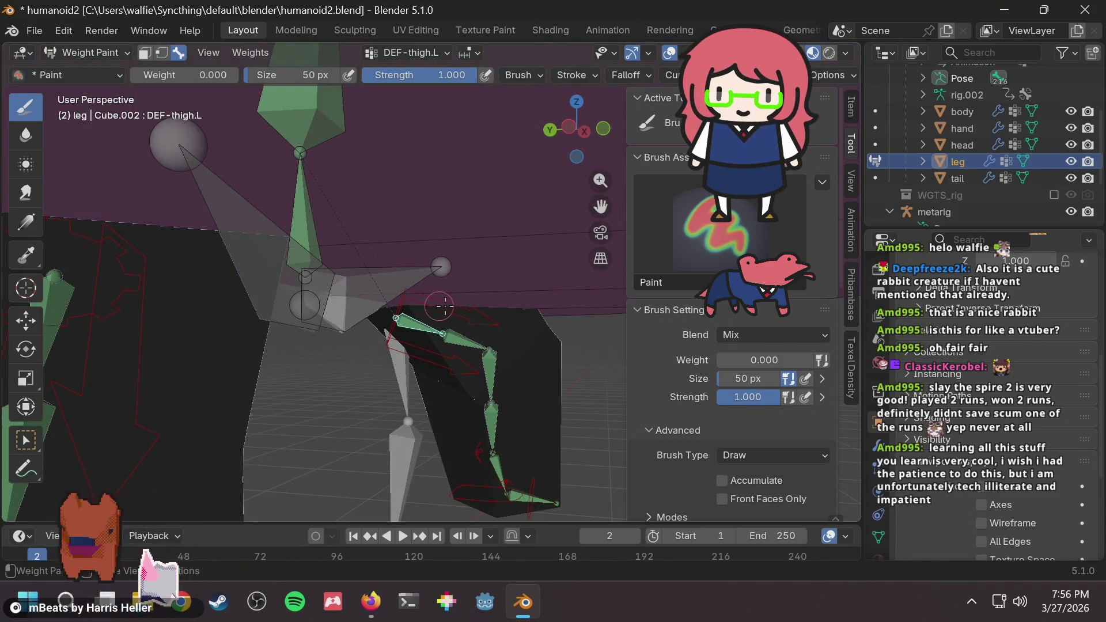
{"action": "scroll", "coordinate": [430, 311], "scroll_direction": "up", "scroll_amount": 2}
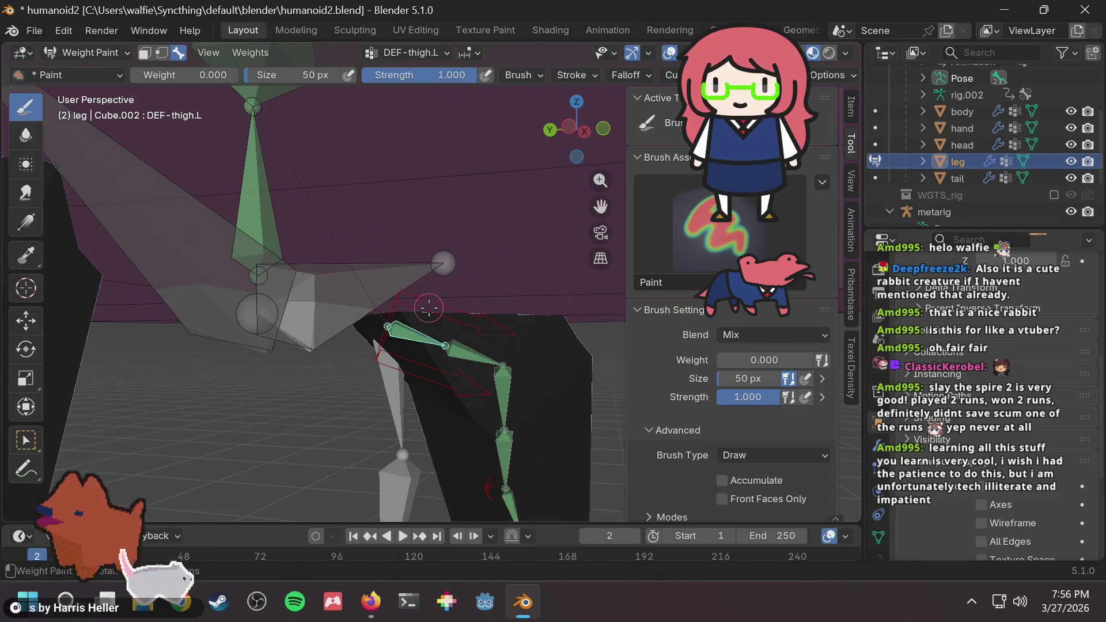
Clear the remaining DEF-thigh.L weight near the hip, then view the rabbit from the front.
{"action": "left_click_drag", "start_coordinate": [429, 309], "coordinate": [441, 296]}
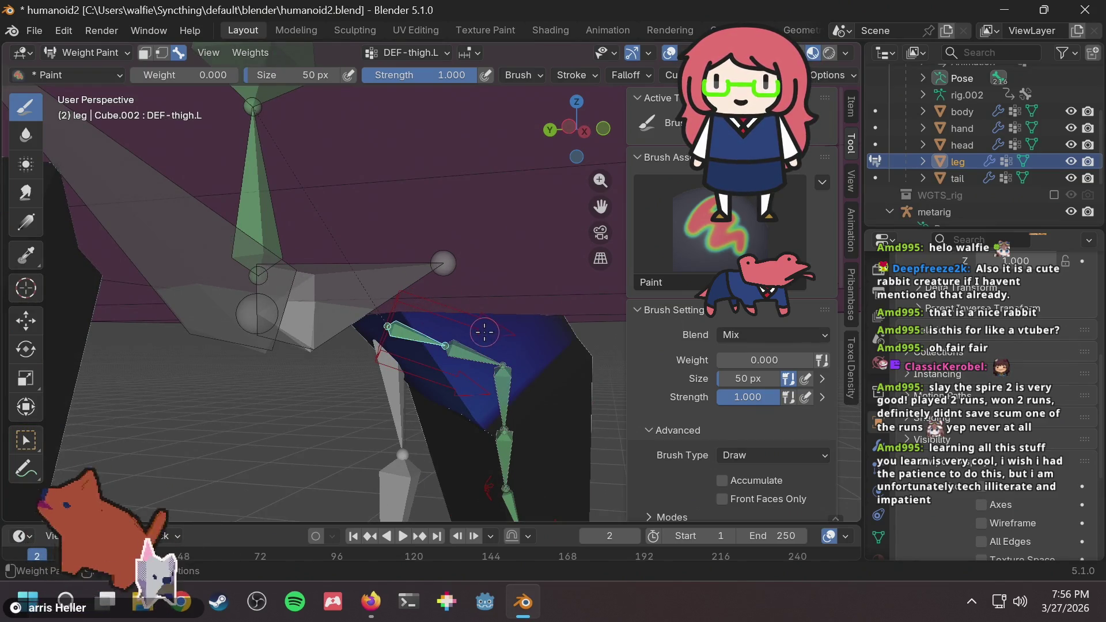
{"action": "middle_click_drag", "start_coordinate": [482, 330], "coordinate": [356, 323]}
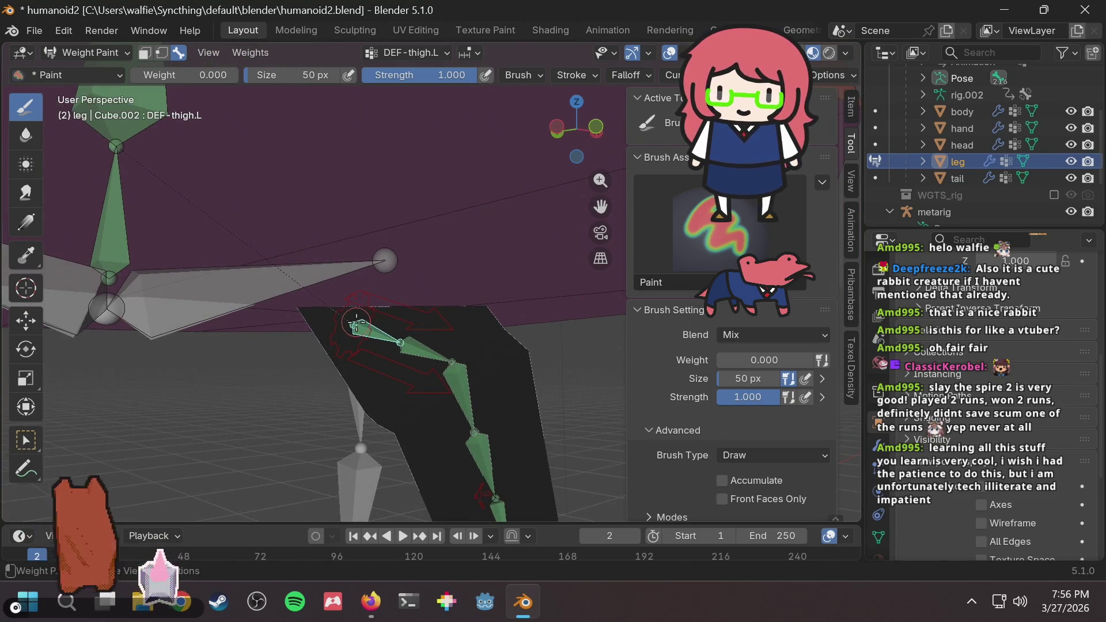
{"action": "mouse_move", "coordinate": [357, 325]}
{"action": "middle_mouse_down"}
{"action": "mouse_move", "coordinate": [398, 311]}
{"action": "mouse_move", "coordinate": [207, 323]}
{"action": "mouse_move", "coordinate": [354, 314]}
{"action": "mouse_move", "coordinate": [388, 336]}
{"action": "mouse_move", "coordinate": [394, 265]}
{"action": "mouse_move", "coordinate": [381, 288]}
{"action": "mouse_move", "coordinate": [460, 318]}
{"action": "mouse_move", "coordinate": [364, 333]}
{"action": "mouse_move", "coordinate": [402, 296]}
{"action": "mouse_move", "coordinate": [458, 295]}
{"action": "mouse_move", "coordinate": [445, 297]}
{"action": "middle_mouse_up"}
{"action": "scroll", "coordinate": [381, 271], "scroll_direction": "up", "scroll_amount": 6}
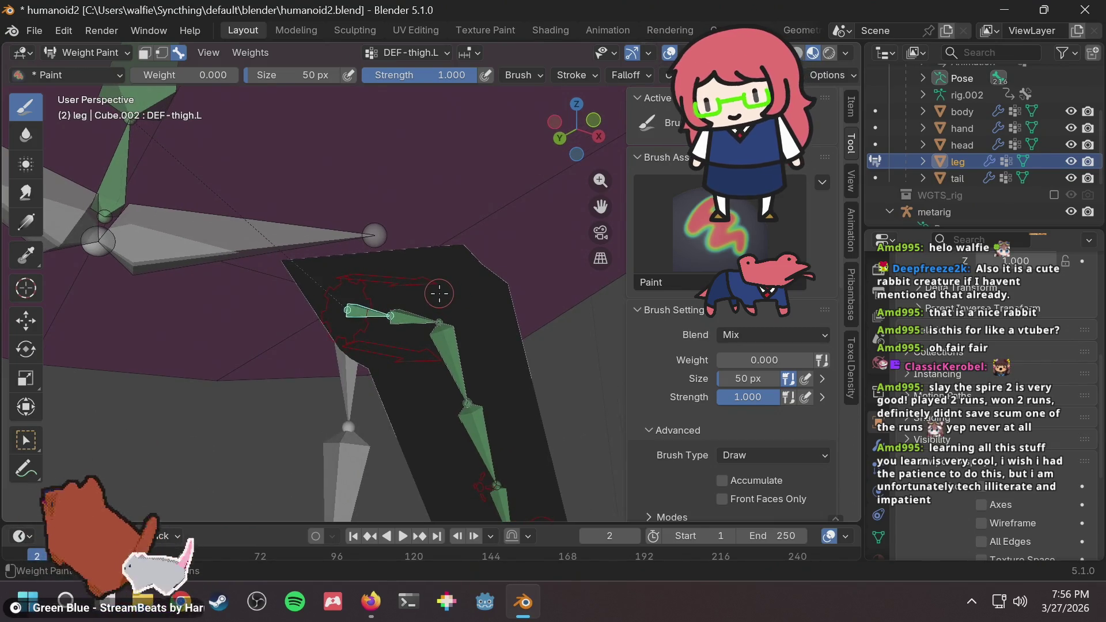
{"action": "scroll", "coordinate": [436, 288], "scroll_direction": "down", "scroll_amount": 6}
{"action": "middle_click_drag", "start_coordinate": [433, 282], "coordinate": [392, 309]}
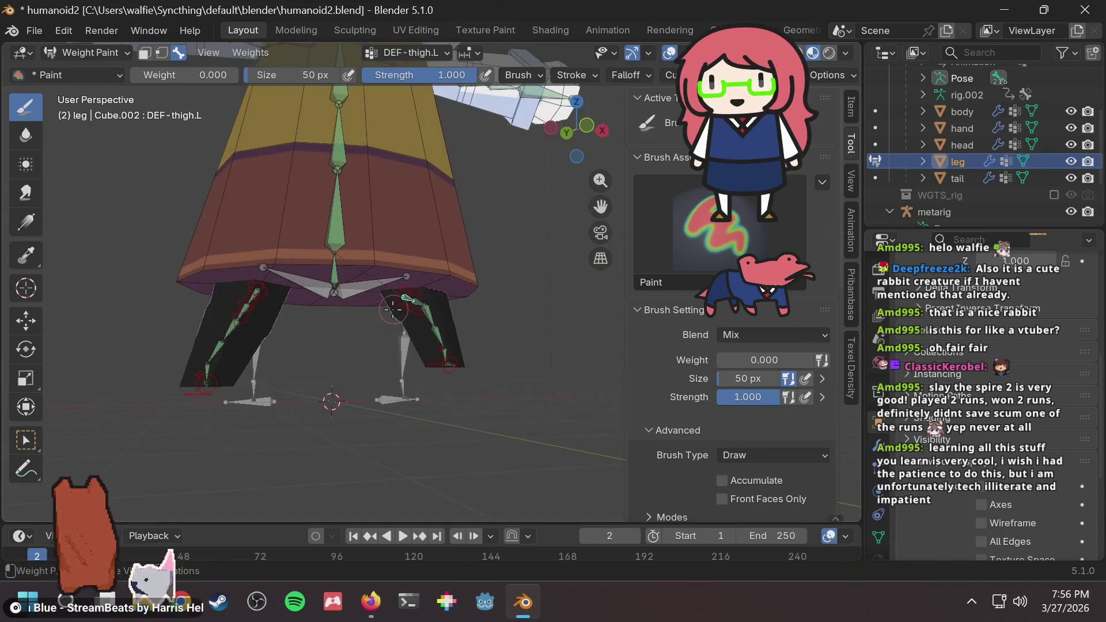
{"action": "middle_click_drag", "start_coordinate": [295, 256], "coordinate": [345, 270]}
{"action": "scroll", "coordinate": [345, 271], "scroll_direction": "down", "scroll_amount": 5}
{"action": "scroll", "coordinate": [403, 268], "scroll_direction": "down", "scroll_amount": 2}
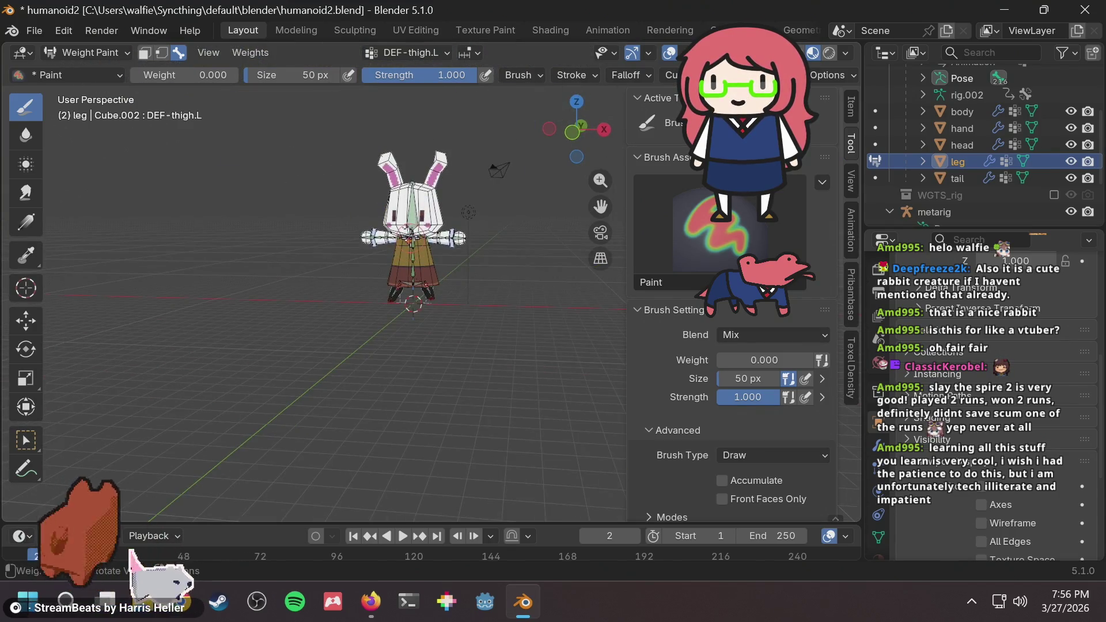
{"action": "scroll", "coordinate": [413, 268], "scroll_direction": "up", "scroll_amount": 2}
{"action": "scroll", "coordinate": [413, 284], "scroll_direction": "up", "scroll_amount": 10}
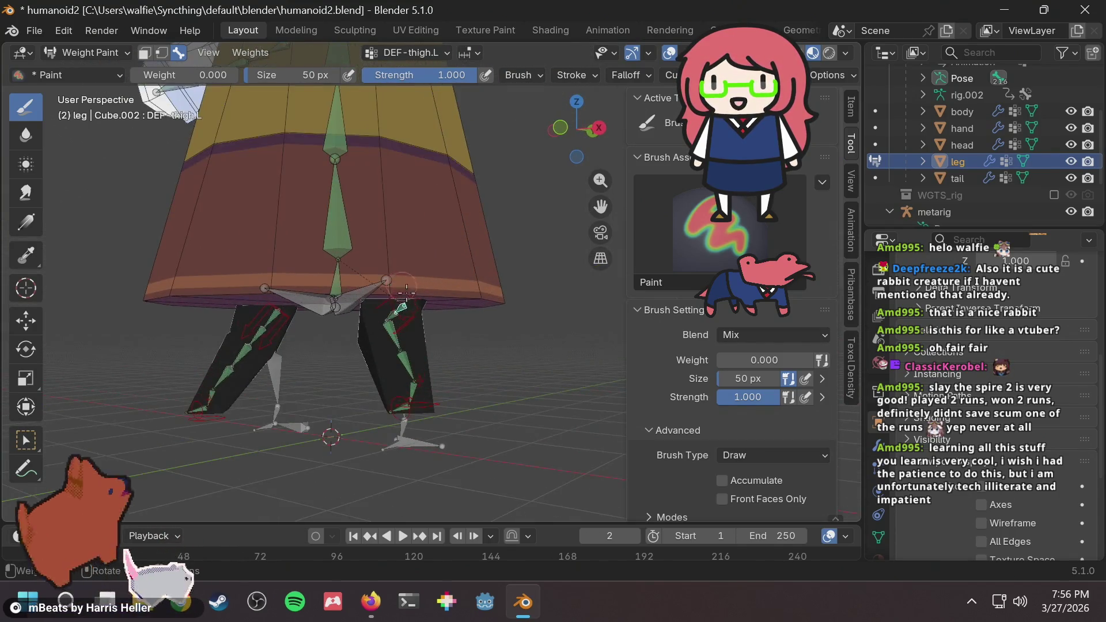
{"action": "middle_click_drag", "start_coordinate": [375, 316], "coordinate": [422, 316]}
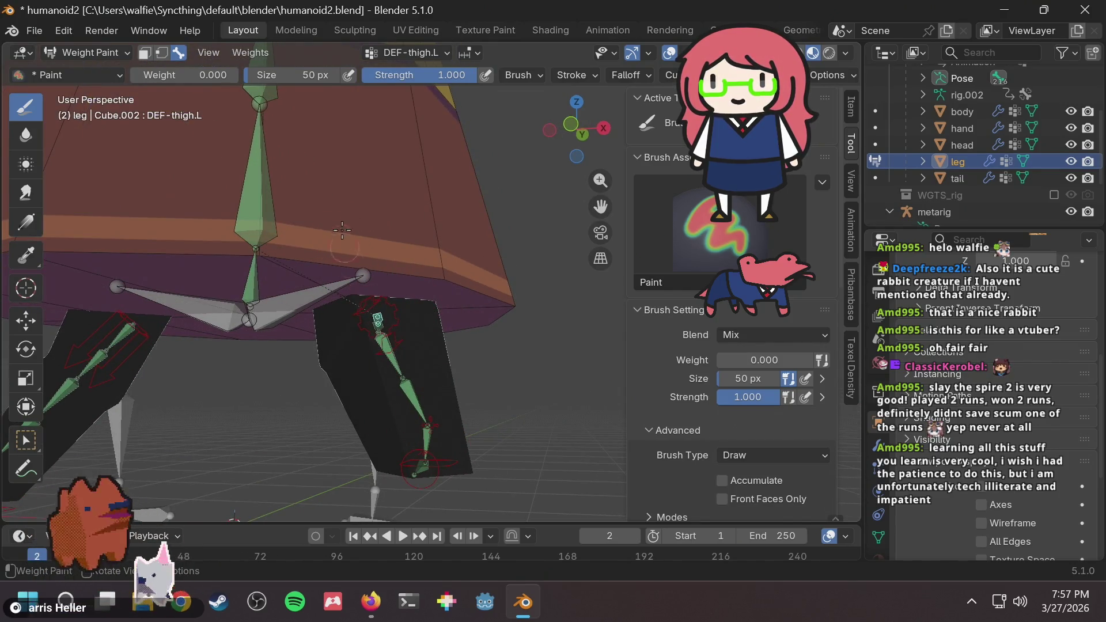
{"action": "mouse_move", "coordinate": [413, 178]}
{"action": "middle_mouse_down"}
{"action": "mouse_move", "coordinate": [345, 245]}
{"action": "mouse_move", "coordinate": [388, 244]}
{"action": "middle_mouse_up"}
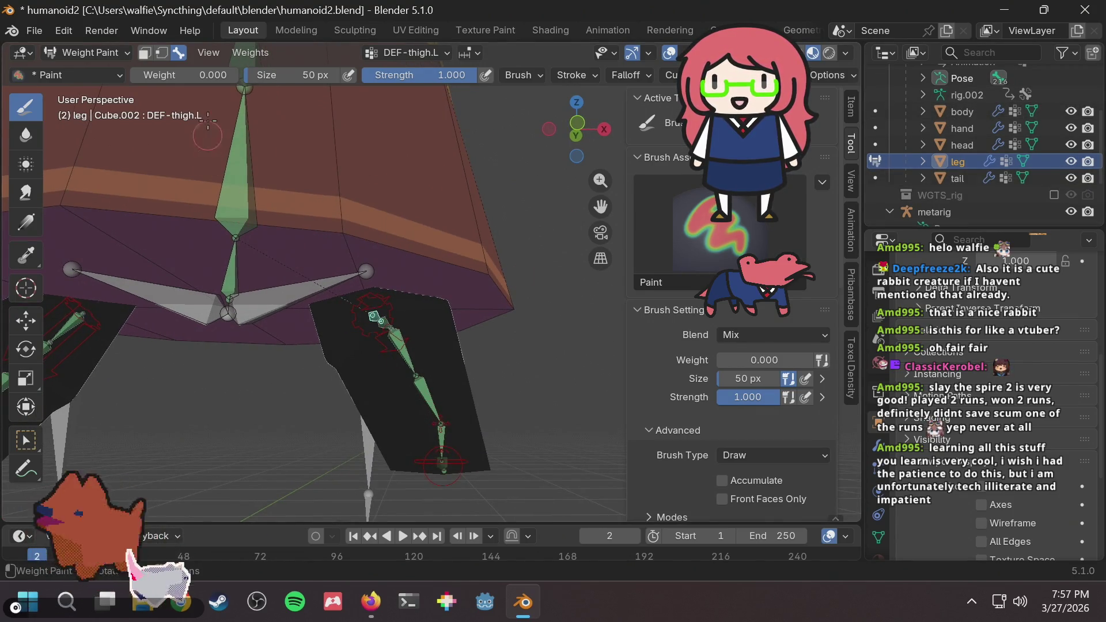
{"action": "mouse_move", "coordinate": [438, 302]}
{"action": "middle_mouse_down"}
{"action": "mouse_move", "coordinate": [488, 292]}
{"action": "mouse_move", "coordinate": [471, 255]}
{"action": "mouse_move", "coordinate": [92, 320]}
{"action": "mouse_move", "coordinate": [505, 311]}
{"action": "mouse_move", "coordinate": [778, 288]}
{"action": "middle_mouse_up"}
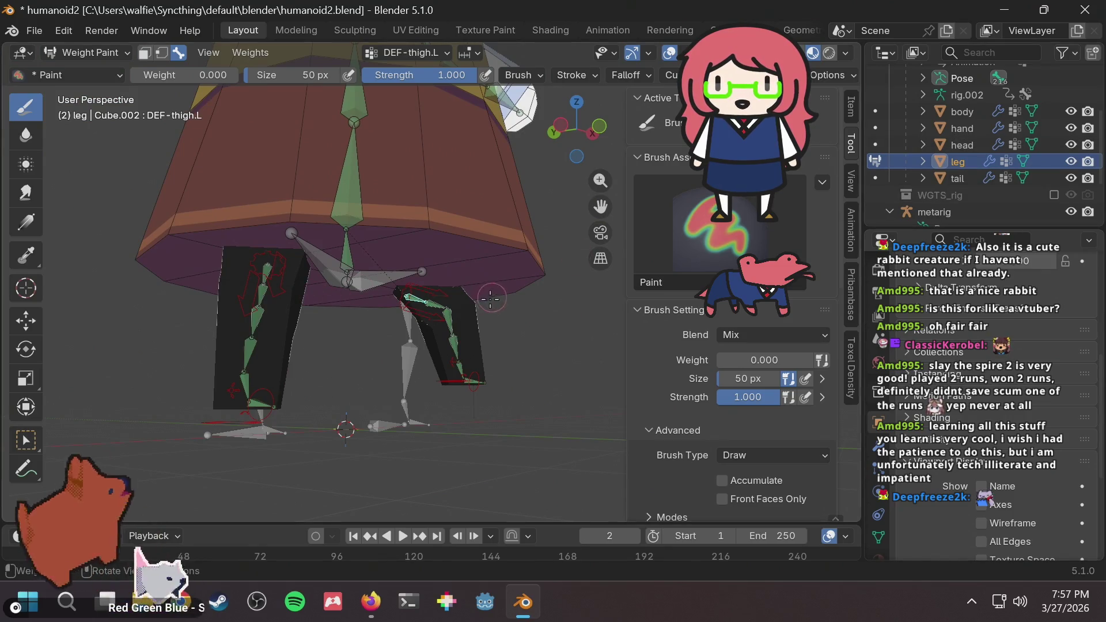
Compare the DEF-thigh.L.001, DEF-shin.L and DEF-shin.L.001 weights, settling on DEF-thigh.L.001.
{"action": "left_click", "coordinate": [446, 312], "text": "ctrl"}
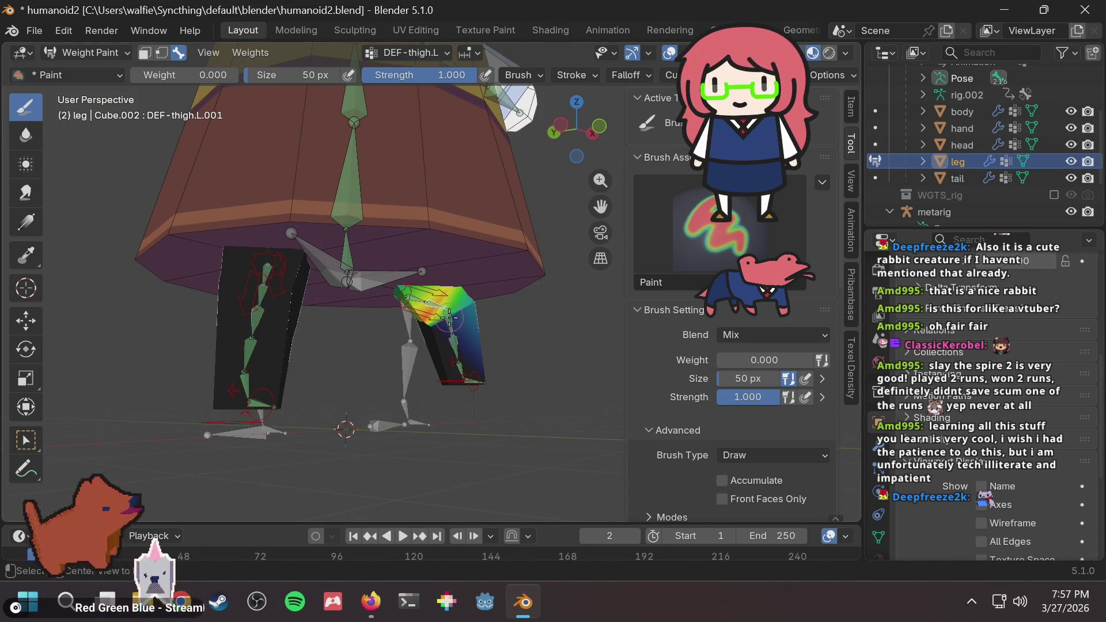
{"action": "left_click", "coordinate": [449, 318], "text": "ctrl"}
{"action": "scroll", "coordinate": [455, 346], "scroll_direction": "up", "scroll_amount": 5}
{"action": "left_click", "coordinate": [467, 381], "text": "ctrl"}
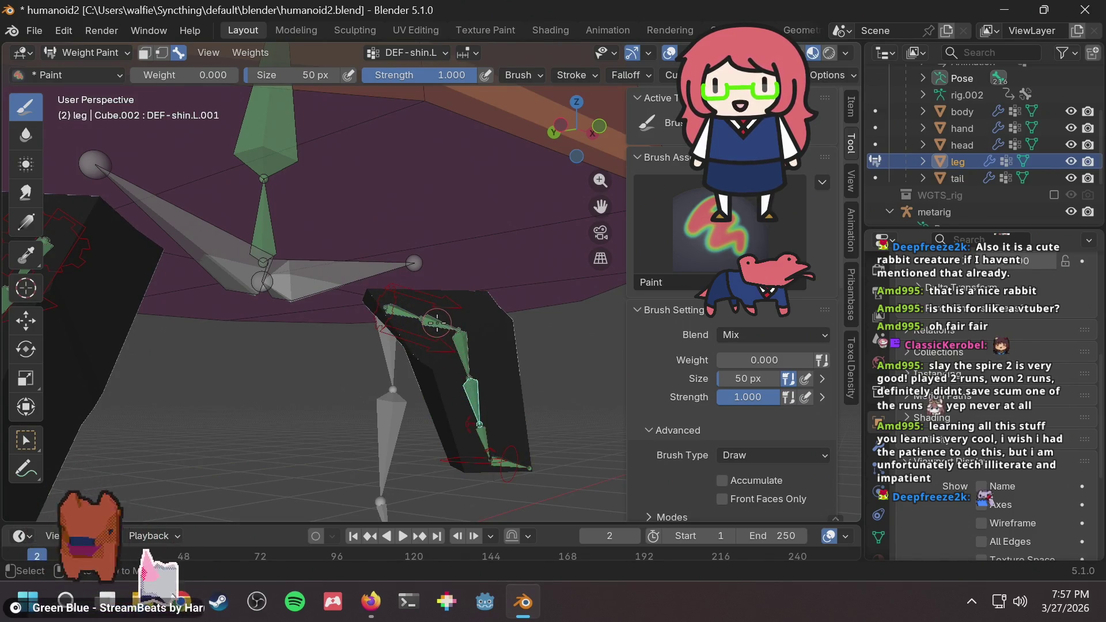
{"action": "left_click", "coordinate": [437, 324], "text": "ctrl"}
{"action": "mouse_move", "coordinate": [350, 346]}
{"action": "middle_mouse_down"}
{"action": "mouse_move", "coordinate": [231, 367]}
{"action": "mouse_move", "coordinate": [216, 357]}
{"action": "mouse_move", "coordinate": [392, 316]}
{"action": "mouse_move", "coordinate": [439, 319]}
{"action": "mouse_move", "coordinate": [428, 345]}
{"action": "mouse_move", "coordinate": [472, 345]}
{"action": "mouse_move", "coordinate": [462, 350]}
{"action": "middle_mouse_up"}
{"action": "scroll", "coordinate": [429, 345], "scroll_direction": "up", "scroll_amount": 2}
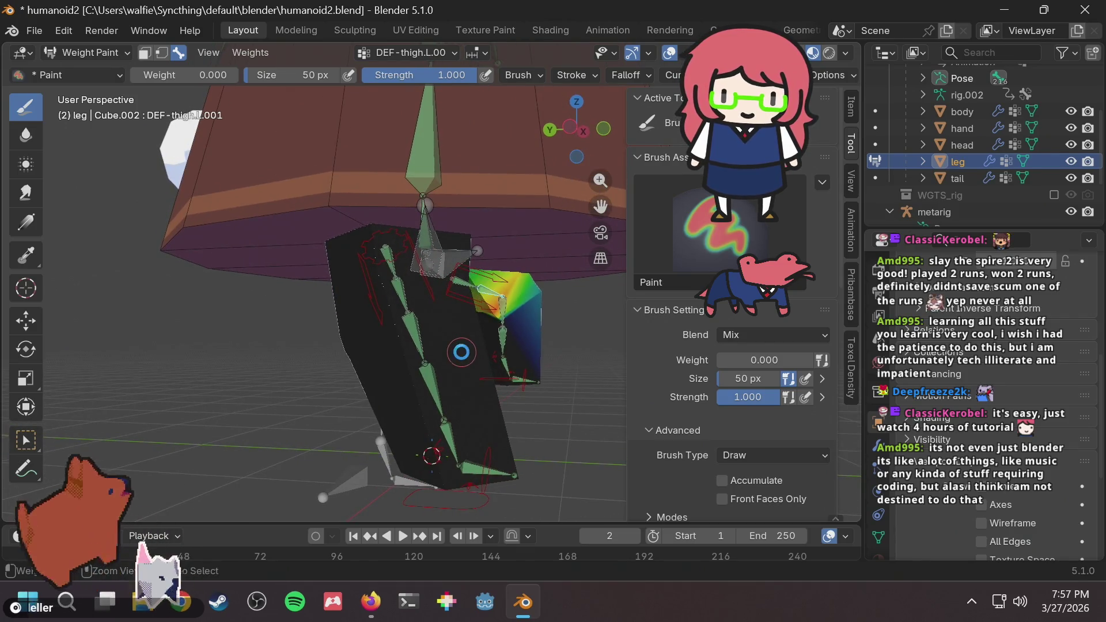
Save humanoid2.blend, then make the right foot's foot_ik.R bone the active group.
{"action": "key", "text": "ctrl+s"}
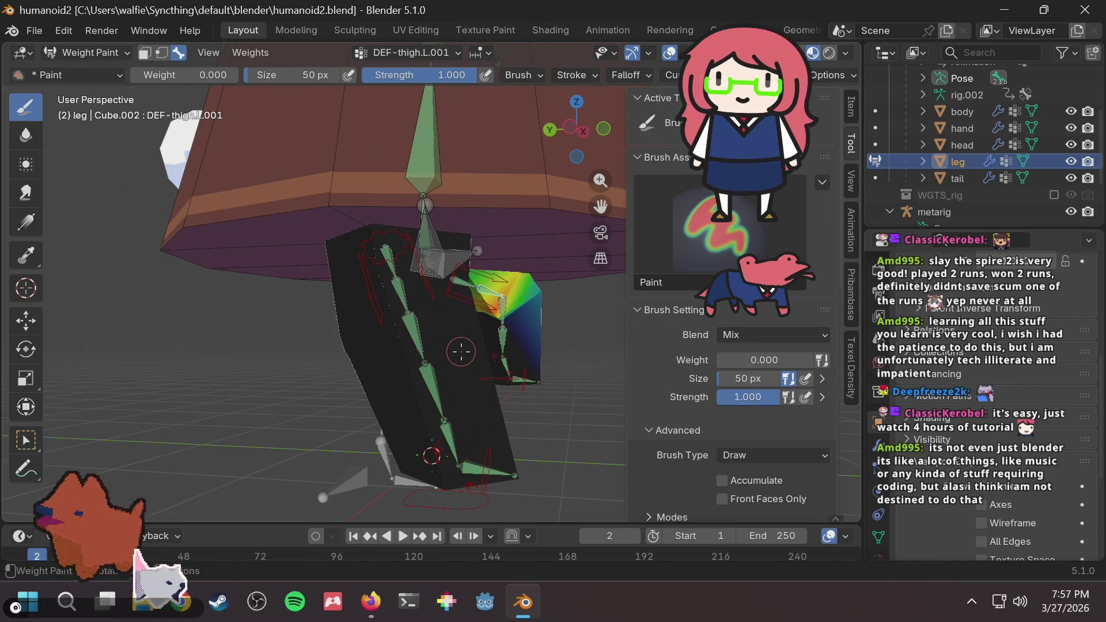
{"action": "middle_click_drag", "start_coordinate": [447, 373], "coordinate": [442, 350]}
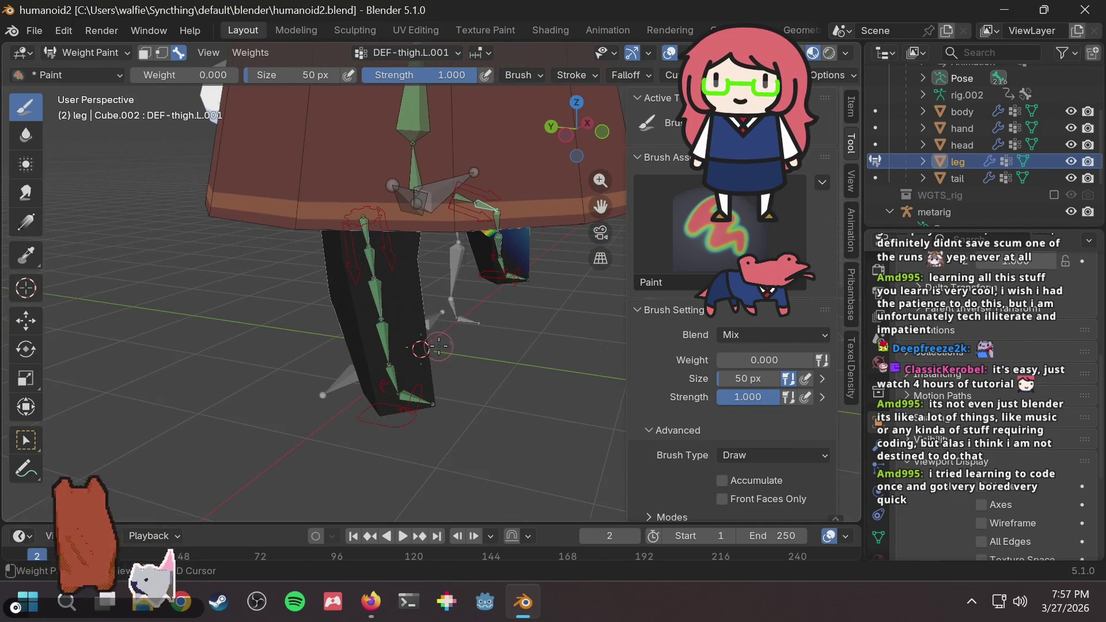
{"action": "scroll", "coordinate": [439, 346], "scroll_direction": "up", "scroll_amount": 1}
{"action": "key", "text": "ctrl+s"}
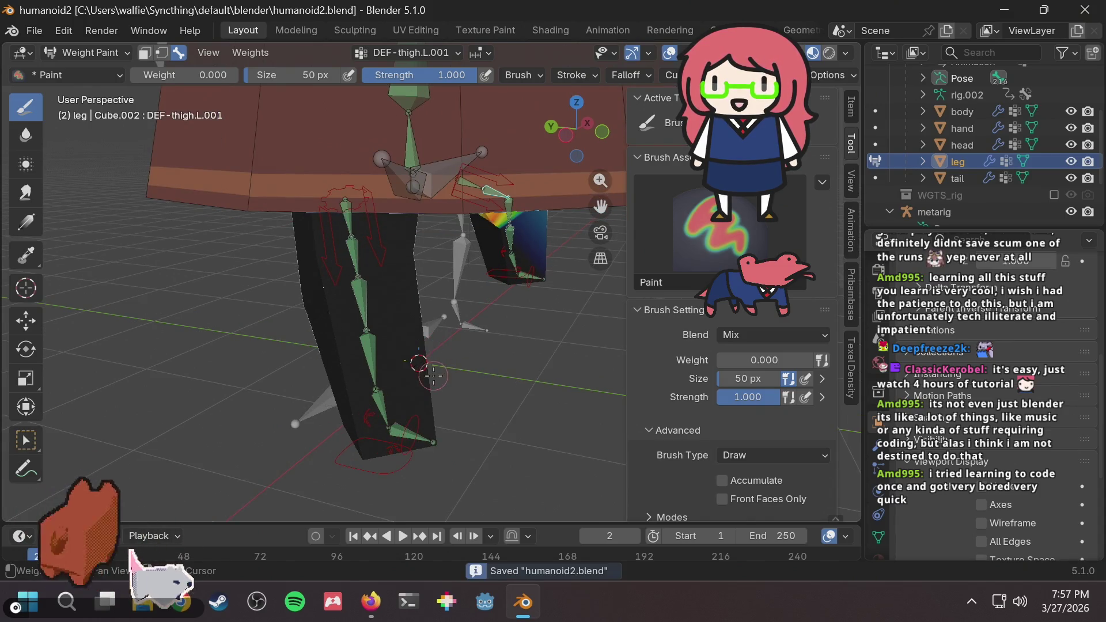
{"action": "mouse_move", "coordinate": [445, 353]}
{"action": "middle_mouse_down", "text": "shift"}
{"action": "mouse_move", "coordinate": [452, 362]}
{"action": "mouse_move", "coordinate": [449, 342]}
{"action": "middle_mouse_up", "text": "shift"}
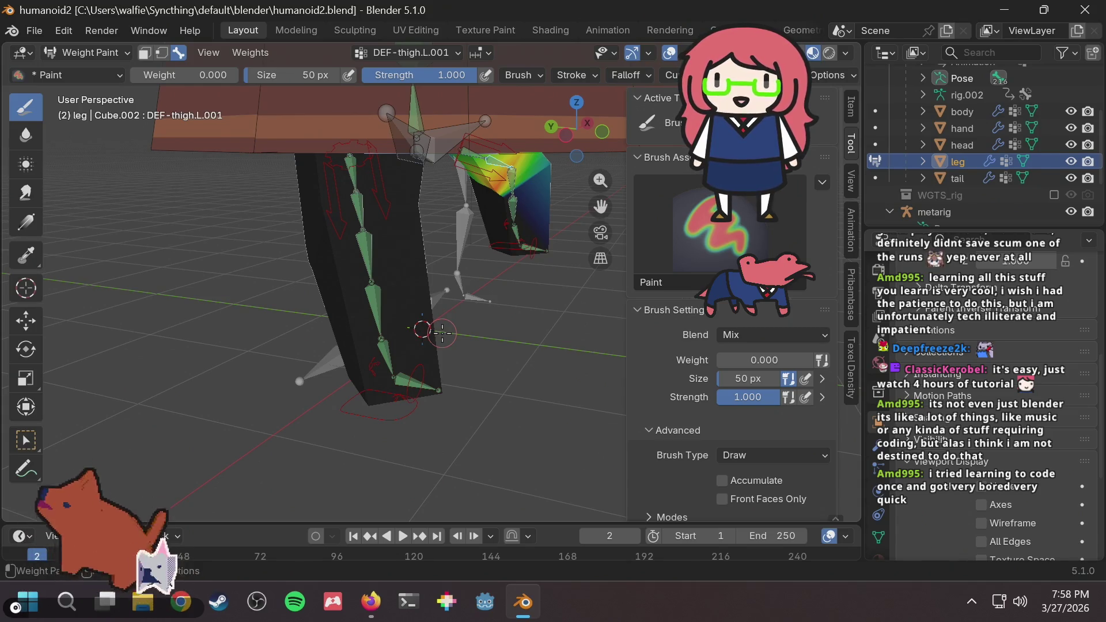
{"action": "scroll", "coordinate": [420, 329], "scroll_direction": "down", "scroll_amount": 2}
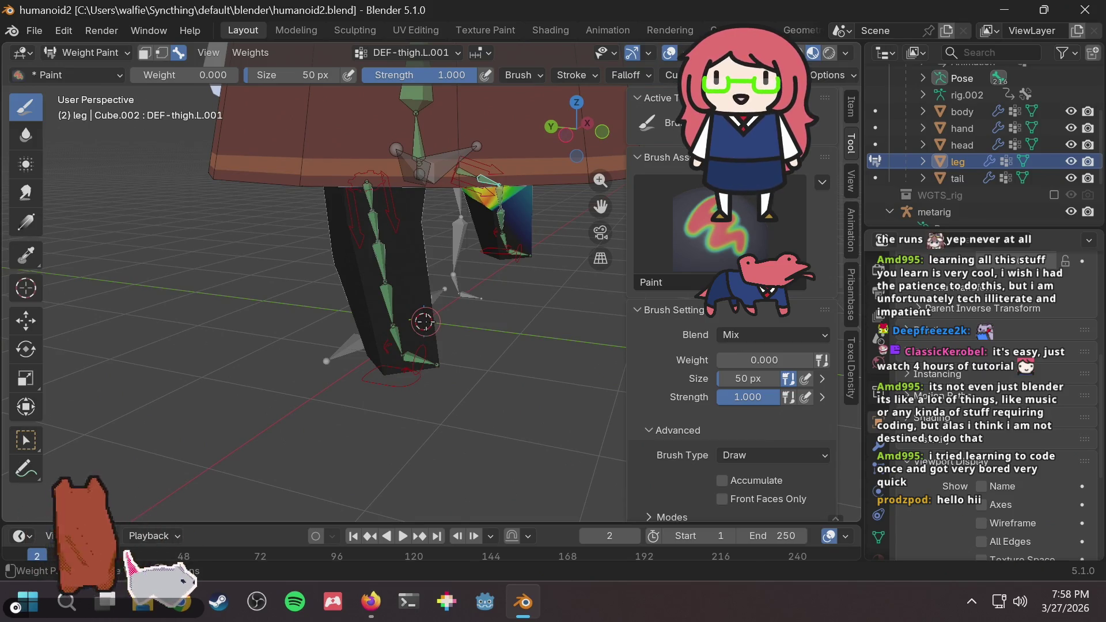
{"action": "scroll", "coordinate": [425, 321], "scroll_direction": "up", "scroll_amount": 2}
{"action": "key", "text": "ctrl+s"}
{"action": "middle_click_drag", "start_coordinate": [436, 310], "coordinate": [437, 312]}
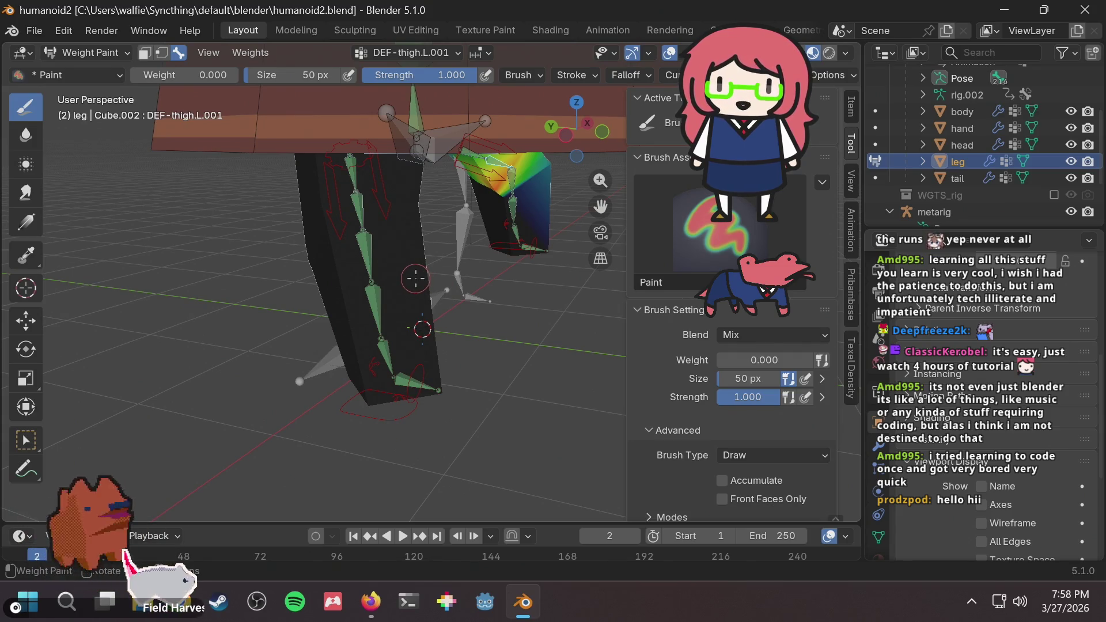
{"action": "left_click", "coordinate": [359, 408], "text": "ctrl"}
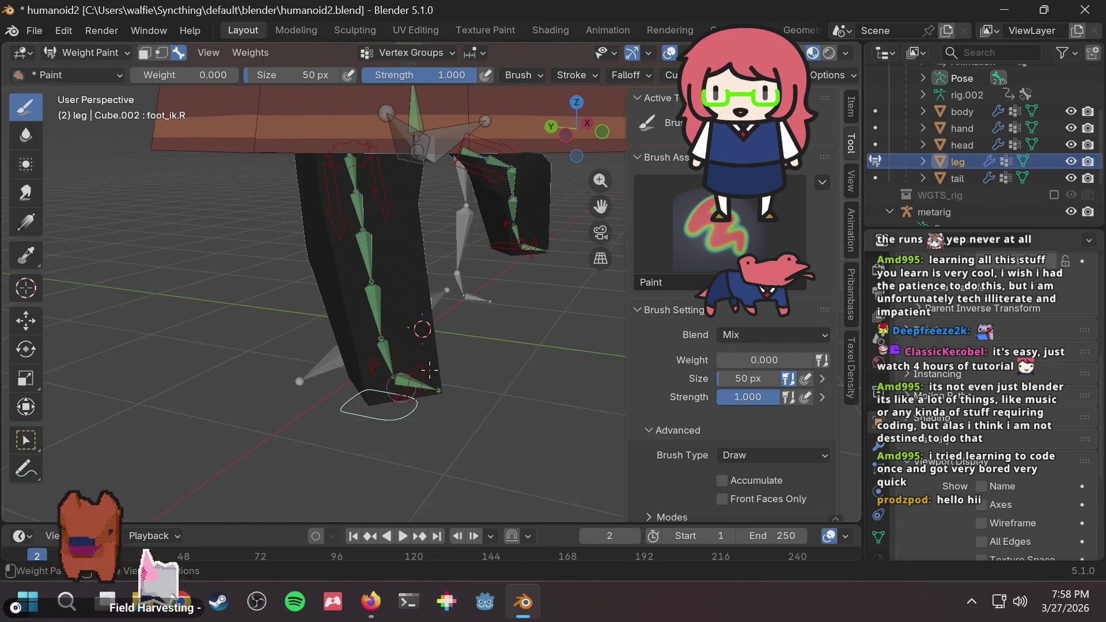
{"action": "middle_click_drag", "start_coordinate": [429, 370], "coordinate": [403, 346]}
{"action": "key", "text": "g"}
{"action": "key", "text": "z"}
{"action": "key", "text": "z"}
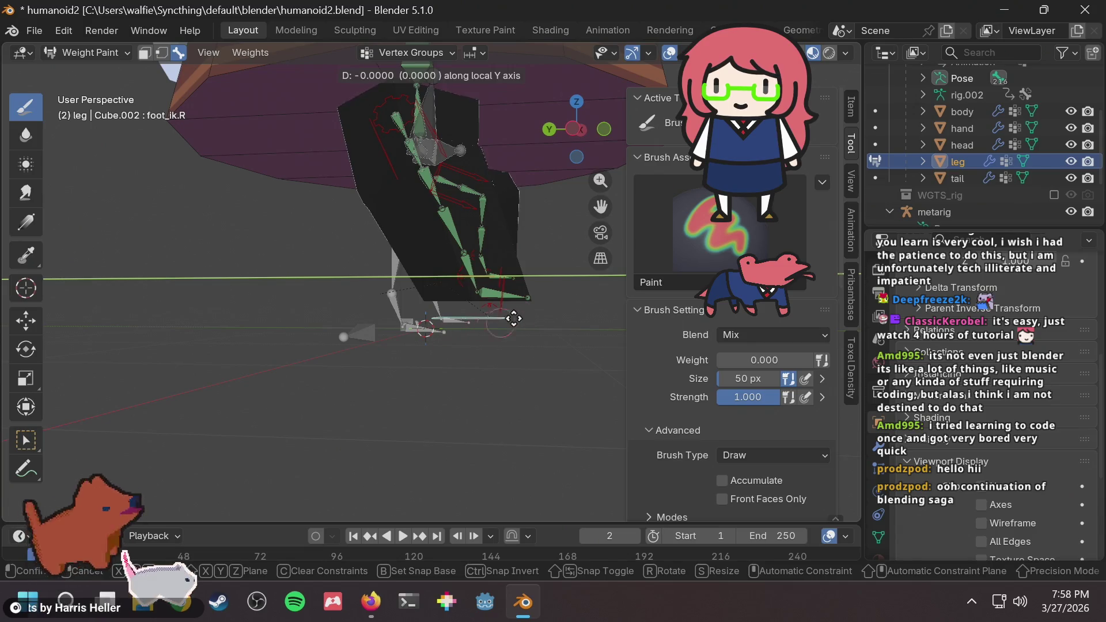
{"action": "key", "text": "Escape"}
{"action": "middle_click_drag", "start_coordinate": [537, 311], "coordinate": [462, 294]}
{"action": "scroll", "coordinate": [463, 294], "scroll_direction": "down", "scroll_amount": 4}
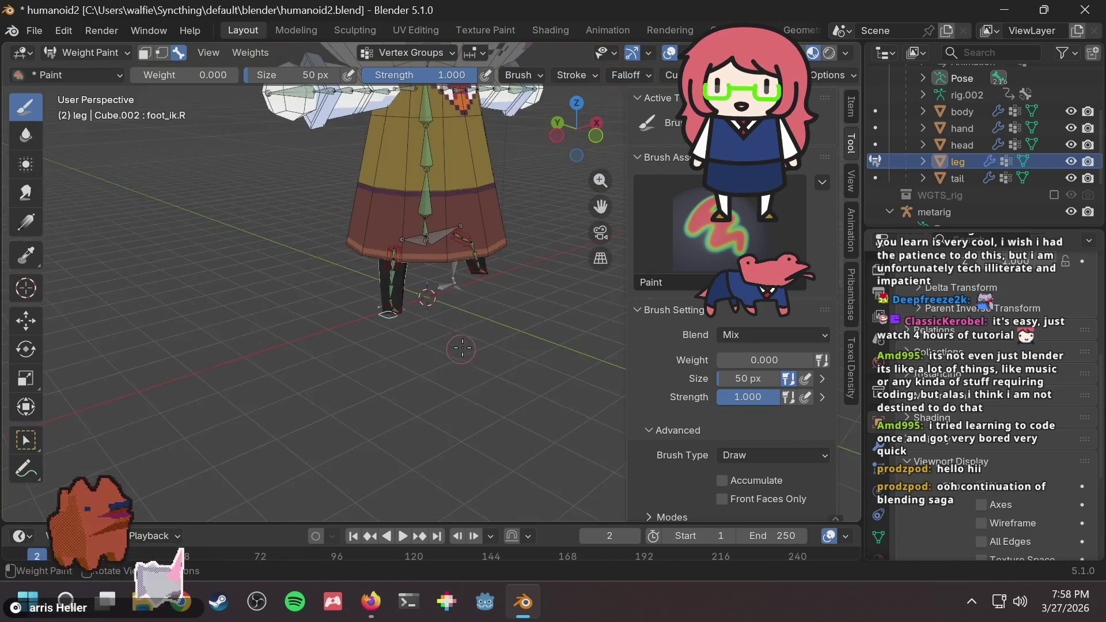
{"action": "middle_click_drag", "start_coordinate": [496, 261], "coordinate": [463, 238]}
{"action": "scroll", "coordinate": [463, 238], "scroll_direction": "up", "scroll_amount": 10}
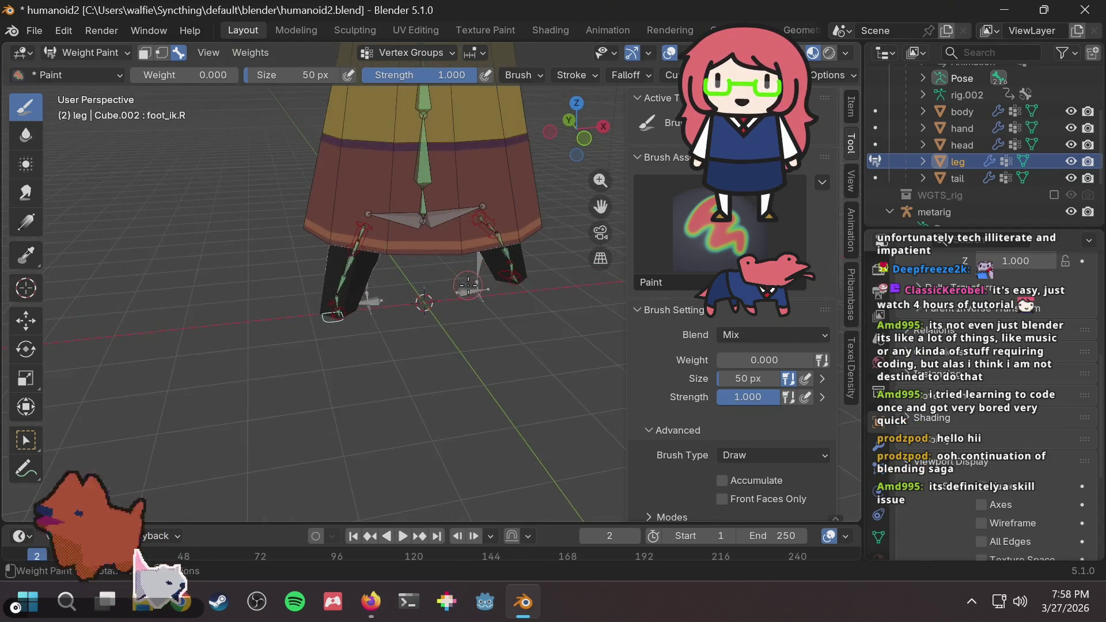
{"action": "scroll", "coordinate": [511, 263], "scroll_direction": "up", "scroll_amount": 4}
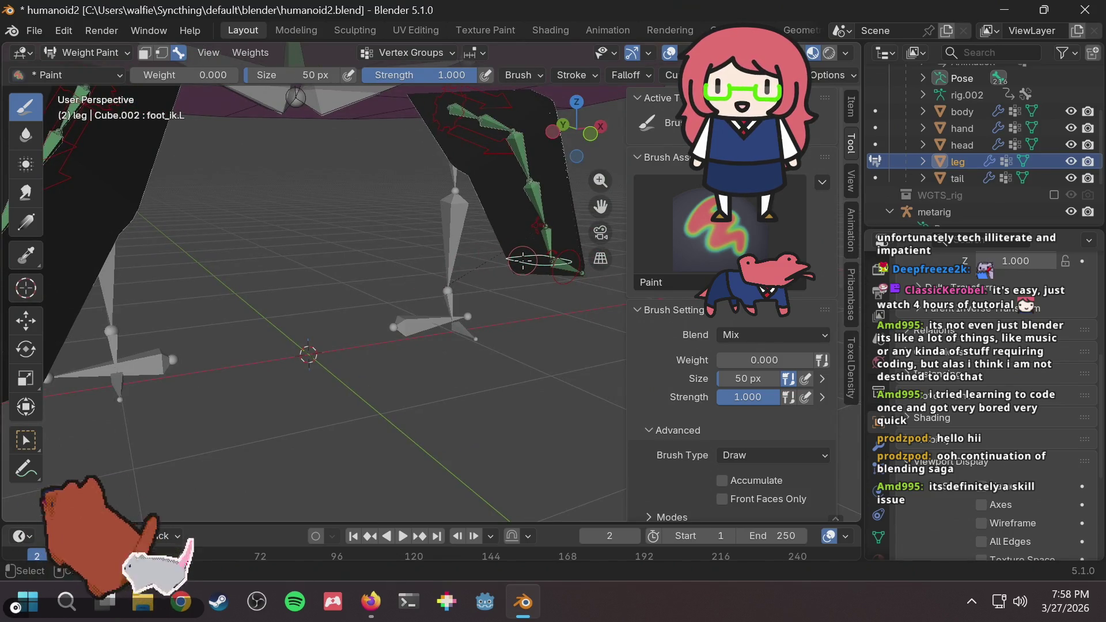
{"action": "scroll", "coordinate": [523, 260], "scroll_direction": "down", "scroll_amount": 5}
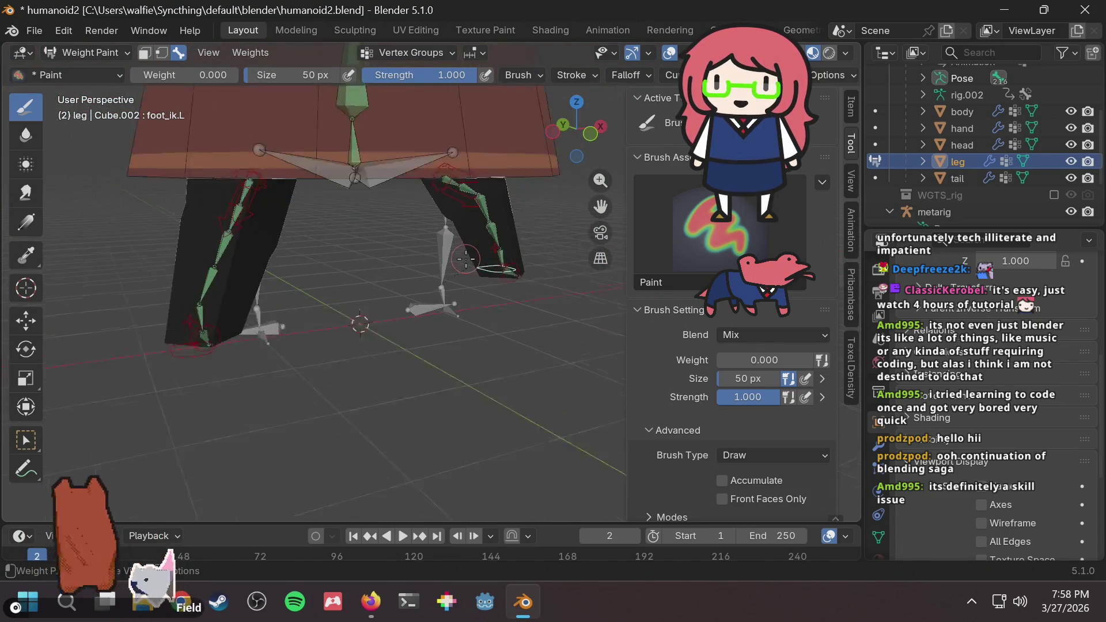
{"action": "middle_click_drag", "start_coordinate": [466, 260], "coordinate": [465, 259]}
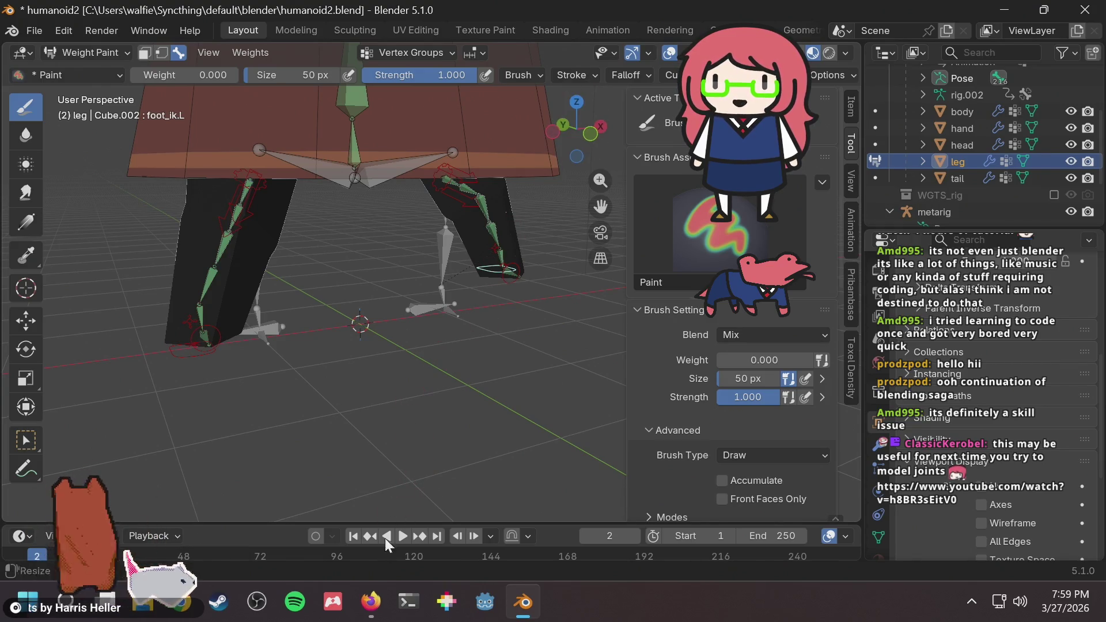
Open the chat-linked 'Joint Topology (Knees, Elbows, Fingers etc.) on a Low Poly Mesh' video in Firefox.
{"action": "left_click", "coordinate": [369, 602]}
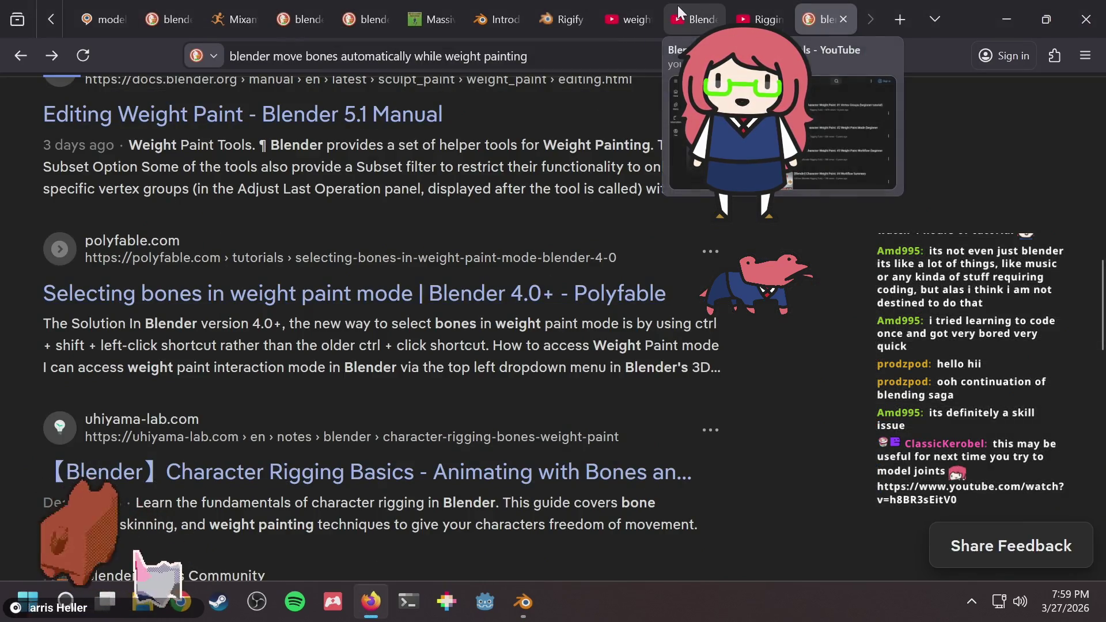
{"action": "key", "text": "ctrl+l"}
{"action": "type", "text": "https://www.youtube.com/watch?v=h8BR3sEitV0"}
{"action": "key", "text": "Return"}
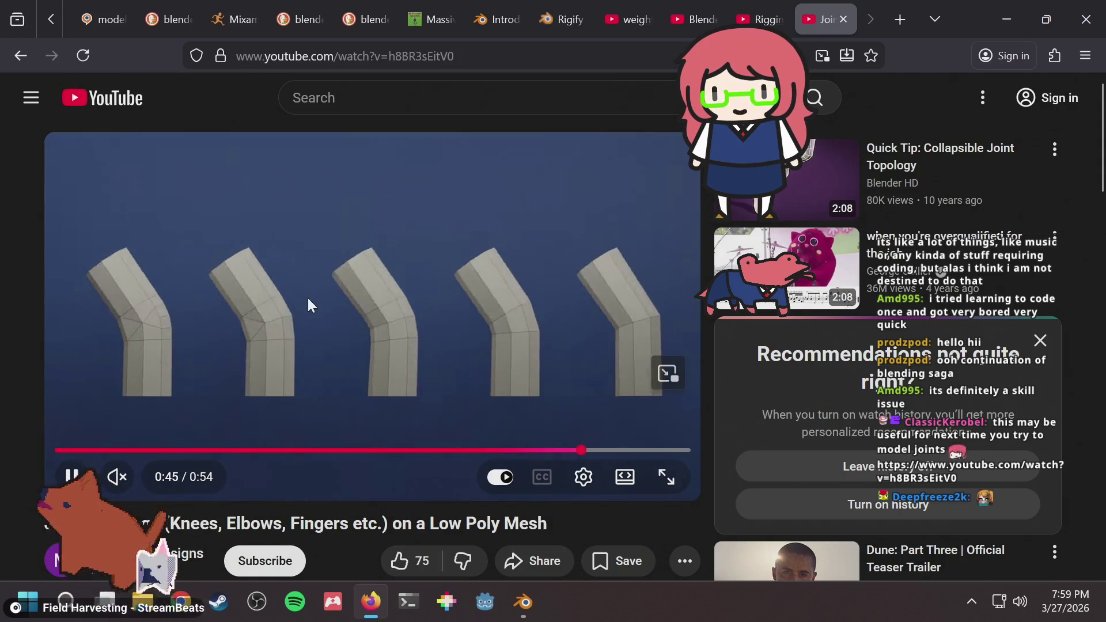
Pause the joint topology video, then reload the page and pause it again.
{"action": "left_click", "coordinate": [304, 314]}
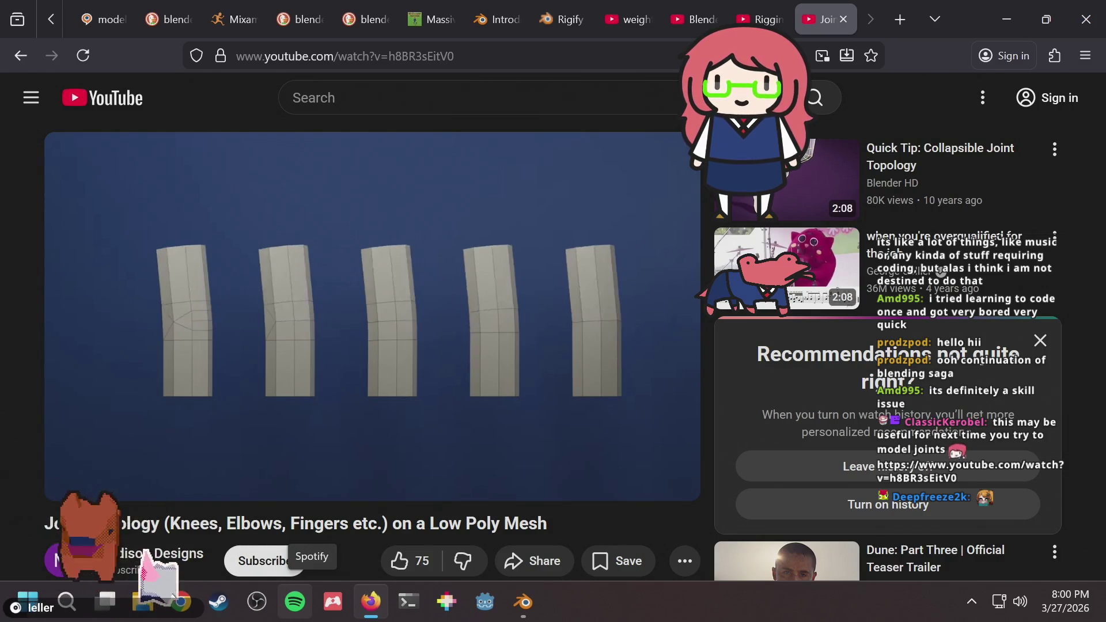
{"action": "mouse_move", "coordinate": [392, 167]}
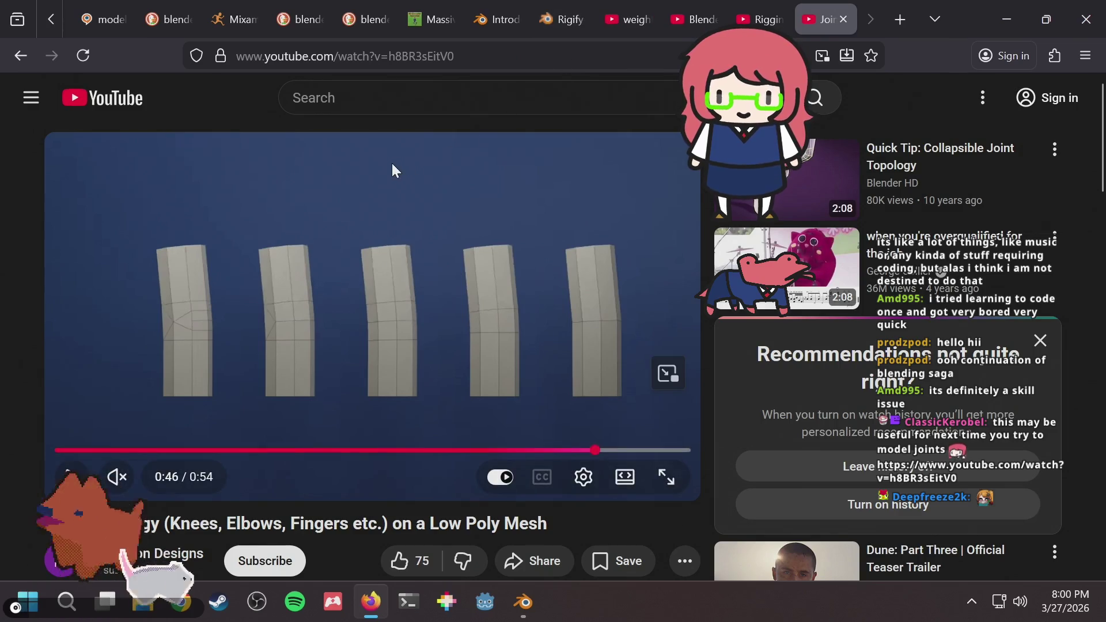
{"action": "scroll", "coordinate": [248, 164], "scroll_direction": "down", "scroll_amount": 2}
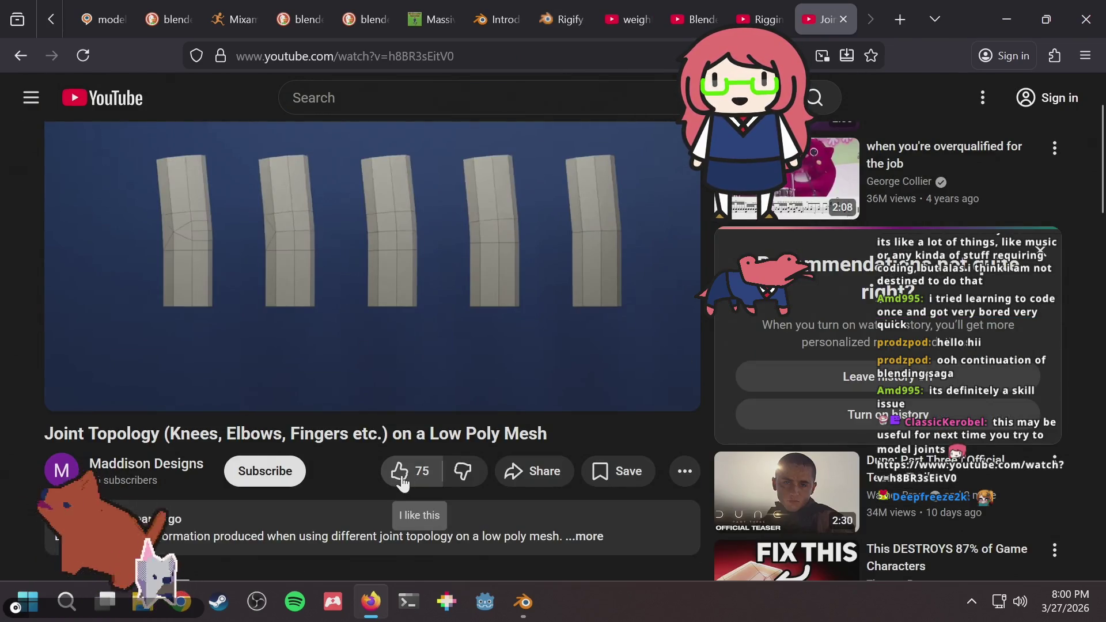
{"action": "mouse_move", "coordinate": [370, 602]}
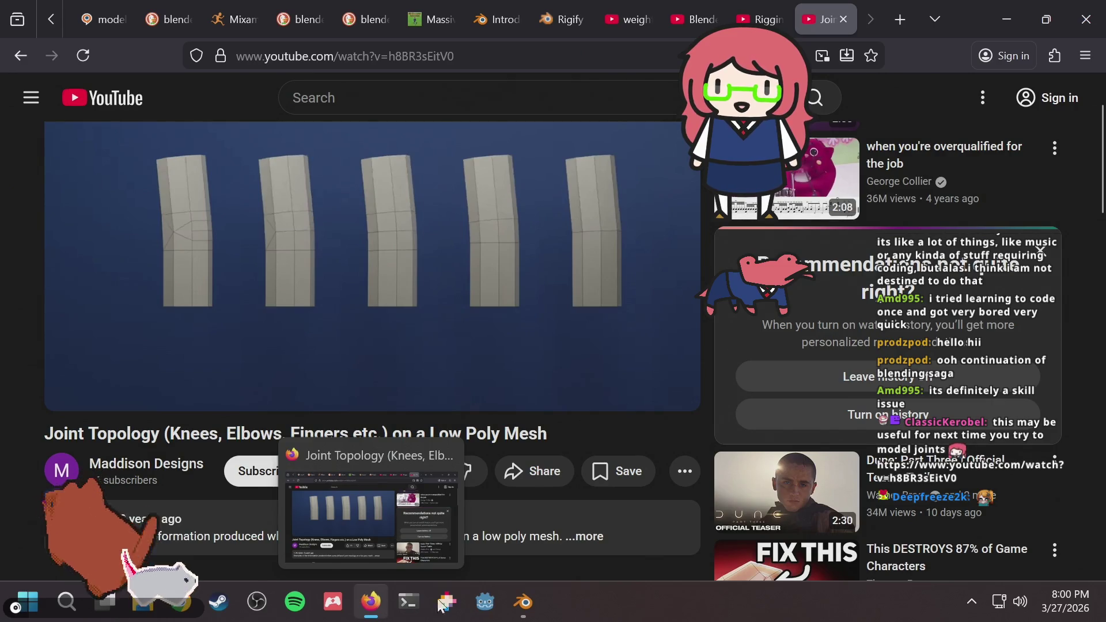
{"action": "left_click", "coordinate": [88, 65]}
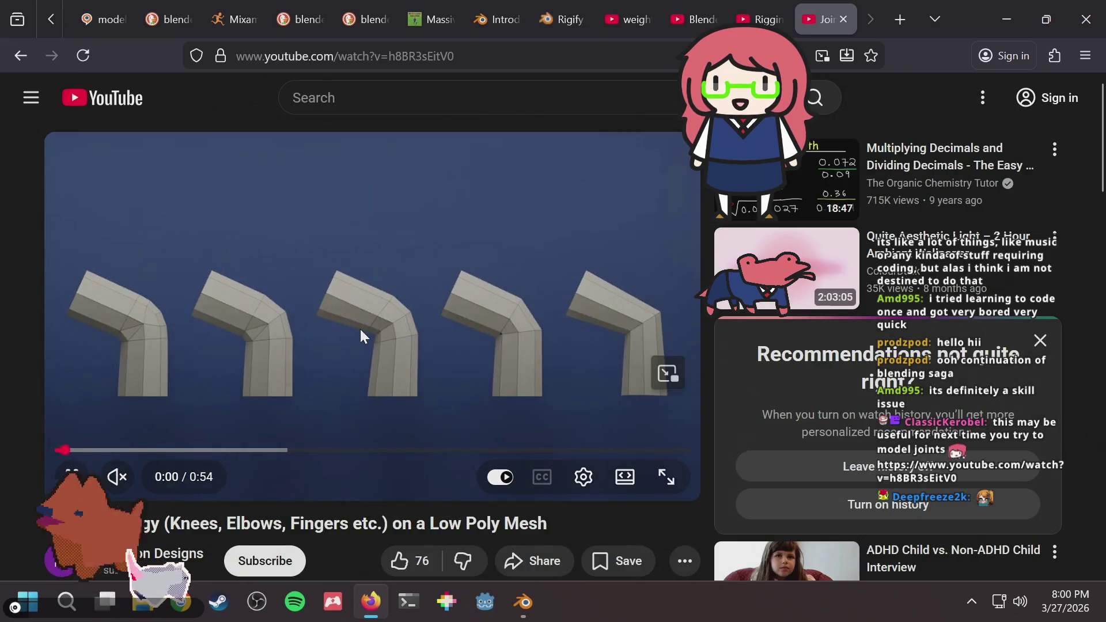
{"action": "left_click", "coordinate": [361, 329]}
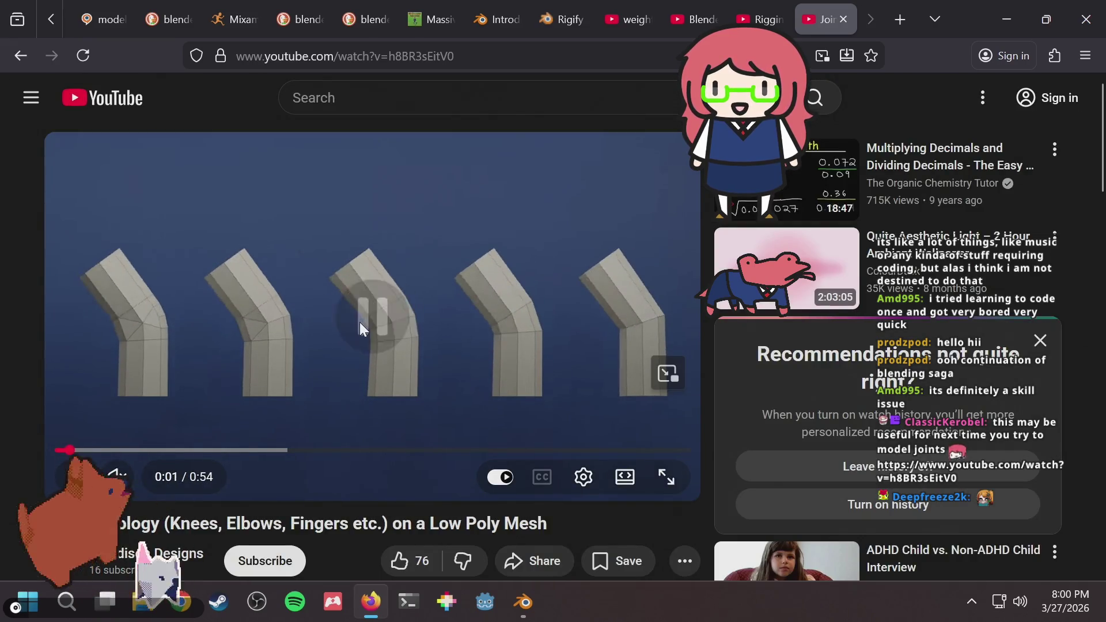
Glance at the rigging tutorial tab, return to the video tab, then go back to Blender.
{"action": "scroll", "coordinate": [358, 322], "scroll_direction": "down", "scroll_amount": 3}
{"action": "scroll", "coordinate": [357, 345], "scroll_direction": "up", "scroll_amount": 3}
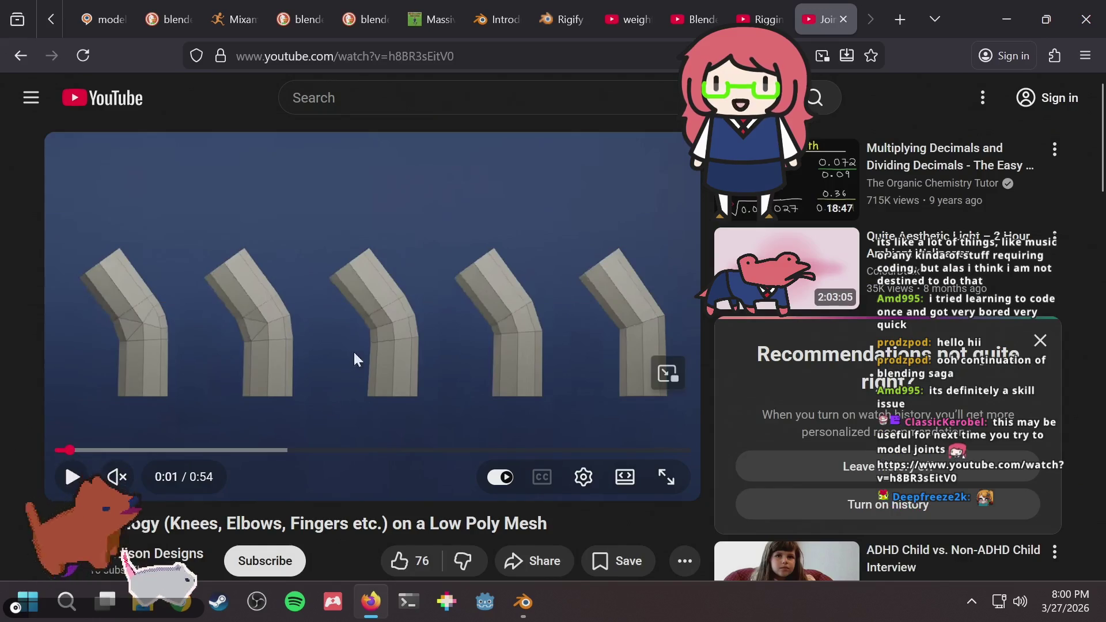
{"action": "scroll", "coordinate": [441, 190], "scroll_direction": "down", "scroll_amount": 2}
{"action": "scroll", "coordinate": [483, 264], "scroll_direction": "up", "scroll_amount": 2}
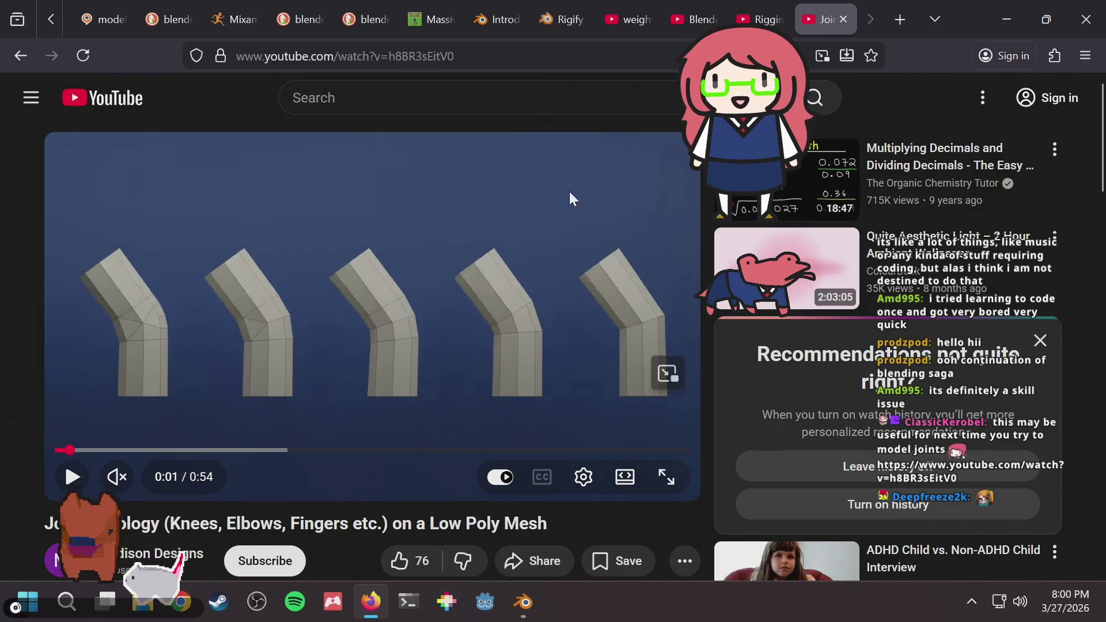
{"action": "left_click", "coordinate": [753, 19]}
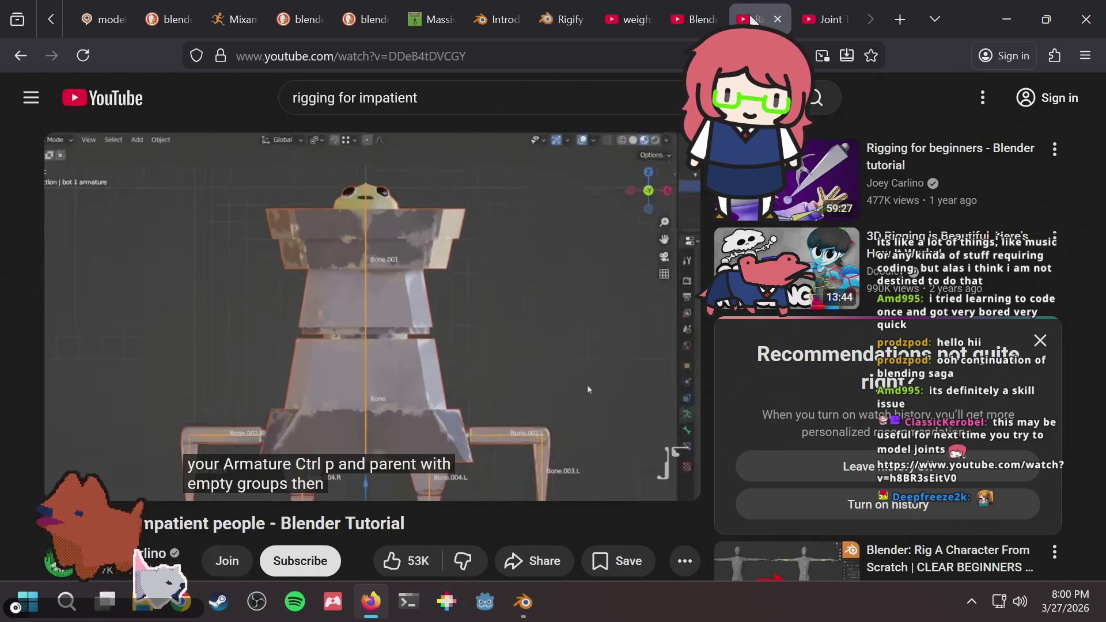
{"action": "left_click", "coordinate": [818, 19]}
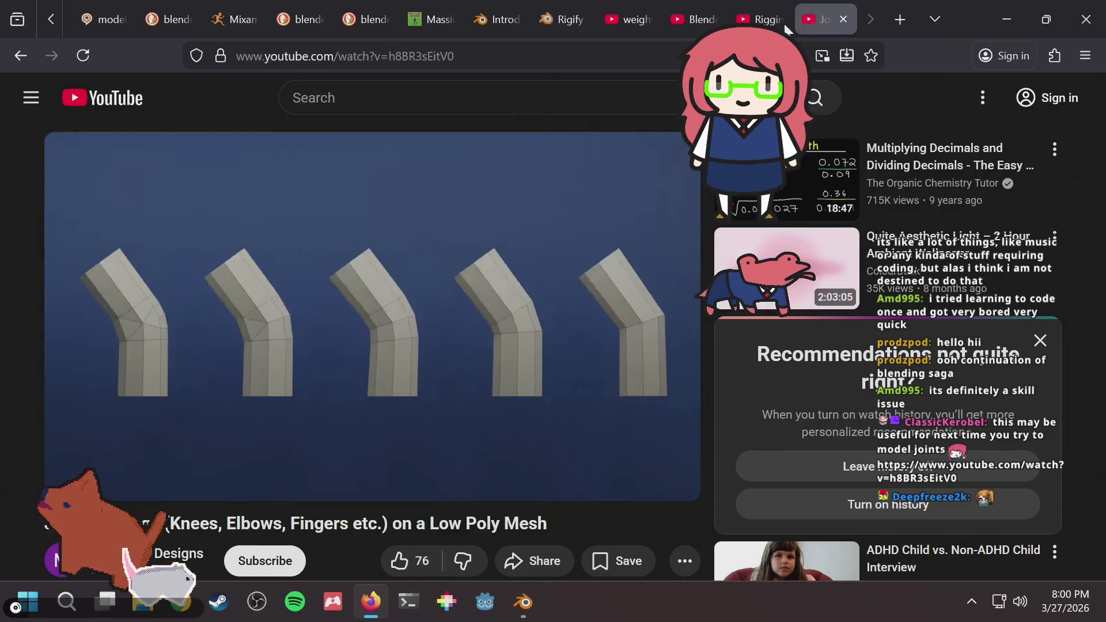
{"action": "key", "text": "alt+Tab"}
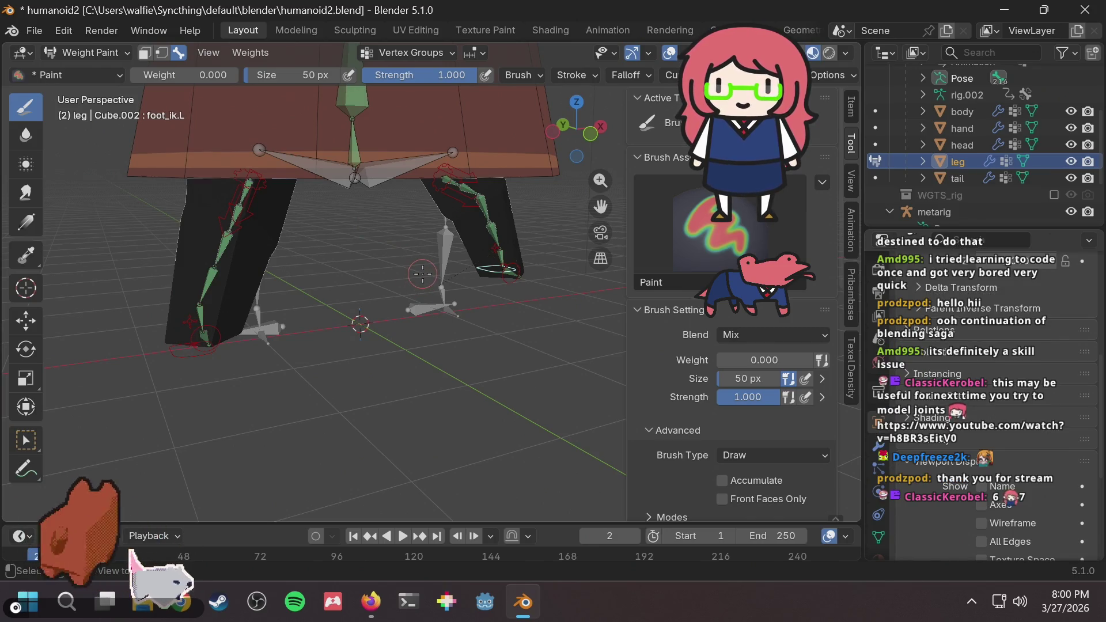
Switch from Weight Paint to Object Mode and select the rig in the Outliner.
{"action": "left_click", "coordinate": [85, 54]}
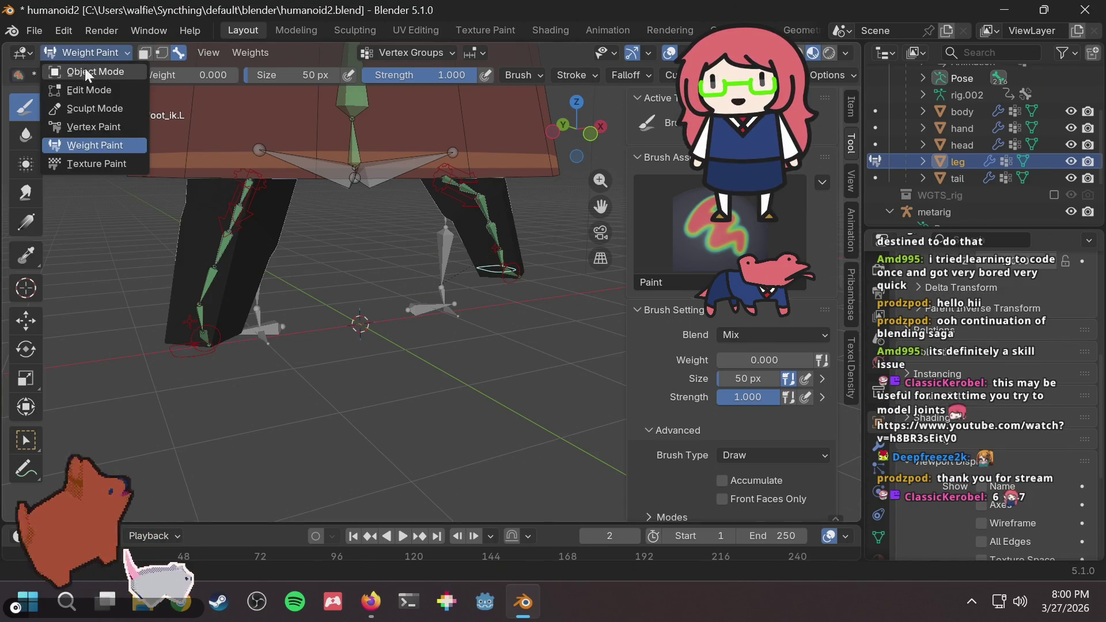
{"action": "left_click", "coordinate": [85, 70]}
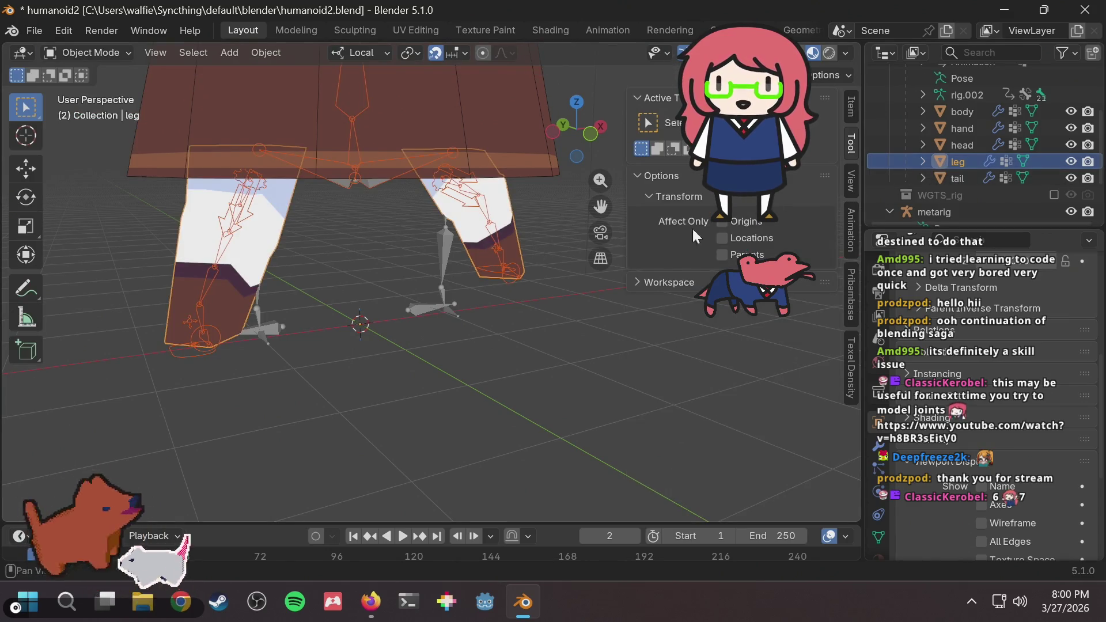
{"action": "mouse_move", "coordinate": [334, 285]}
{"action": "middle_mouse_down"}
{"action": "mouse_move", "coordinate": [484, 269]}
{"action": "mouse_move", "coordinate": [392, 288]}
{"action": "mouse_move", "coordinate": [509, 242]}
{"action": "mouse_move", "coordinate": [335, 238]}
{"action": "mouse_move", "coordinate": [406, 214]}
{"action": "mouse_move", "coordinate": [382, 235]}
{"action": "mouse_move", "coordinate": [37, 222]}
{"action": "mouse_move", "coordinate": [330, 226]}
{"action": "mouse_move", "coordinate": [368, 199]}
{"action": "mouse_move", "coordinate": [423, 193]}
{"action": "mouse_move", "coordinate": [375, 244]}
{"action": "mouse_move", "coordinate": [529, 216]}
{"action": "middle_mouse_up"}
{"action": "scroll", "coordinate": [452, 256], "scroll_direction": "up", "scroll_amount": 3}
{"action": "mouse_move", "coordinate": [454, 213]}
{"action": "middle_mouse_down"}
{"action": "mouse_move", "coordinate": [486, 205]}
{"action": "mouse_move", "coordinate": [492, 140]}
{"action": "mouse_move", "coordinate": [536, 152]}
{"action": "middle_mouse_up"}
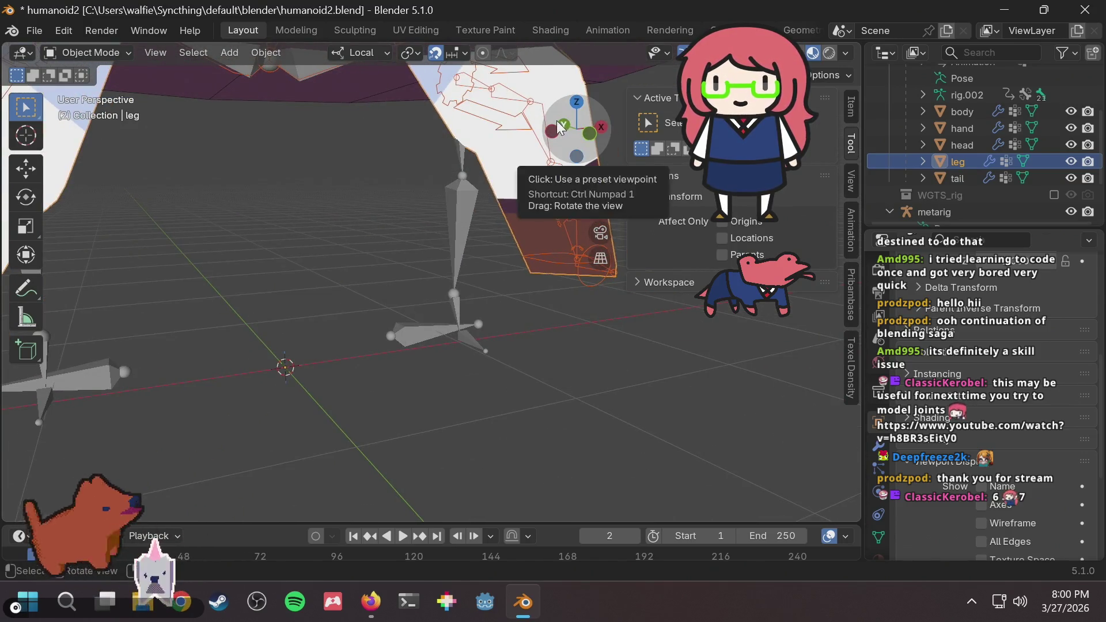
{"action": "left_click_drag", "start_coordinate": [533, 156], "coordinate": [514, 188]}
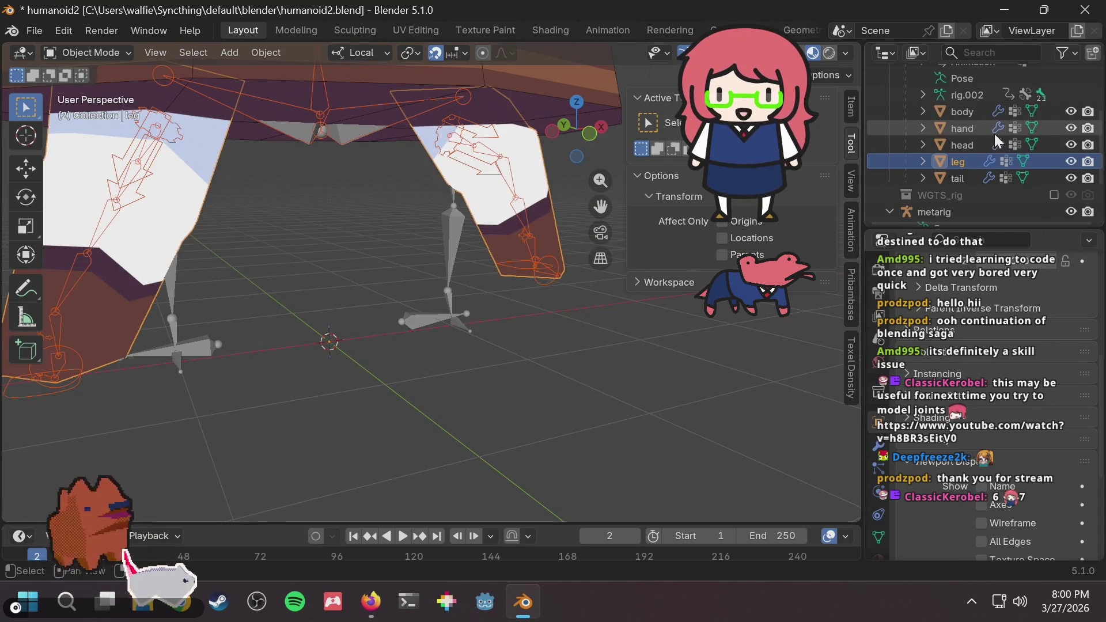
{"action": "scroll", "coordinate": [994, 134], "scroll_direction": "up", "scroll_amount": 2}
{"action": "left_click", "coordinate": [961, 79]}
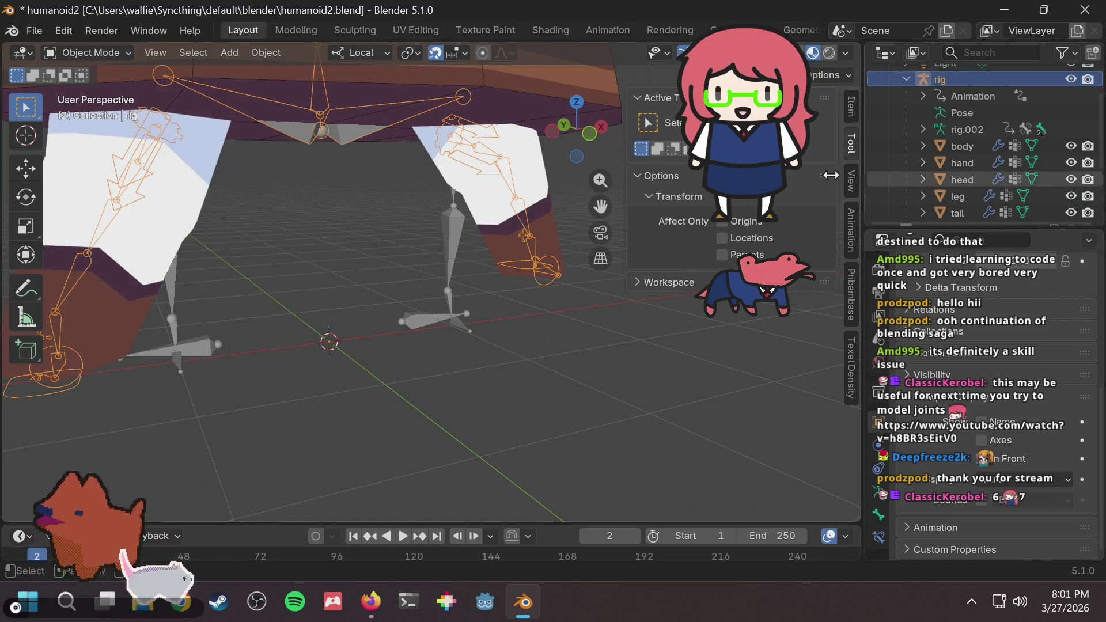
Switch the rig into Pose Mode.
{"action": "left_click", "coordinate": [81, 51]}
{"action": "left_click", "coordinate": [68, 112]}
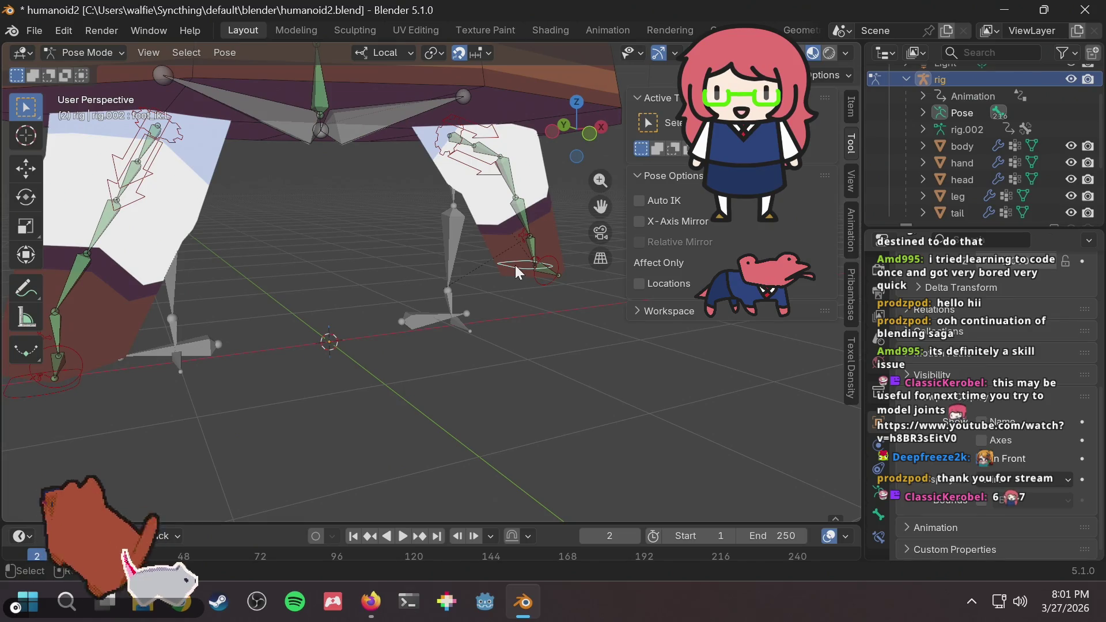
{"action": "middle_click_drag", "start_coordinate": [499, 250], "coordinate": [522, 266]}
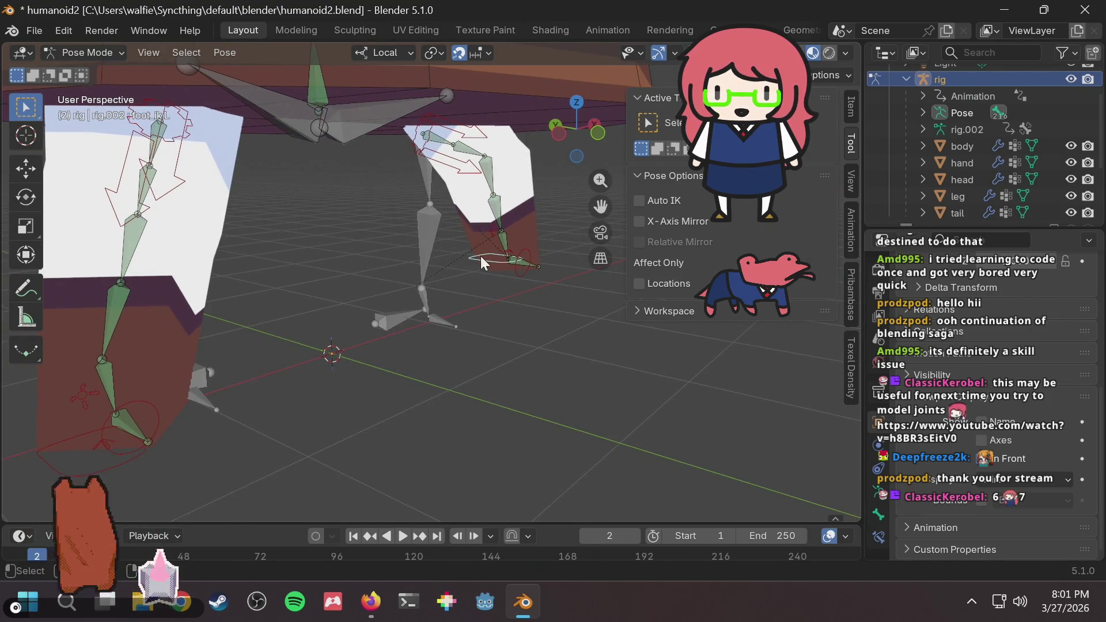
{"action": "scroll", "coordinate": [311, 285], "scroll_direction": "down", "scroll_amount": 4}
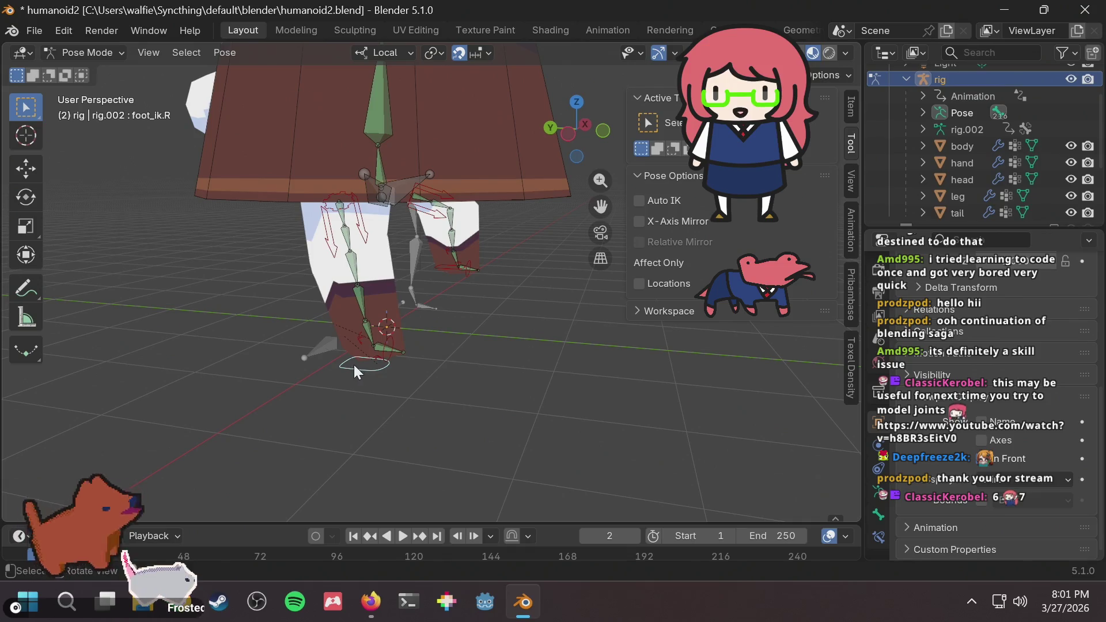
{"action": "scroll", "coordinate": [351, 364], "scroll_direction": "up", "scroll_amount": 3}
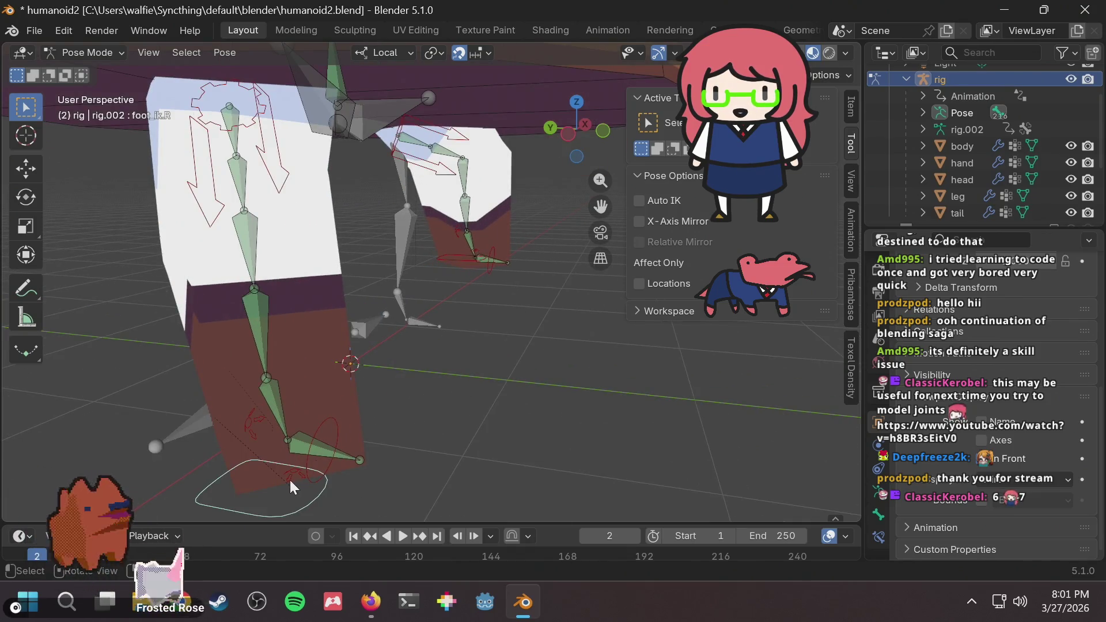
Grab foot_spin_ik.R to test it, then cancel the move.
{"action": "left_click", "coordinate": [295, 476]}
{"action": "scroll", "coordinate": [405, 393], "scroll_direction": "down", "scroll_amount": 5}
{"action": "key", "text": "g"}
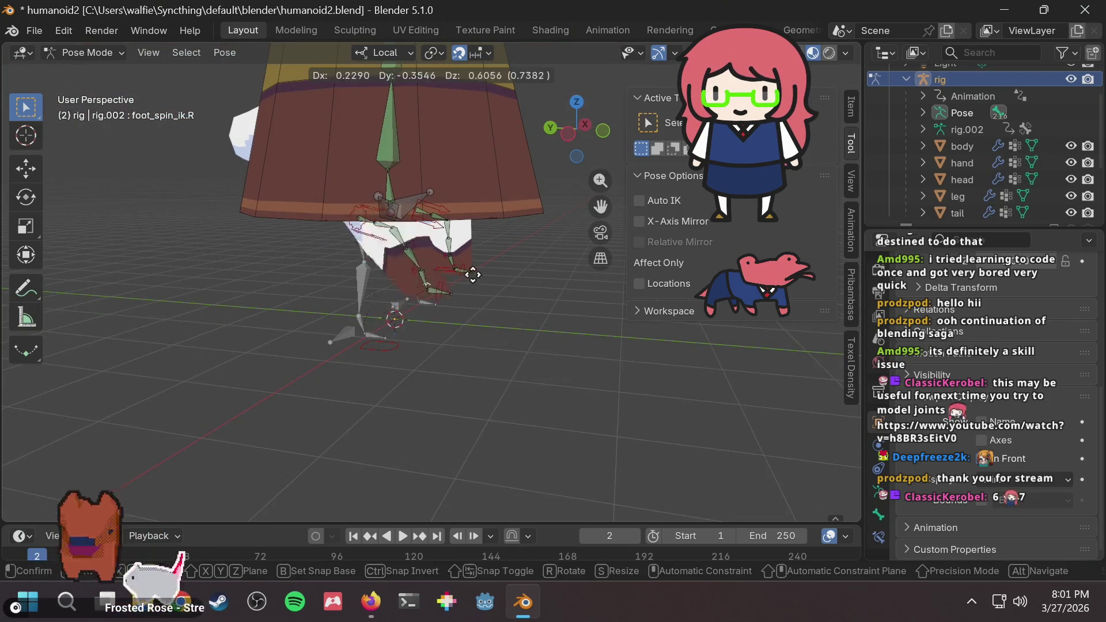
{"action": "key", "text": "Escape"}
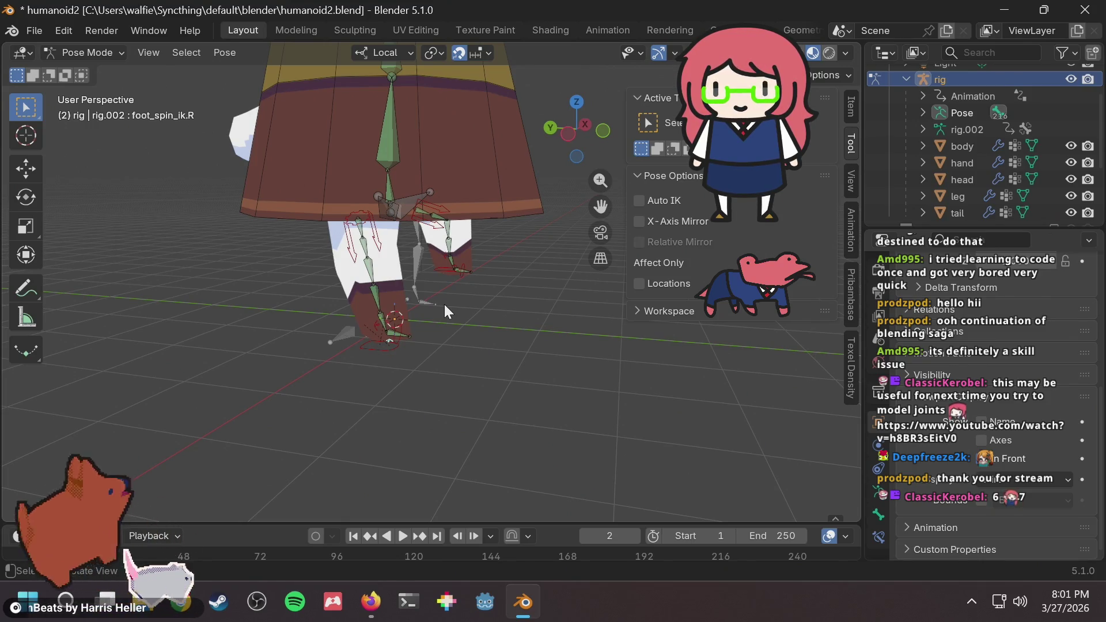
Search the commands for 'reset' and then 'clear', and close the search without running anything.
{"action": "key", "text": "F3"}
{"action": "type", "text": "reset"}
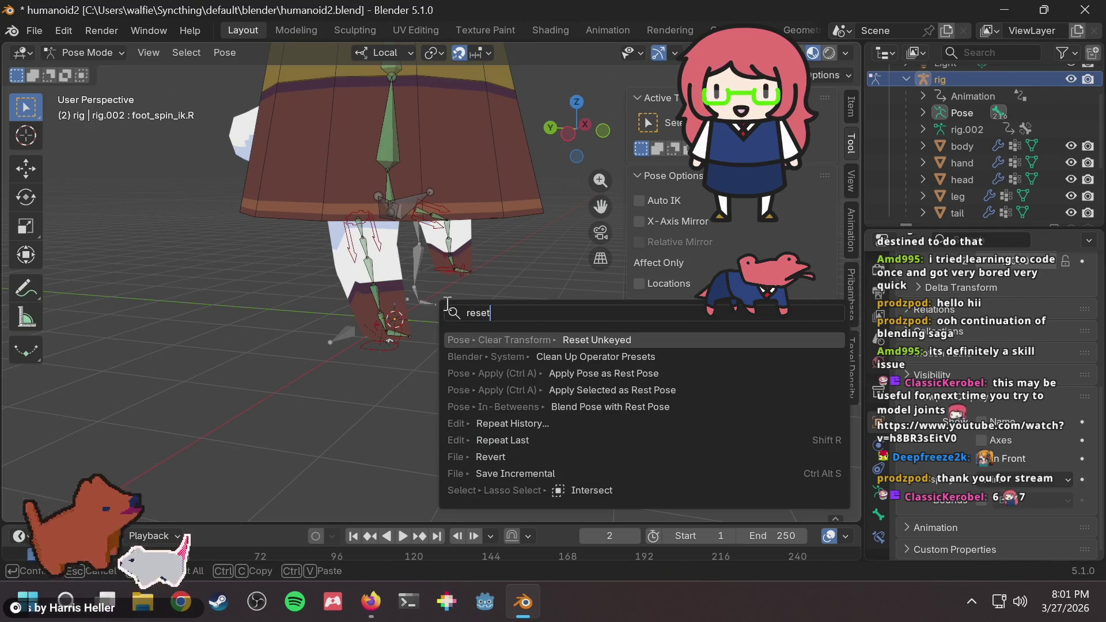
{"action": "key", "text": "BackSpace"}
{"action": "key", "text": "BackSpace"}
{"action": "key", "text": "BackSpace"}
{"action": "type", "text": "clear"}
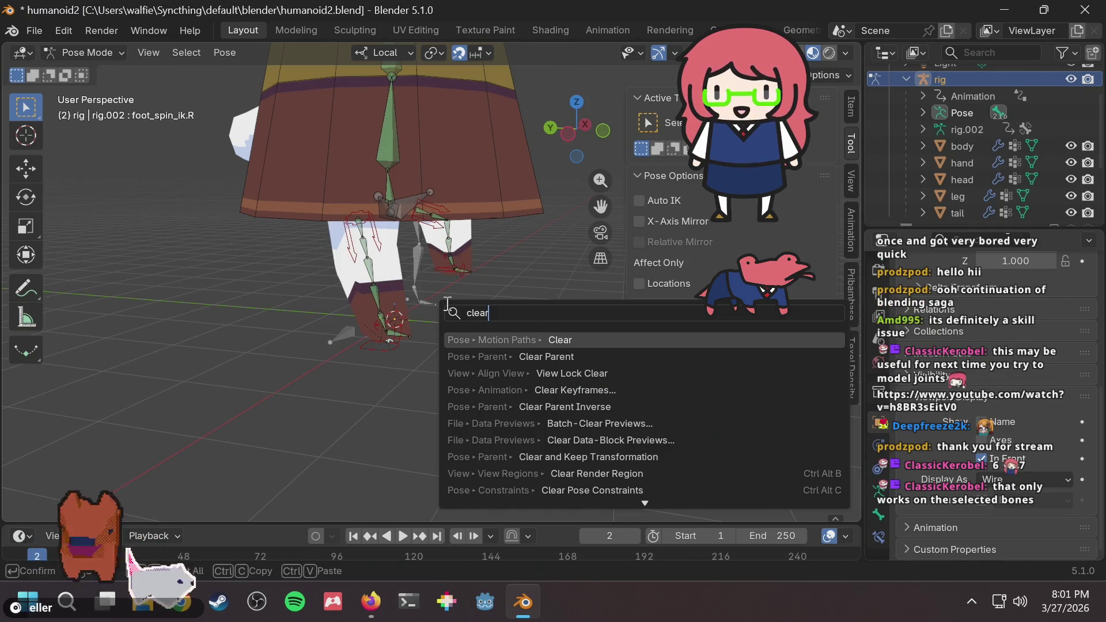
{"action": "key", "text": "Escape"}
Box-select the leg bones and foot controls and clear their location with Alt+G.
{"action": "scroll", "coordinate": [443, 306], "scroll_direction": "up", "scroll_amount": 2}
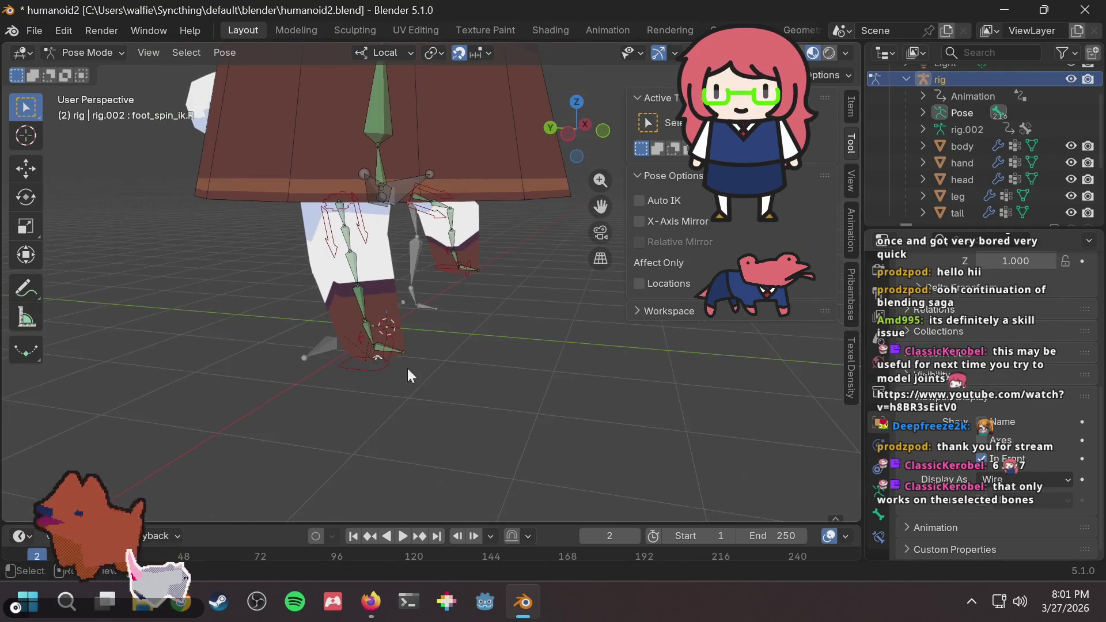
{"action": "scroll", "coordinate": [323, 375], "scroll_direction": "up", "scroll_amount": 4}
{"action": "scroll", "coordinate": [319, 368], "scroll_direction": "down", "scroll_amount": 3}
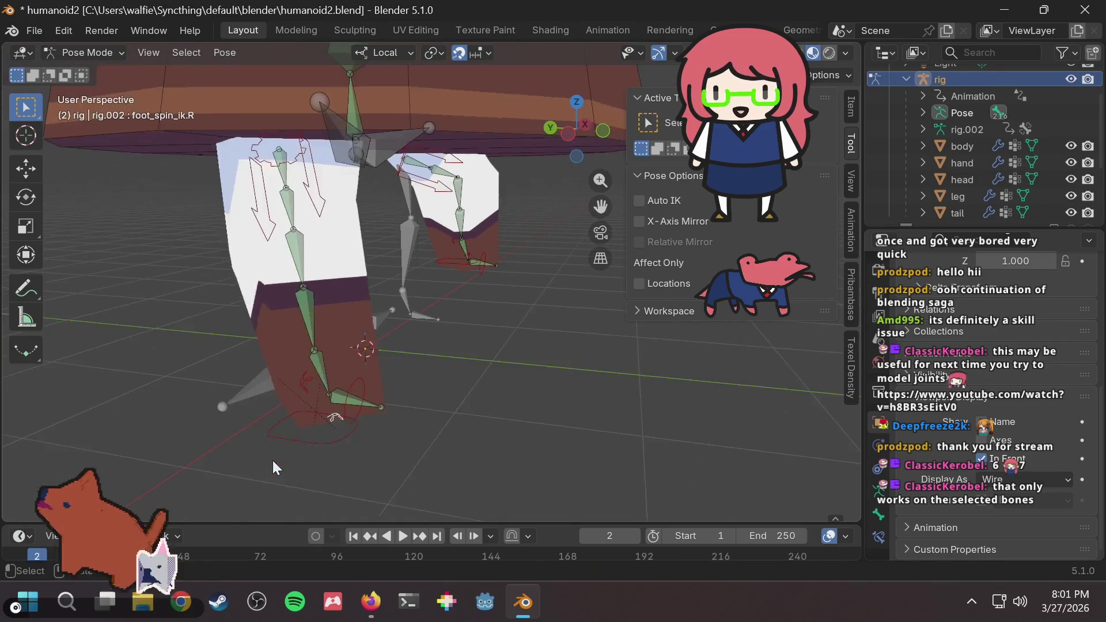
{"action": "left_click", "coordinate": [321, 401]}
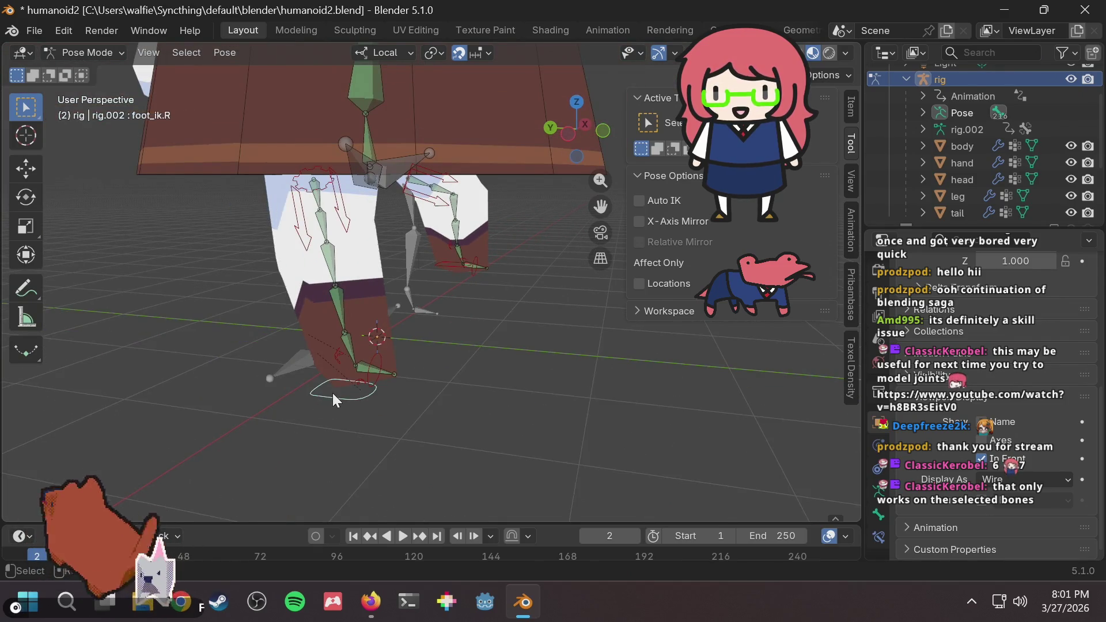
{"action": "left_click", "coordinate": [354, 396]}
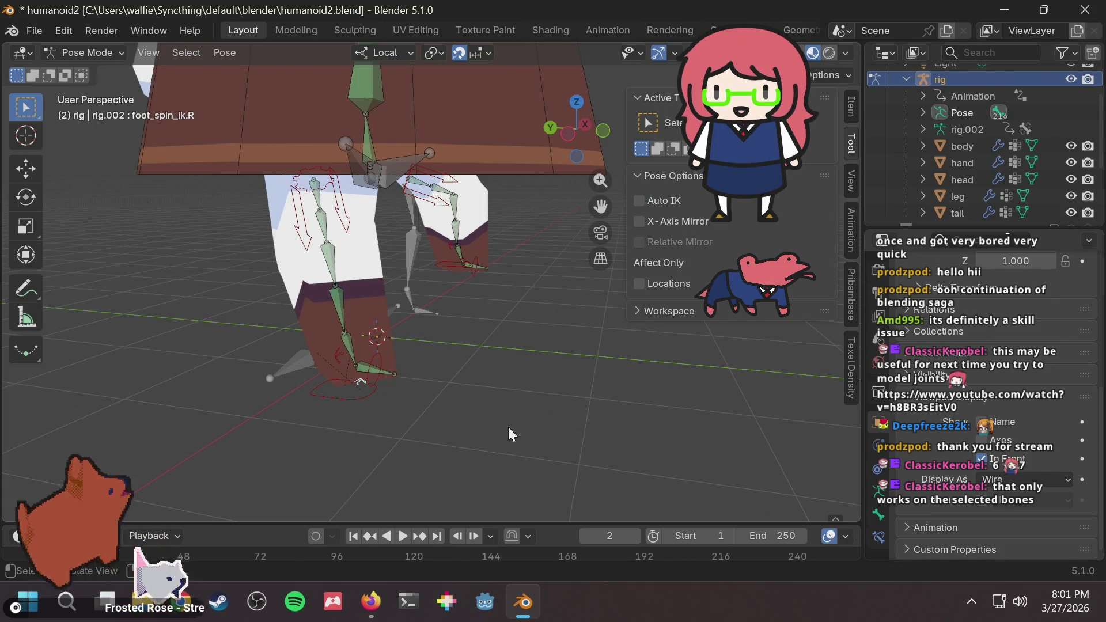
{"action": "mouse_move", "coordinate": [507, 427]}
{"action": "left_mouse_down"}
{"action": "mouse_move", "coordinate": [216, 140]}
{"action": "mouse_move", "coordinate": [225, 145]}
{"action": "left_mouse_up"}
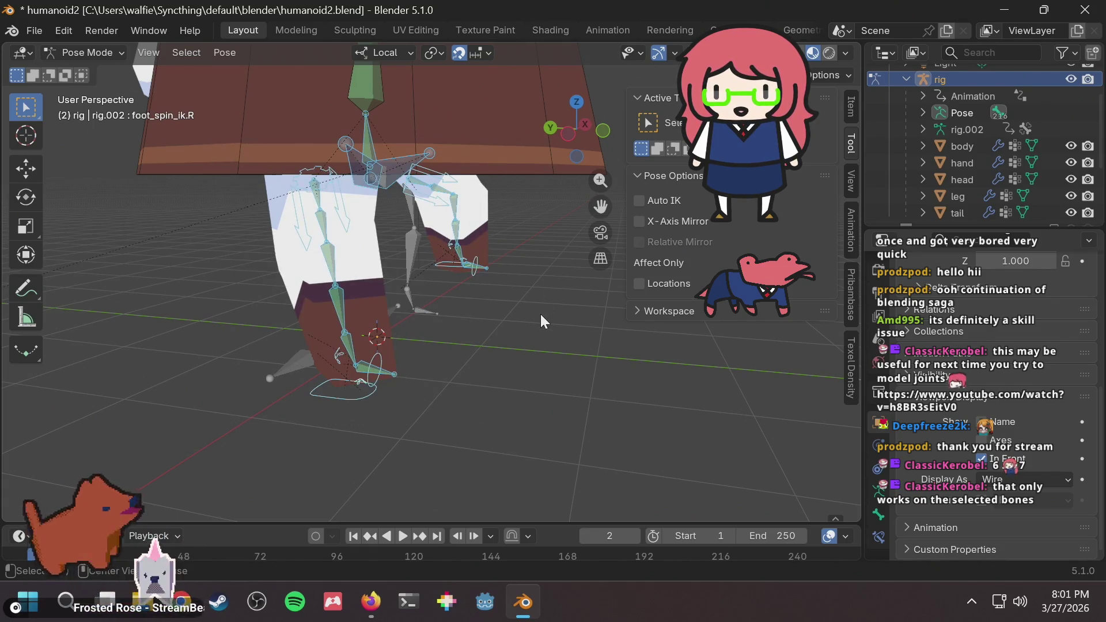
{"action": "key", "text": "alt+g"}
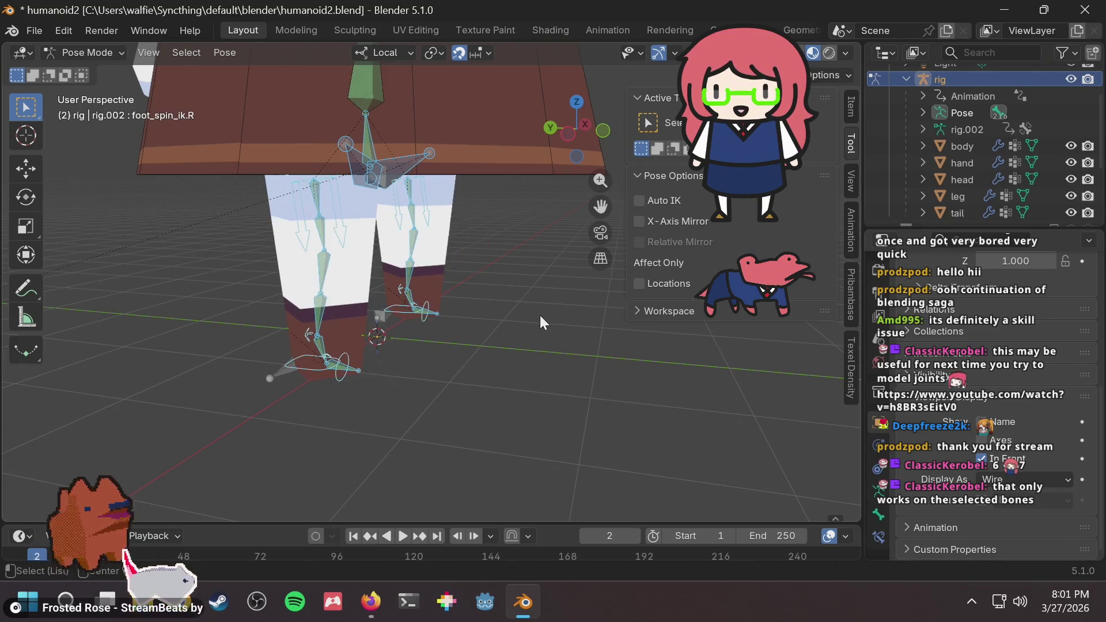
{"action": "key", "text": "alt+a"}
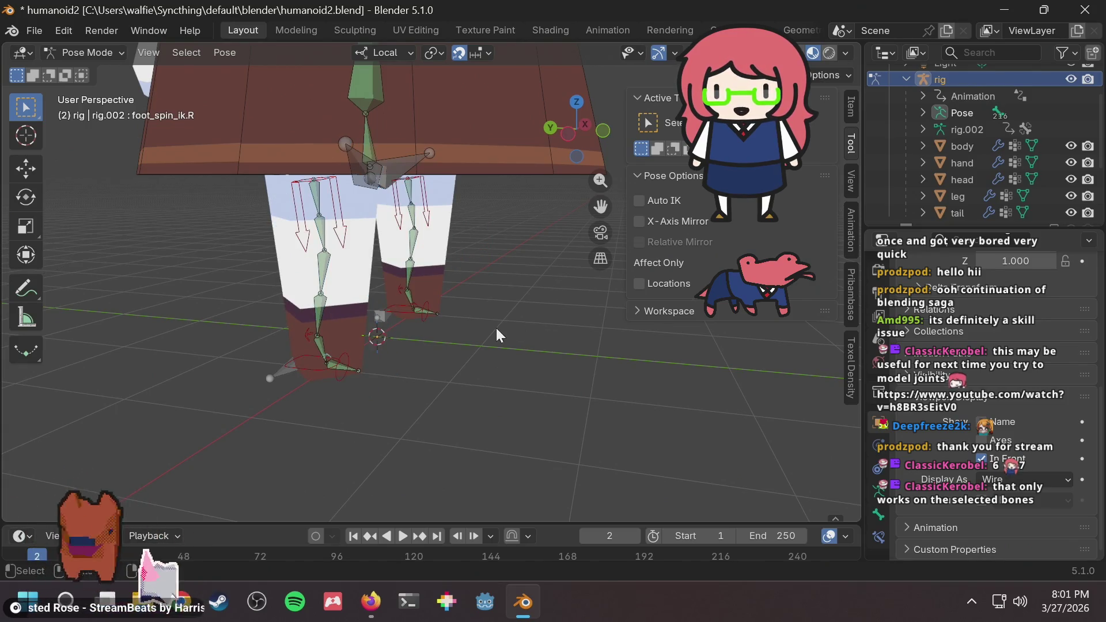
{"action": "middle_click_drag", "start_coordinate": [495, 327], "coordinate": [424, 314]}
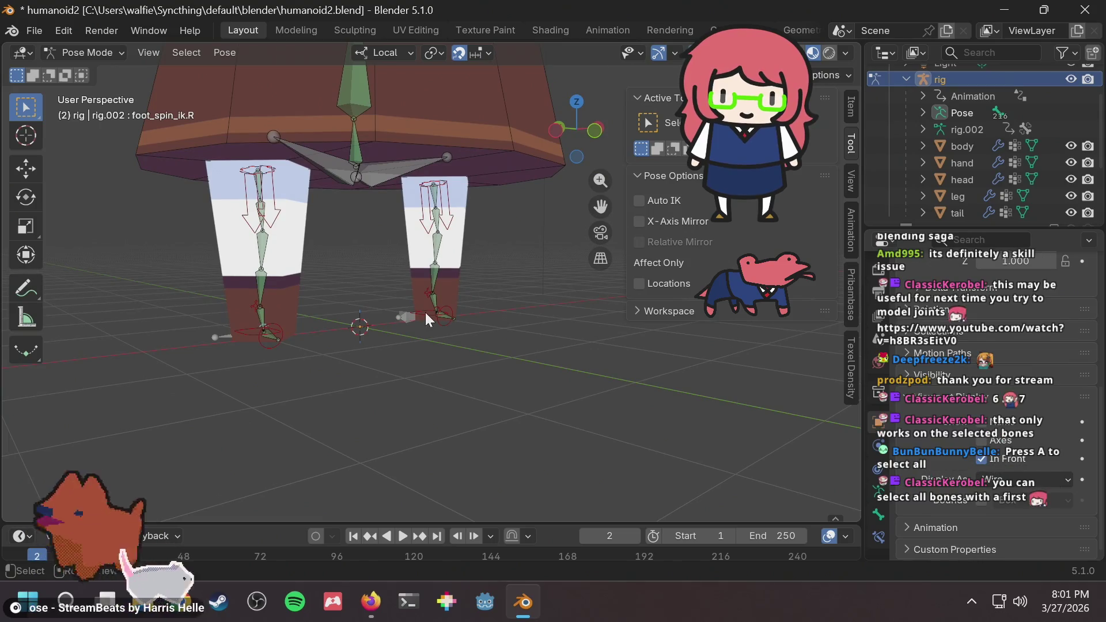
Lift foot_ik.L to bend the left leg, then reset its location.
{"action": "key", "text": "a"}
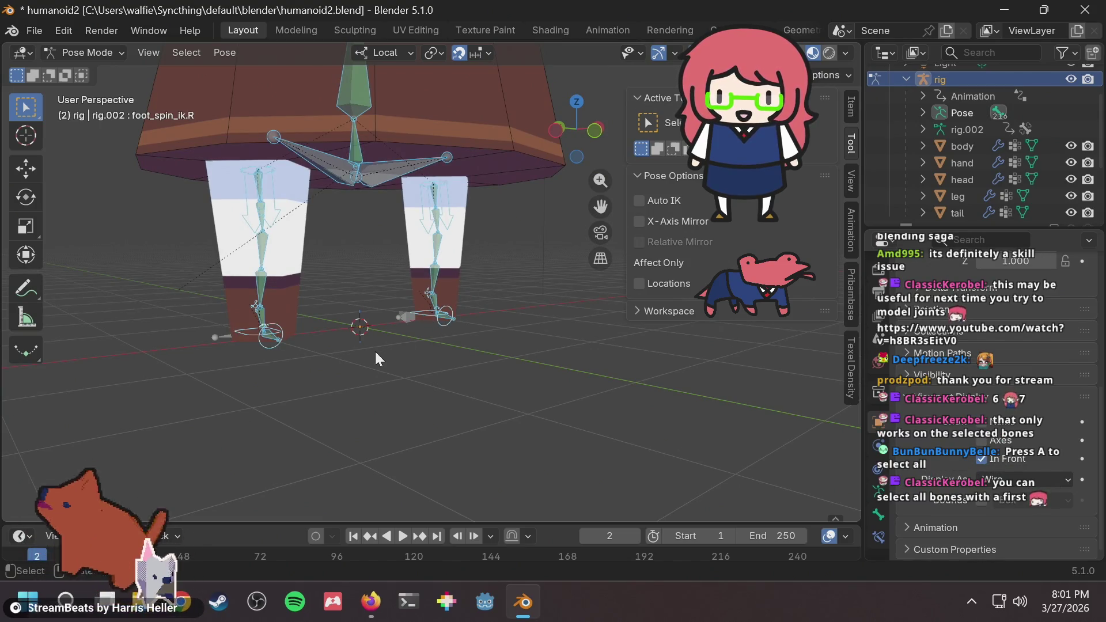
{"action": "key", "text": "alt+a"}
{"action": "scroll", "coordinate": [439, 322], "scroll_direction": "up", "scroll_amount": 5}
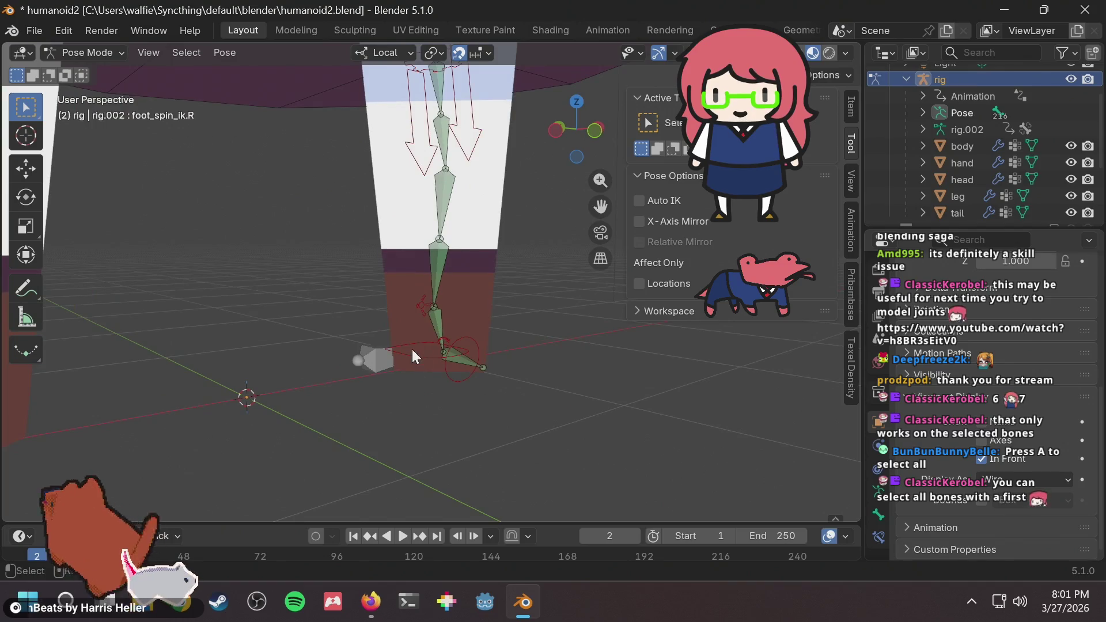
{"action": "left_click", "coordinate": [411, 351]}
{"action": "scroll", "coordinate": [411, 349], "scroll_direction": "up", "scroll_amount": 4}
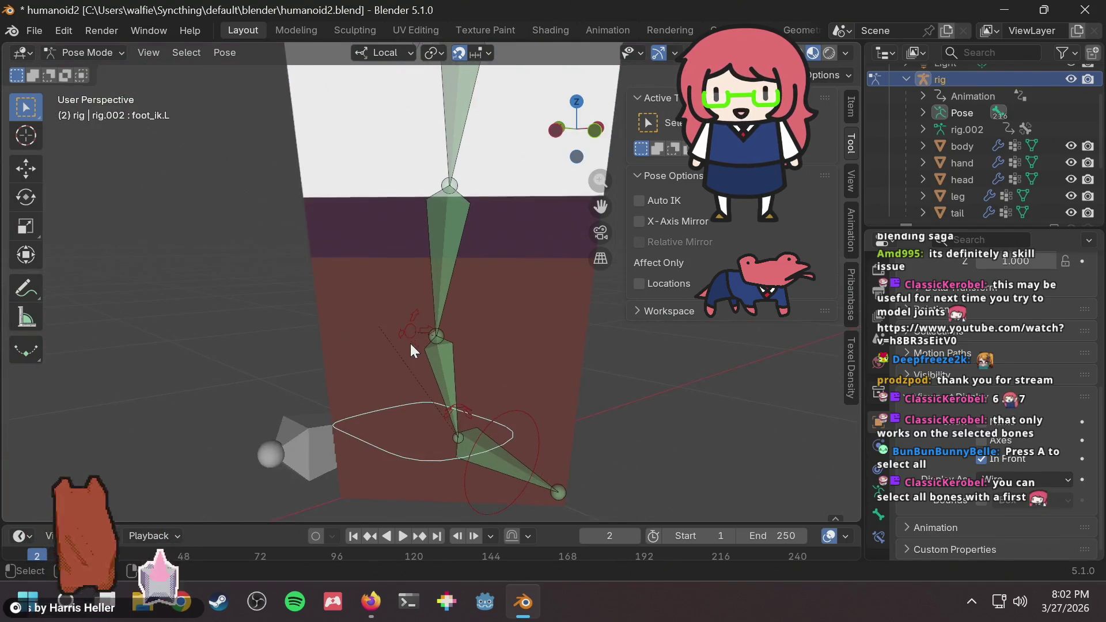
{"action": "scroll", "coordinate": [454, 243], "scroll_direction": "down", "scroll_amount": 3}
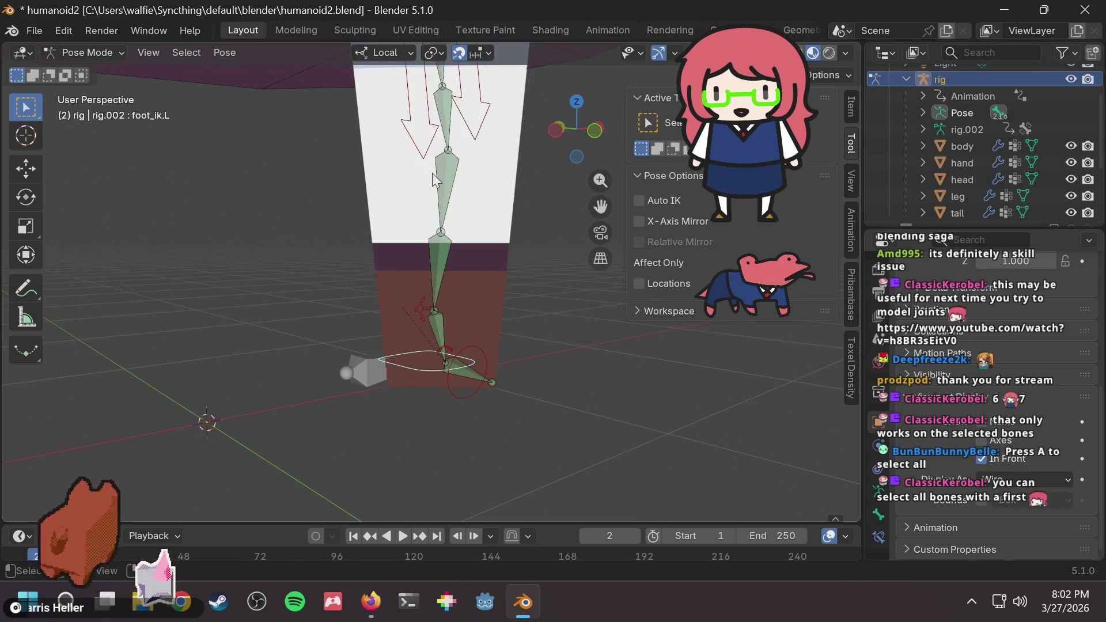
{"action": "key", "text": "g"}
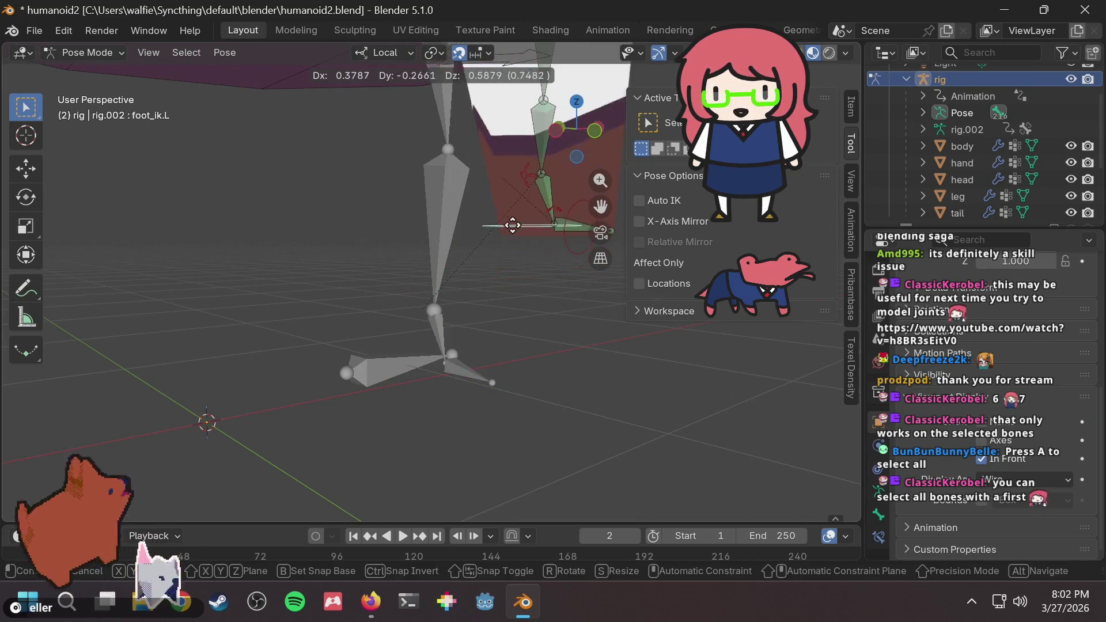
{"action": "left_click", "coordinate": [496, 291]}
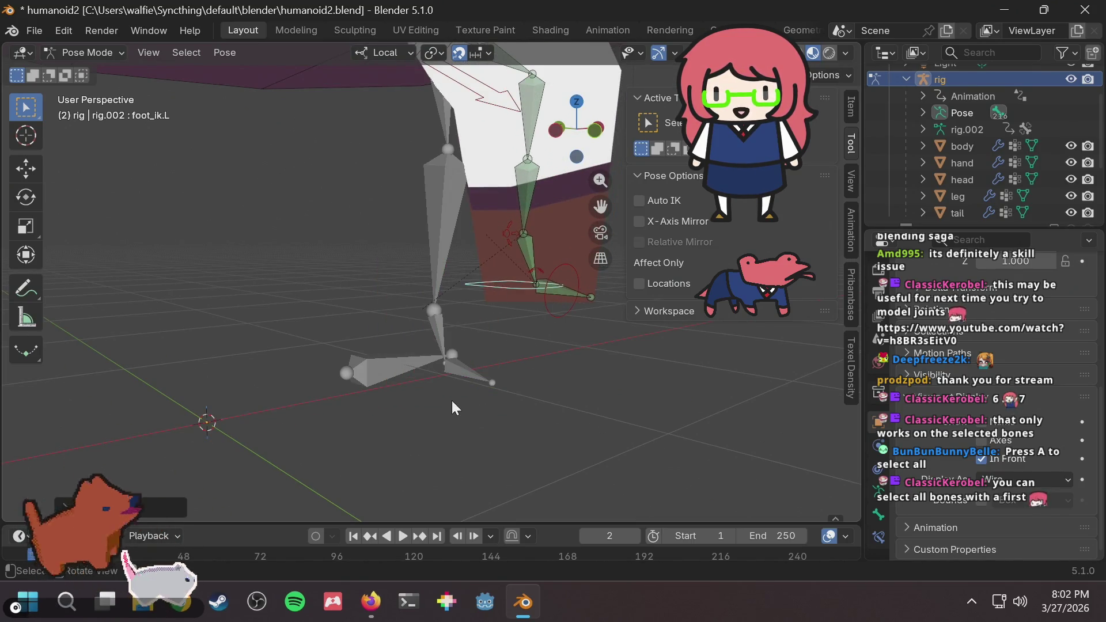
{"action": "middle_click_drag", "start_coordinate": [455, 392], "coordinate": [458, 363]}
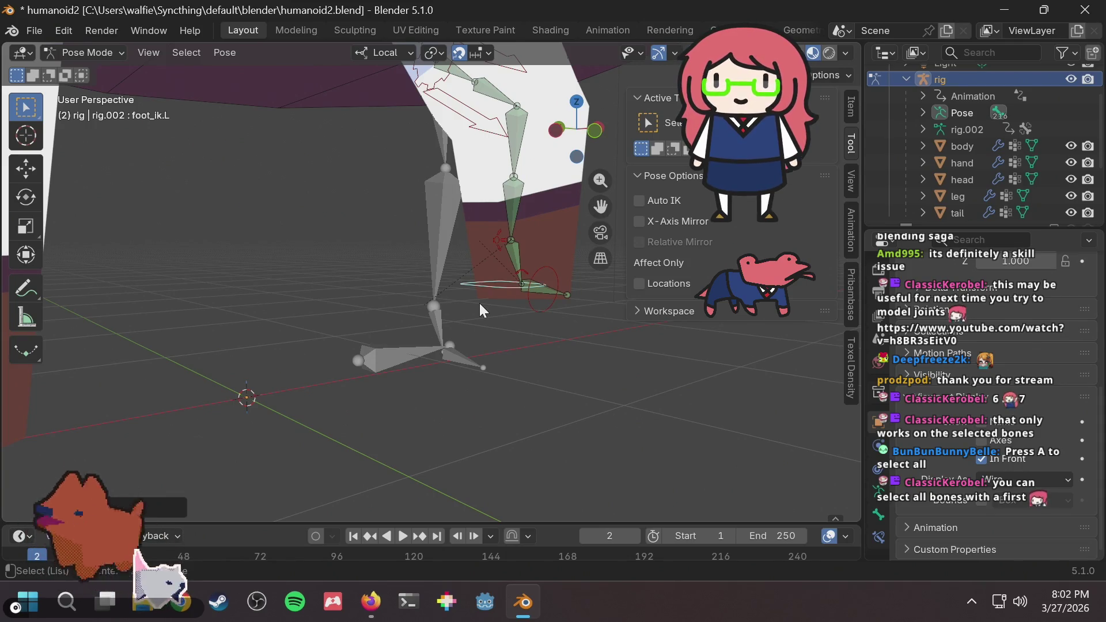
{"action": "key", "text": "alt+g"}
Raise foot_ik.L once more, then snap it back to rest.
{"action": "key", "text": "g"}
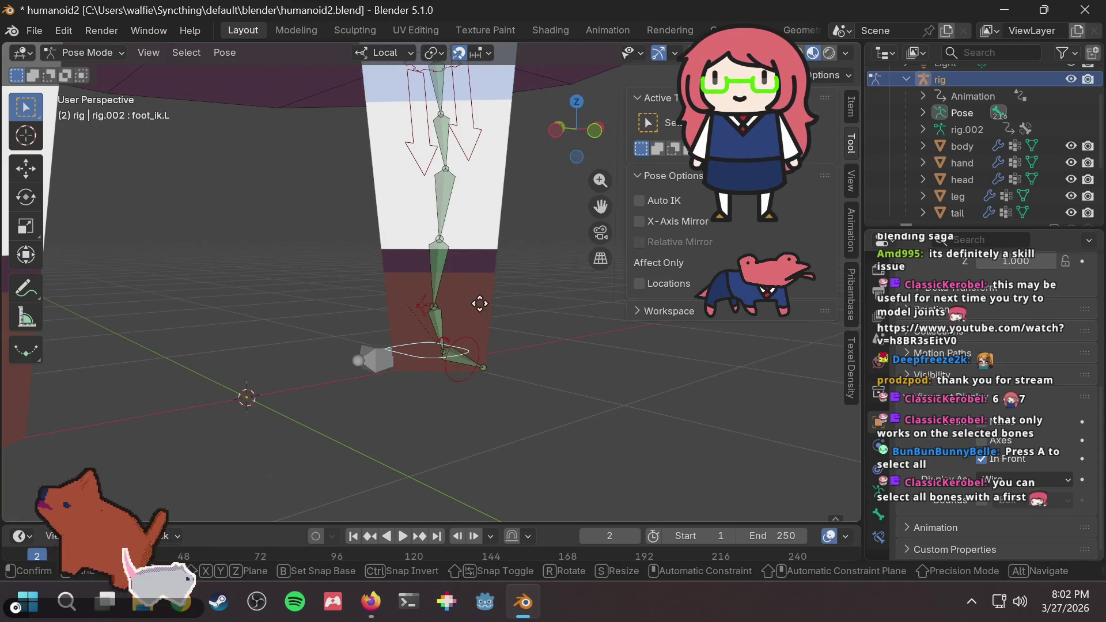
{"action": "left_click", "coordinate": [533, 202]}
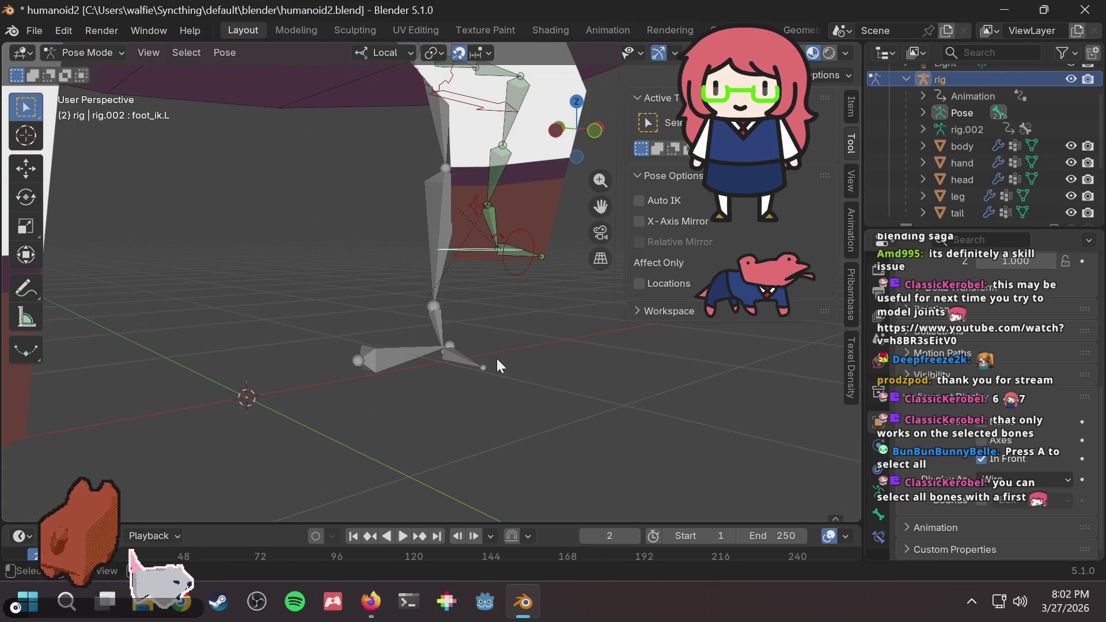
{"action": "key", "text": "alt+g"}
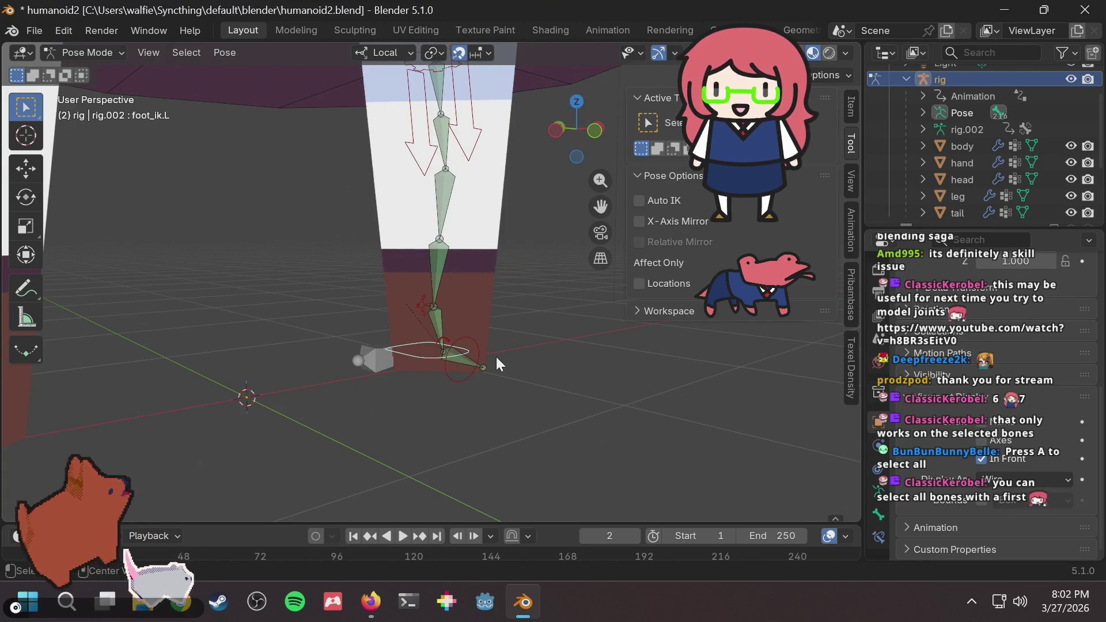
{"action": "scroll", "coordinate": [522, 302], "scroll_direction": "down", "scroll_amount": 2}
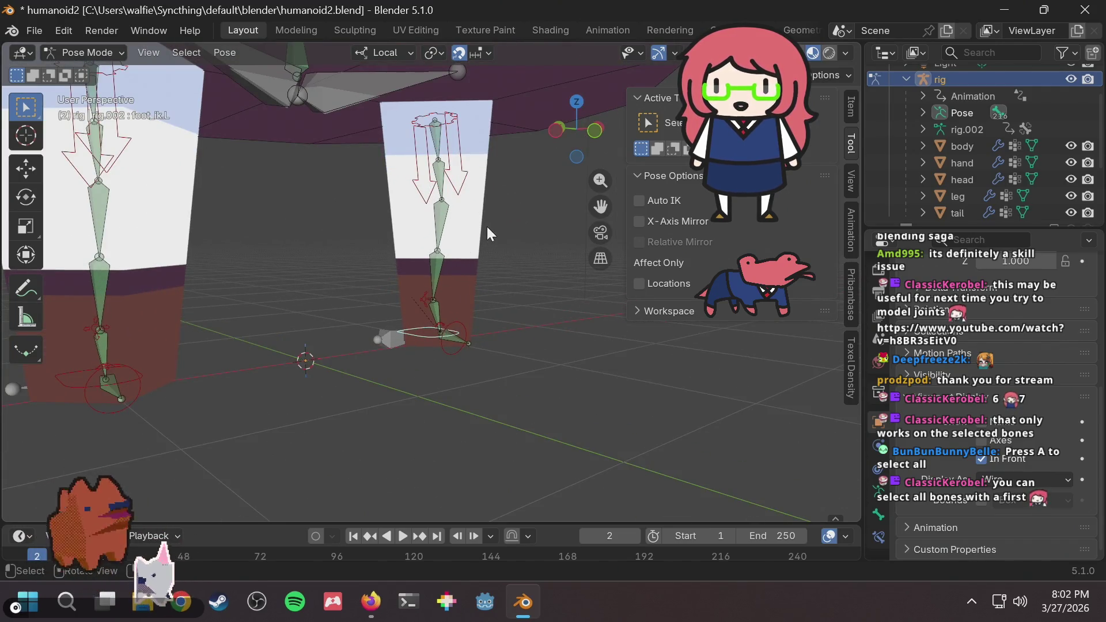
Return to Object Mode, orbit to a front view of the bunny, and save the file.
{"action": "left_click", "coordinate": [97, 50]}
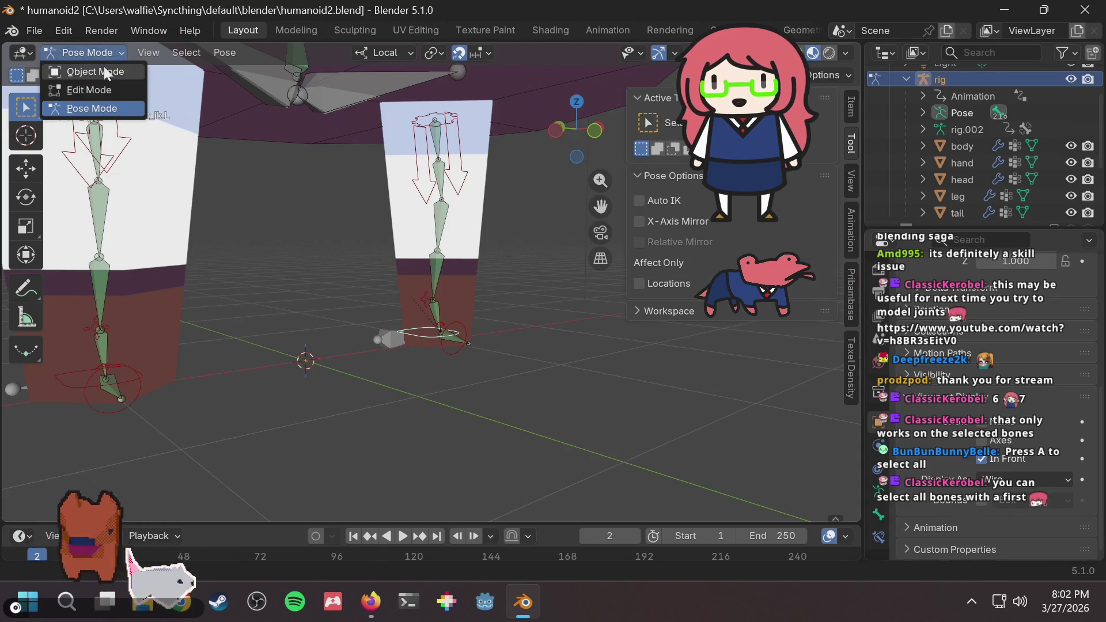
{"action": "left_click", "coordinate": [103, 67]}
{"action": "left_click", "coordinate": [329, 317]}
{"action": "scroll", "coordinate": [329, 317], "scroll_direction": "down", "scroll_amount": 6}
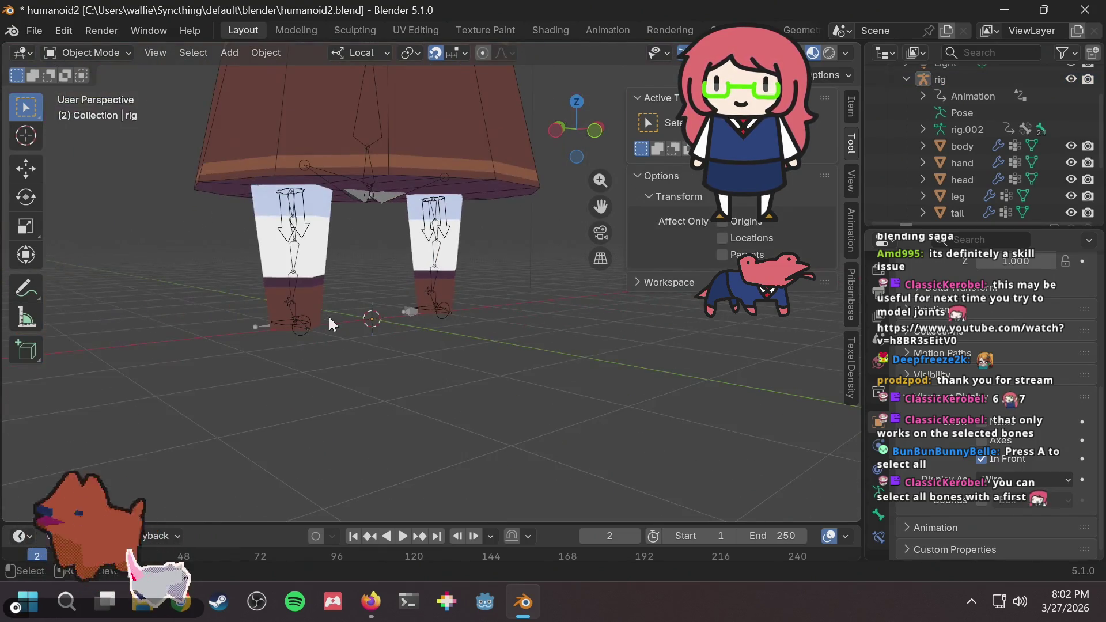
{"action": "mouse_move", "coordinate": [499, 217]}
{"action": "middle_mouse_down"}
{"action": "mouse_move", "coordinate": [471, 351]}
{"action": "mouse_move", "coordinate": [510, 313]}
{"action": "mouse_move", "coordinate": [476, 323]}
{"action": "mouse_move", "coordinate": [409, 305]}
{"action": "middle_mouse_up"}
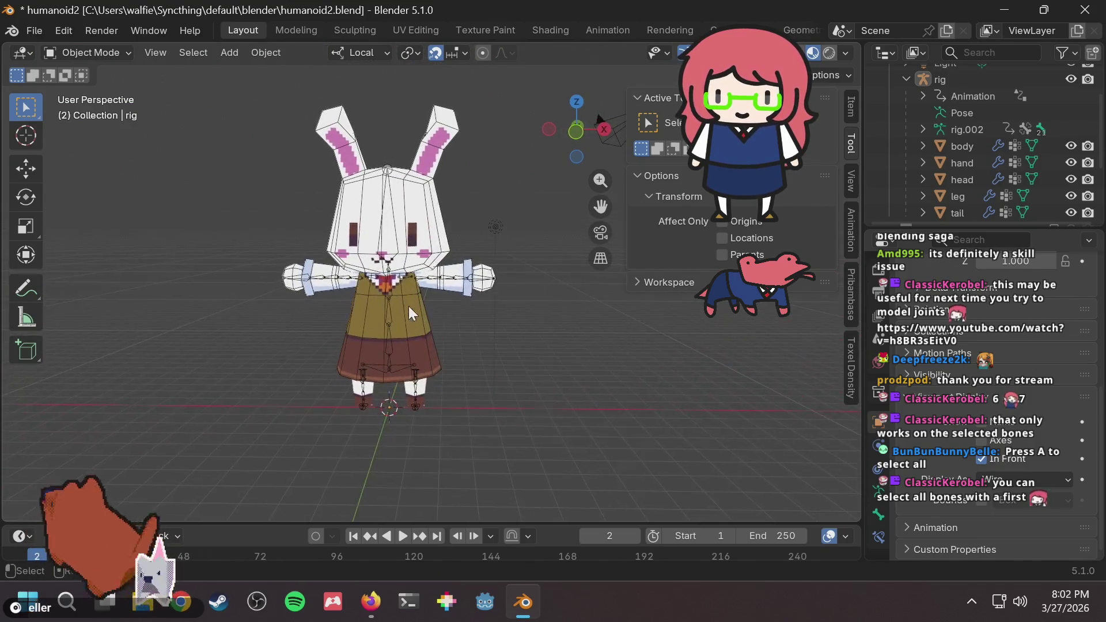
{"action": "key", "text": "ctrl+s"}
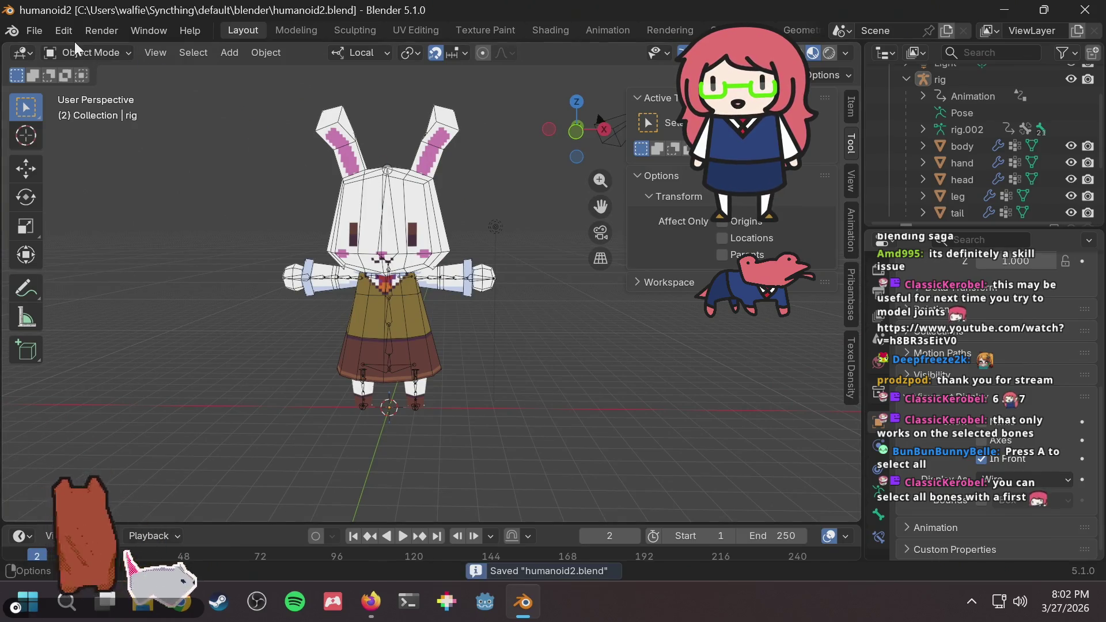
In Pose Mode, enable the Arm.L (IK) and Arm.R (IK) rig layers and select hand_ik.L.
{"action": "left_click", "coordinate": [74, 49]}
{"action": "left_click", "coordinate": [91, 110]}
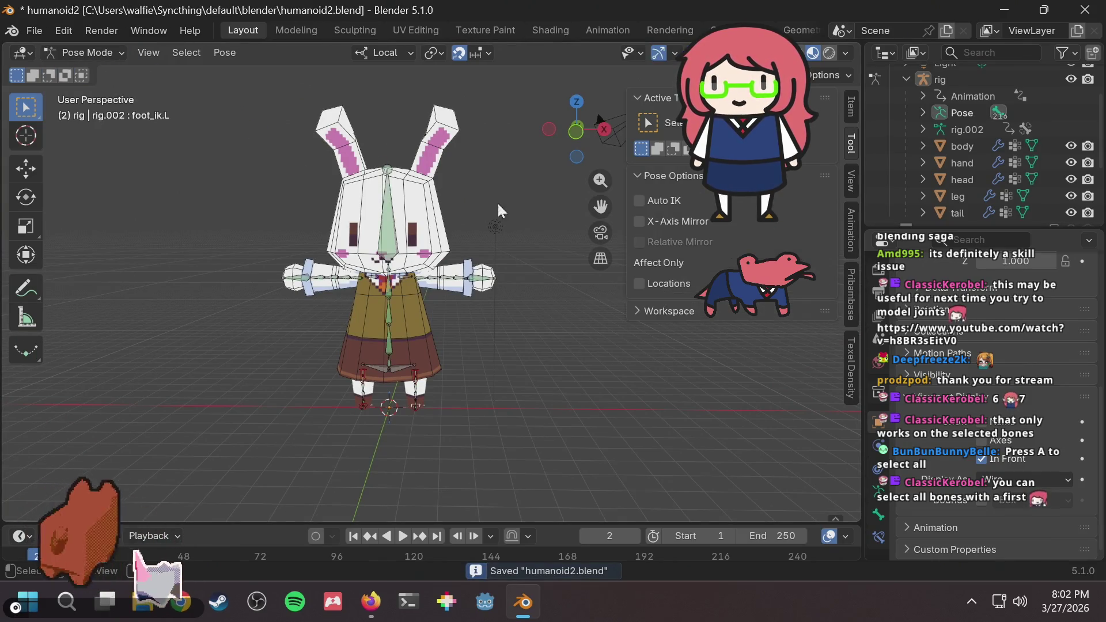
{"action": "scroll", "coordinate": [405, 193], "scroll_direction": "up", "scroll_amount": 1}
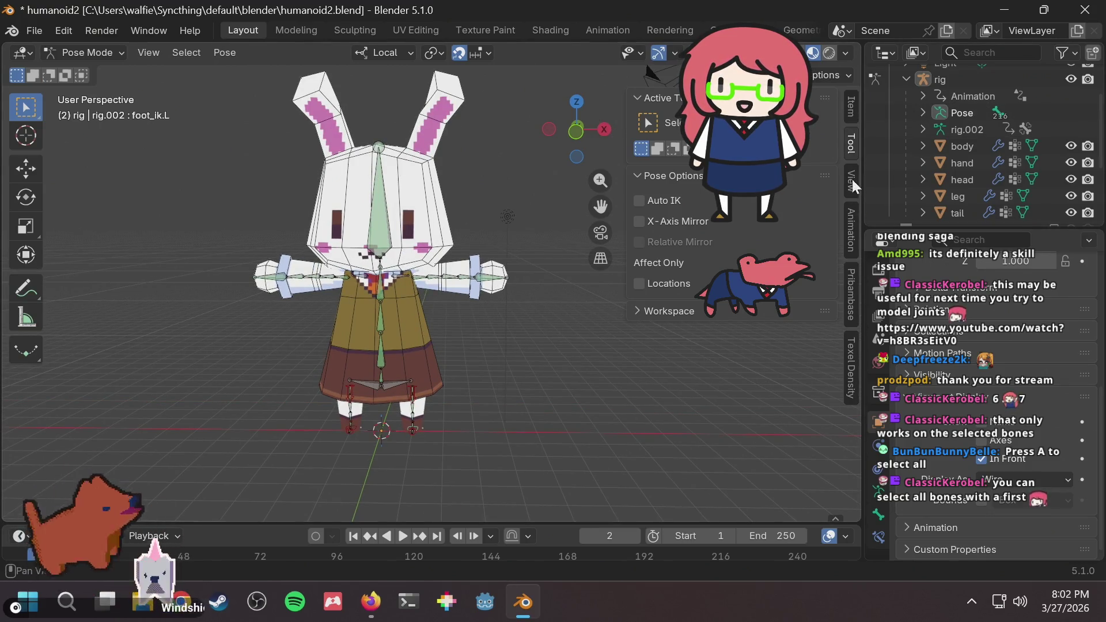
{"action": "left_click", "coordinate": [849, 105]}
{"action": "scroll", "coordinate": [735, 397], "scroll_direction": "down", "scroll_amount": 6}
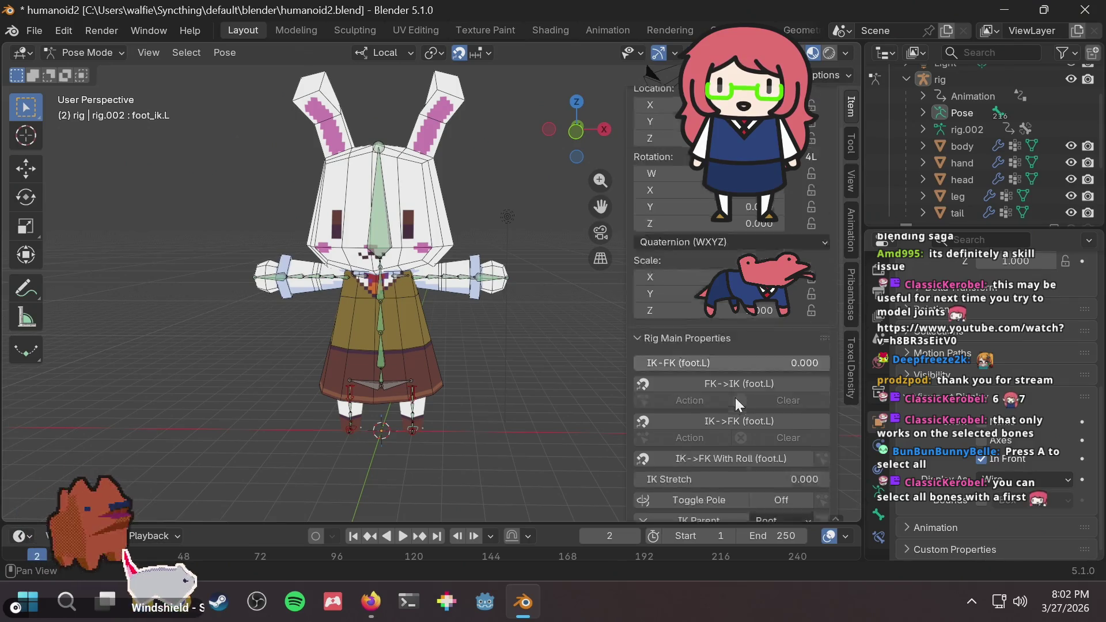
{"action": "scroll", "coordinate": [741, 397], "scroll_direction": "down", "scroll_amount": 4}
{"action": "left_click", "coordinate": [689, 373]}
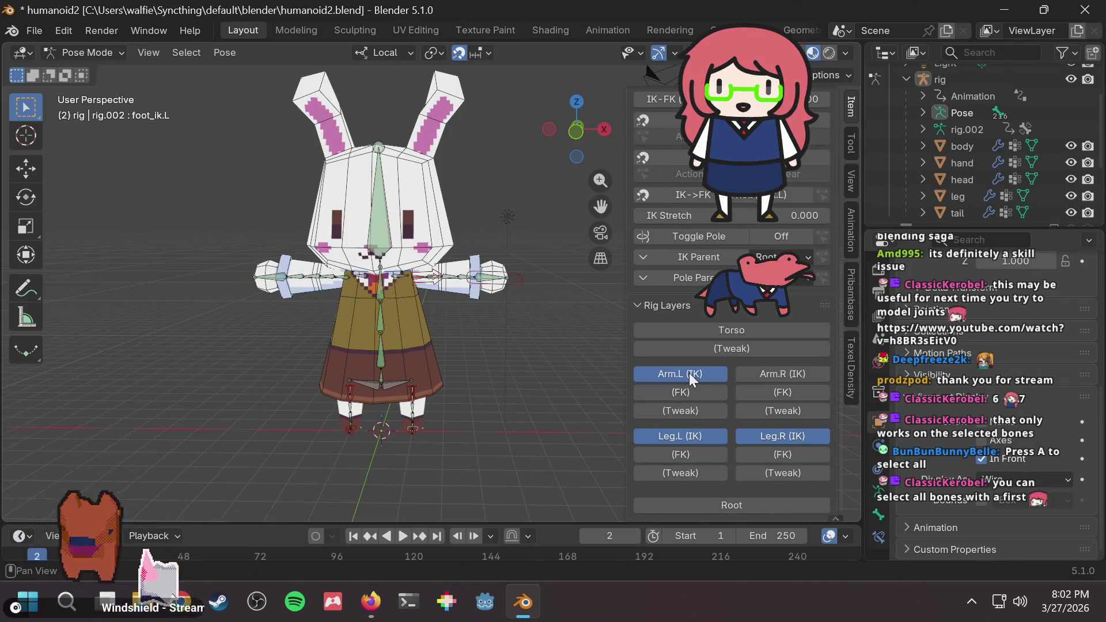
{"action": "left_click", "coordinate": [769, 375]}
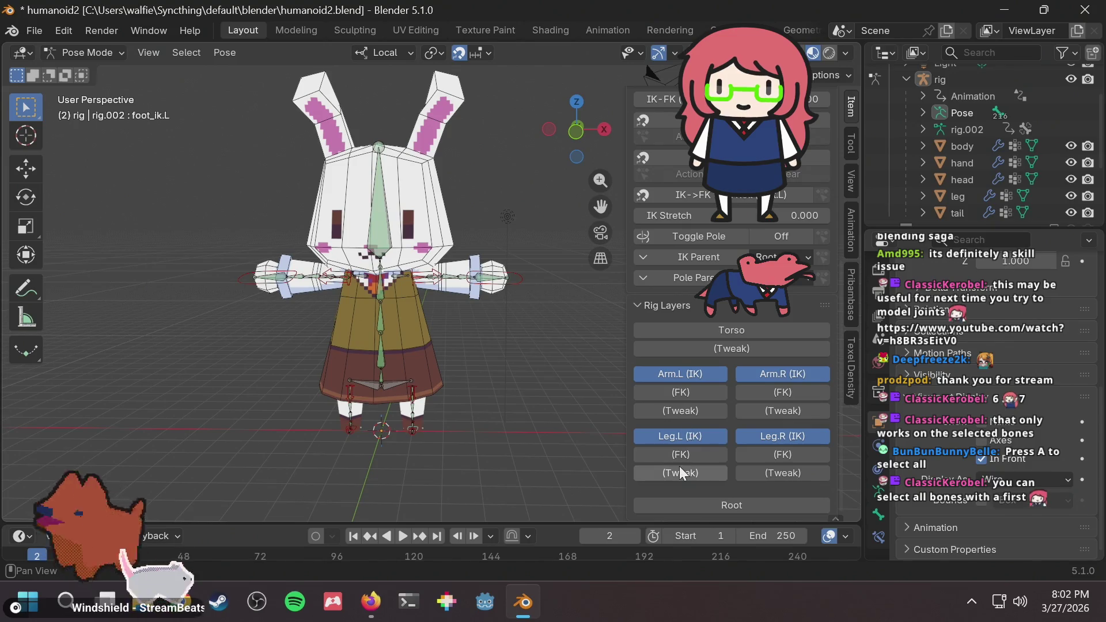
{"action": "left_click", "coordinate": [513, 278]}
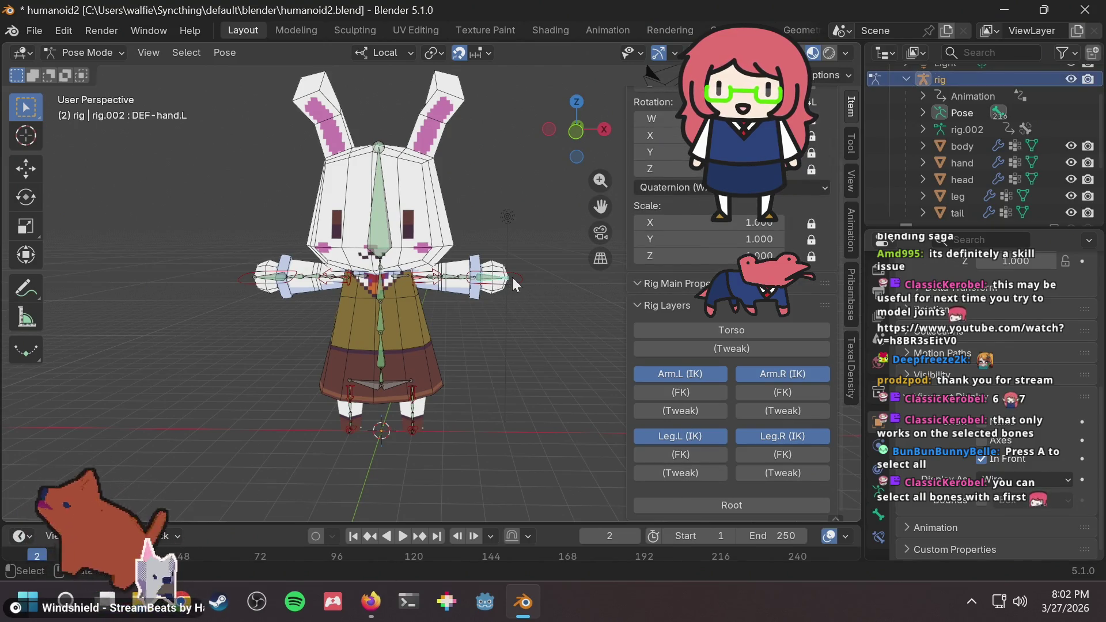
{"action": "left_click", "coordinate": [521, 274]}
Test-grab hand_ik.L, save, and reselect the rig in Pose Mode.
{"action": "key", "text": "g"}
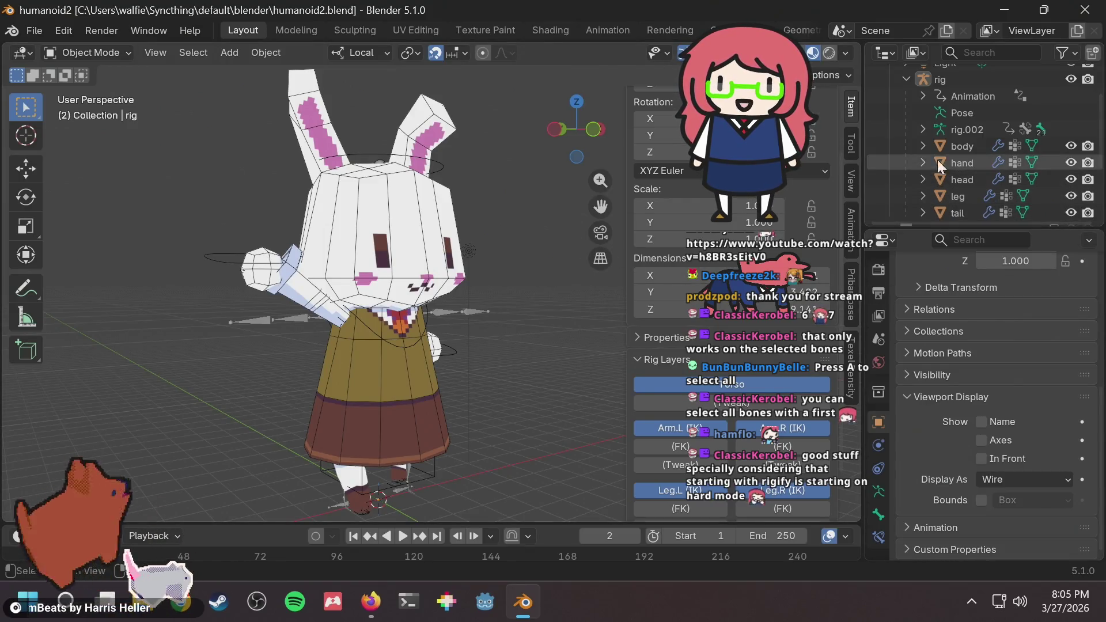
{"action": "scroll", "coordinate": [973, 195], "scroll_direction": "down", "scroll_amount": 3}
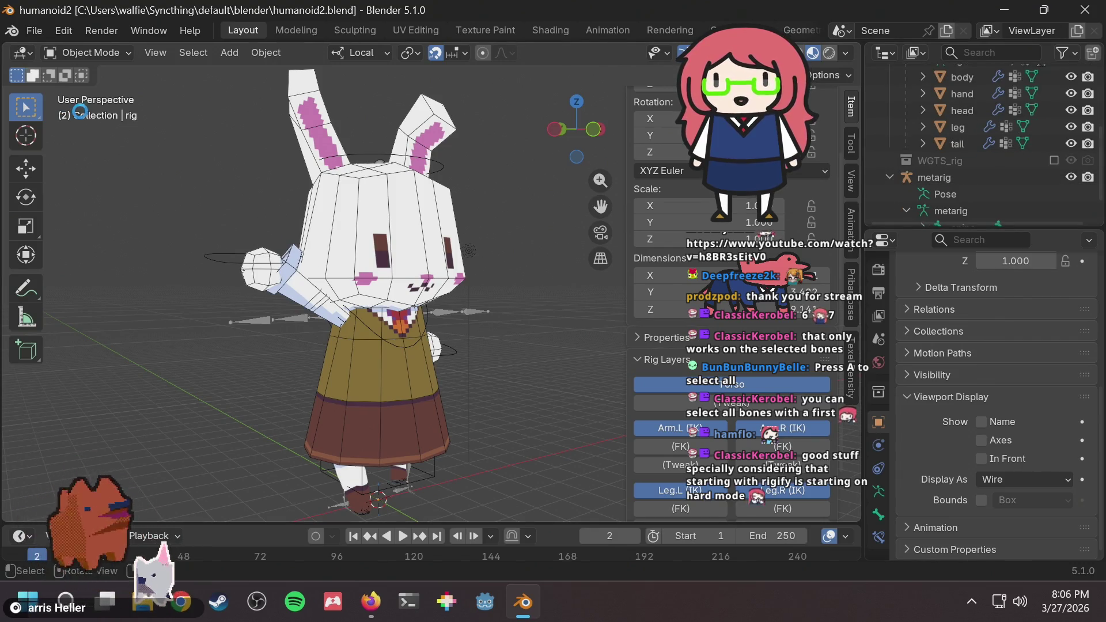
{"action": "key", "text": "ctrl+s"}
{"action": "left_click", "coordinate": [380, 311]}
{"action": "key", "text": "ctrl+Tab"}
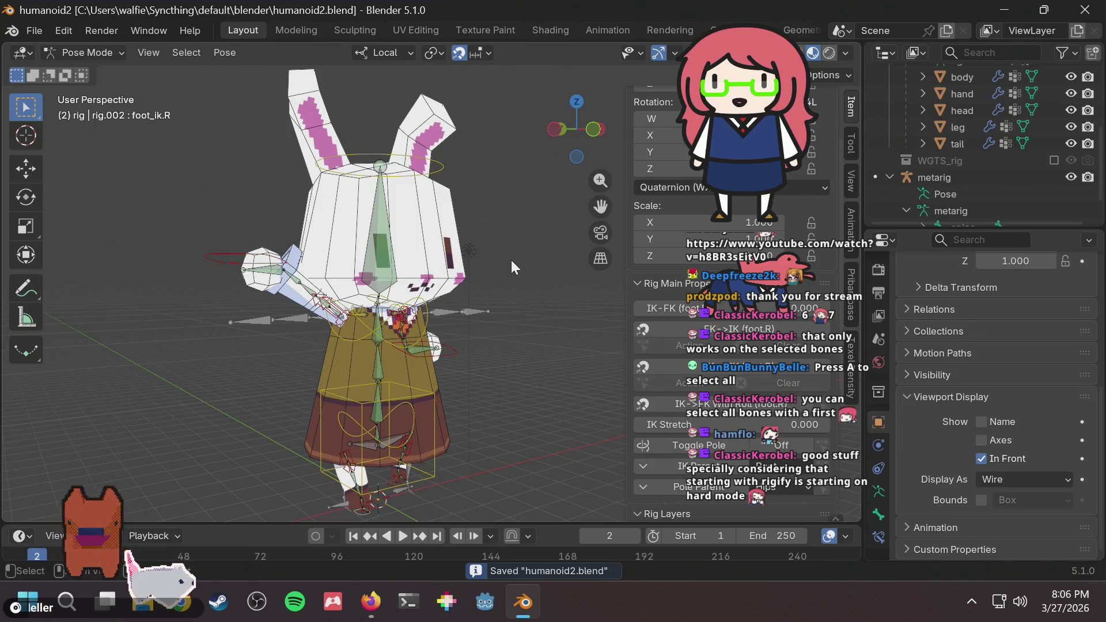
Undo the test foot and hand poses with three Ctrl+Z, save, and switch to the browser.
{"action": "key", "text": "ctrl+z"}
{"action": "key", "text": "ctrl+z"}
{"action": "key", "text": "ctrl+z"}
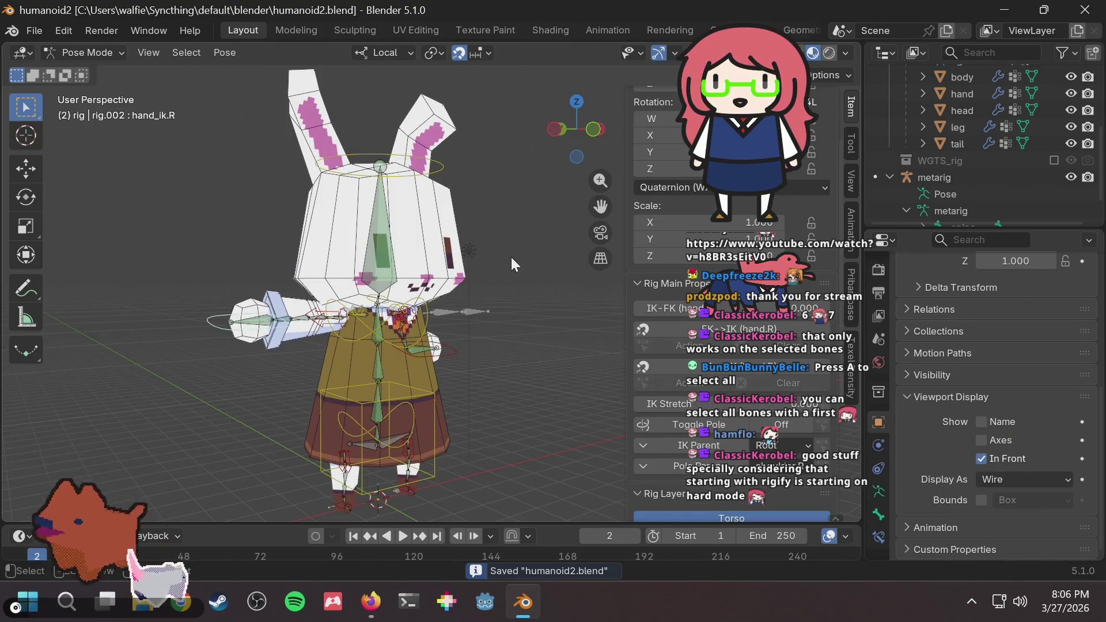
{"action": "key", "text": "ctrl+z"}
{"action": "key", "text": "ctrl+z"}
{"action": "key", "text": "ctrl+z"}
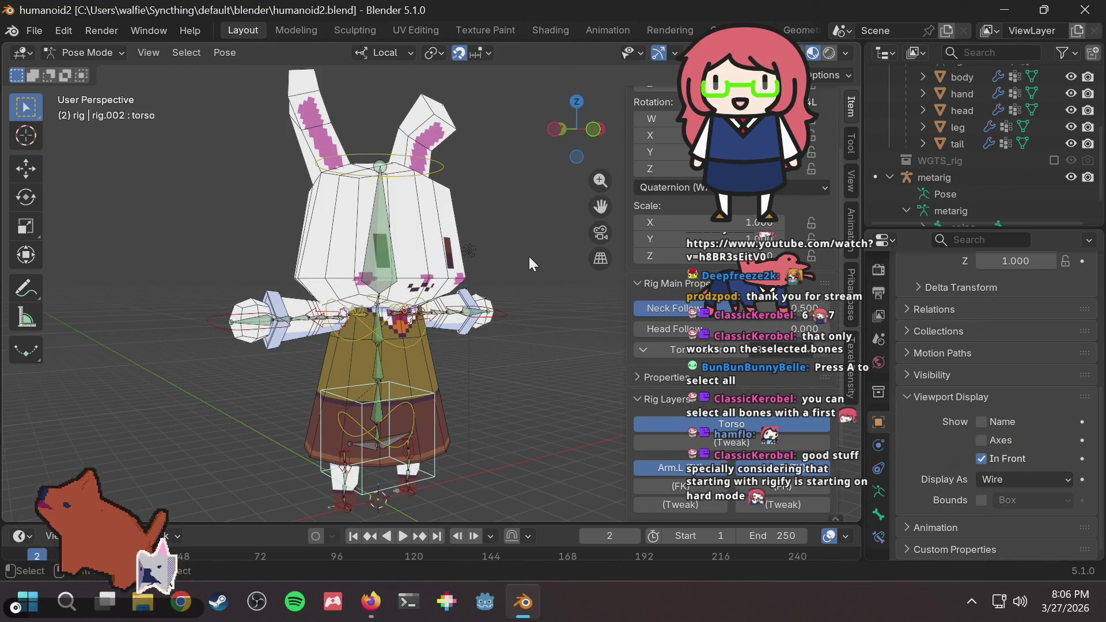
{"action": "key", "text": "ctrl+z"}
{"action": "key", "text": "ctrl+s"}
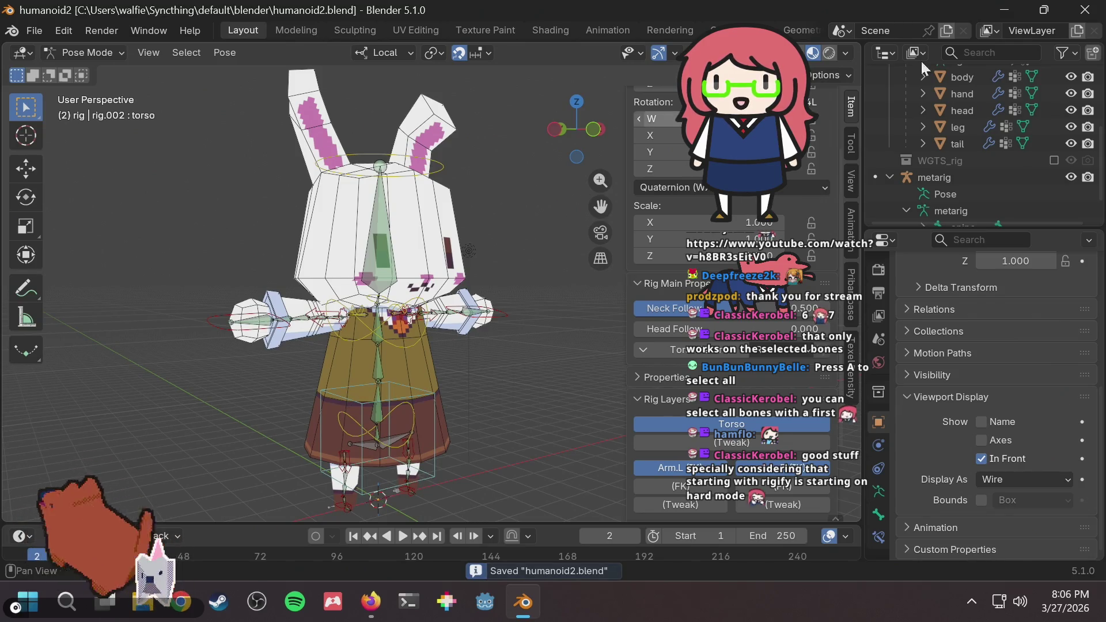
{"action": "key", "text": "alt+Tab"}
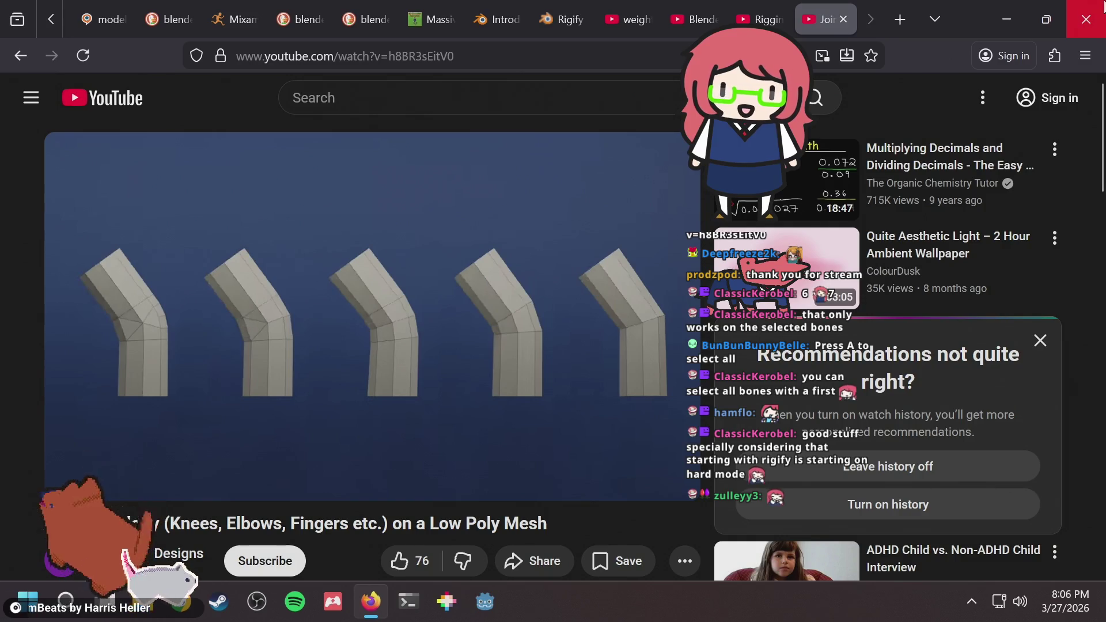
Close the Firefox window showing the joint topology video.
{"action": "left_click", "coordinate": [1101, 6]}
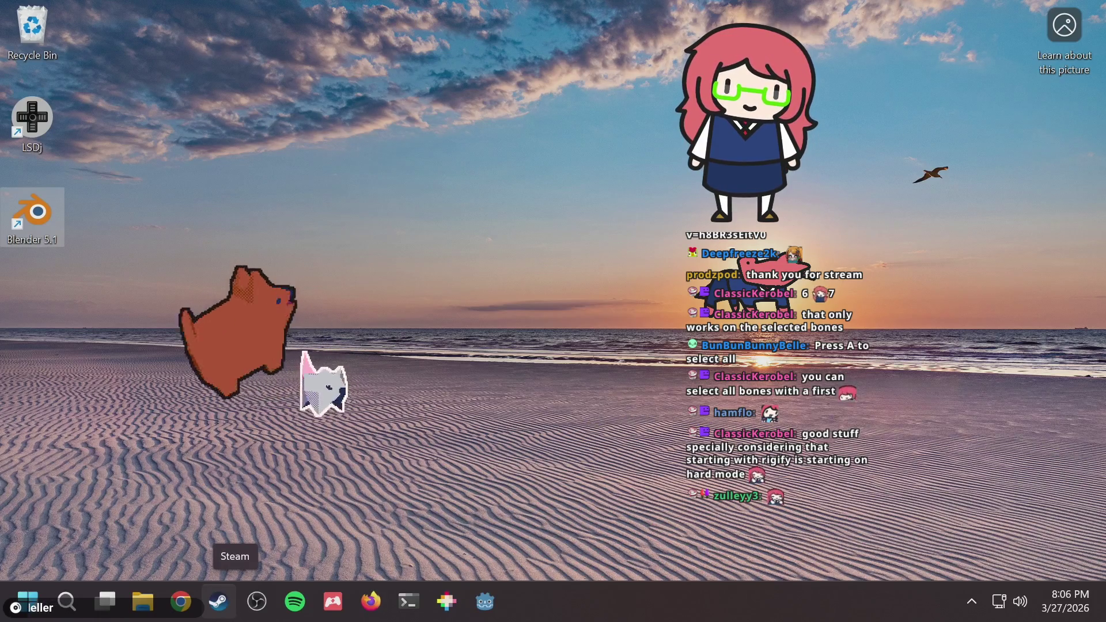
Shut down Windows from the Start menu's power options.
{"action": "left_click", "coordinate": [27, 601]}
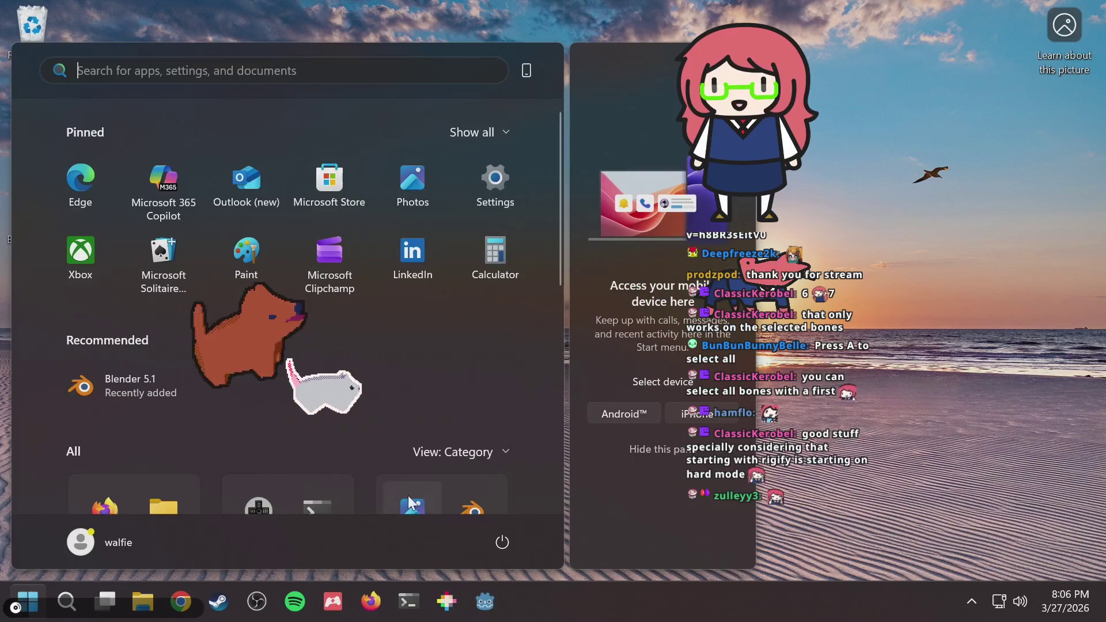
{"action": "left_click", "coordinate": [504, 531]}
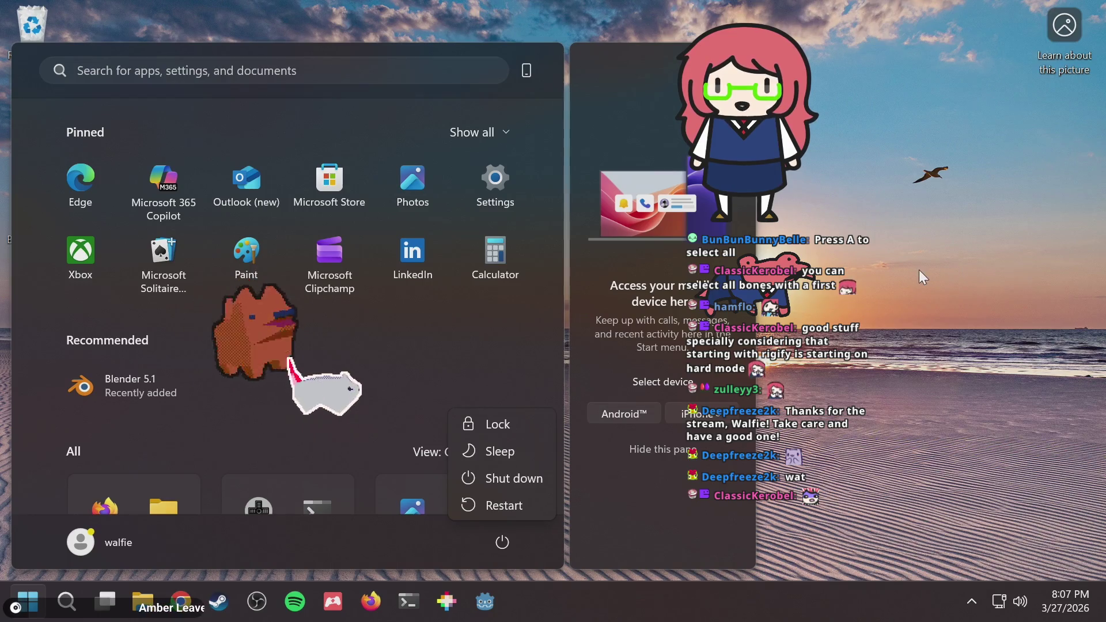
{"action": "left_click", "coordinate": [972, 276]}
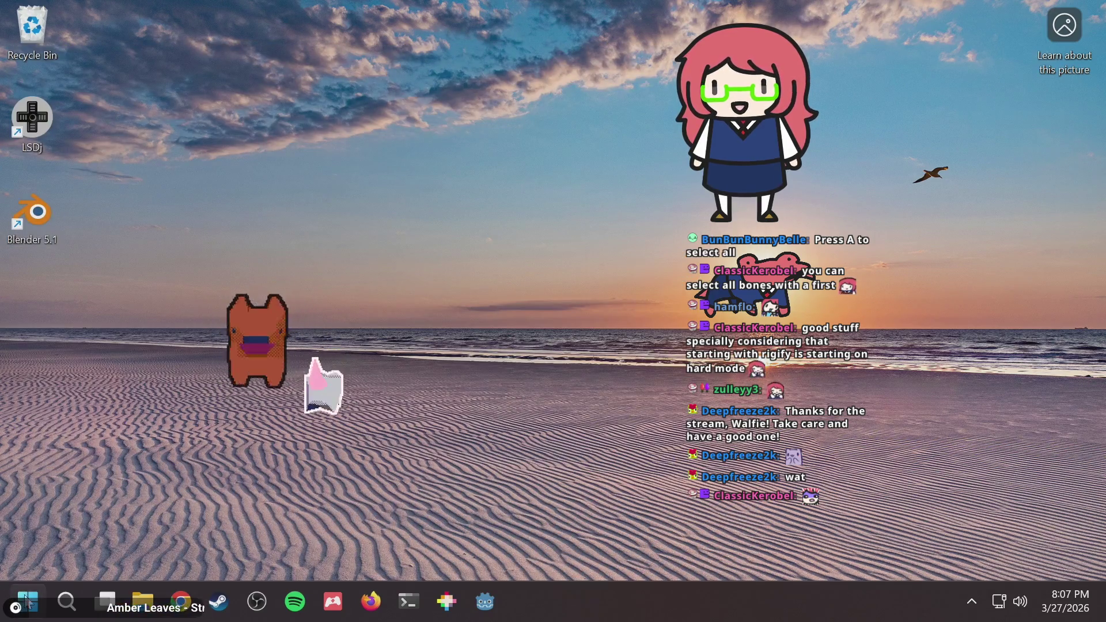
{"action": "left_click", "coordinate": [27, 602]}
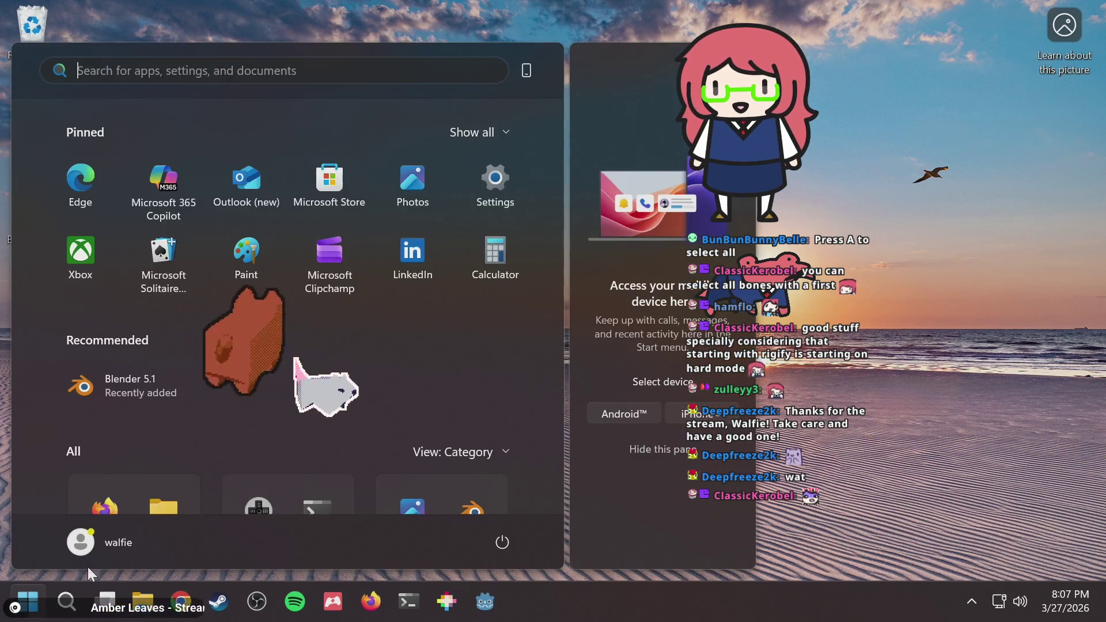
{"action": "left_click", "coordinate": [486, 545]}
{"action": "left_click", "coordinate": [500, 479]}
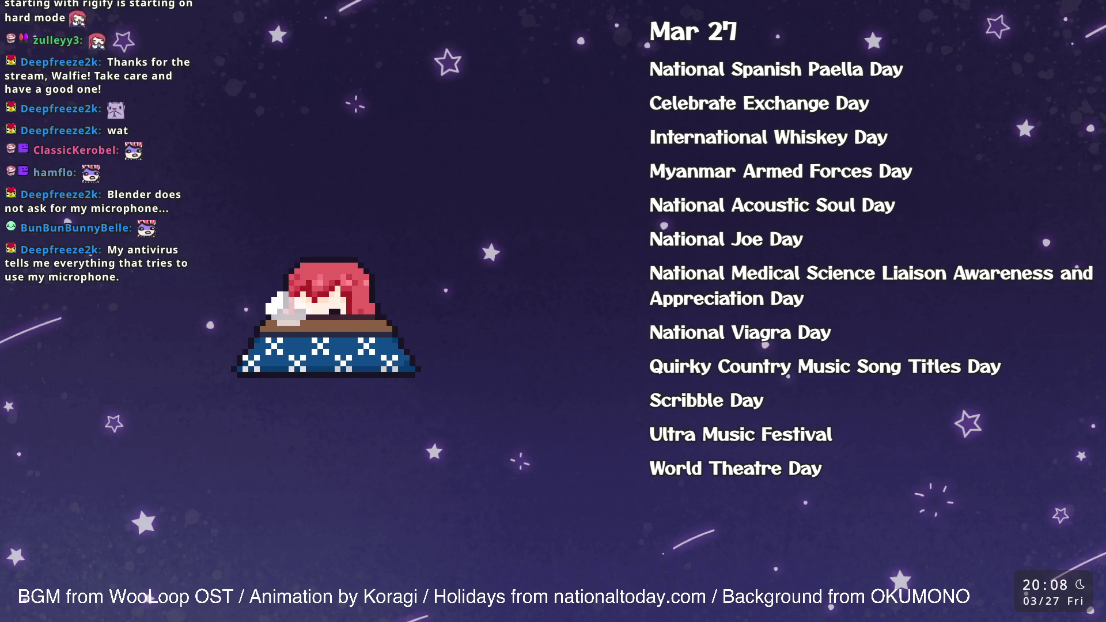
Highlight the 'Scribble Day' line in the March 27 holiday list.
{"action": "triple_click", "coordinate": [706, 400]}
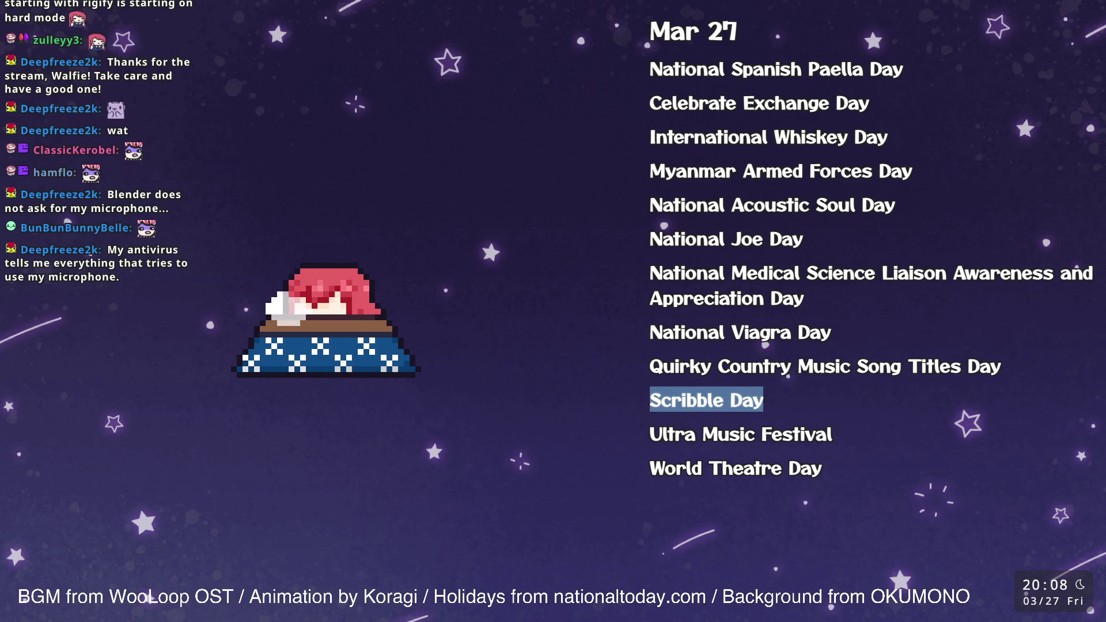
{"action": "left_click_drag", "start_coordinate": [809, 332], "coordinate": [685, 332]}
{"action": "left_click", "coordinate": [685, 333]}
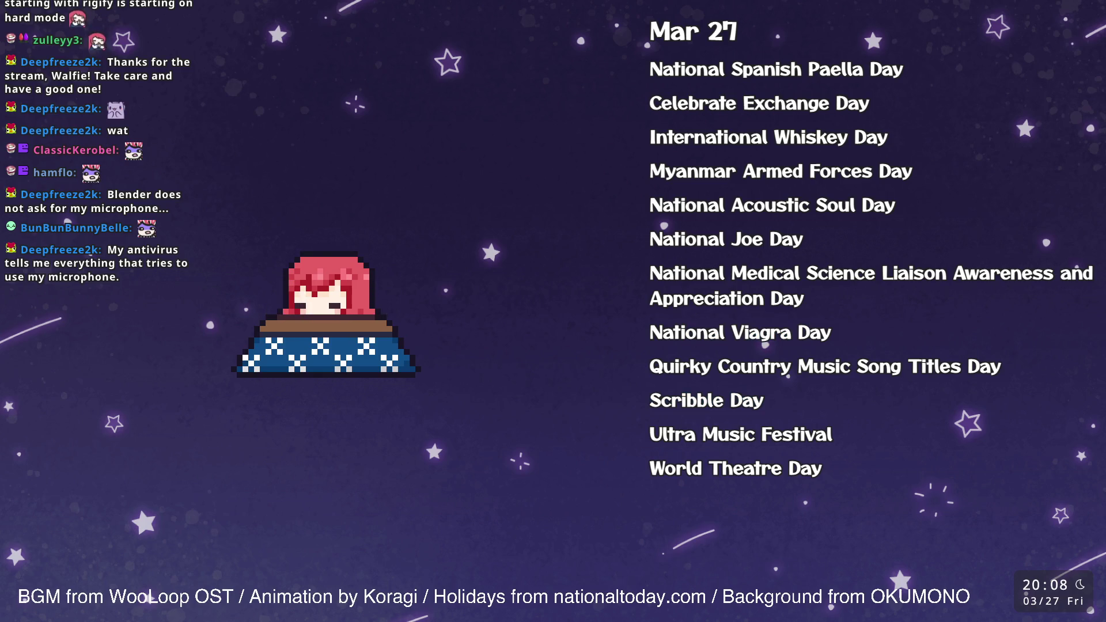
{"action": "double_click", "coordinate": [732, 238]}
{"action": "left_click", "coordinate": [731, 238]}
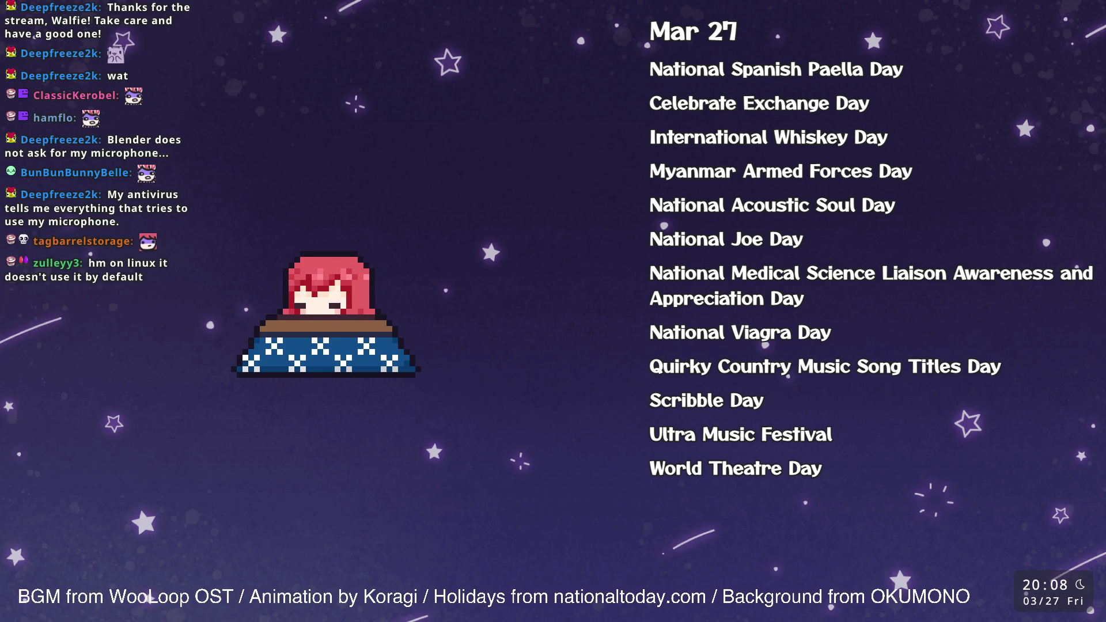
{"action": "left_click_drag", "start_coordinate": [650, 401], "coordinate": [752, 400]}
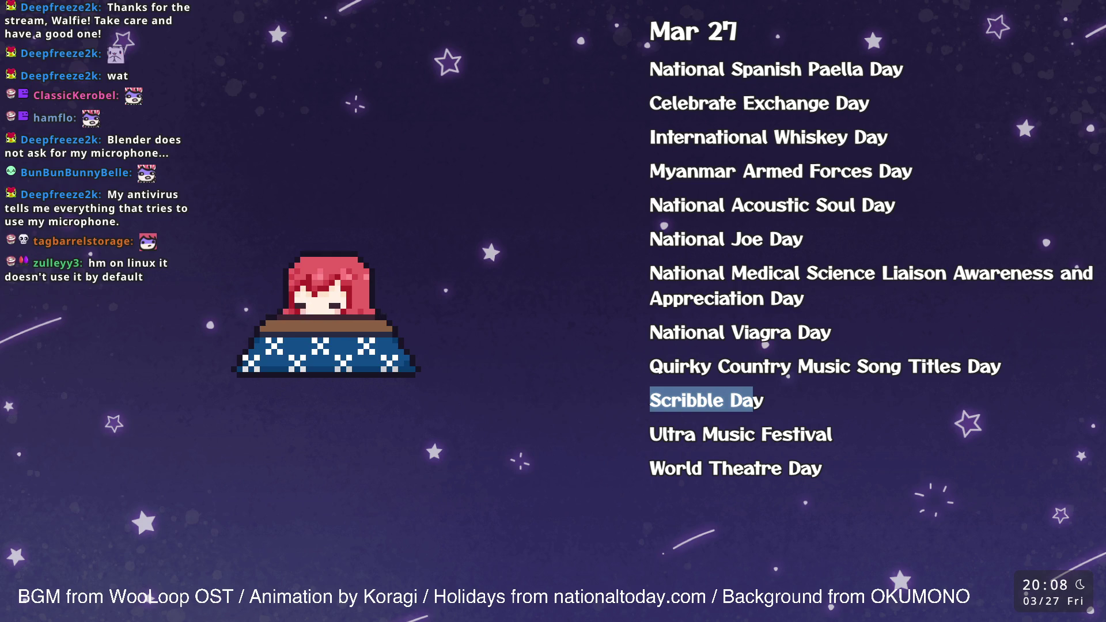
{"action": "key", "text": "alt+Tab"}
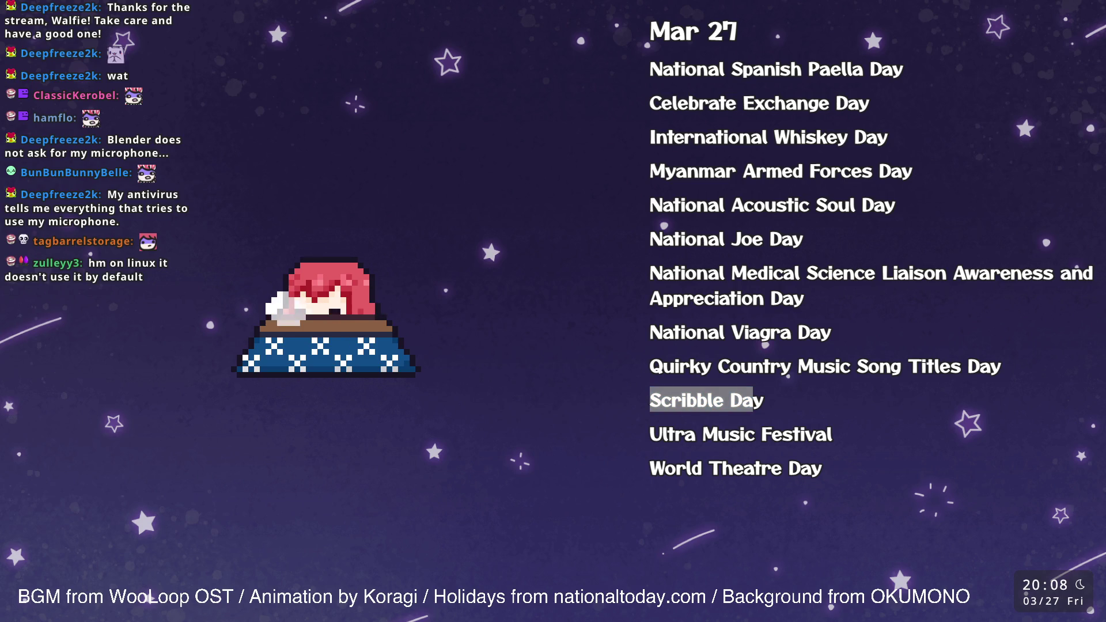